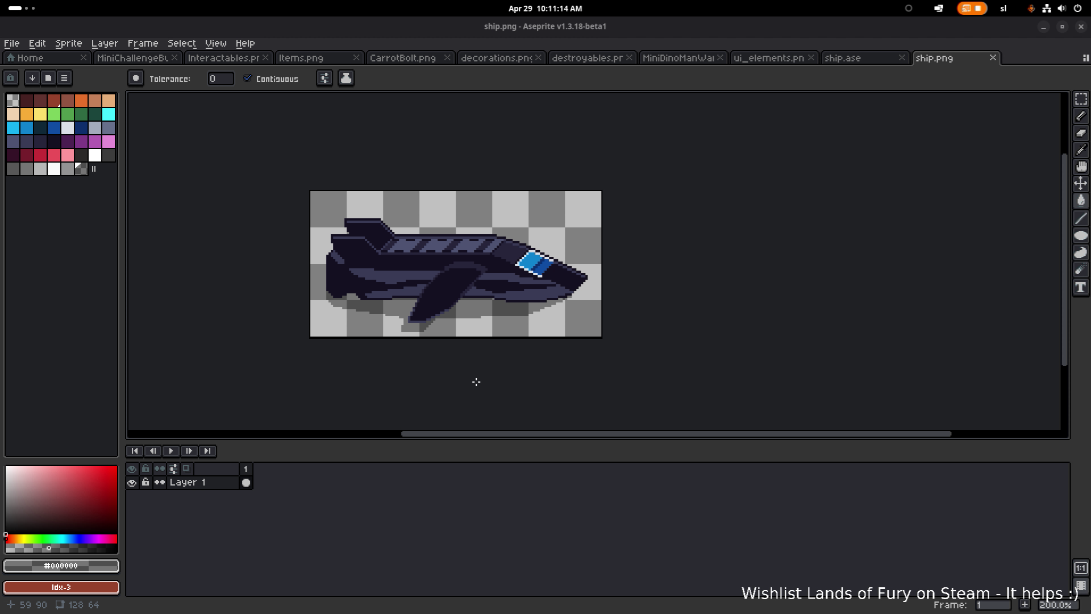
- Zoom in on the ship sprite and switch to the Pencil tool
scroll(415, 334, "up", 3)
scroll(415, 334, "up", 2)
key("b")
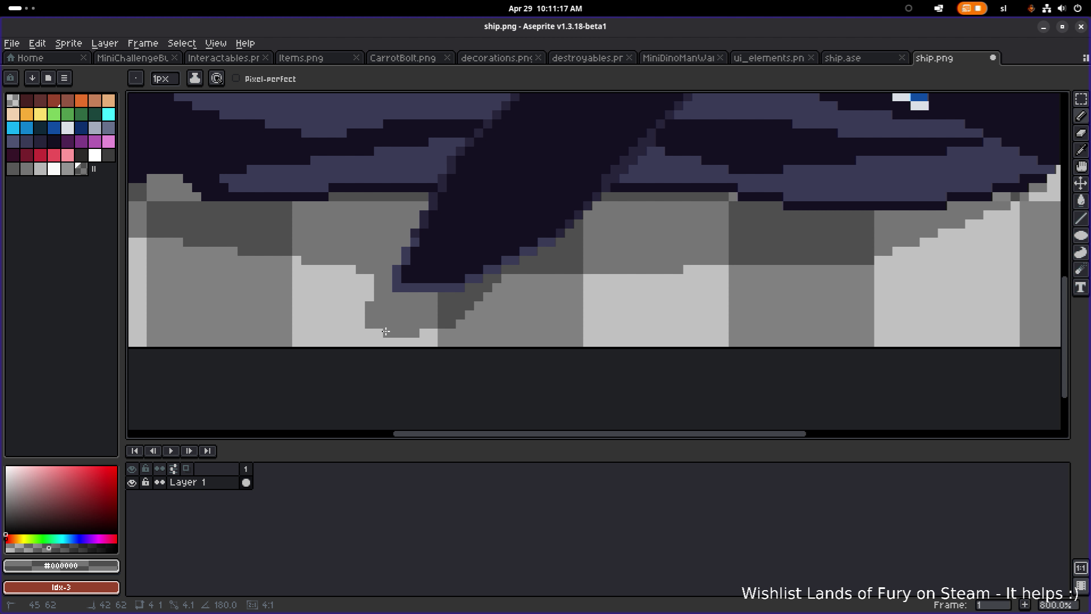
scroll(478, 320, "down", 2)
scroll(479, 319, "up", 2)
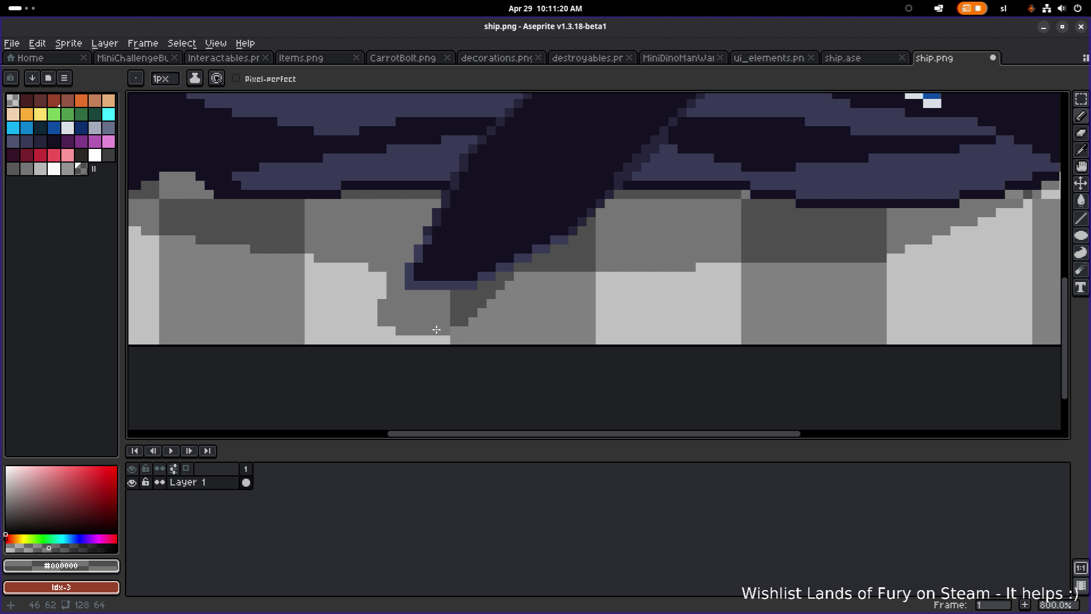
scroll(574, 321, "down", 3)
- Save ship.png with Ctrl+S, then bring up the application switcher
key("v")
key("ctrl+s")
key("alt+Tab")
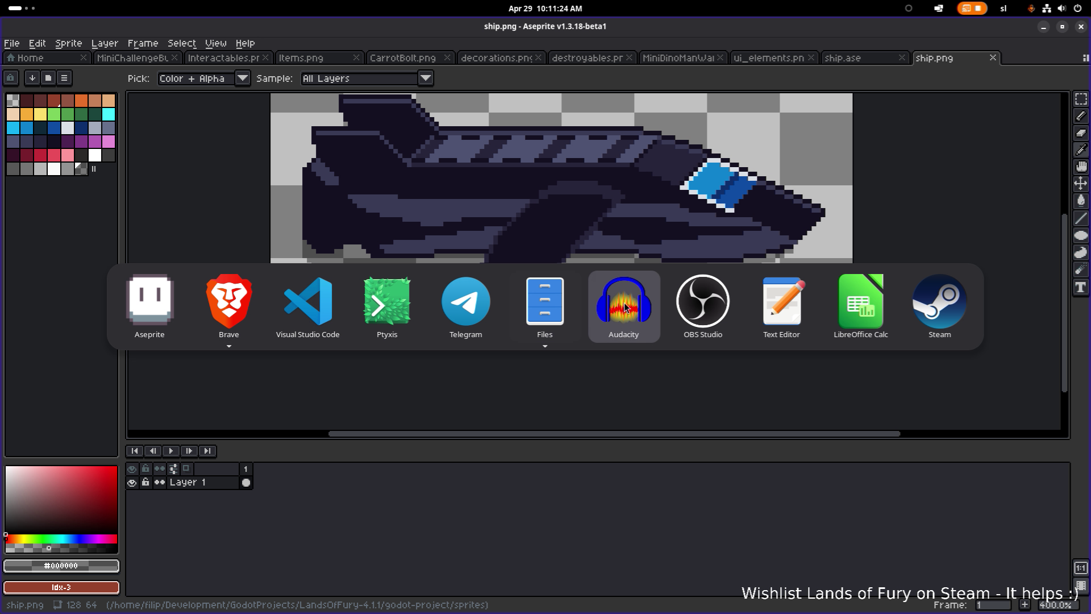
mouse_move(521, 303)
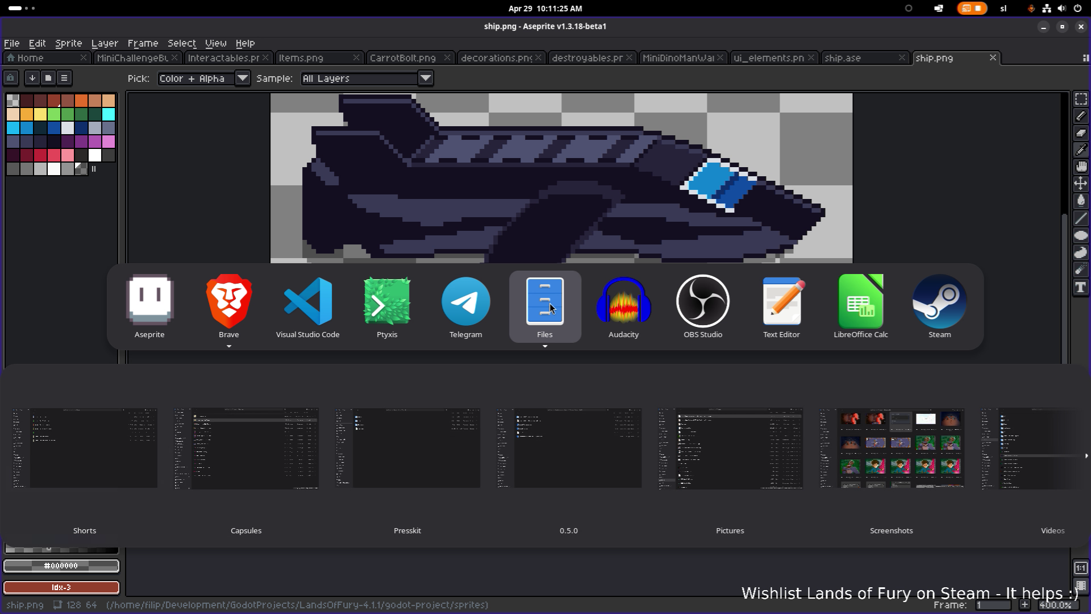
key("Escape")
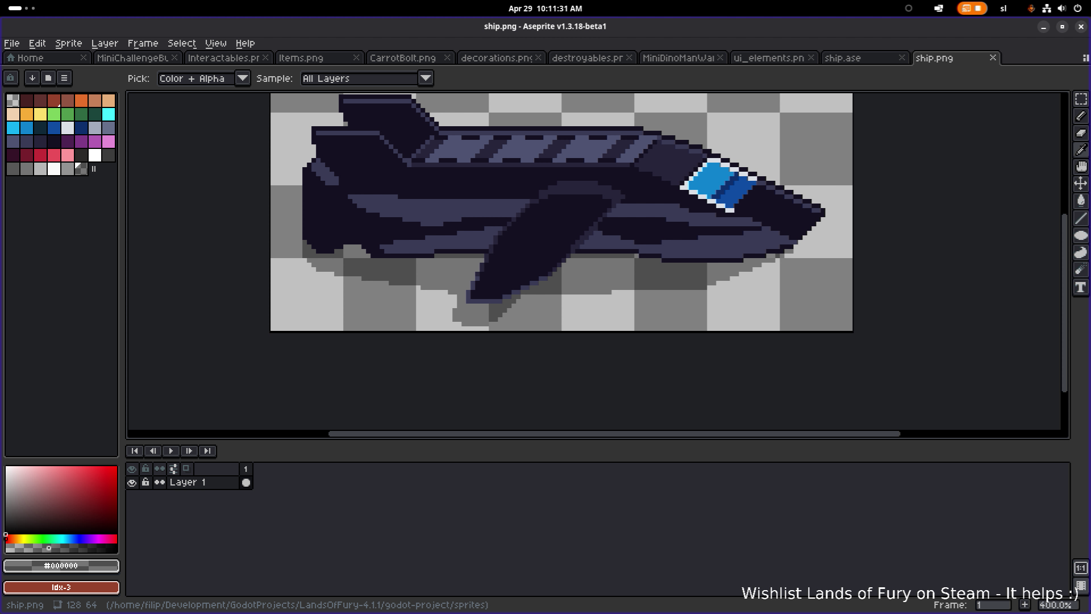
scroll(390, 288, "down", 2)
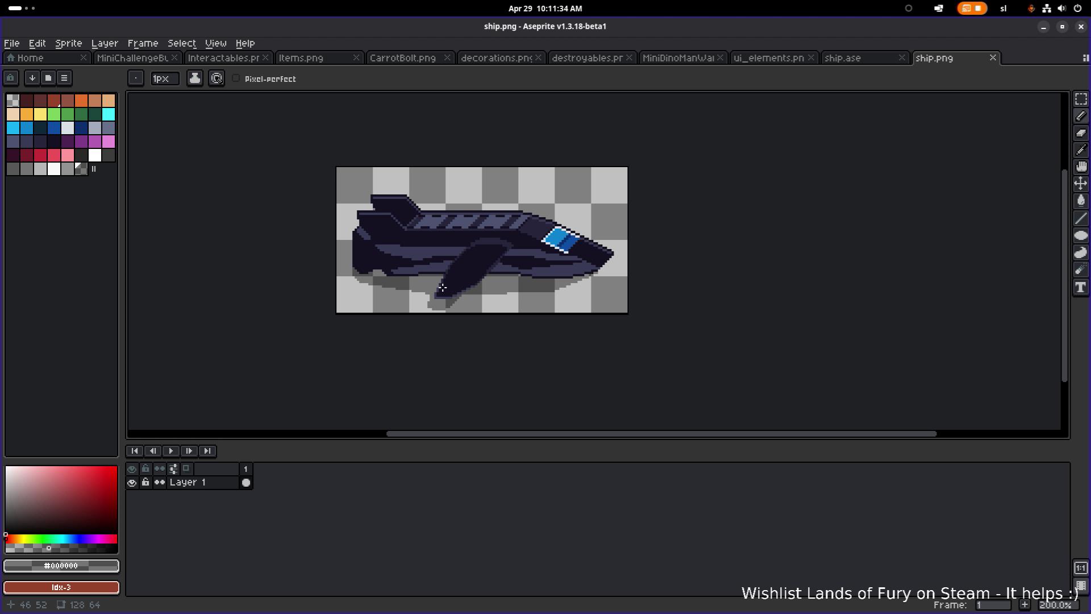
key("alt+Tab")
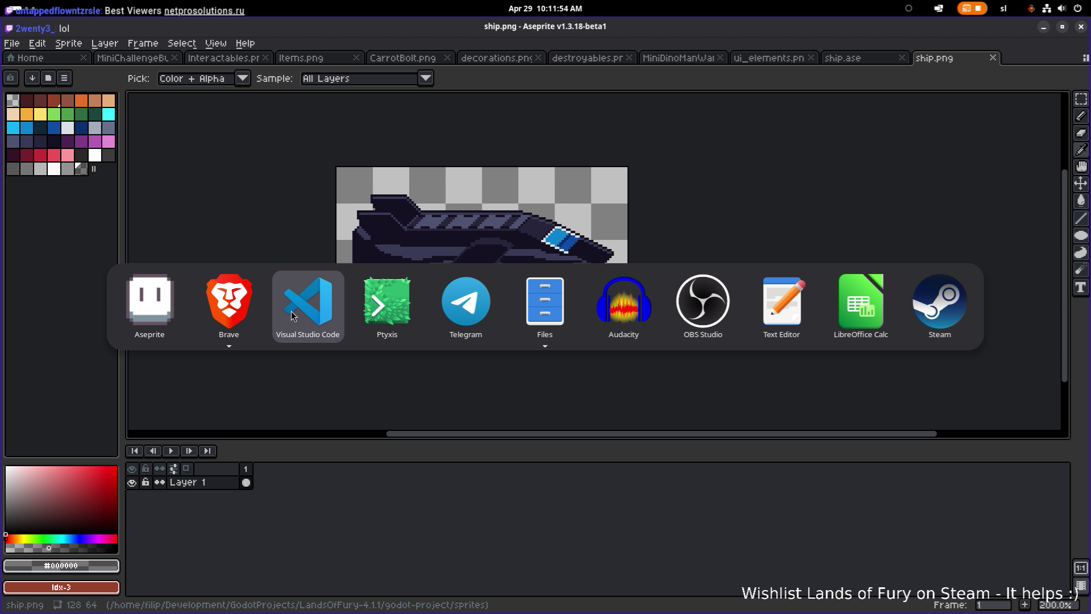
- Switch from Aseprite over to the Ptyxis terminal window
key("Escape")
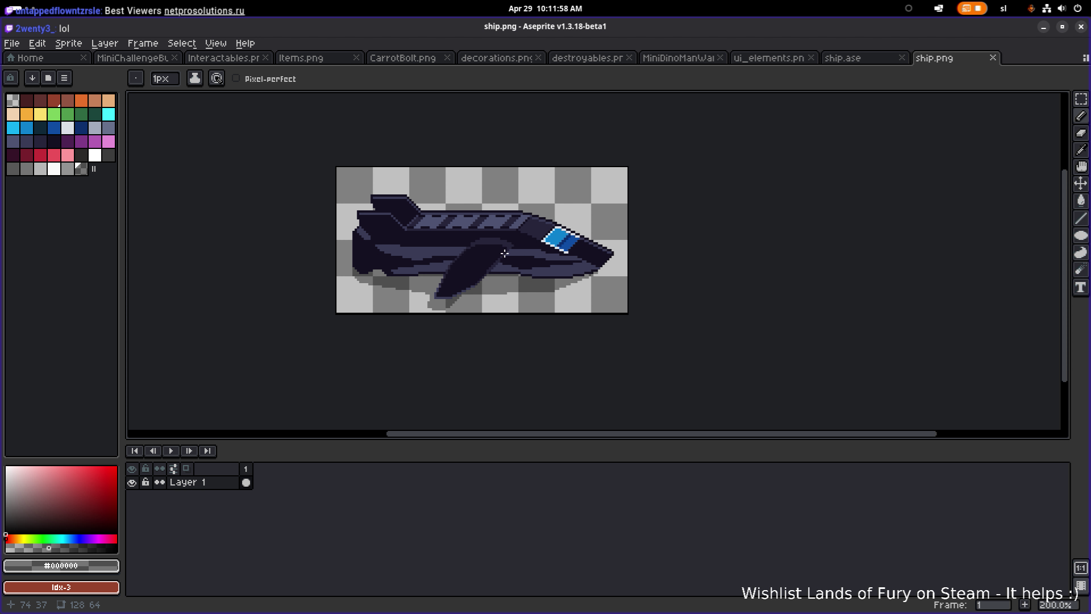
scroll(413, 269, "up", 3)
scroll(426, 283, "down", 3)
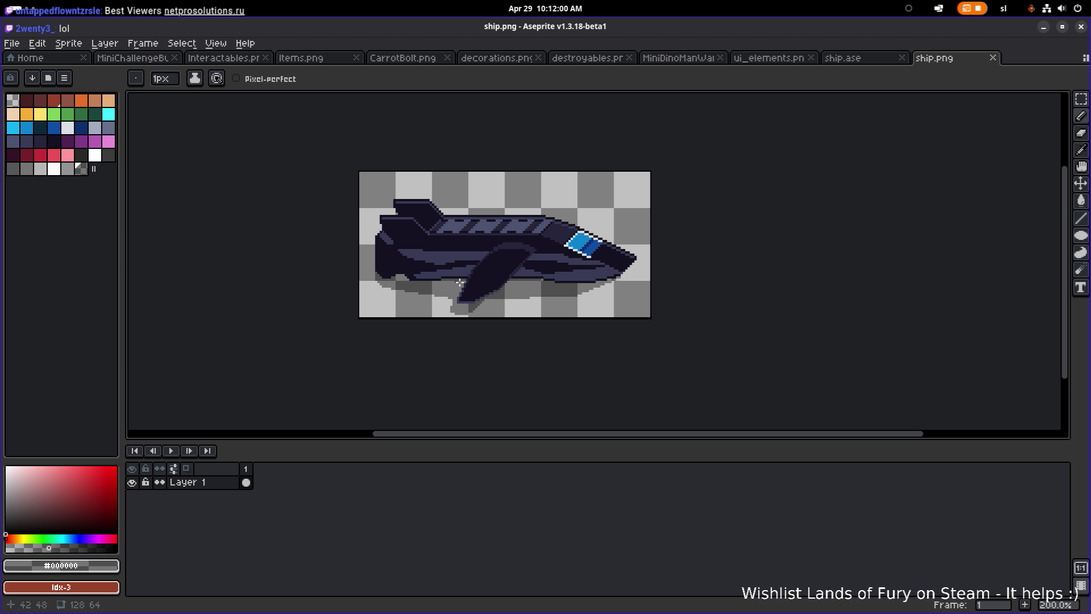
key("alt")
key("alt+Tab")
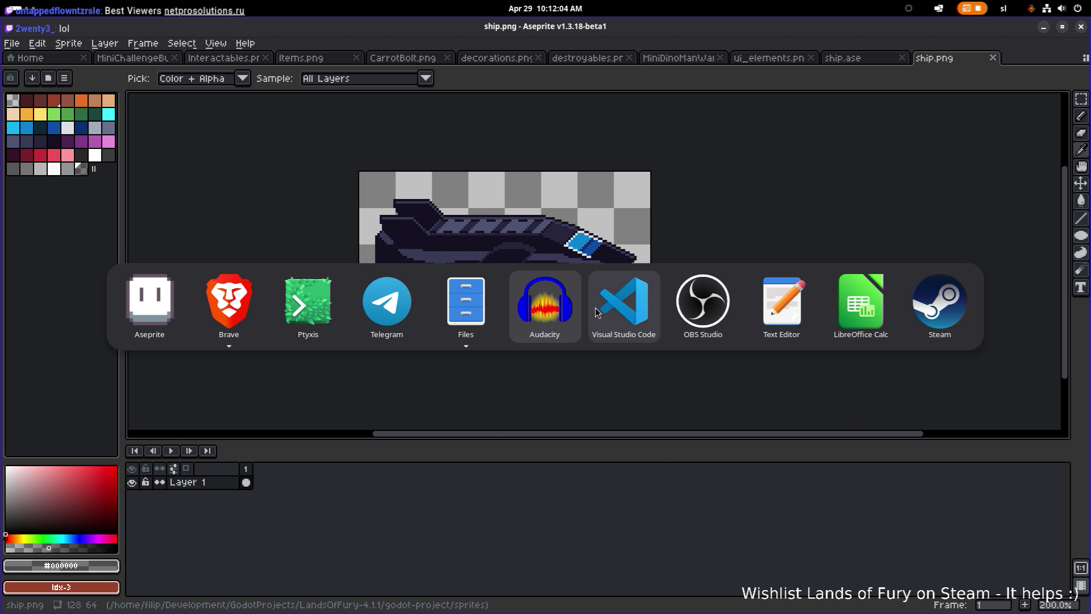
key("Left")
key("Left")
key("Left")
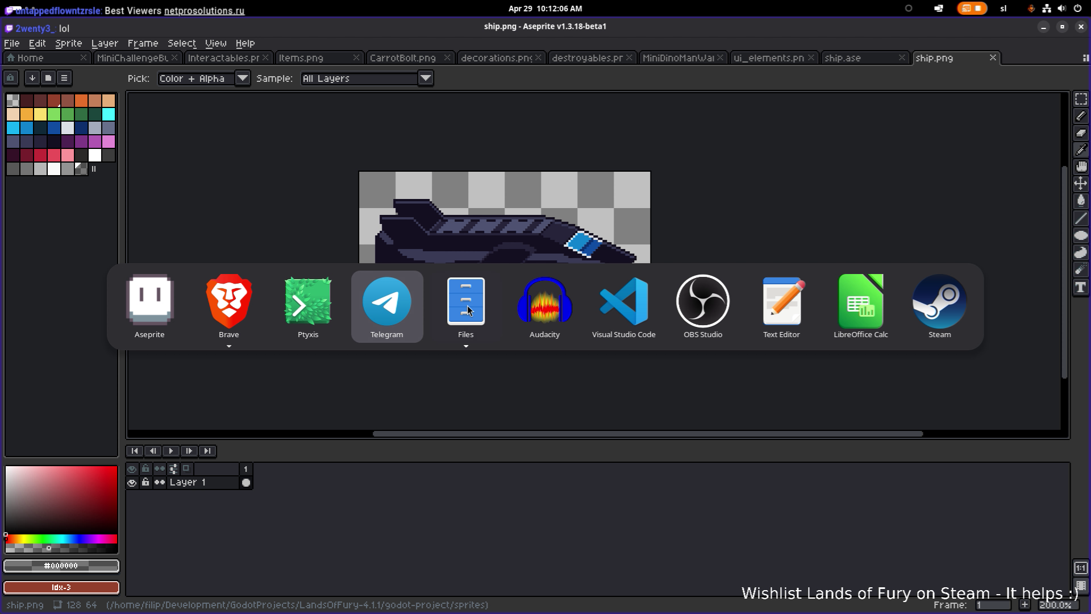
key("Right")
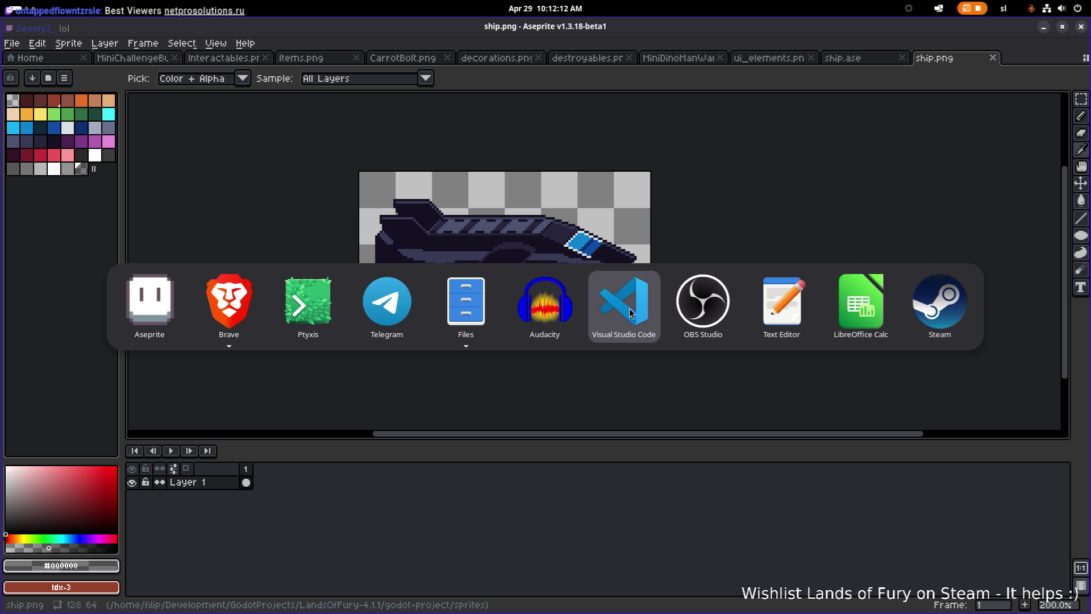
key("Escape")
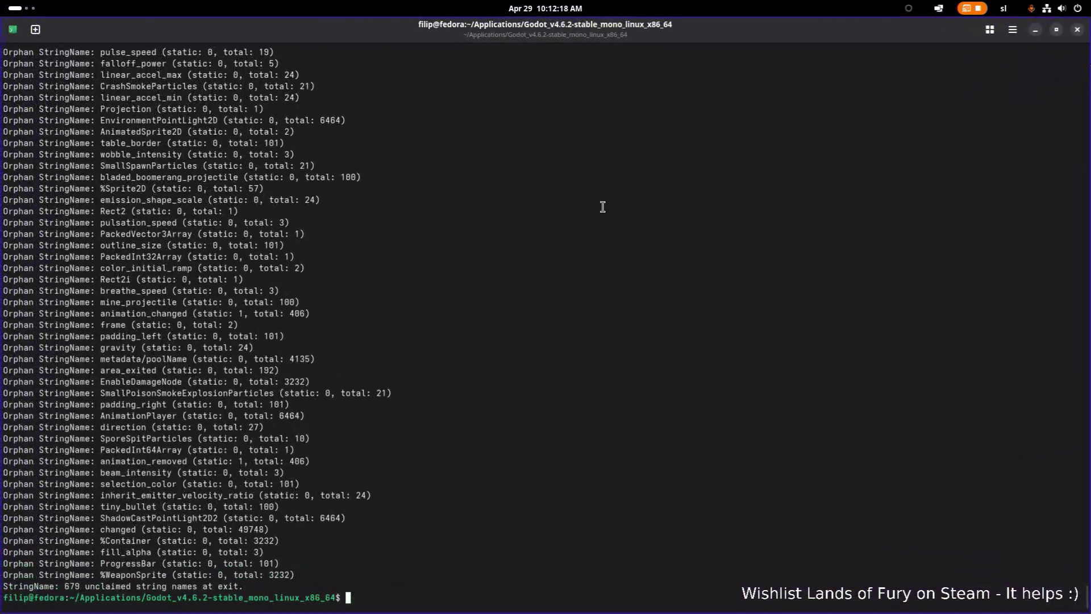
- Stop the running Godot and rerun ./Godot_v4.6.2-stable_mono_linux.x86_64 to open the Project Manager
key("ctrl+c")
key("Up")
key("Return")
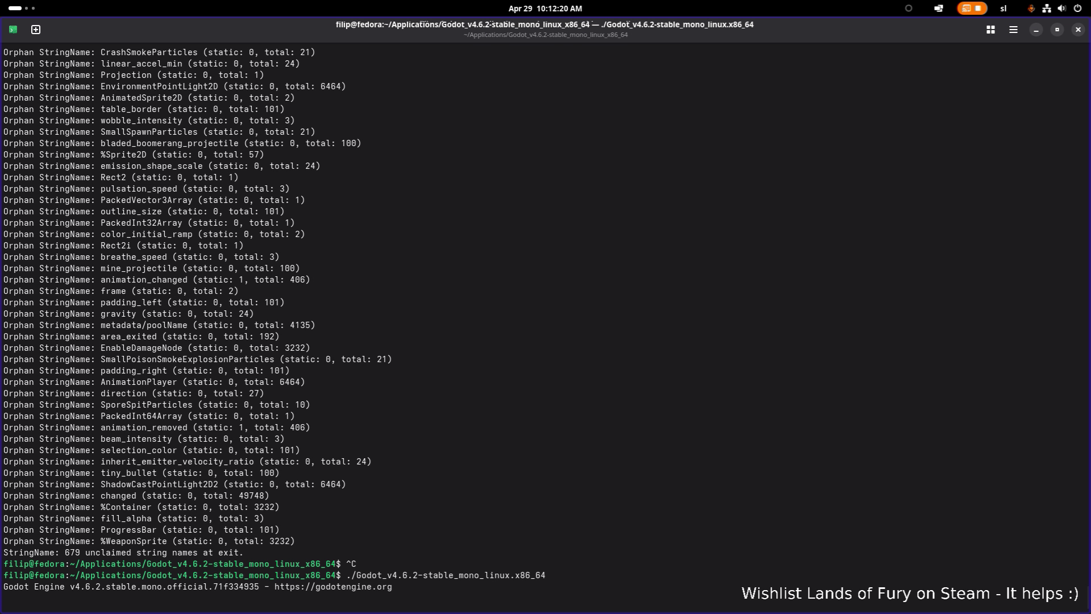
key("alt+Tab")
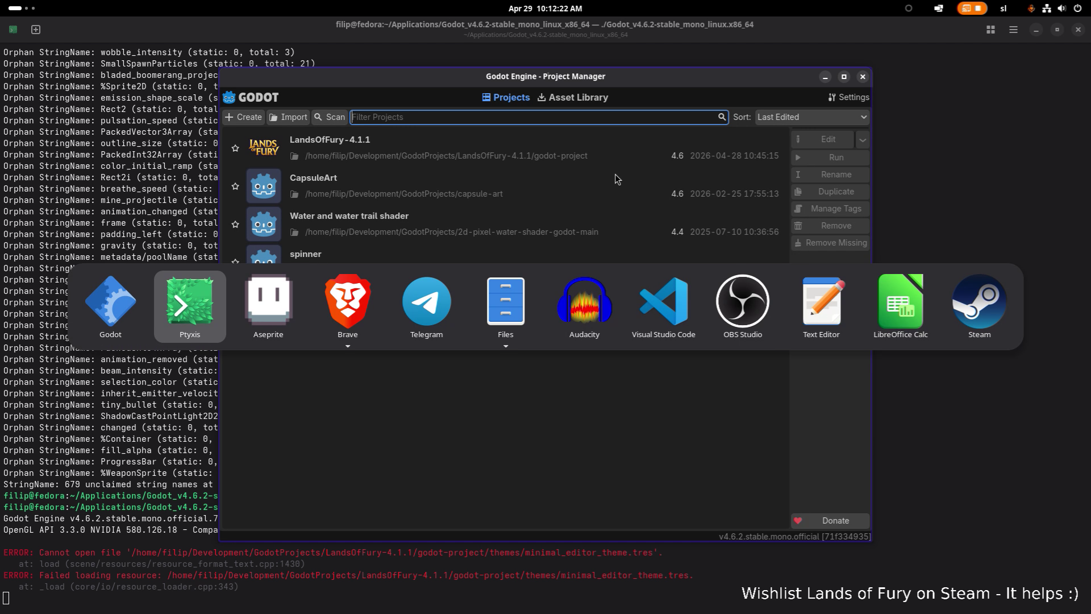
- Open LandsOfFury-4.1.1 from the Project Manager and save TestLevel.tscn
key("Escape")
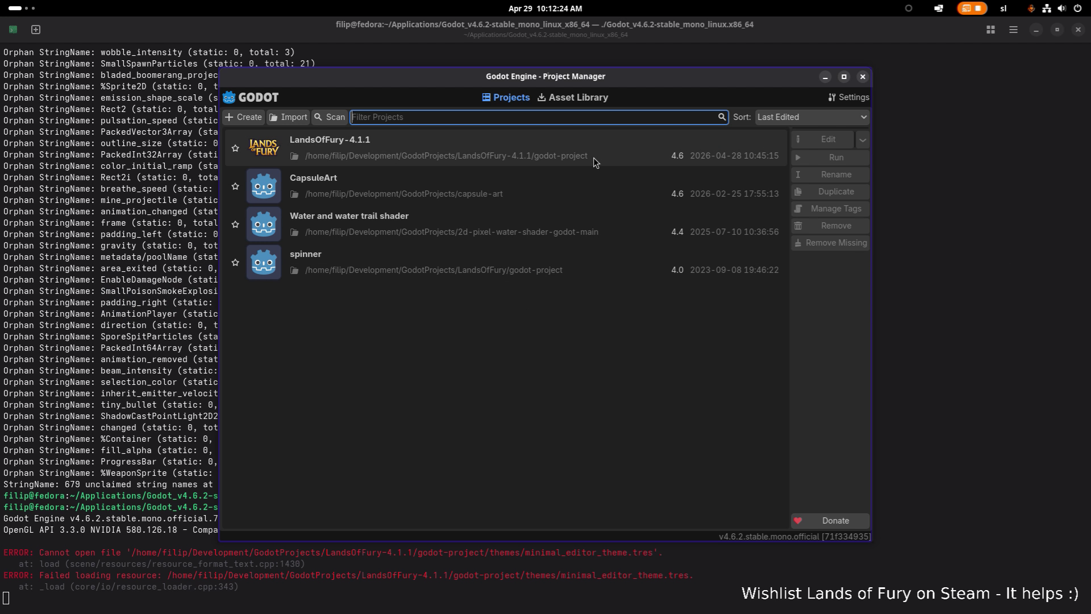
double_click(599, 143)
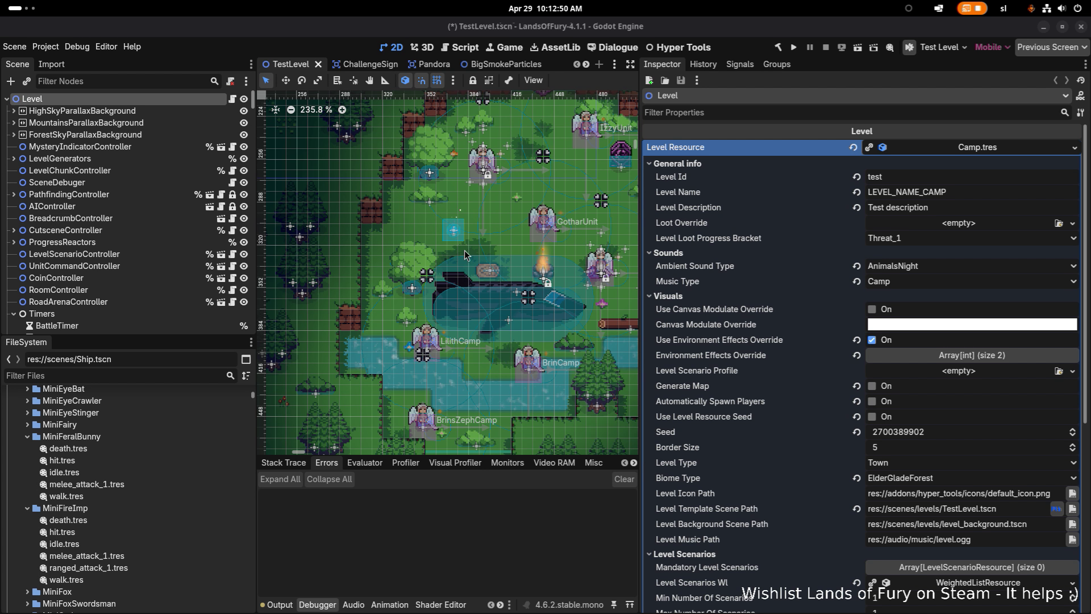
scroll(464, 253, "up", 2)
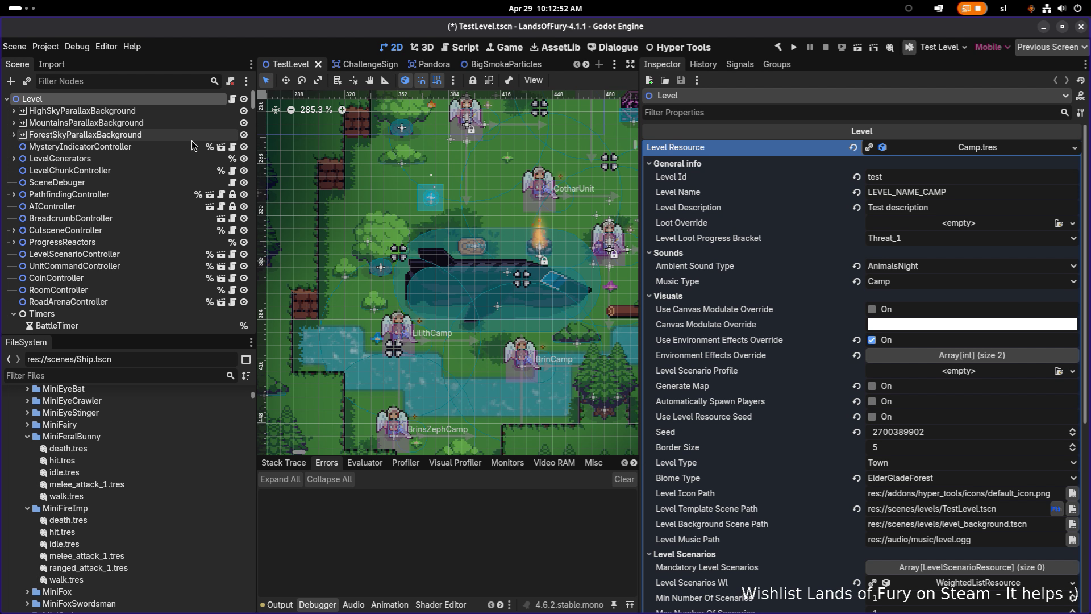
key("ctrl+s")
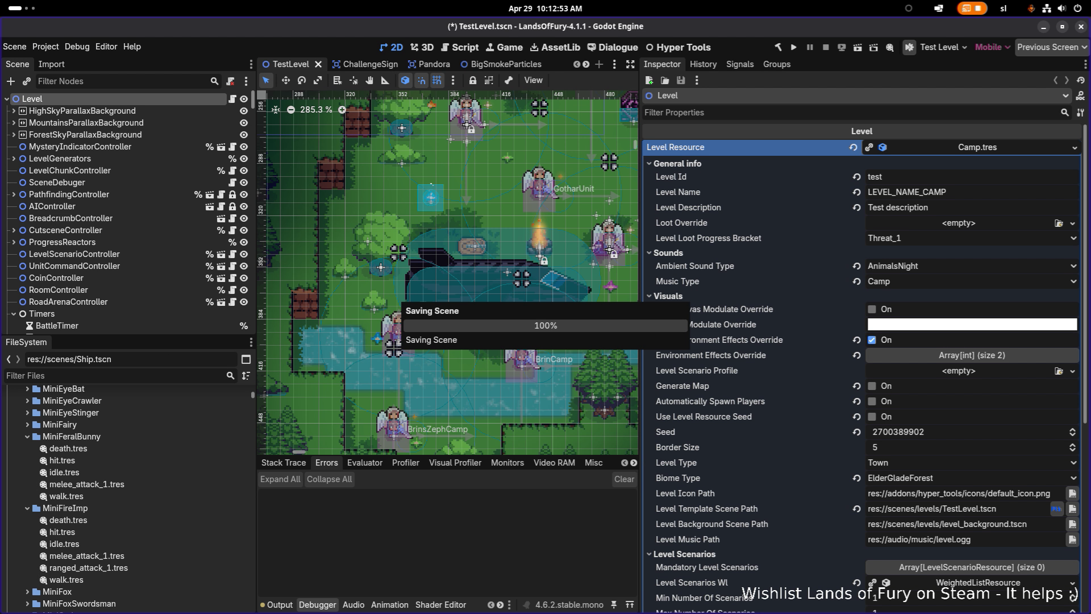
- Filter the FileSystem for 'ship', open Ship.tscn, and select the CollisionShape2D2 capsule
left_click(172, 373)
type("ship")
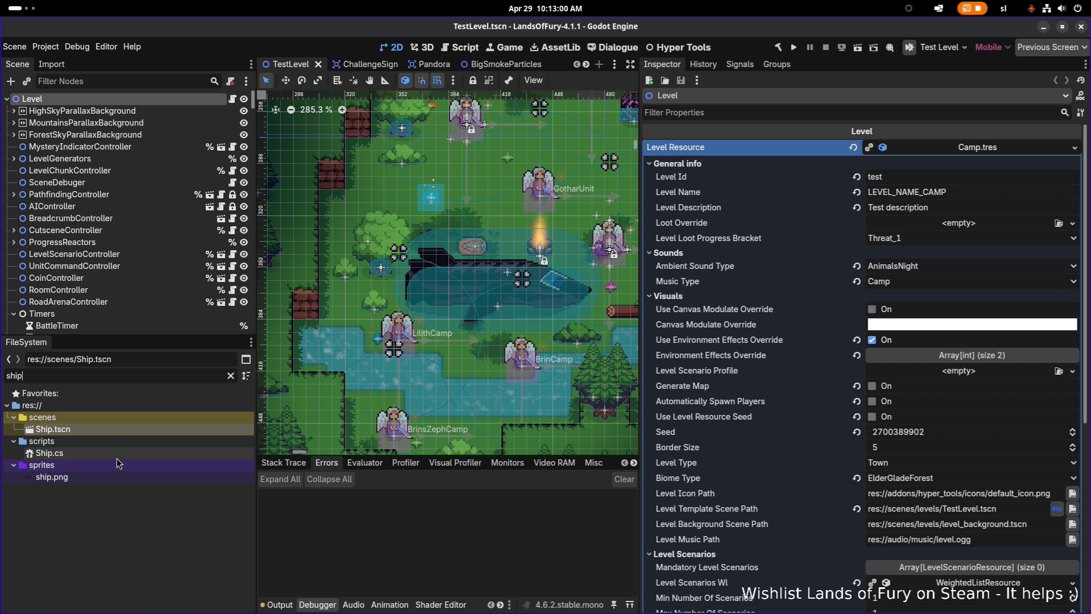
left_click(123, 420)
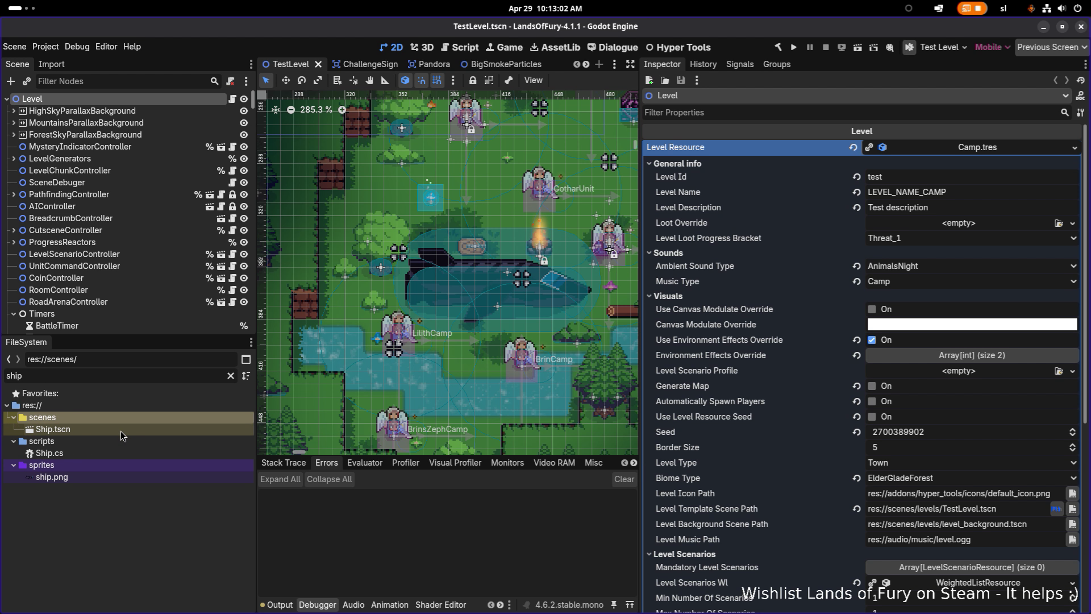
double_click(121, 430)
left_click(124, 142)
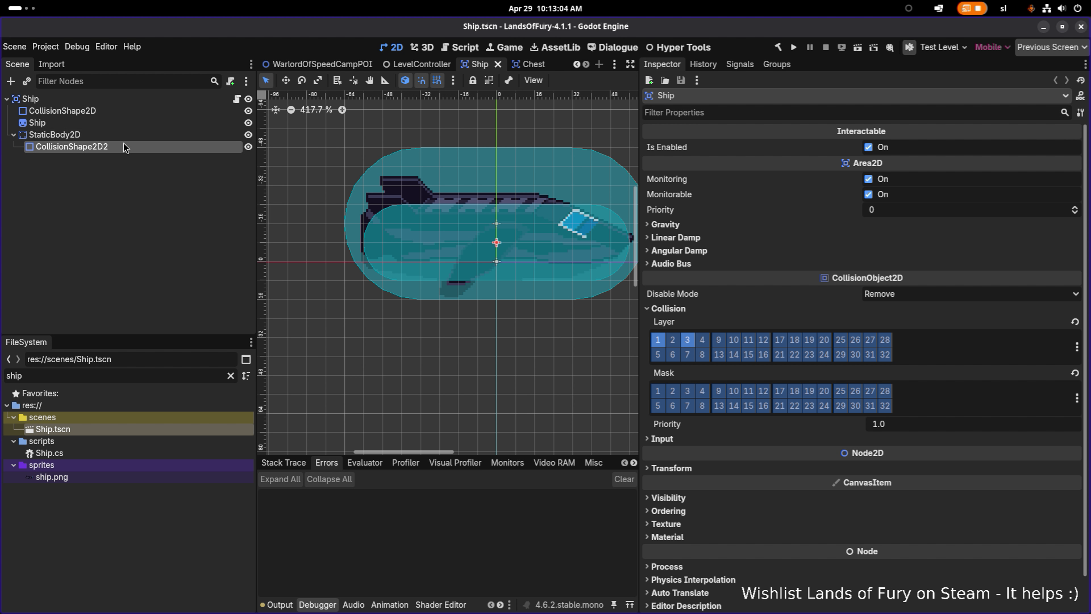
scroll(448, 292, "right", 3)
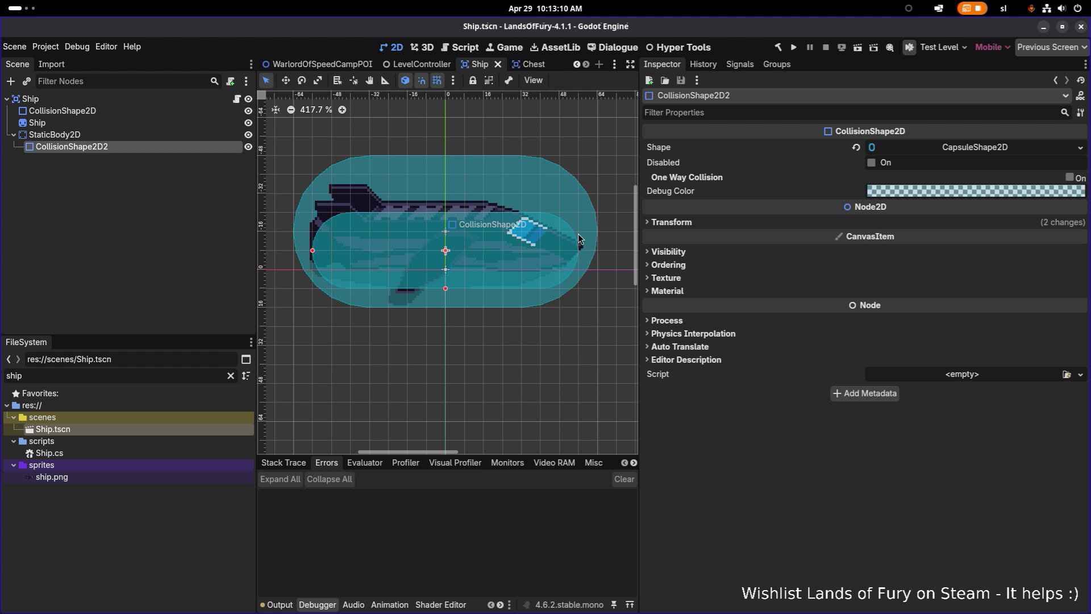
scroll(538, 237, "up", 2)
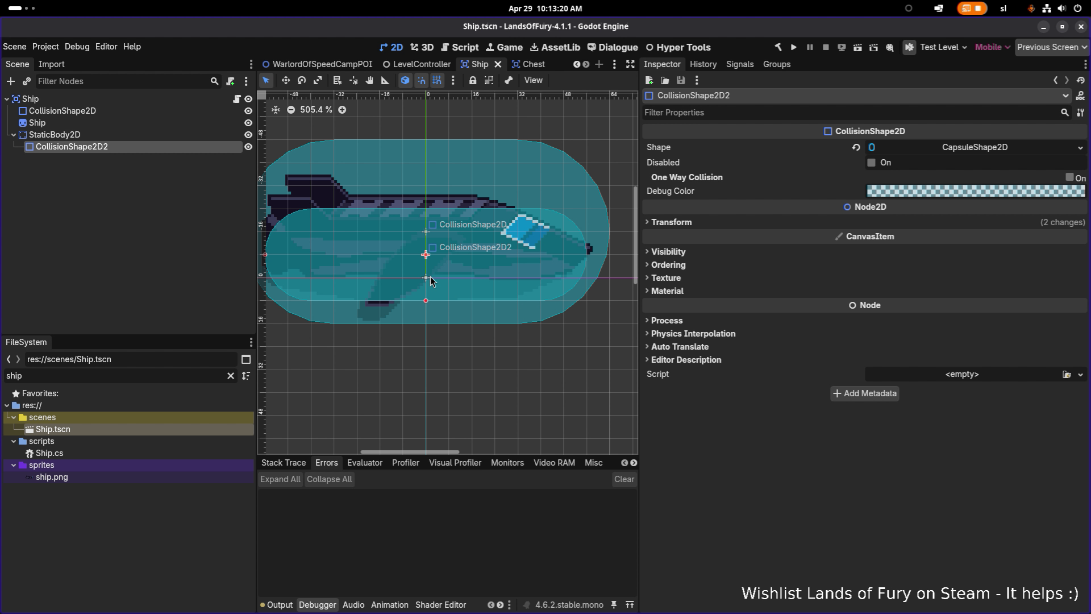
- Shrink the lower capsule's radius toward the hull and try shortening its left end, then undo
mouse_move(426, 300)
left_mouse_down()
mouse_move(426, 278)
mouse_move(427, 290)
left_mouse_up()
key("w")
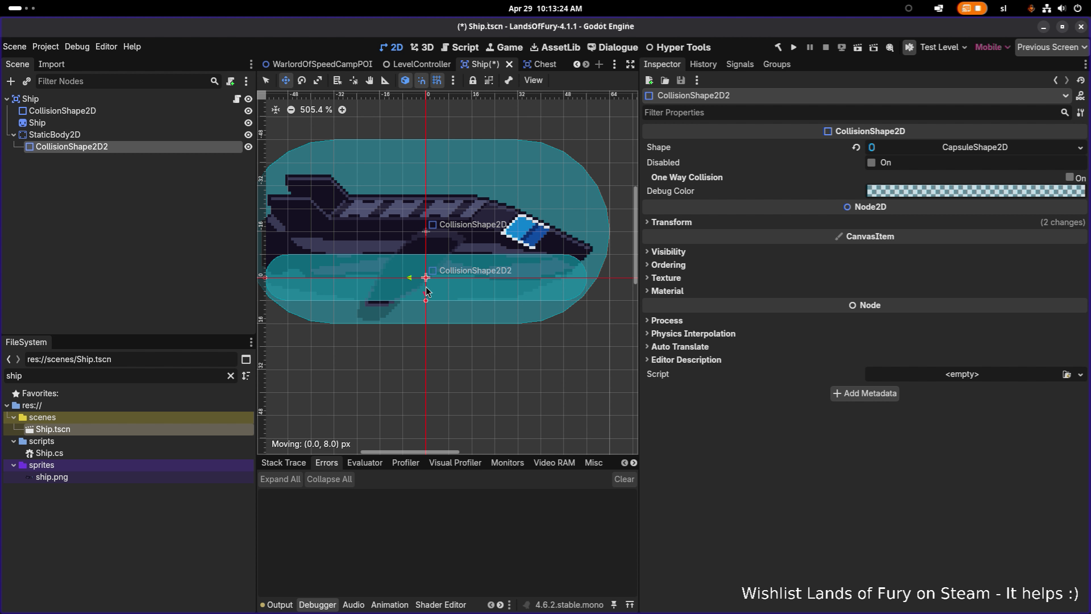
left_click_drag(427, 291, 427, 290)
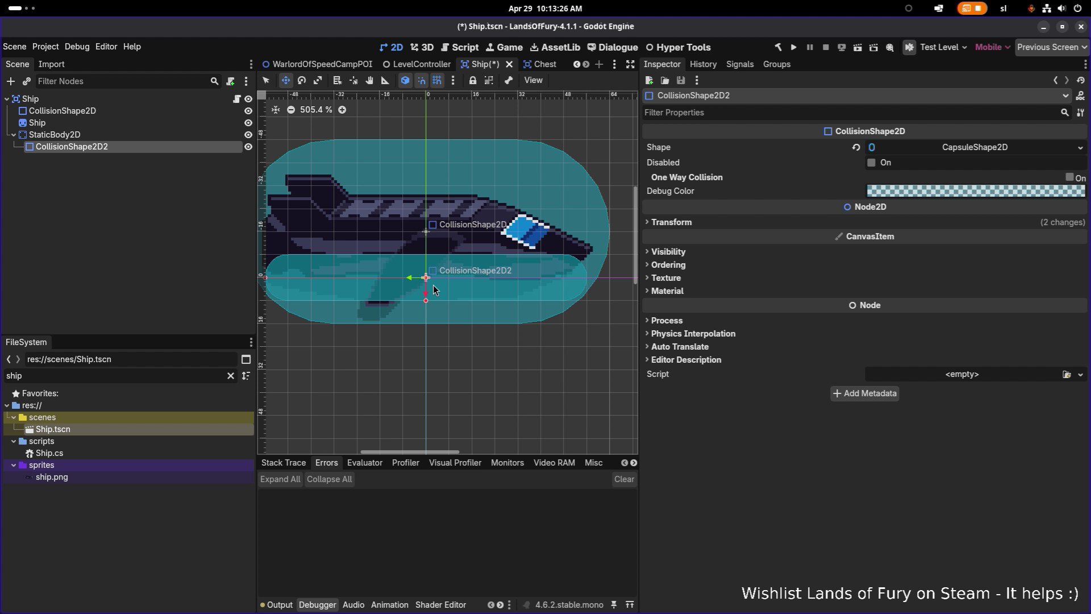
key("q")
scroll(554, 288, "left", 3)
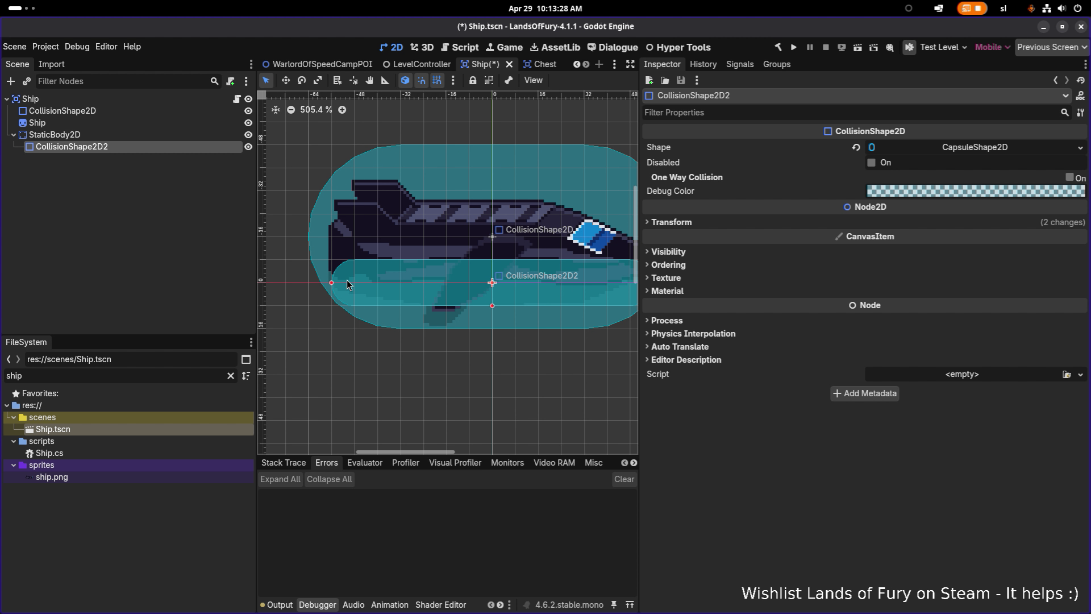
left_click_drag(331, 283, 353, 283)
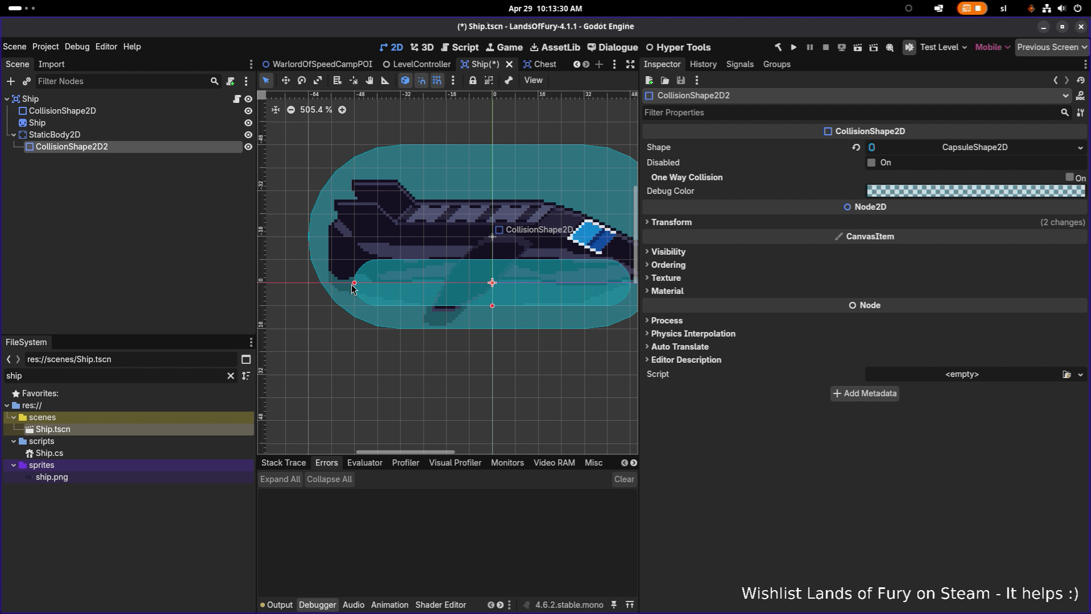
key("ctrl+z")
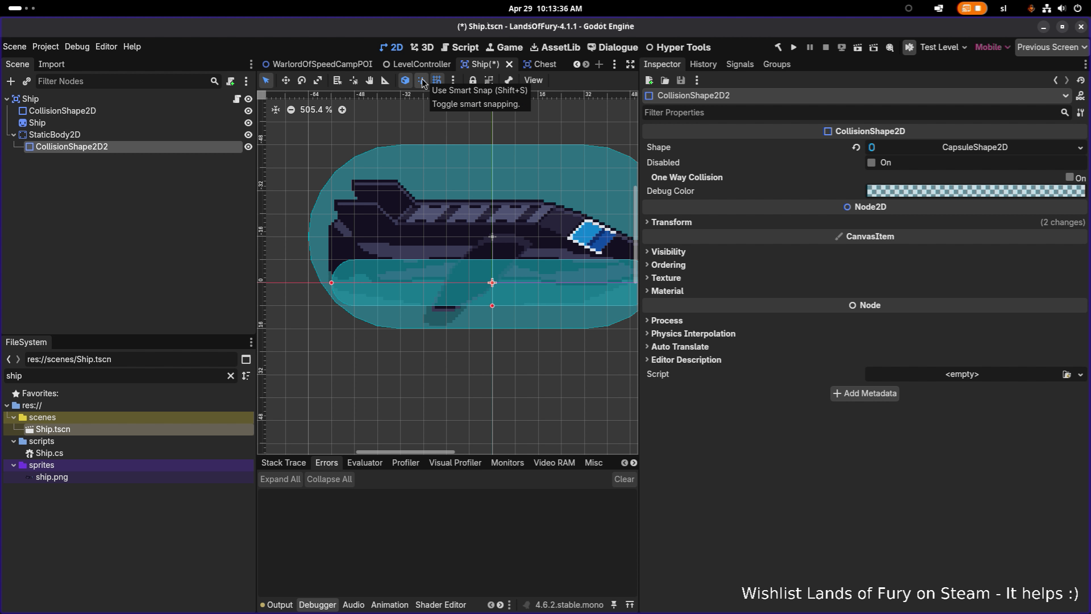
- With grid snapping off, shorten the lower capsule's left end and adjust its thickness
left_click(436, 80)
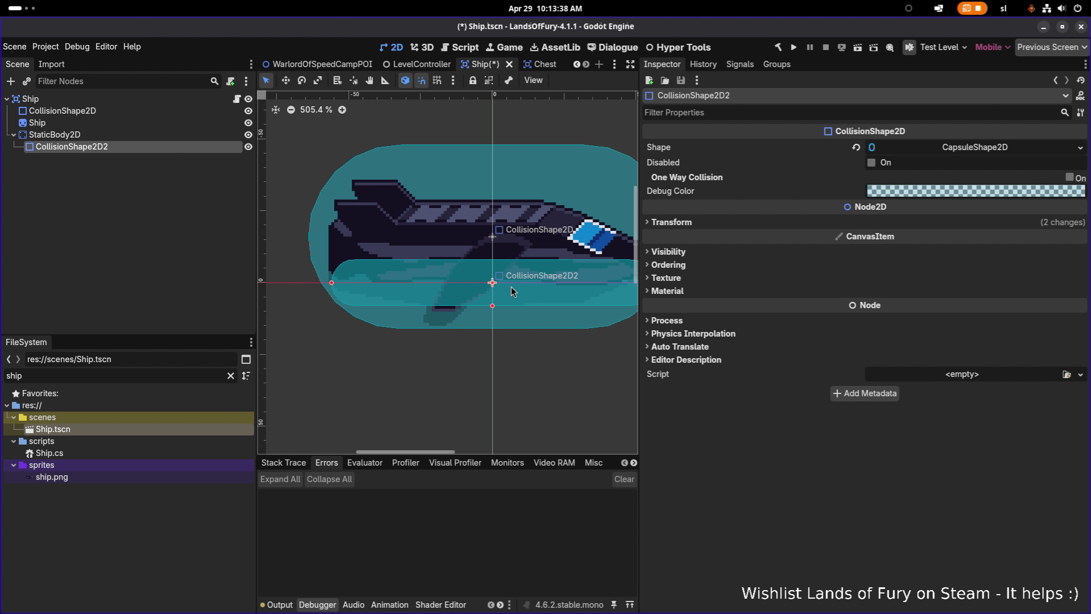
left_click_drag(331, 283, 337, 285)
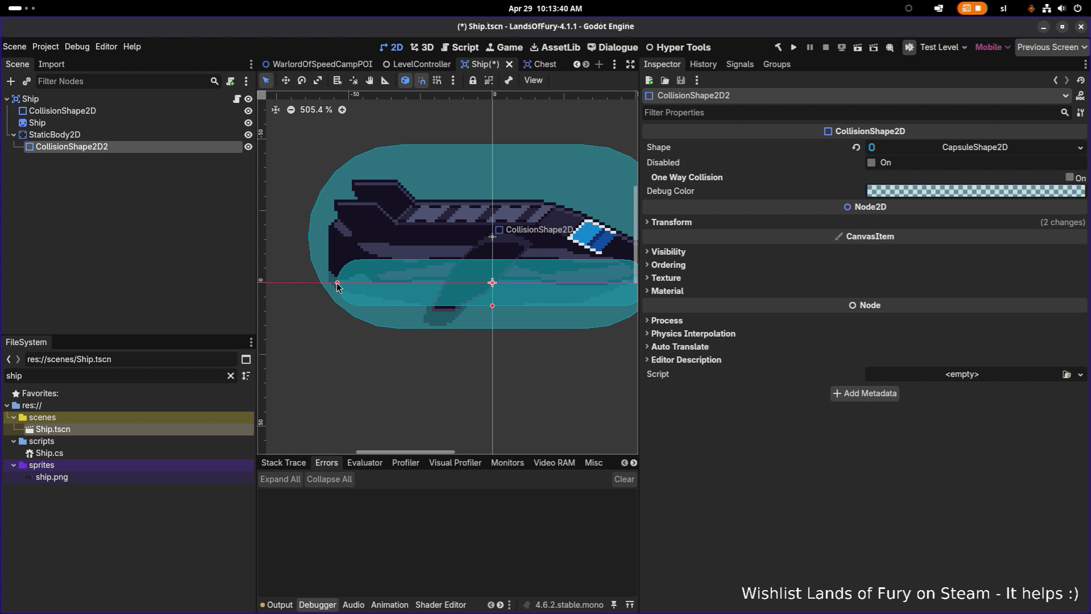
scroll(454, 284, "right", 3)
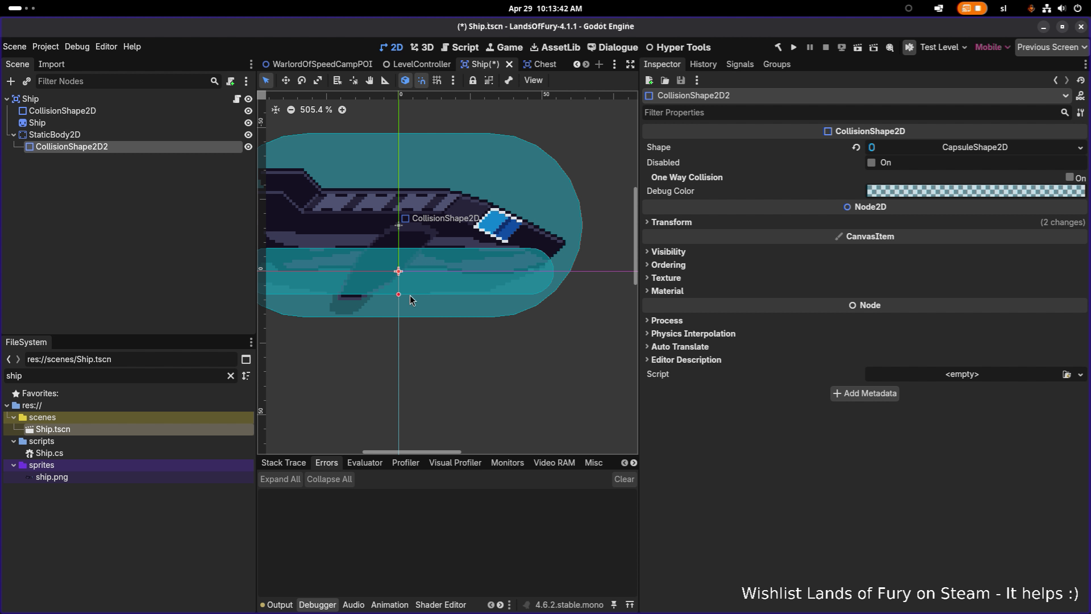
left_click_drag(399, 294, 442, 264)
key("w")
scroll(442, 261, "up", 1)
scroll(370, 272, "left", 3)
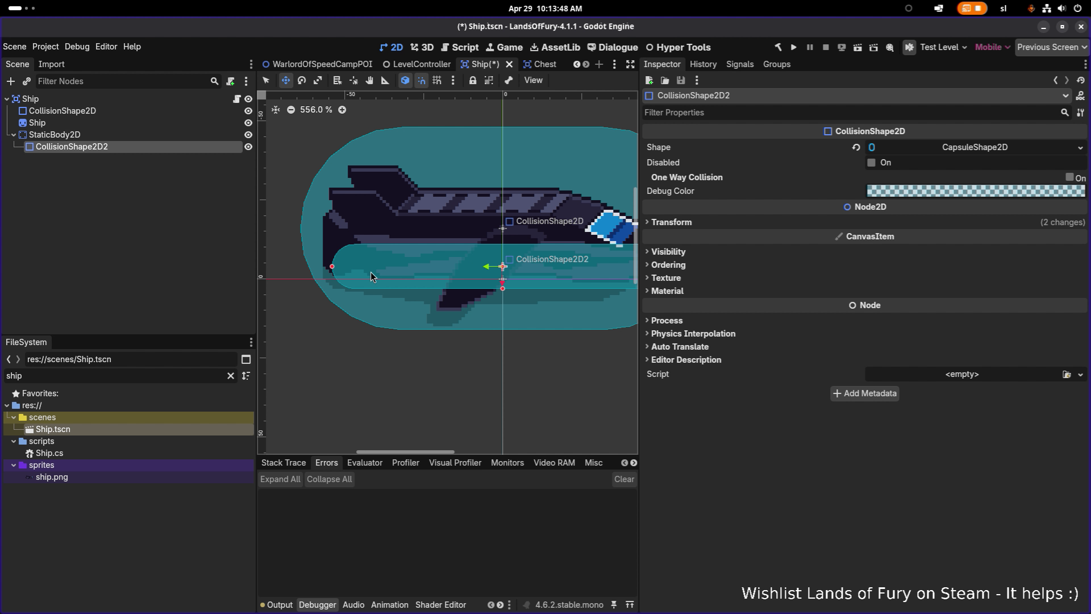
scroll(467, 263, "down", 2)
scroll(420, 259, "right", 2)
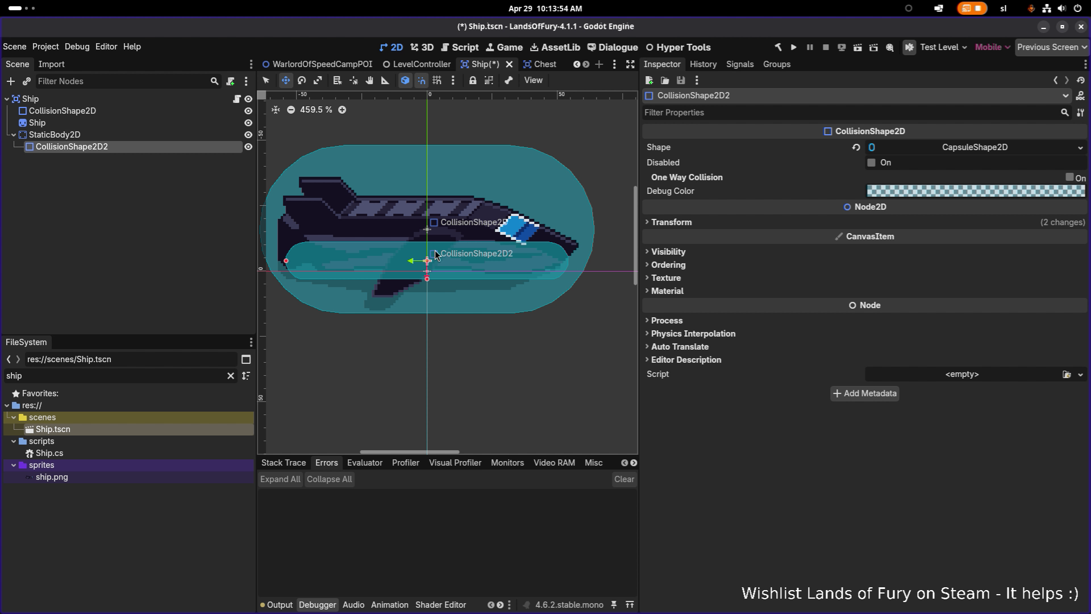
left_click_drag(427, 278, 428, 284)
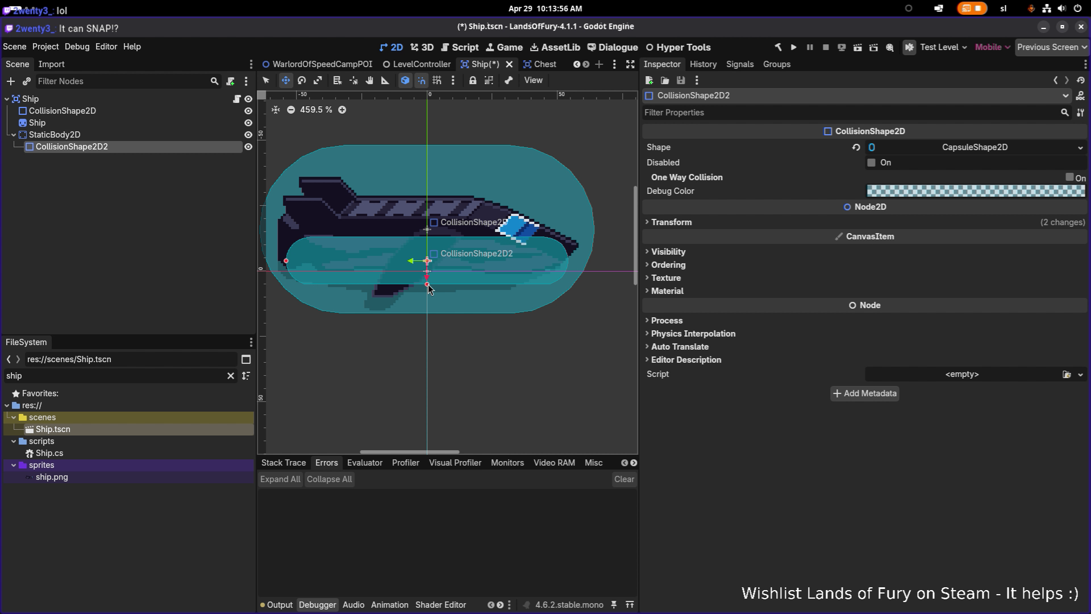
key("q")
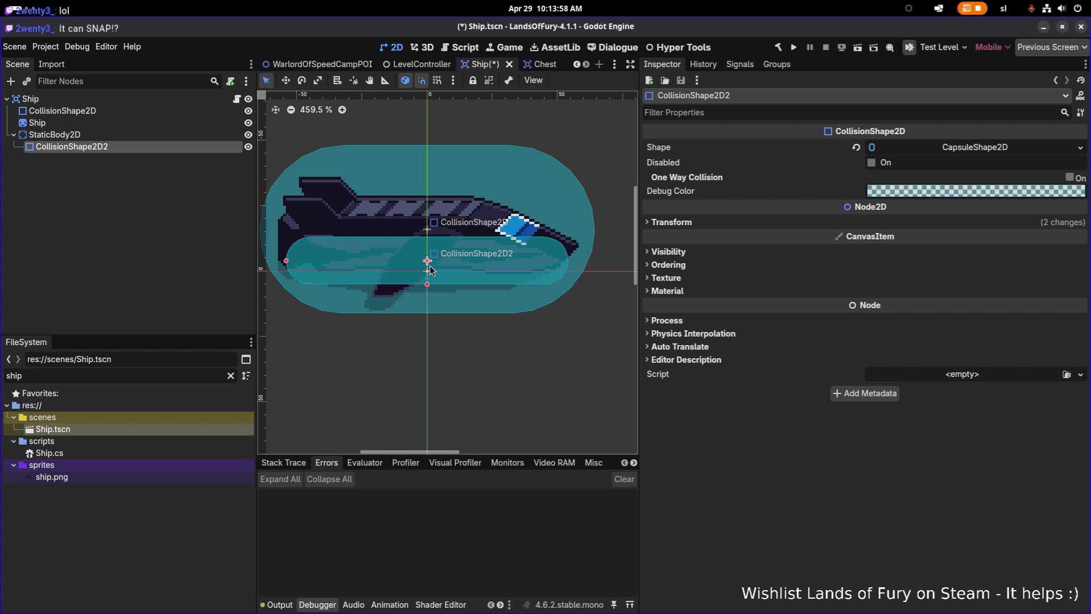
- Nudge the capsule 5 px down and 10 px left, shorten its left end, then duplicate it
key("w")
left_click_drag(428, 274, 428, 277)
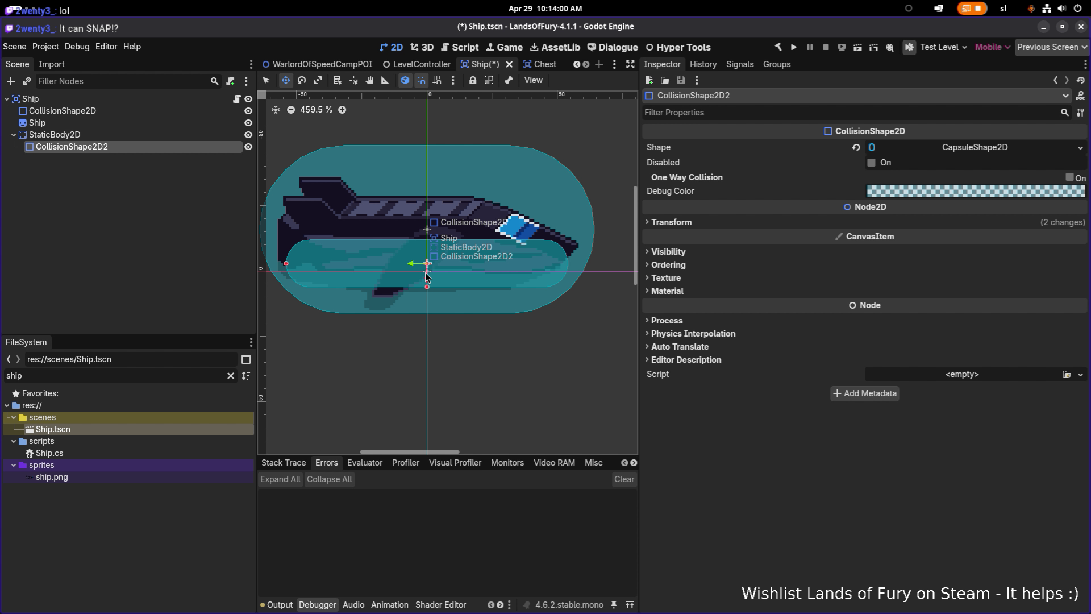
key("q")
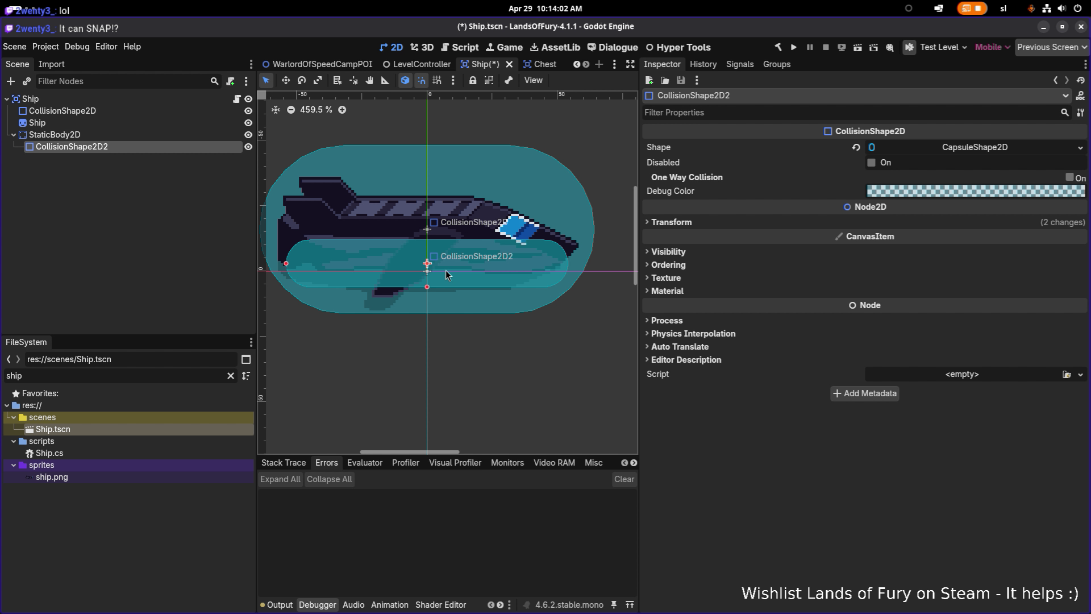
key("w")
key("q")
key("w")
key("q")
left_click_drag(287, 263, 337, 266)
key("w")
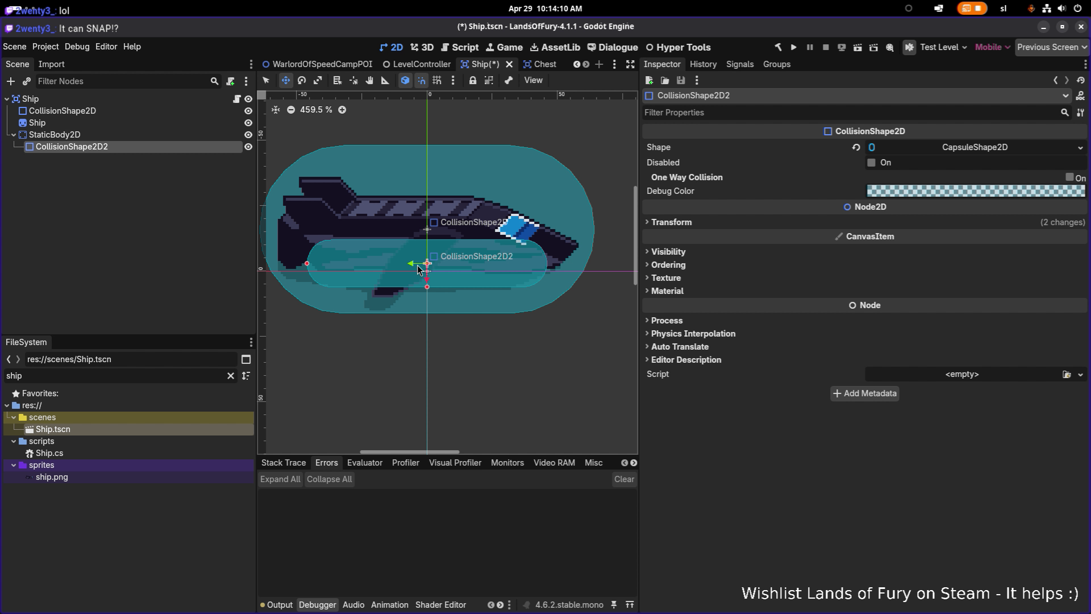
mouse_move(415, 267)
left_mouse_down()
mouse_move(389, 267)
mouse_move(452, 268)
left_mouse_up()
key("ctrl+d")
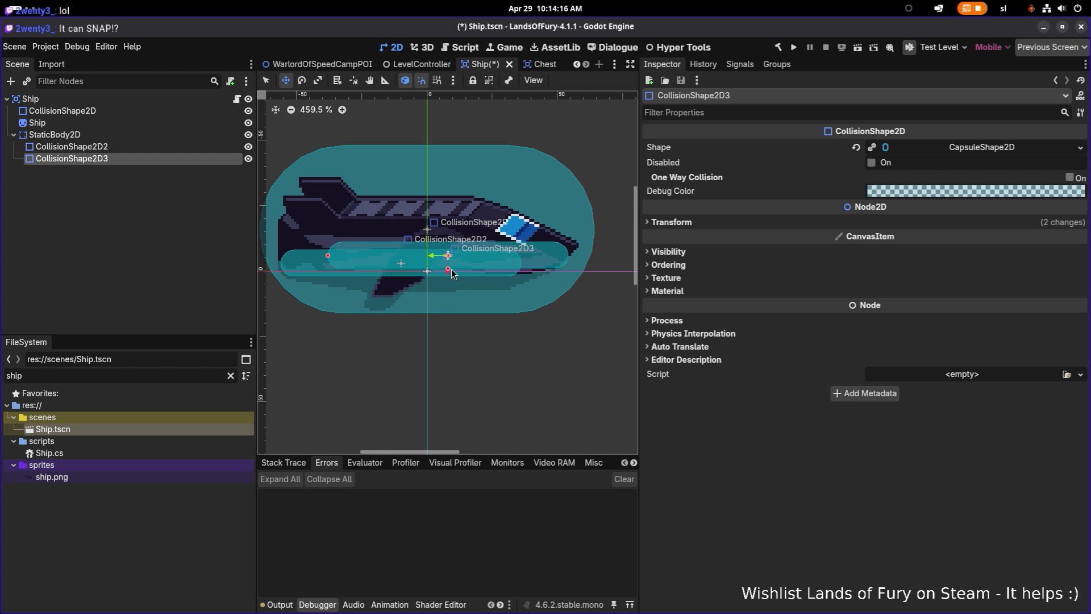
- Make CollisionShape2D3's capsule shape unique and nudge it into place over the hull
key("ctrl+z")
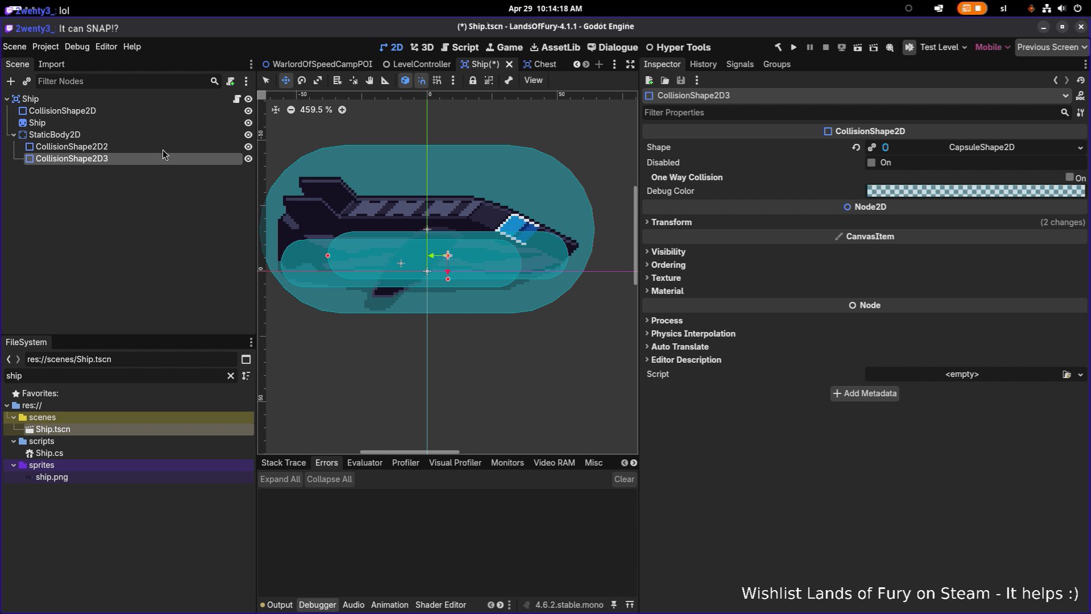
right_click(957, 146)
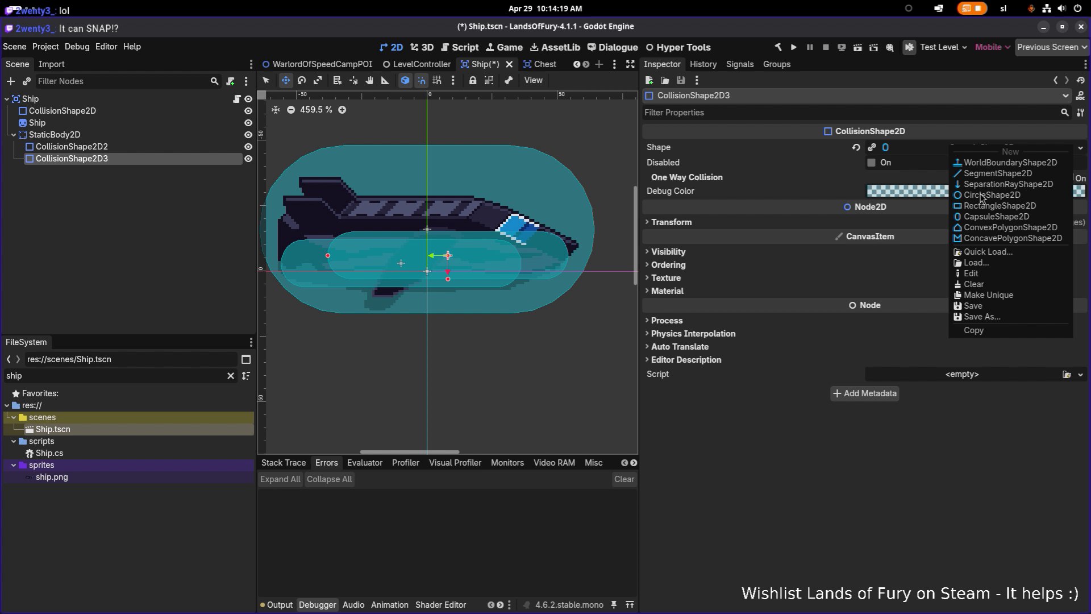
left_click(982, 298)
left_click_drag(449, 255, 454, 270)
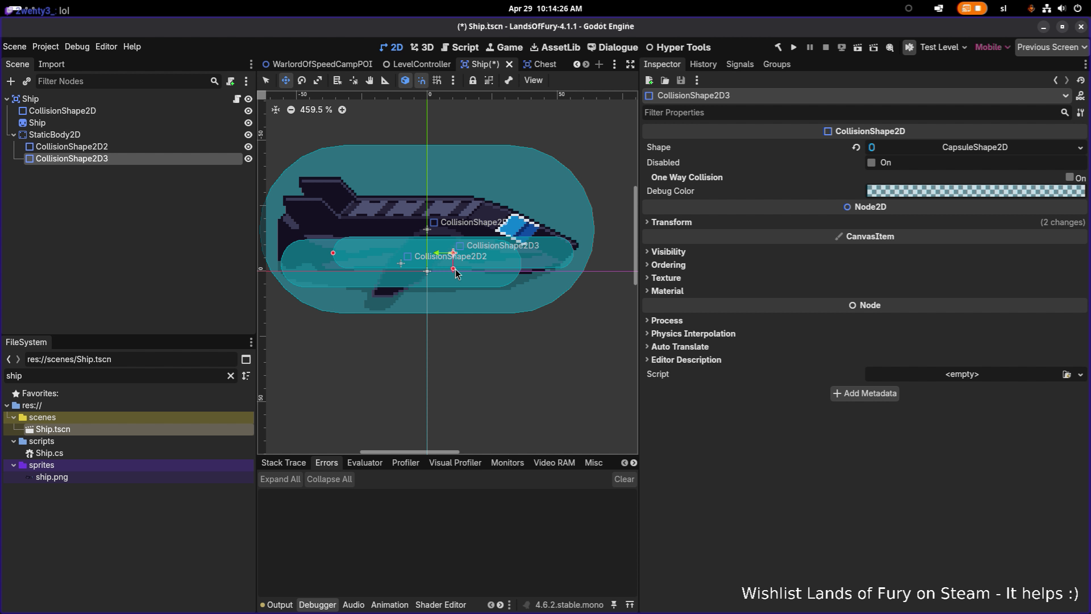
left_click_drag(452, 255, 447, 261)
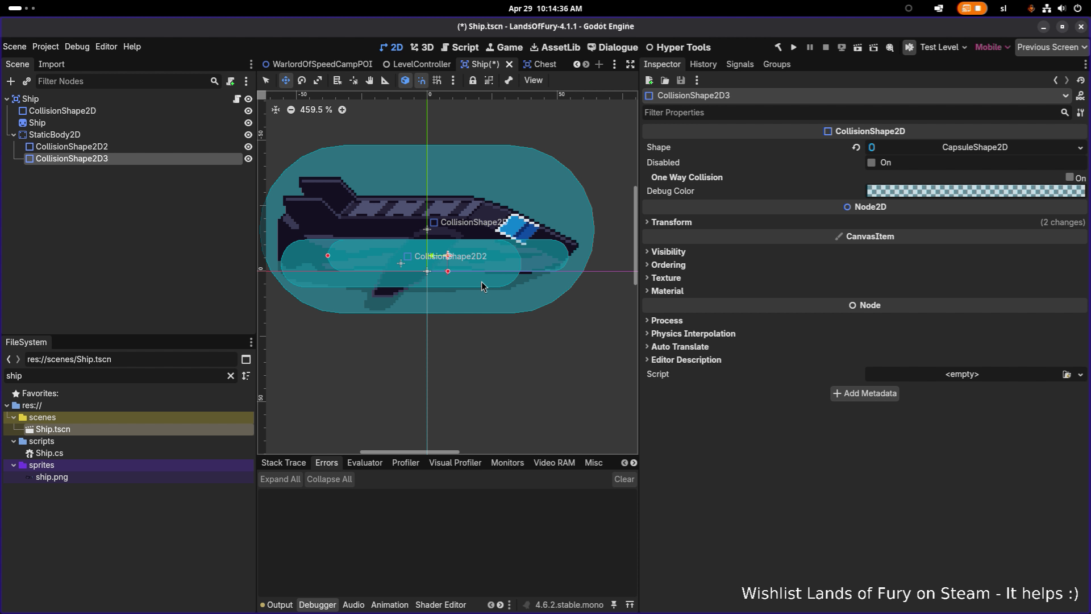
- Pan across the ship from tail to nose, then duplicate CollisionShape2D3 as CollisionShape2D4
scroll(482, 283, "up", 1)
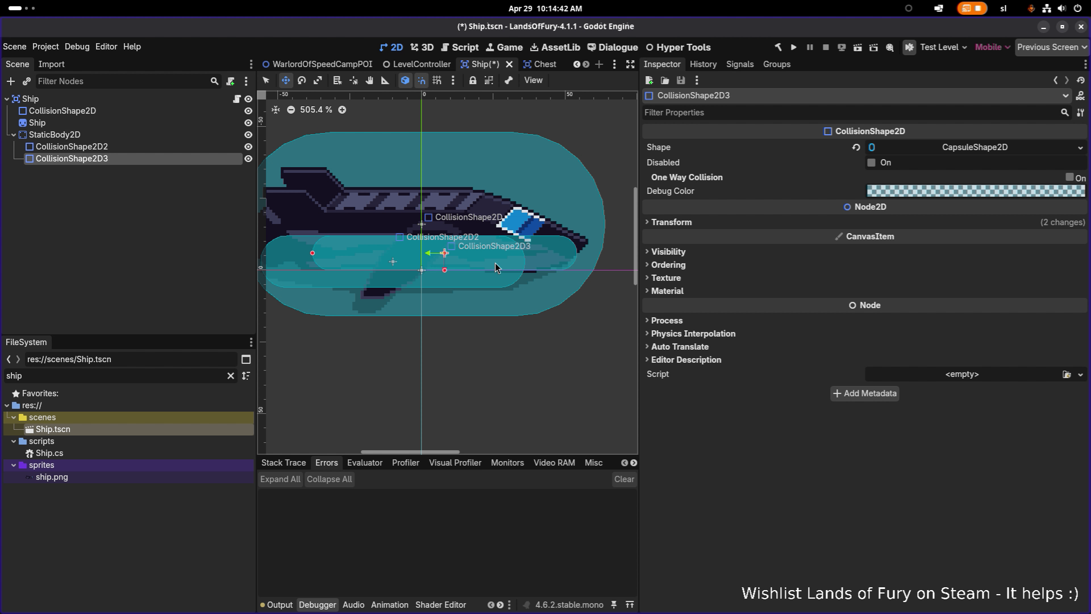
left_click_drag(462, 259, 519, 262)
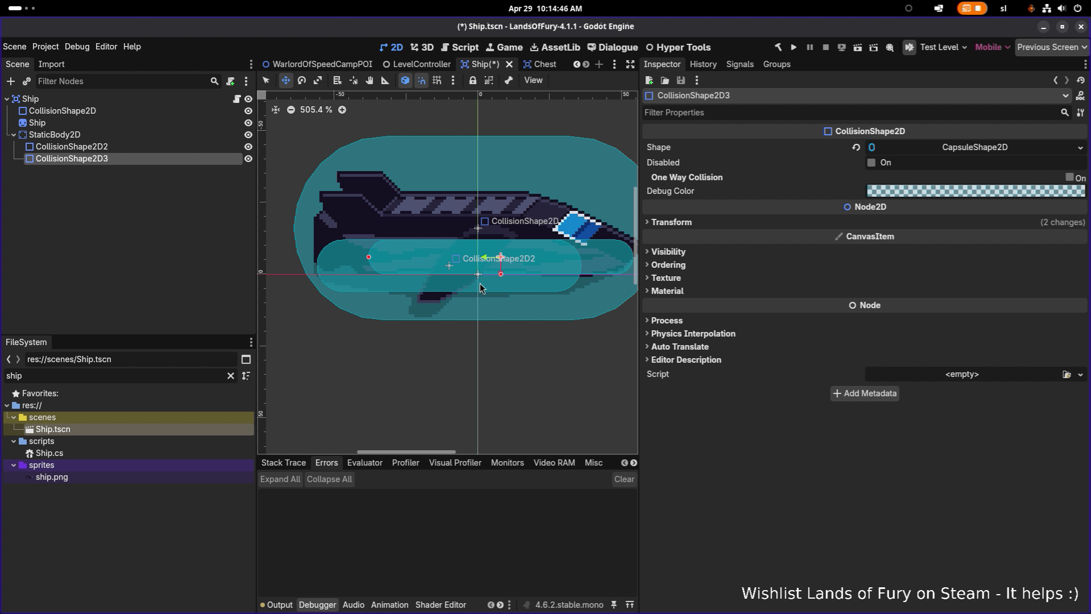
left_click_drag(540, 275, 476, 269)
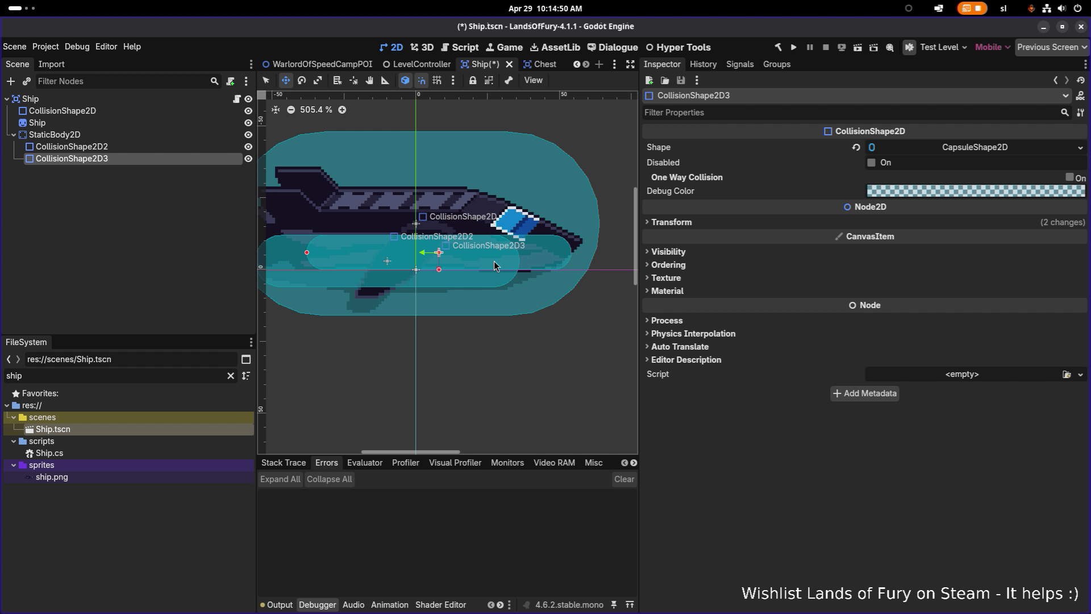
left_click_drag(494, 264, 507, 260)
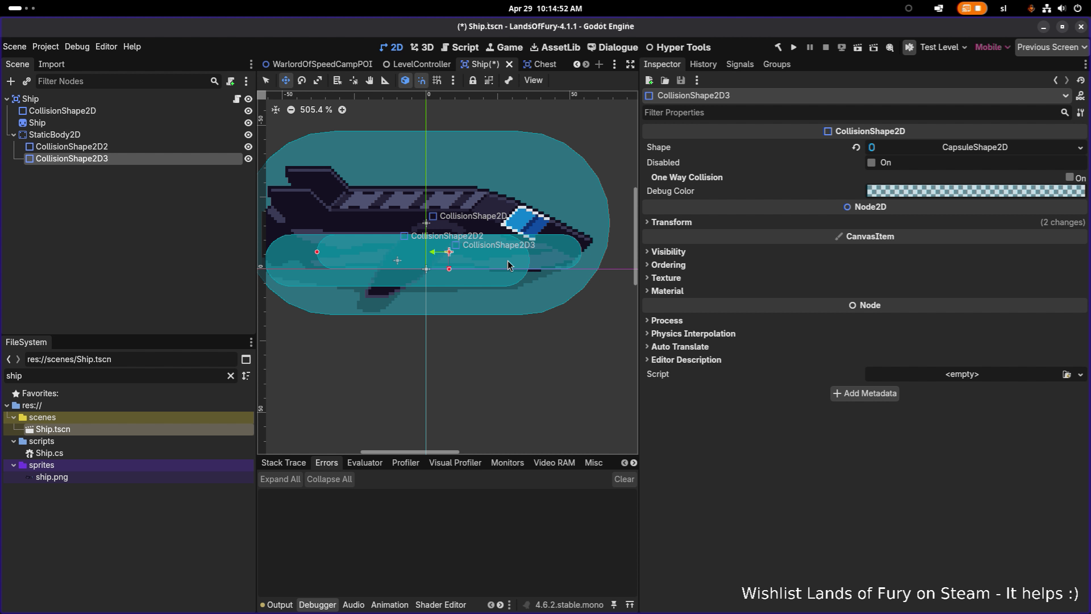
key("ctrl+d")
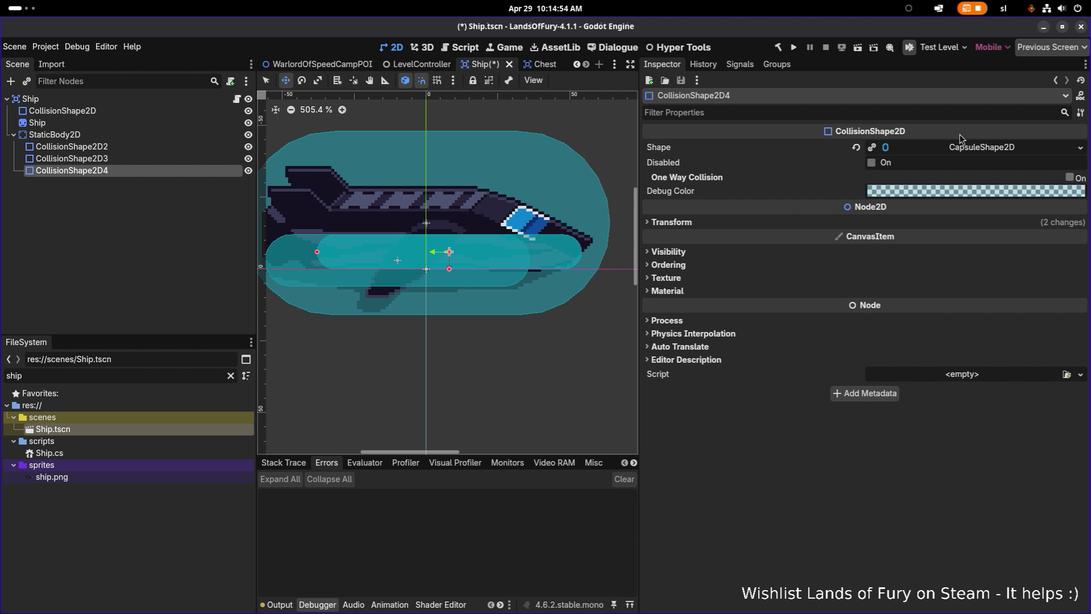
- Make CollisionShape2D4's capsule unique and shift it about 8 px left and 3 px down
right_click(975, 149)
left_click(1015, 287)
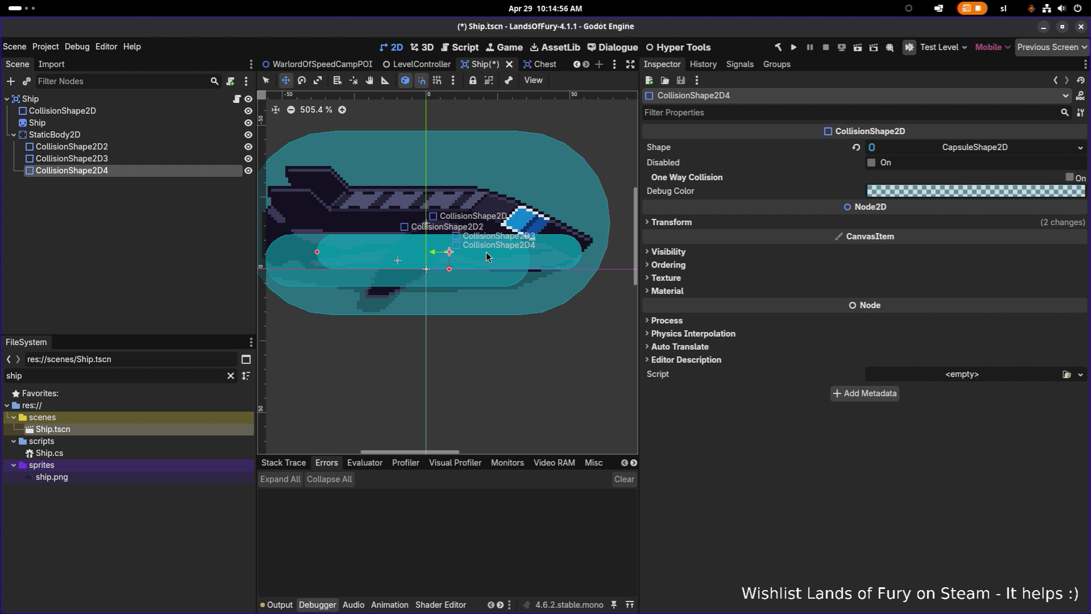
left_click_drag(448, 255, 421, 265)
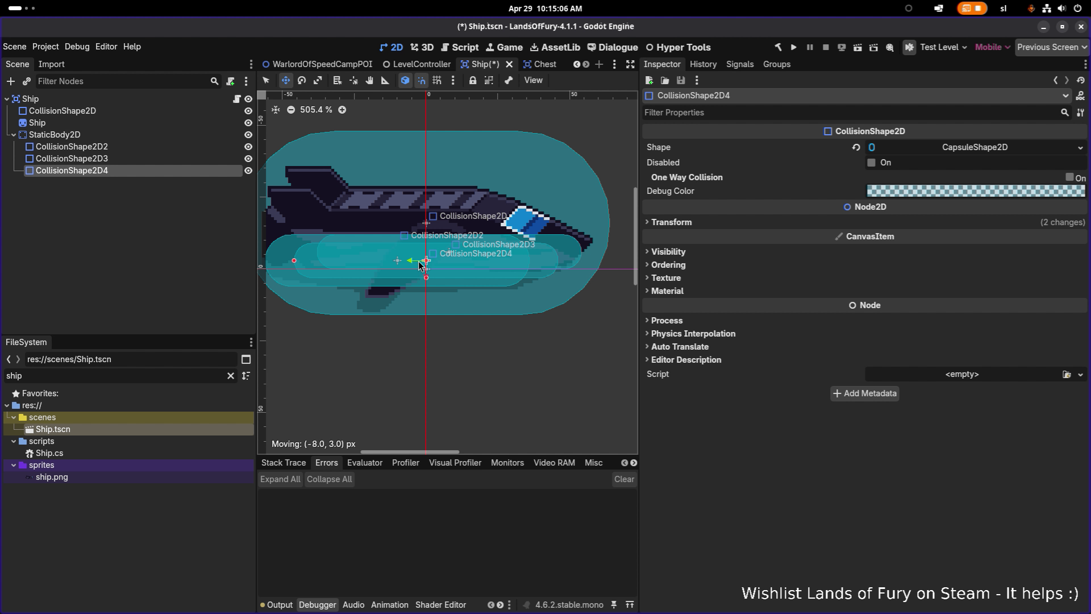
left_click_drag(419, 265, 419, 265)
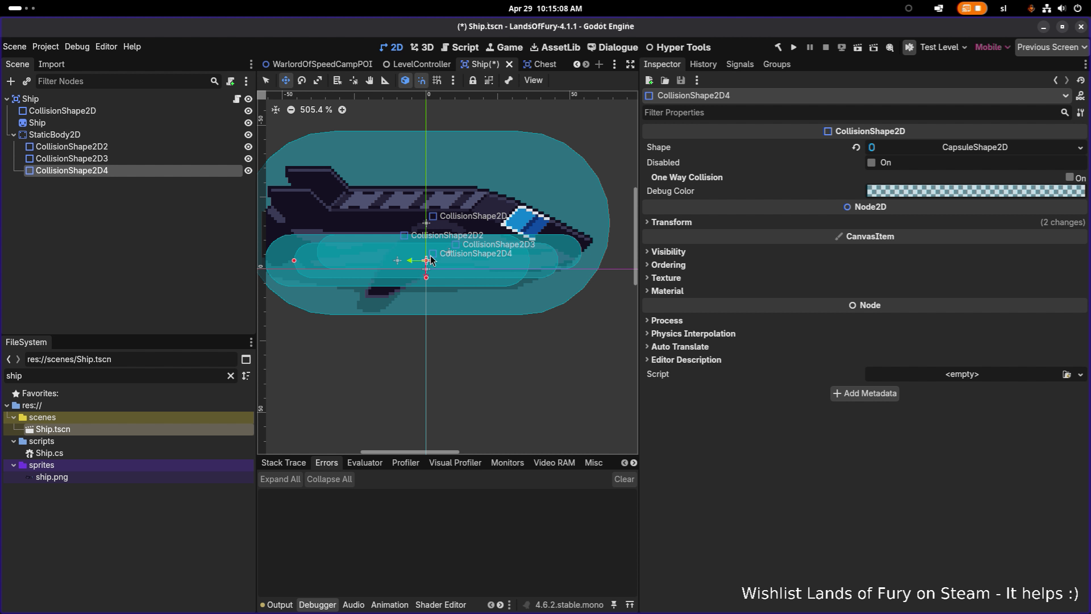
- Review CollisionShape2D2 and CollisionShape2D3, then select CollisionShape2D4
left_click(148, 145)
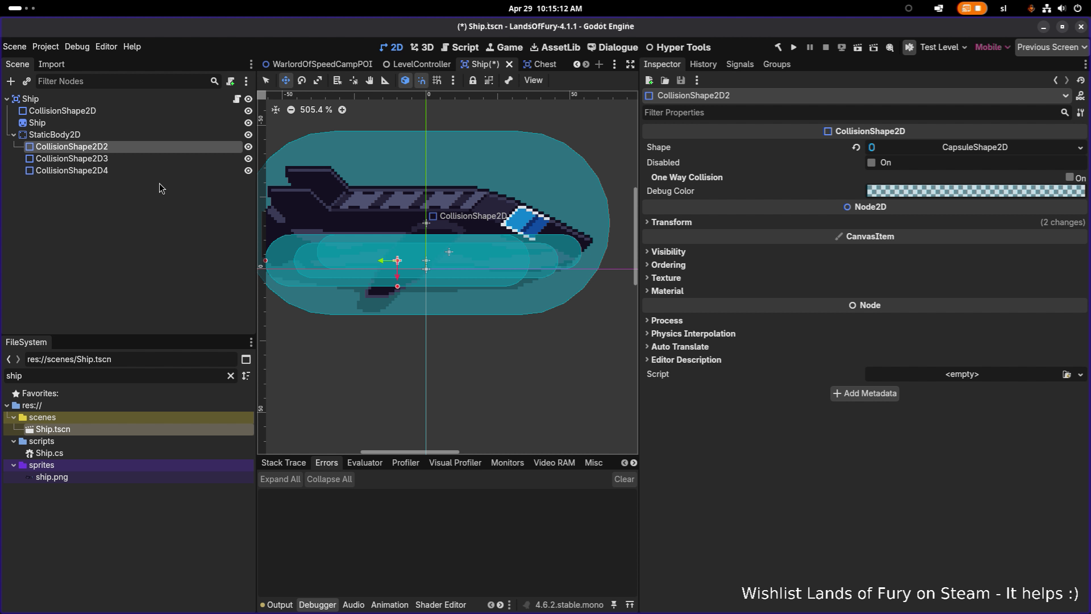
left_click(155, 159)
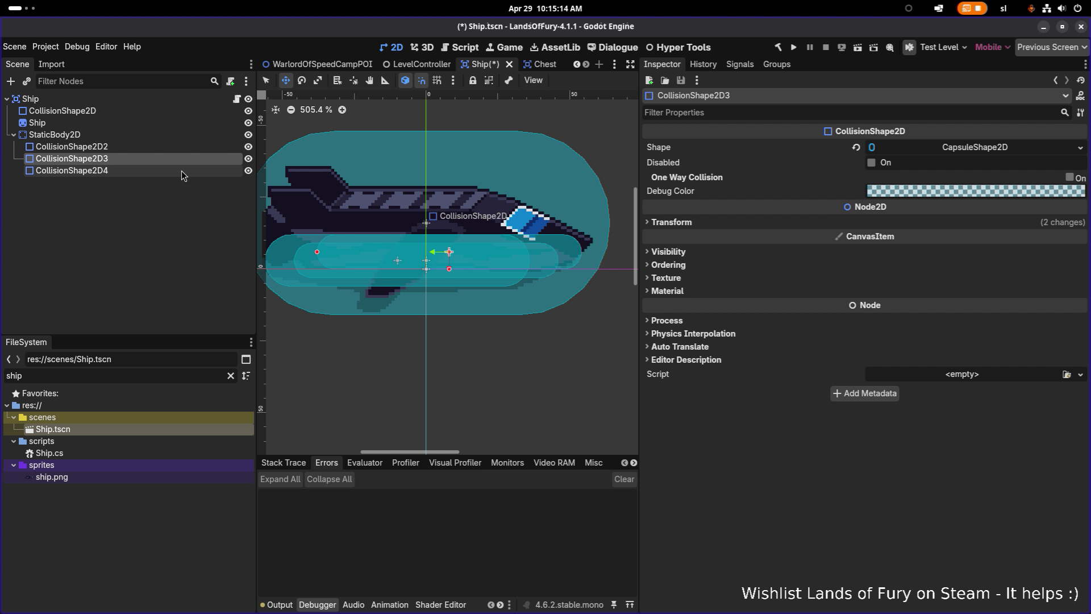
left_click(155, 172)
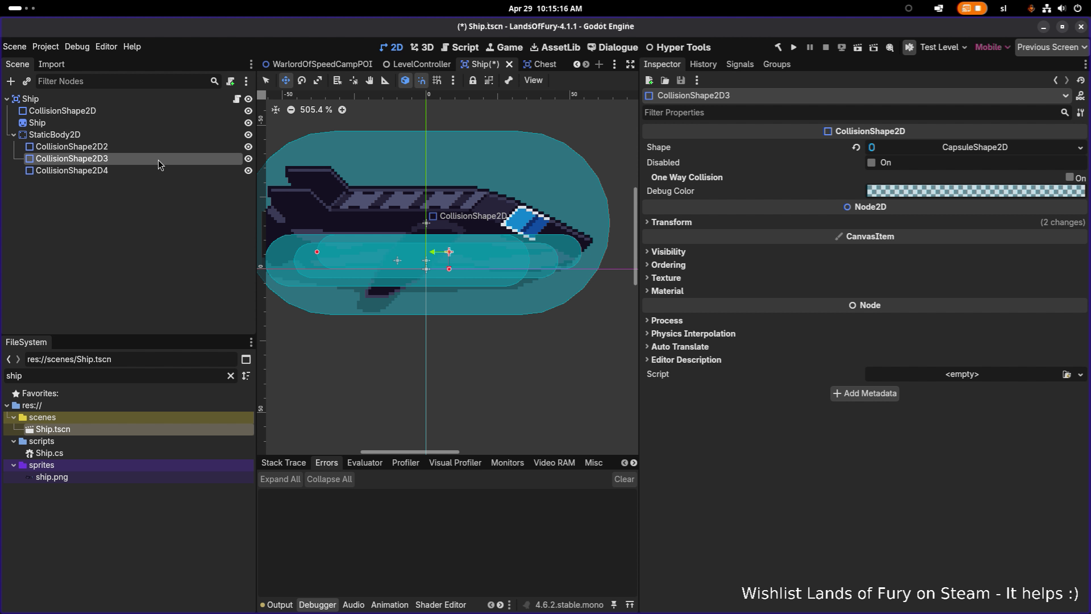
- Delete CollisionShape2D4 and CollisionShape2D3, leaving CollisionShape2D2 as the only collider
key("Delete")
key("Return")
key("Delete")
key("Return")
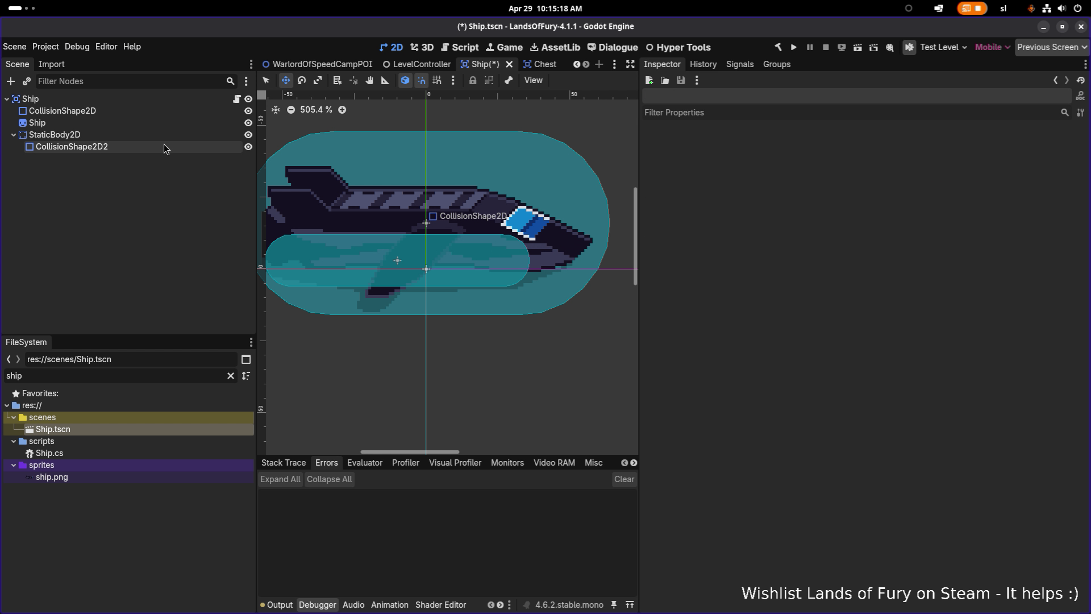
- Replace CollisionShape2D2's capsule with a ConvexPolygonShape2D and add a first (0, 0) point
left_click(1041, 148)
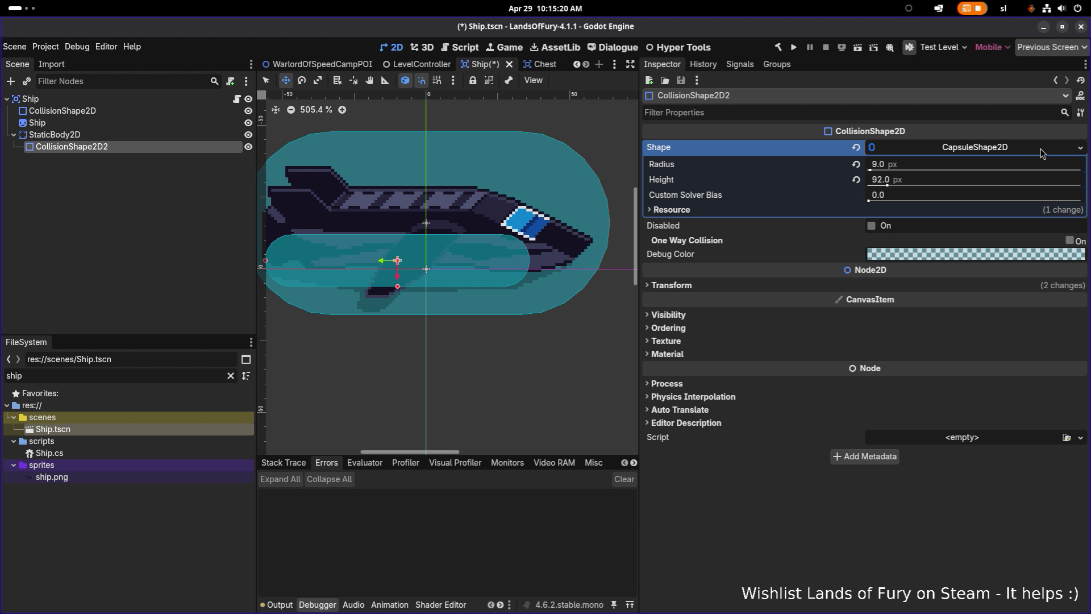
left_click(1080, 149)
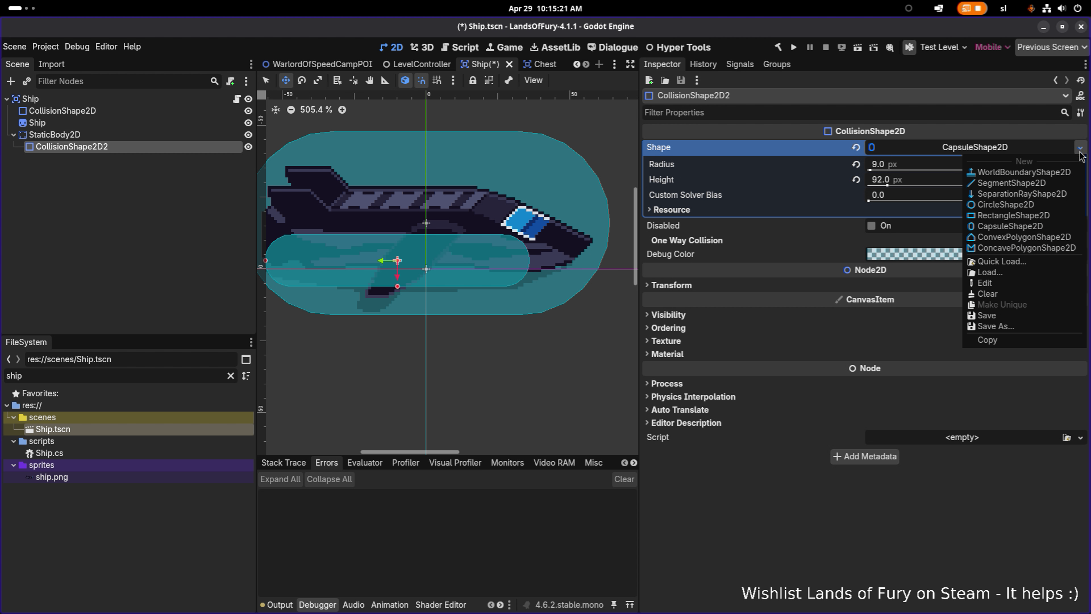
left_click(1029, 237)
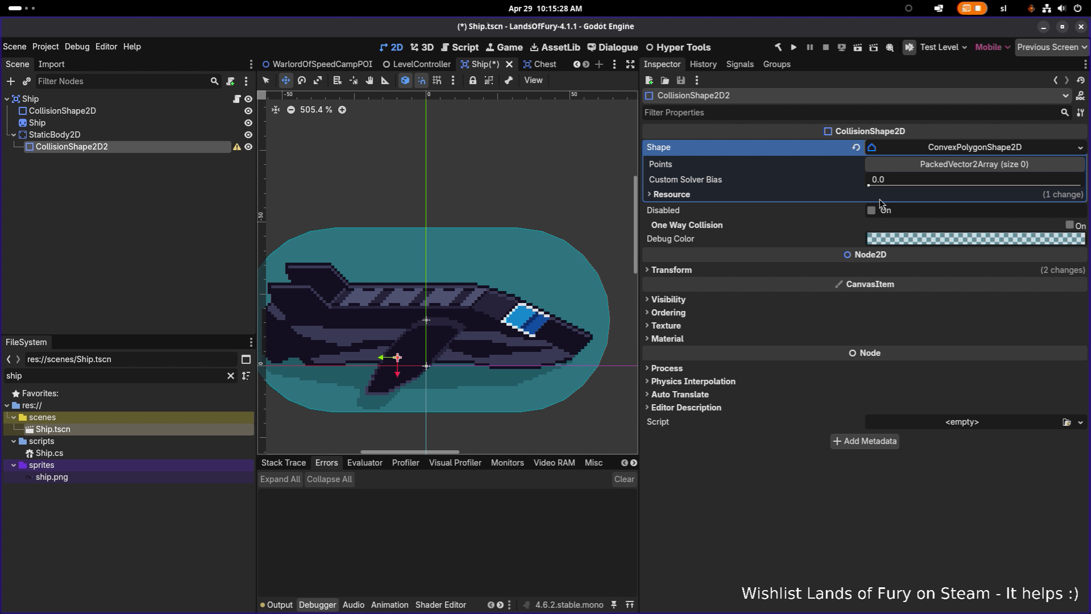
scroll(537, 275, "down", 1)
scroll(536, 275, "up", 10)
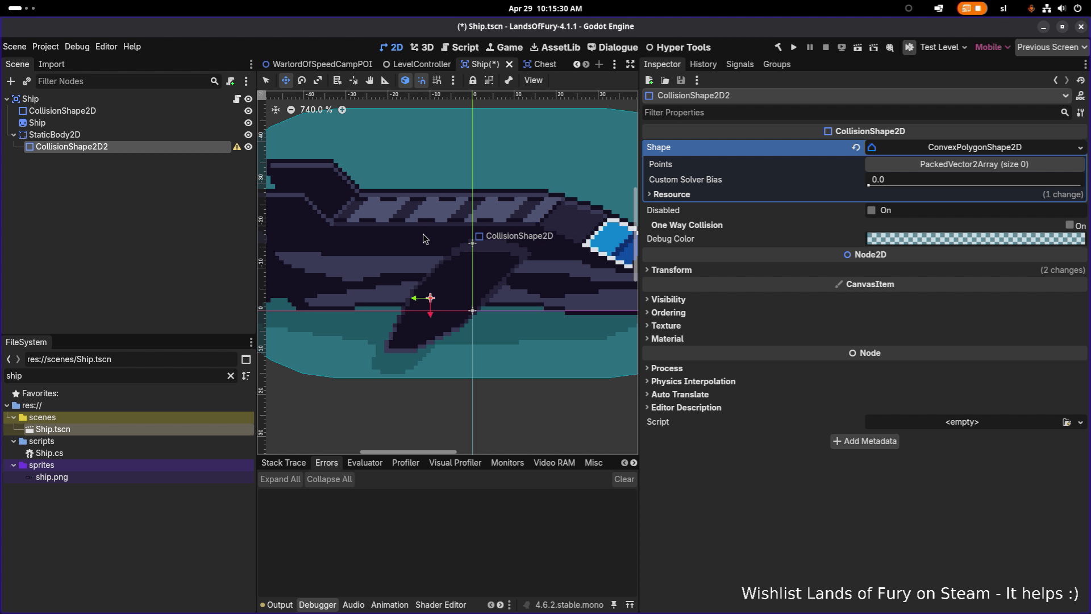
scroll(451, 242, "down", 8)
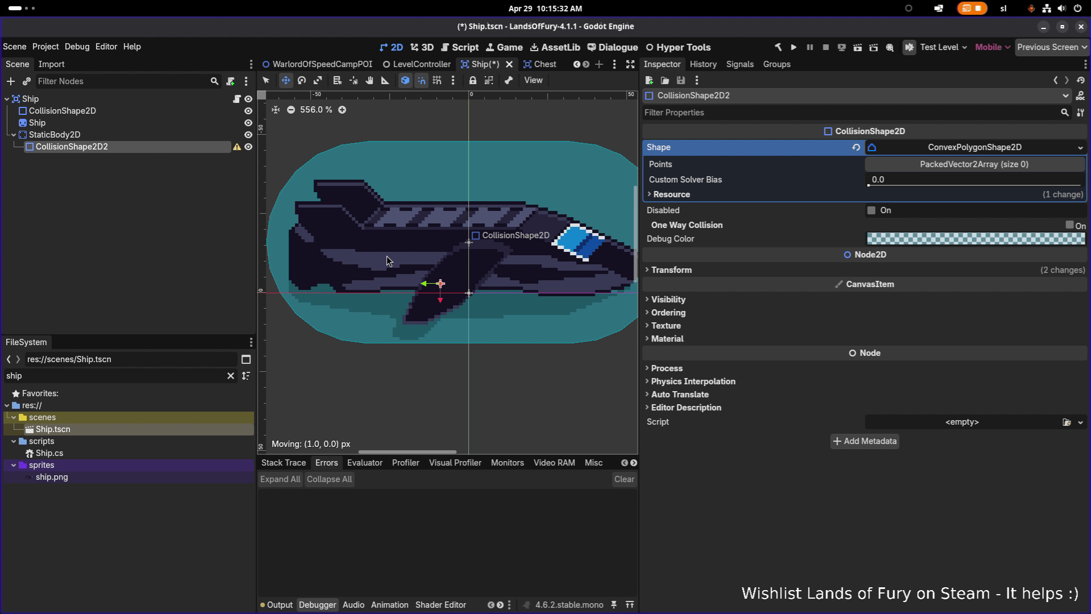
scroll(469, 272, "up", 1)
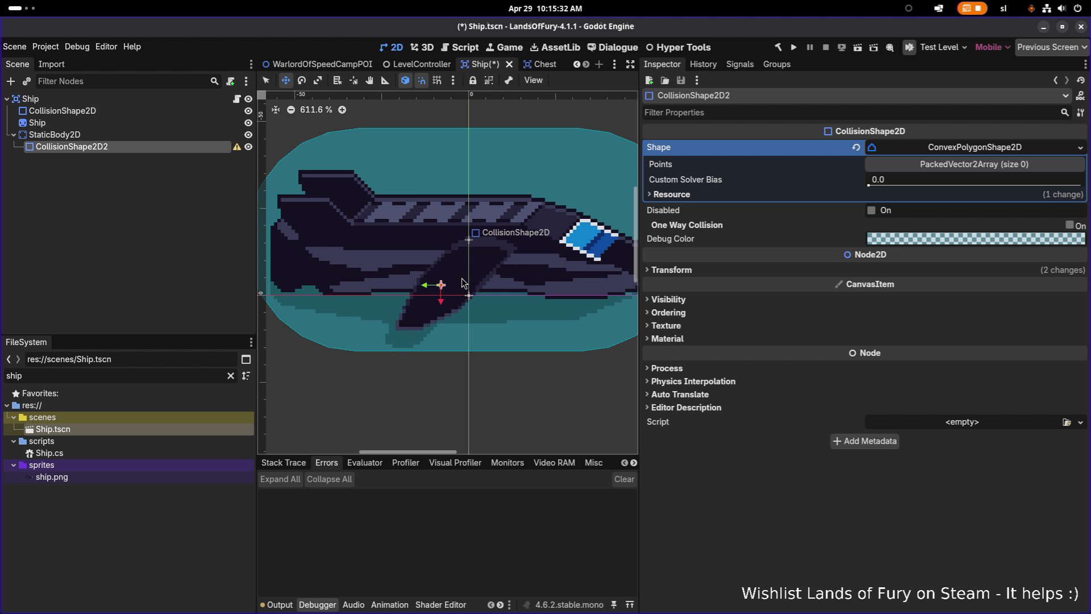
left_click(969, 164)
left_click(885, 196)
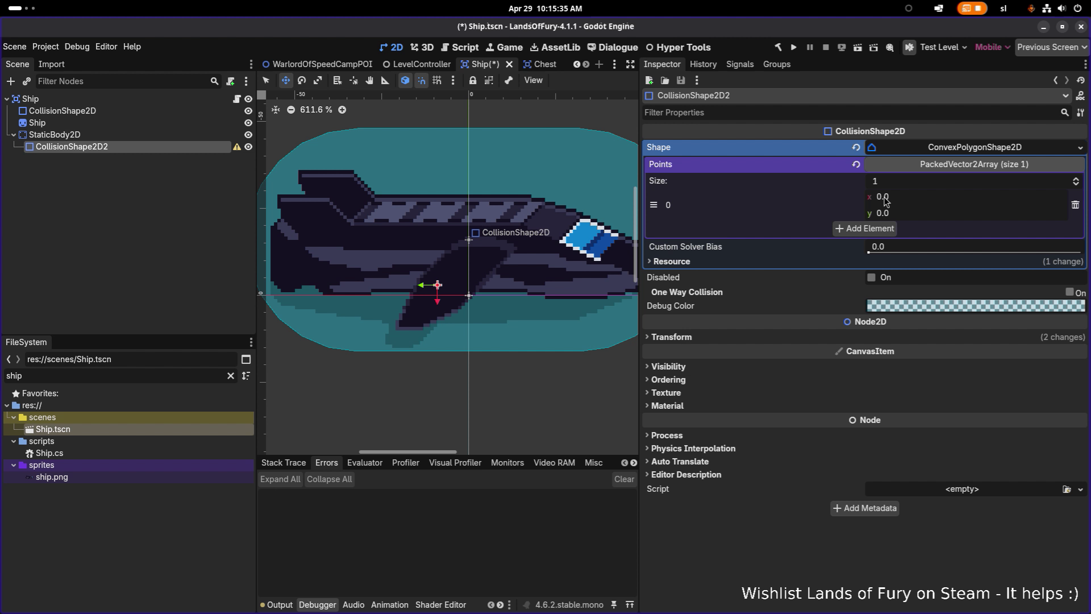
- Add two more polygon points, giving the second x 5 and the third (10, 20)
left_click(886, 230)
left_click(882, 260)
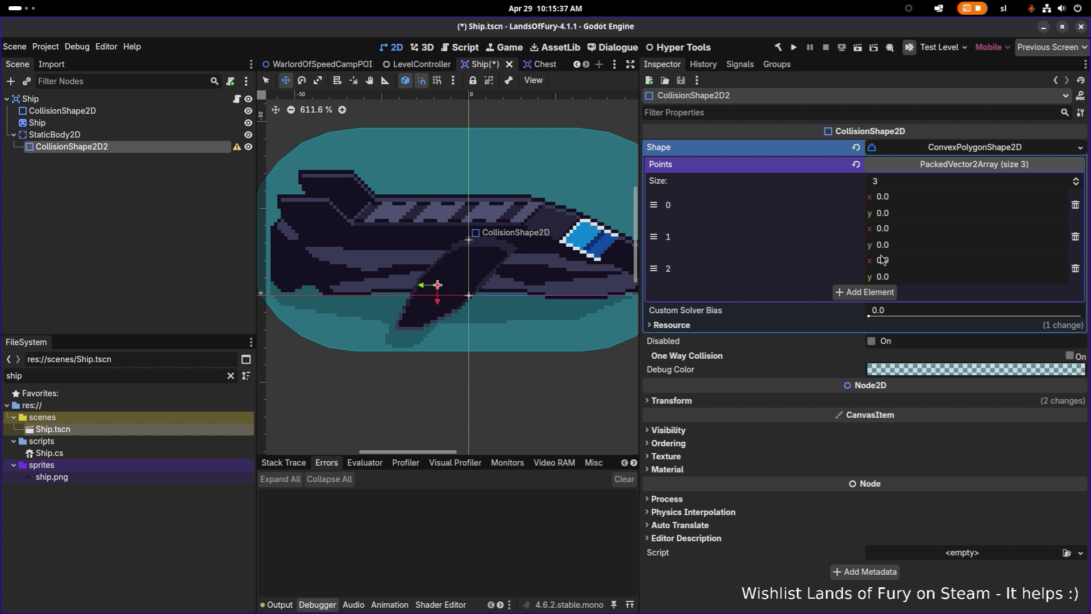
left_click(929, 233)
type("5")
key("Tab")
key("Tab")
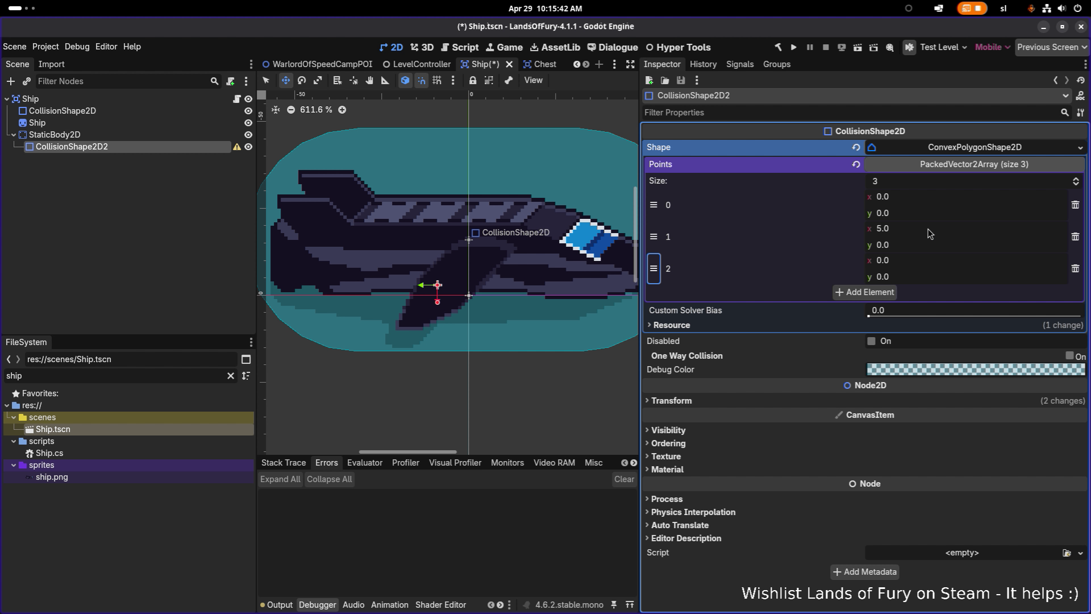
key("Tab")
key("Tab")
type("10")
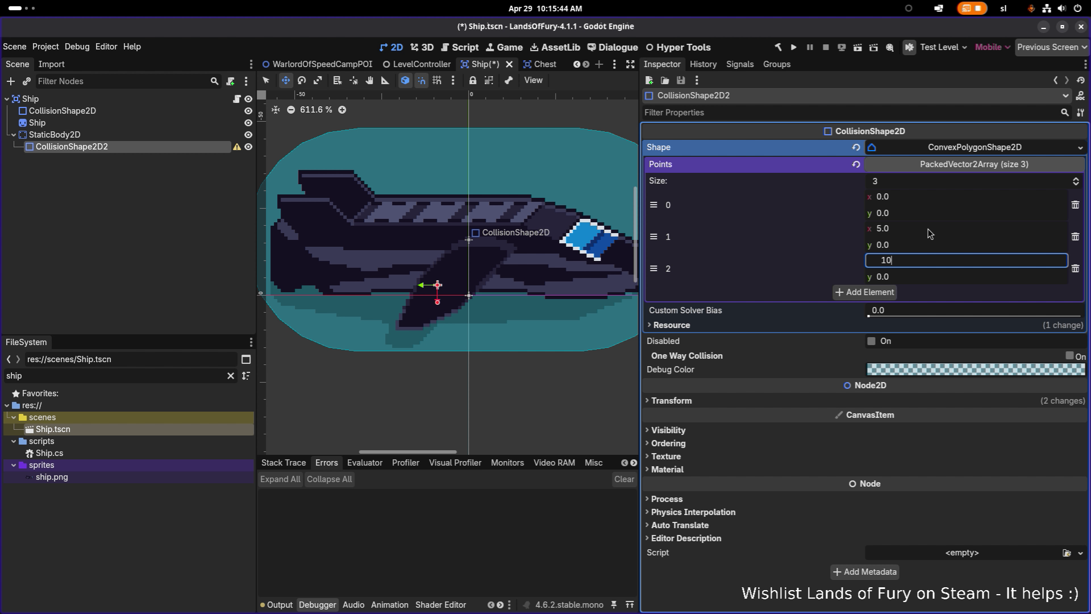
key("Tab")
type("20")
key("Return")
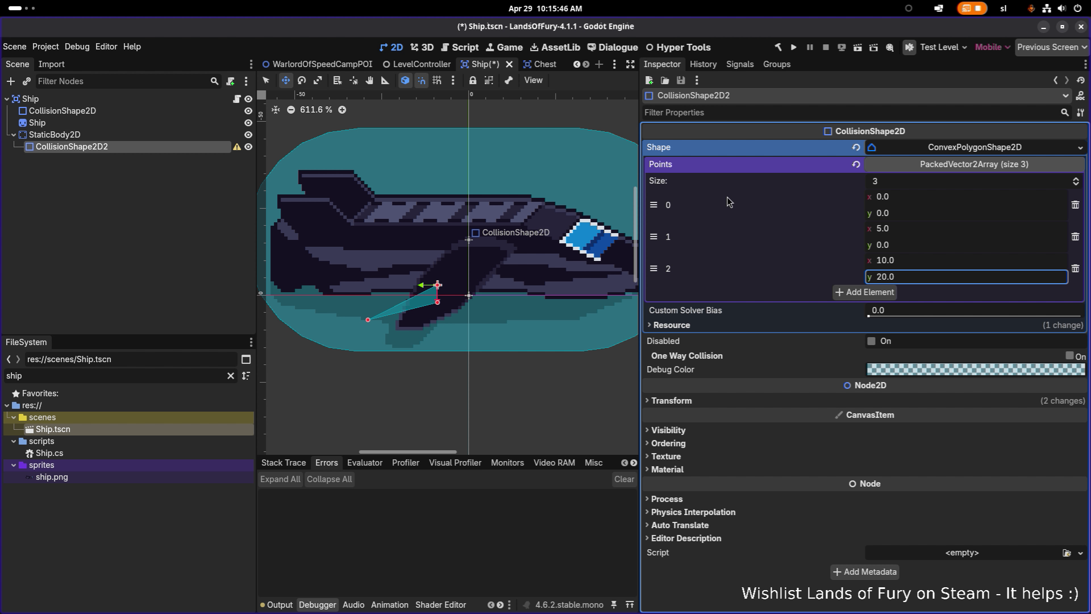
- Drag the triangle's corners over the hull to (-17, 44), (-15, -29) and (-3, 56)
mouse_move(367, 319)
left_mouse_down()
mouse_move(290, 284)
mouse_move(278, 292)
left_mouse_up()
mouse_move(439, 287)
left_mouse_down()
mouse_move(486, 292)
mouse_move(391, 272)
mouse_move(366, 246)
mouse_move(342, 251)
left_mouse_up()
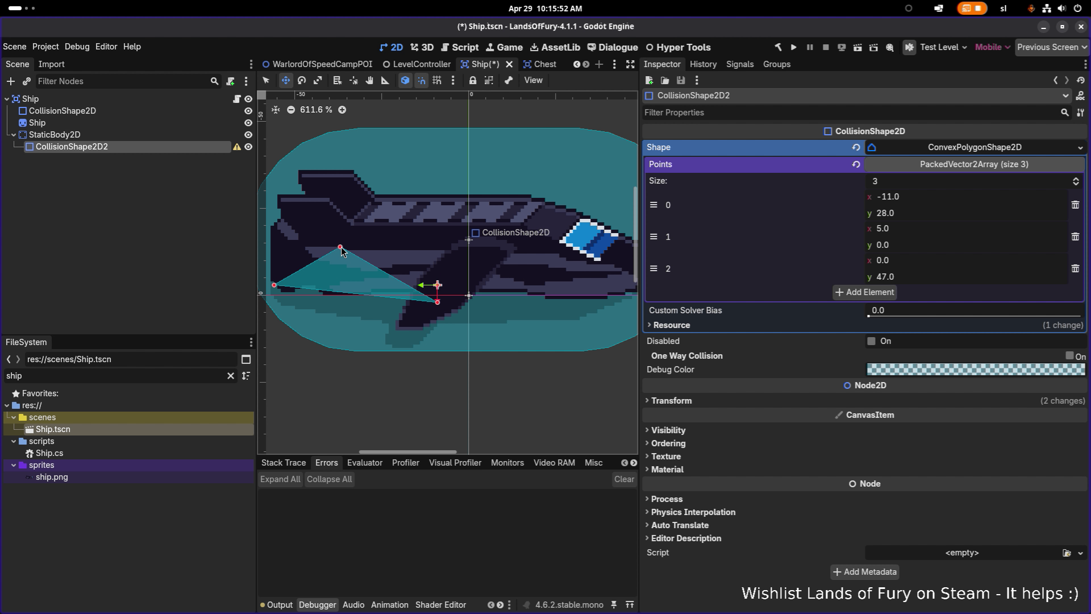
mouse_move(438, 286)
left_mouse_down()
mouse_move(474, 290)
mouse_move(472, 301)
left_mouse_up()
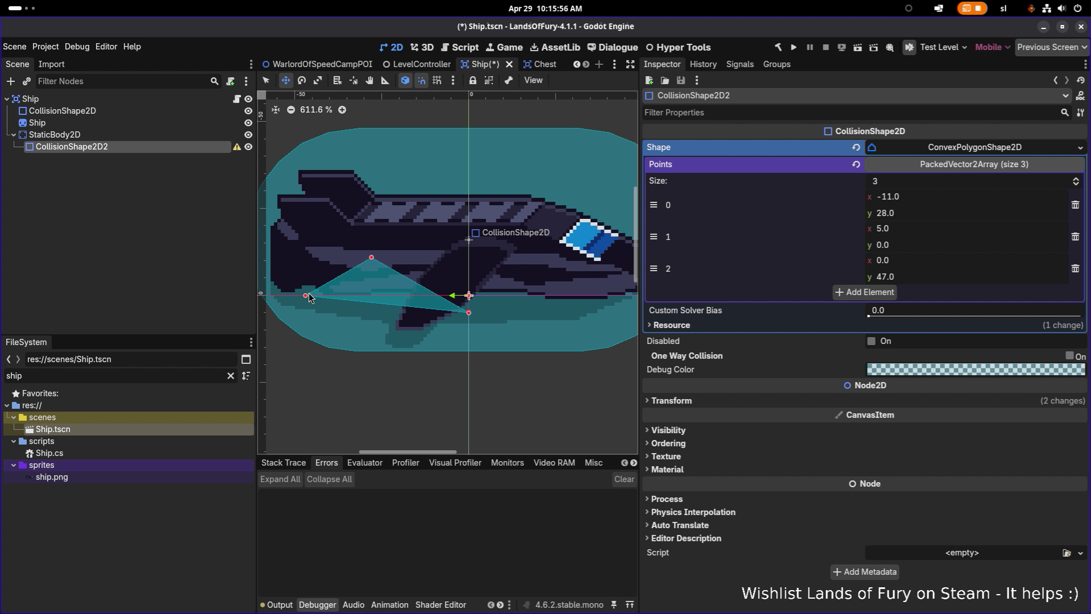
left_click_drag(306, 295, 277, 291)
left_click_drag(372, 258, 316, 236)
mouse_move(468, 312)
left_mouse_down()
mouse_move(506, 272)
mouse_move(569, 243)
left_mouse_up()
left_click_drag(505, 257, 504, 267)
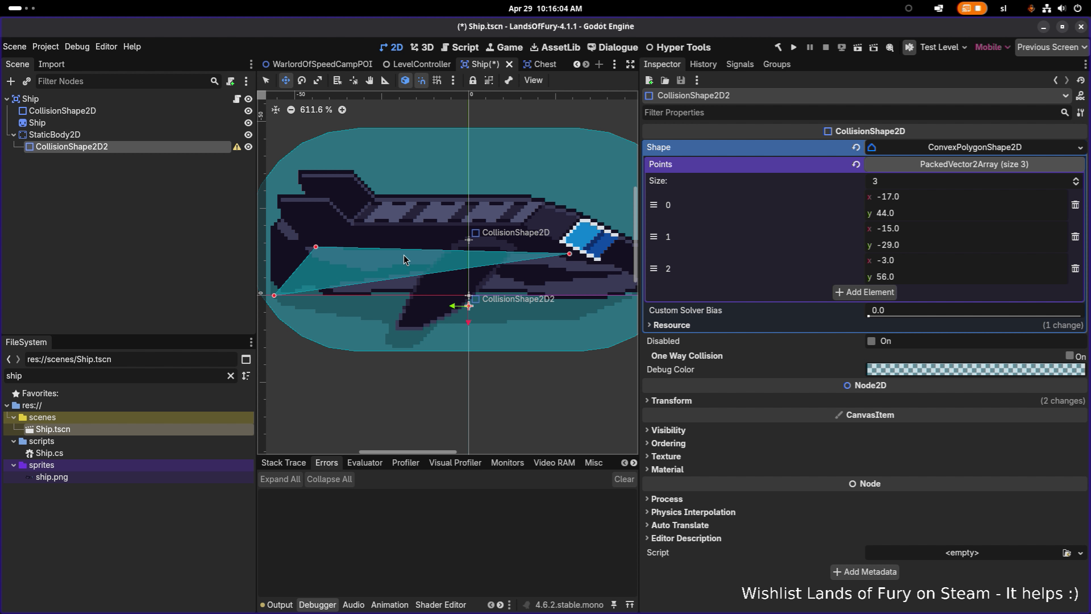
left_click_drag(404, 254, 404, 245)
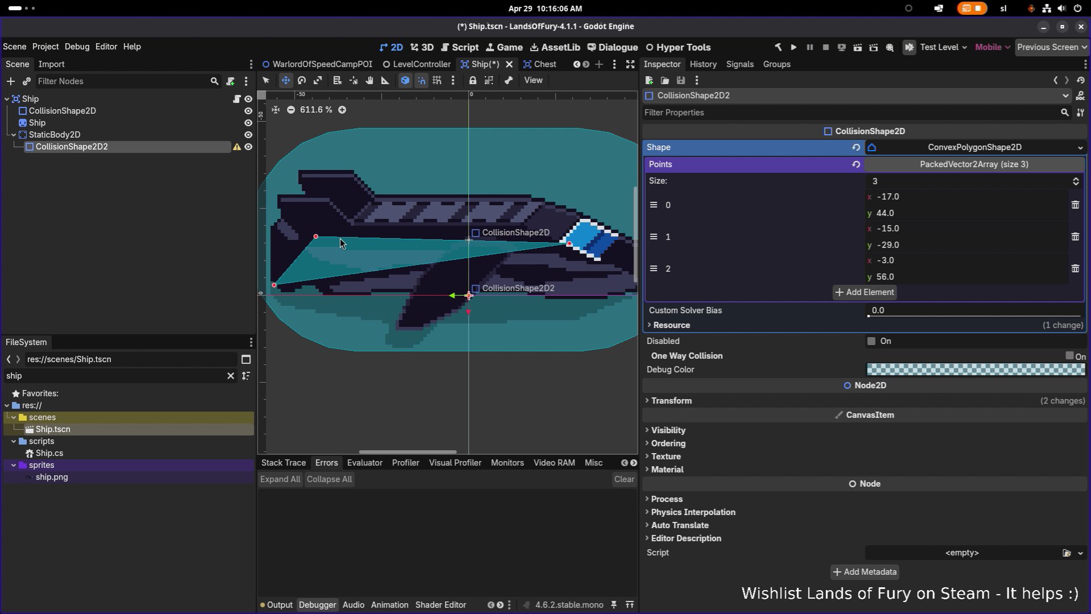
right_click(370, 243)
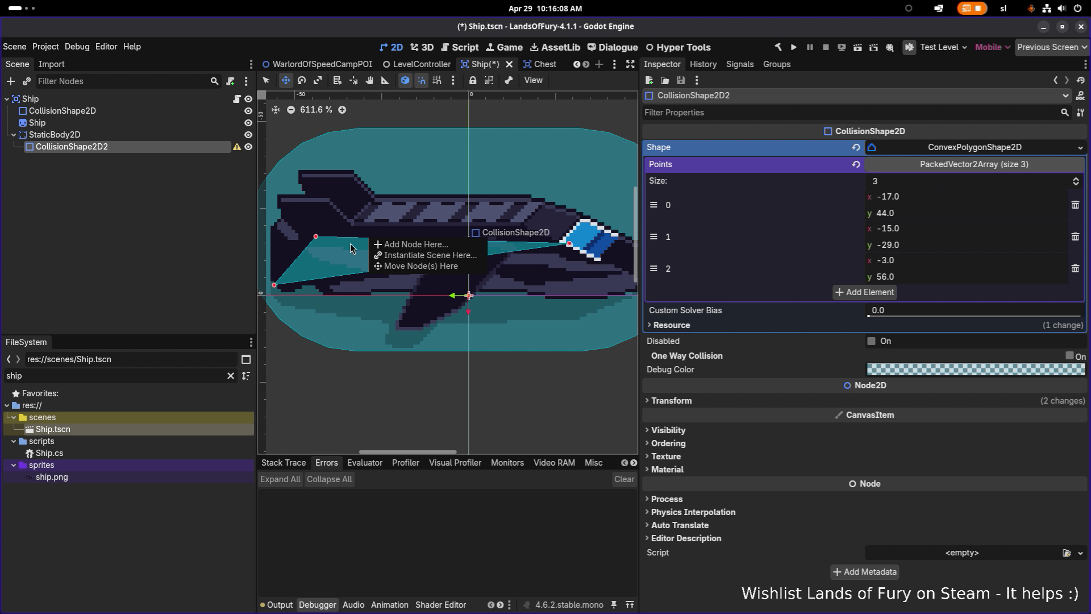
left_click(407, 249)
key("Escape")
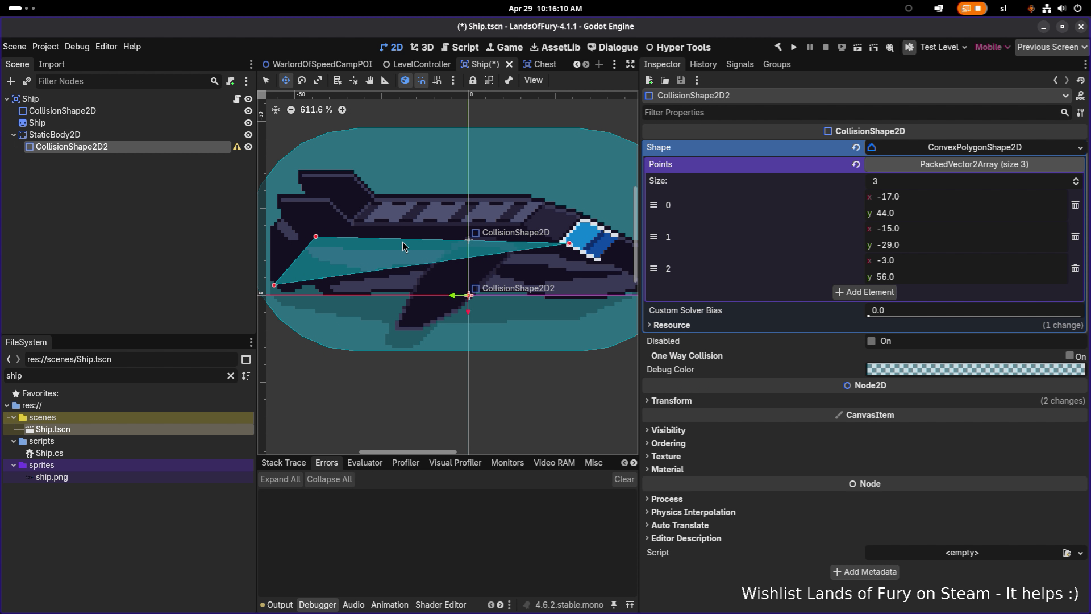
- Add a fourth and fifth polygon point and drag the first corner out to the ship's nose
left_click(890, 293)
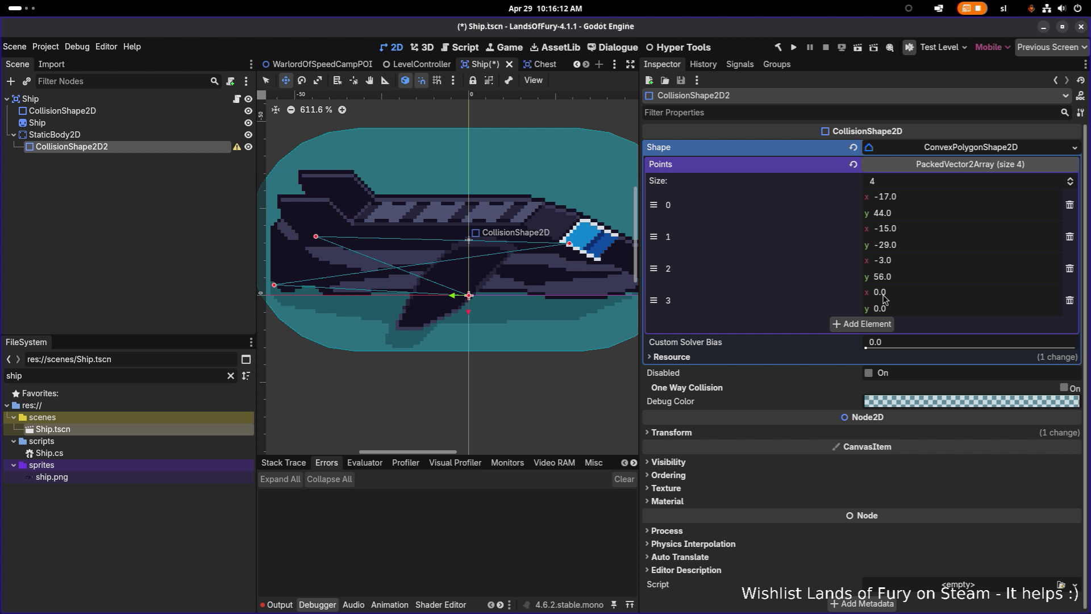
left_click(862, 324)
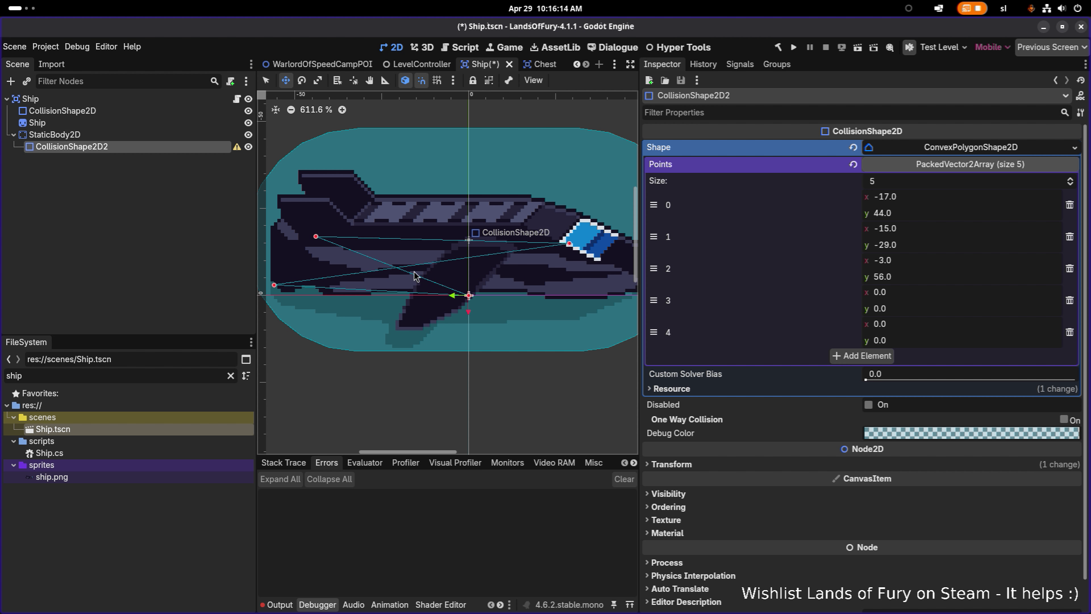
left_click_drag(316, 236, 611, 294)
left_click_drag(482, 289, 528, 267)
scroll(444, 292, "left", 3)
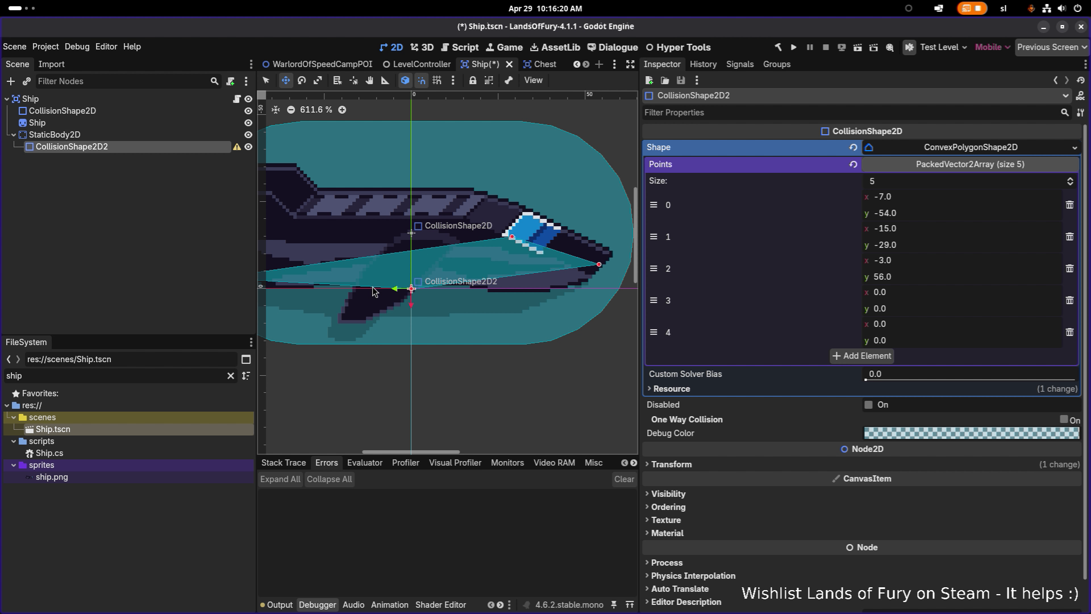
scroll(353, 291, "left", 3)
left_click_drag(309, 282, 303, 261)
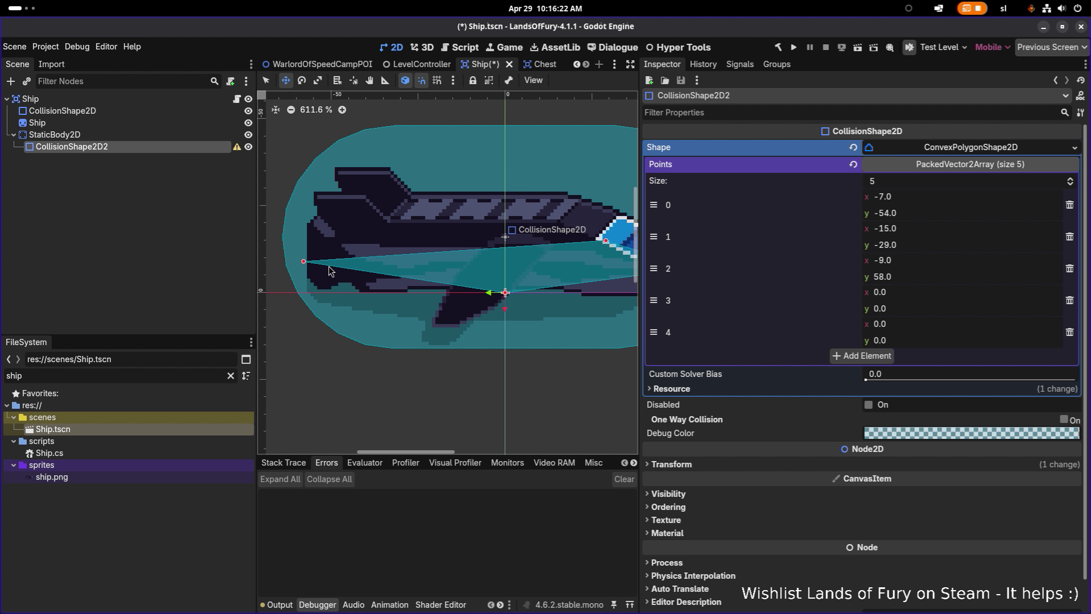
scroll(568, 300, "right", 3)
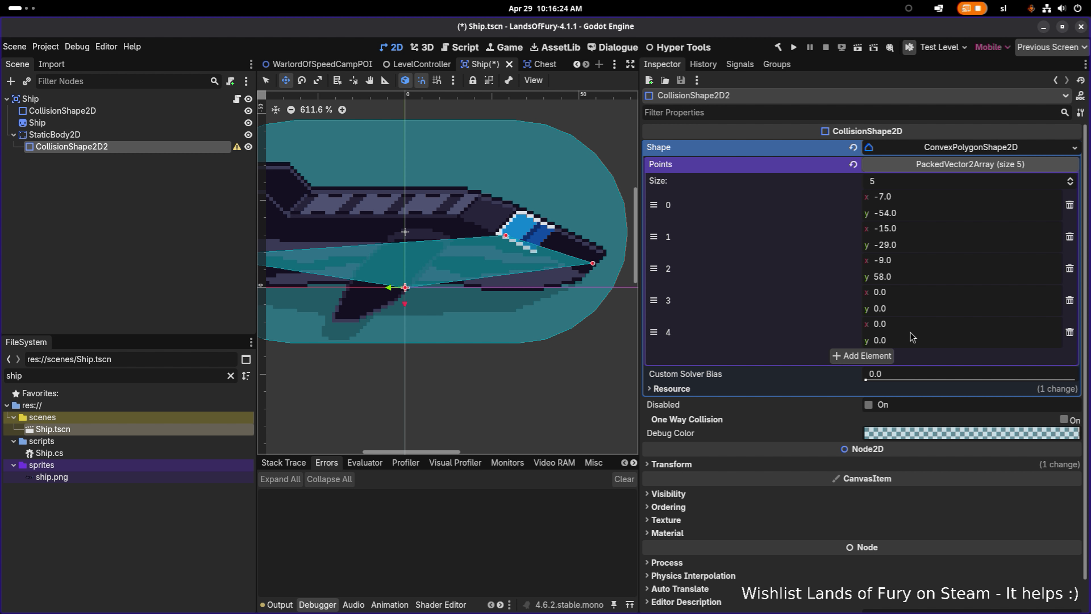
- Set the fifth point's x to 10, then place the fourth point at the lower rear and the fifth under the nose
left_click(913, 327)
type("10")
key("Return")
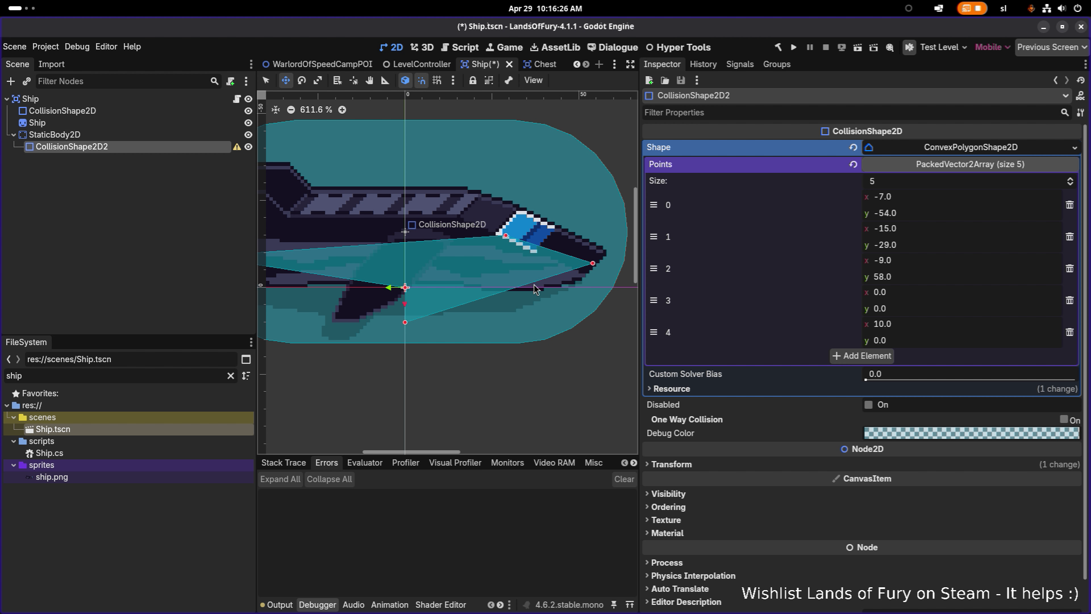
scroll(533, 300, "left", 4)
mouse_move(540, 294)
left_mouse_down()
mouse_move(341, 288)
mouse_move(351, 260)
mouse_move(379, 253)
left_mouse_up()
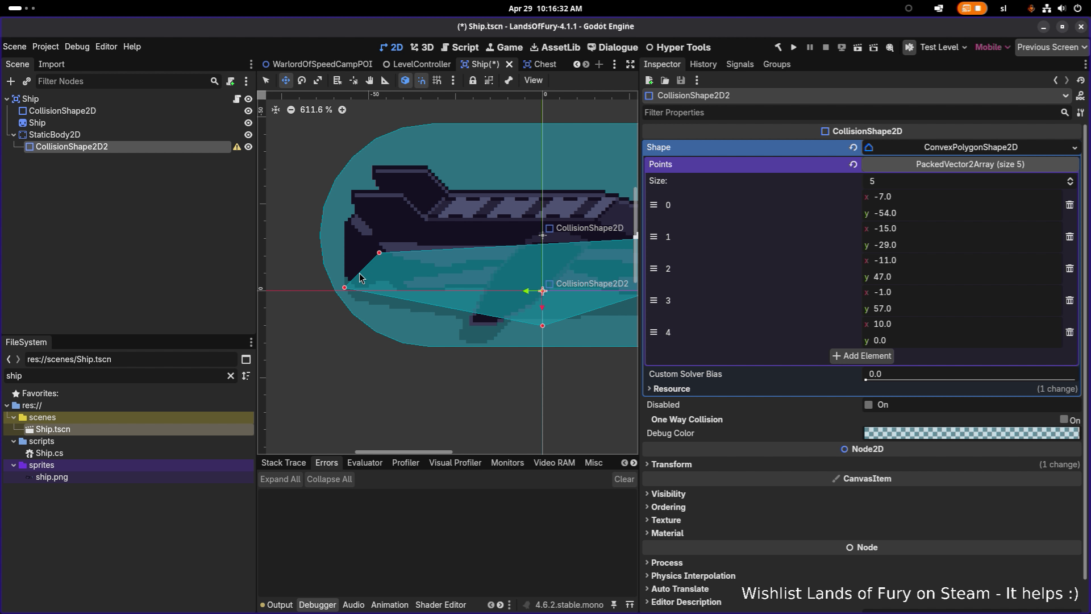
left_click_drag(345, 287, 351, 285)
scroll(454, 312, "right", 5)
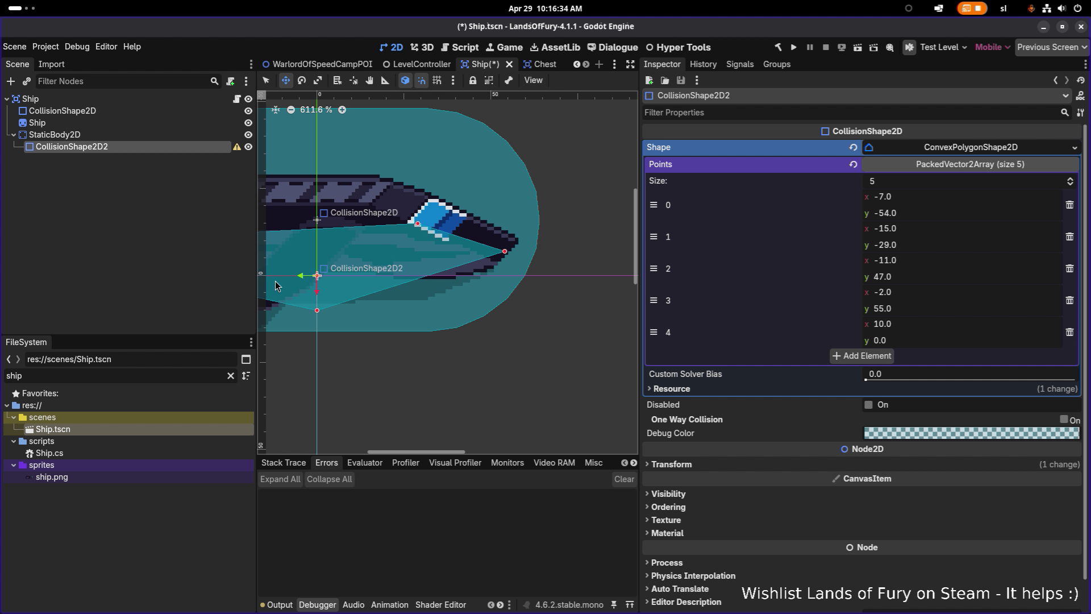
mouse_move(430, 316)
left_mouse_down()
mouse_move(598, 276)
mouse_move(586, 284)
left_mouse_up()
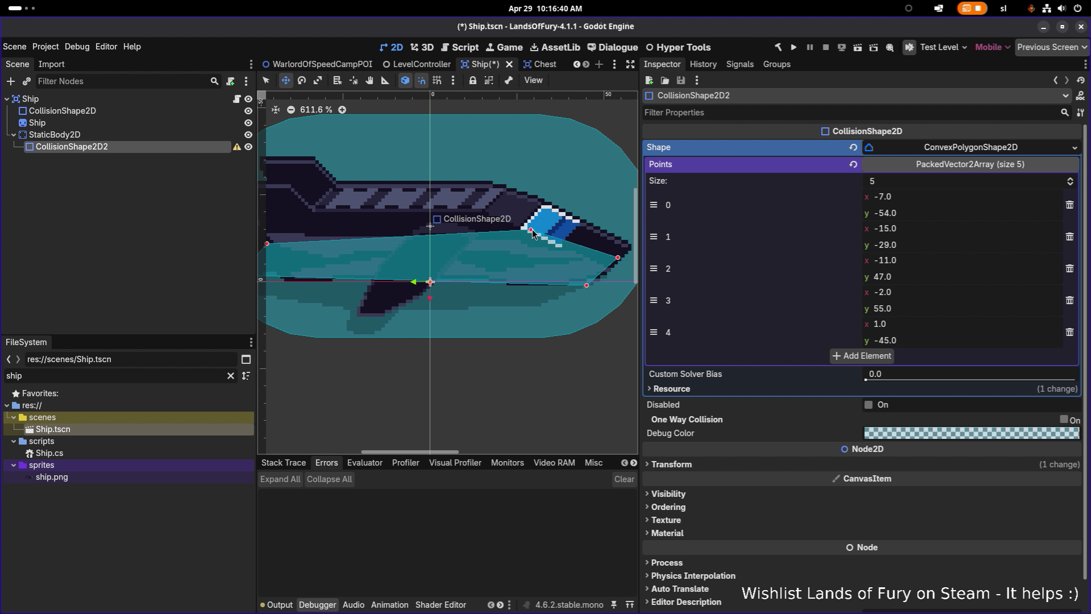
- Pull the rear upper corner up along the hull and move the fifth point toward the nose tip
scroll(449, 245, "left", 3)
left_click_drag(357, 244, 383, 227)
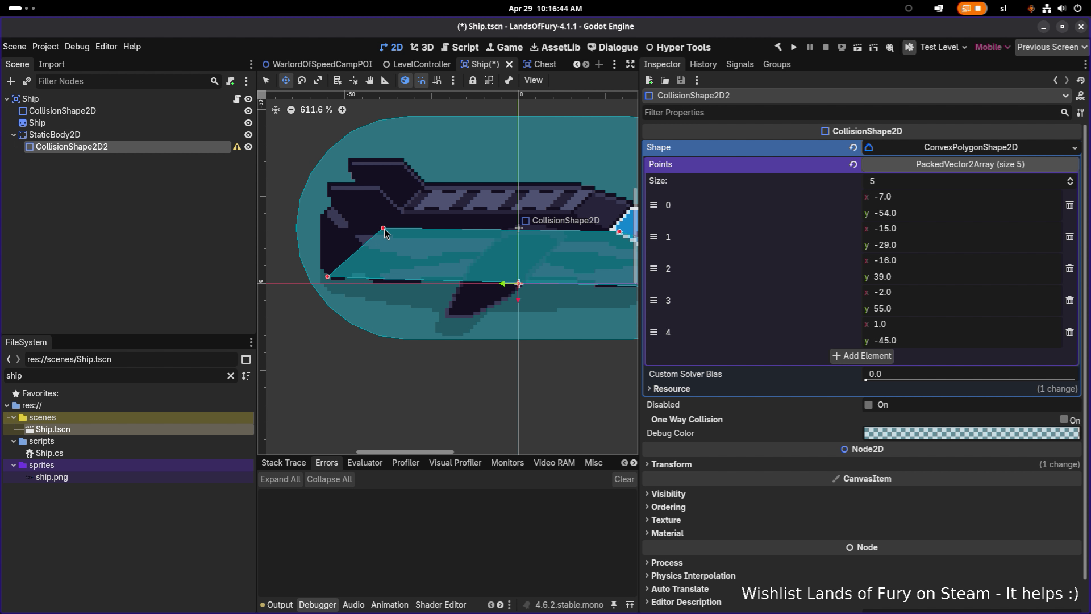
scroll(456, 235, "right", 3)
left_click_drag(308, 238, 307, 238)
scroll(307, 243, "down", 1)
scroll(513, 262, "right", 1)
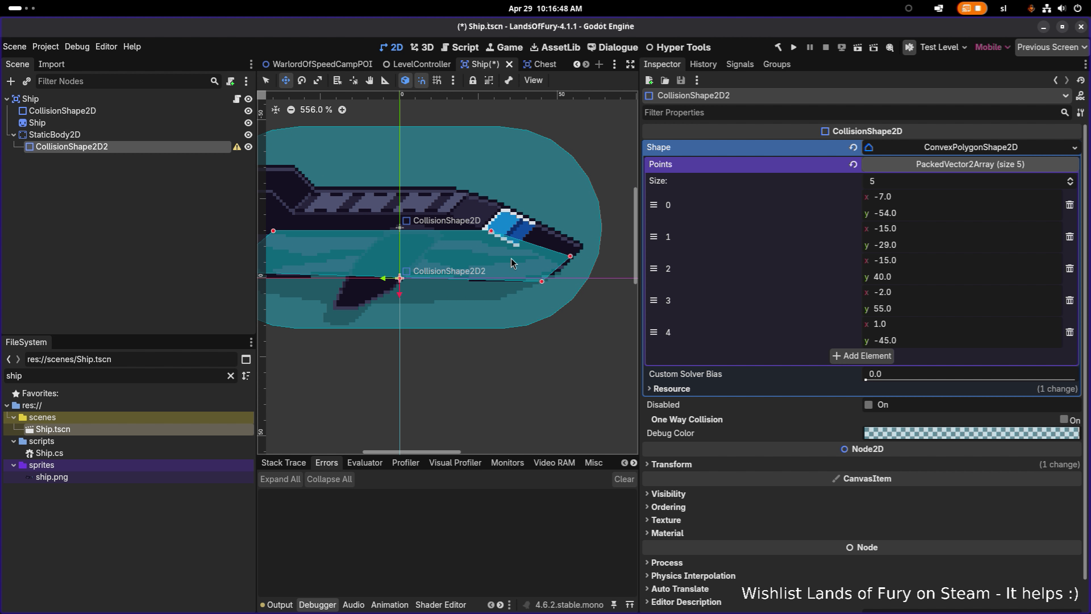
scroll(513, 262, "left", 2)
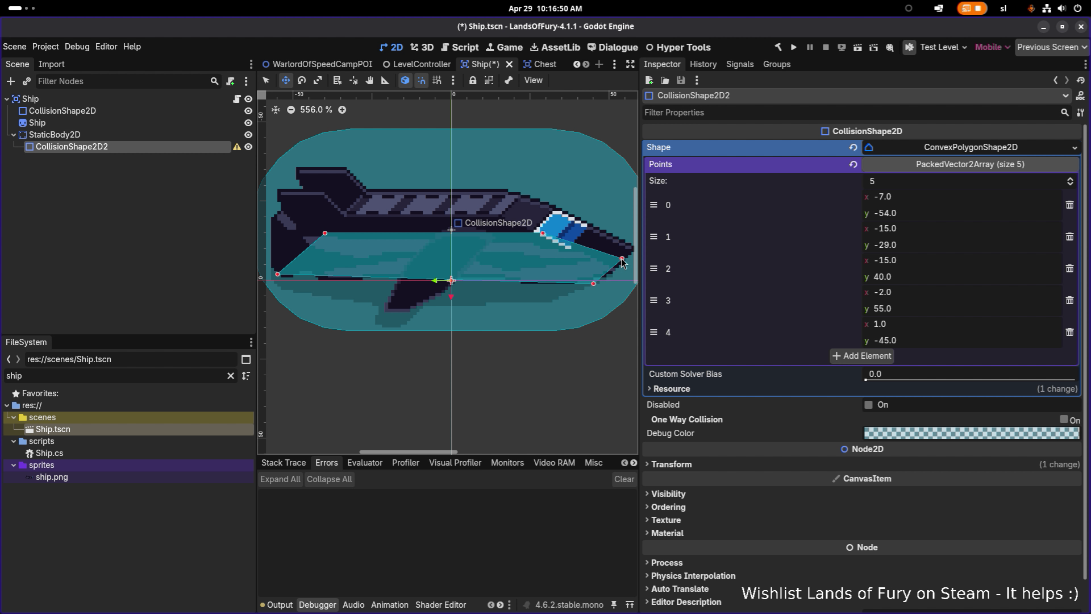
left_click_drag(593, 283, 618, 271)
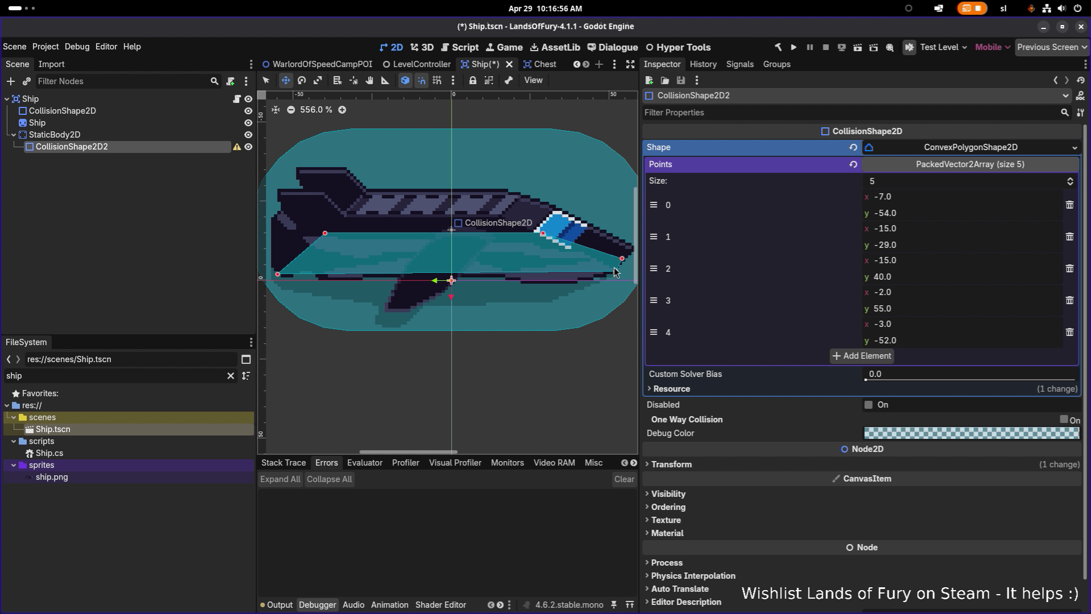
left_click_drag(614, 271, 612, 274)
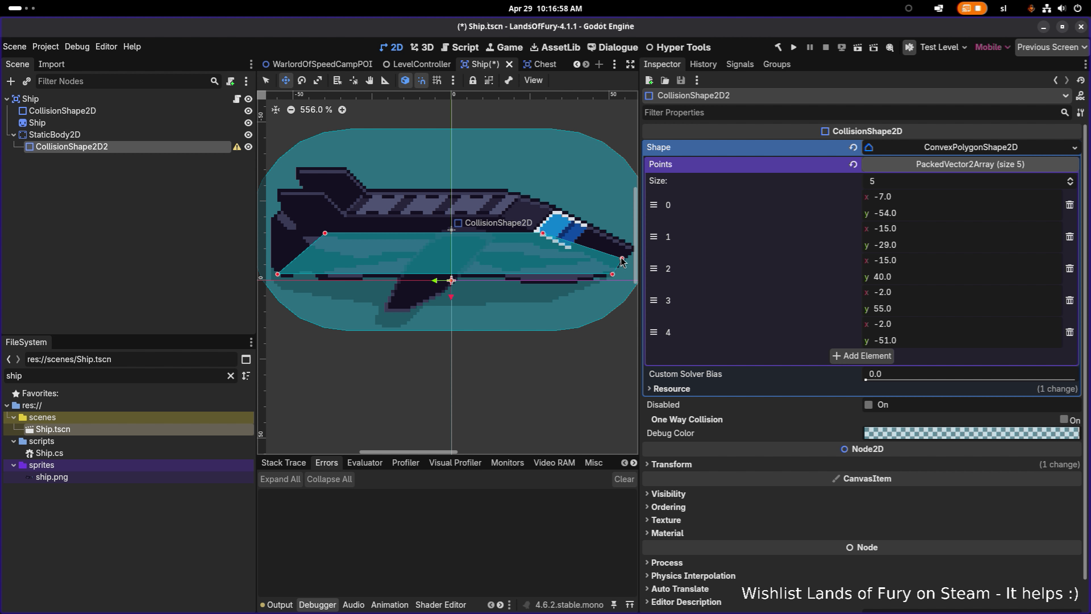
- Fine-tune the cockpit and nose corners to the hull outline and save the scene
left_click_drag(542, 234, 568, 235)
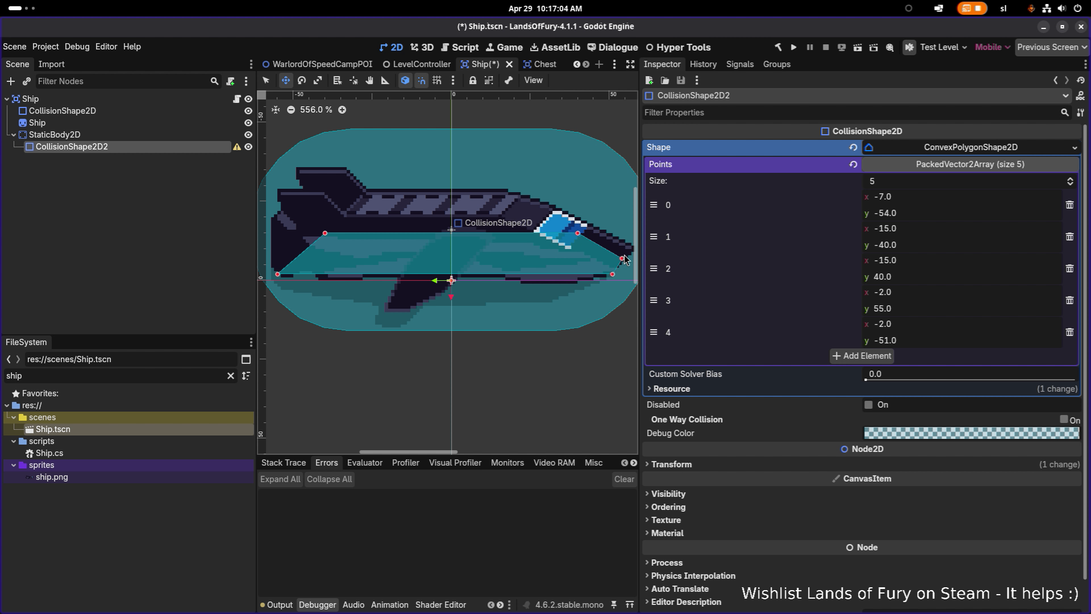
left_click_drag(622, 258, 628, 255)
scroll(566, 253, "right", 3)
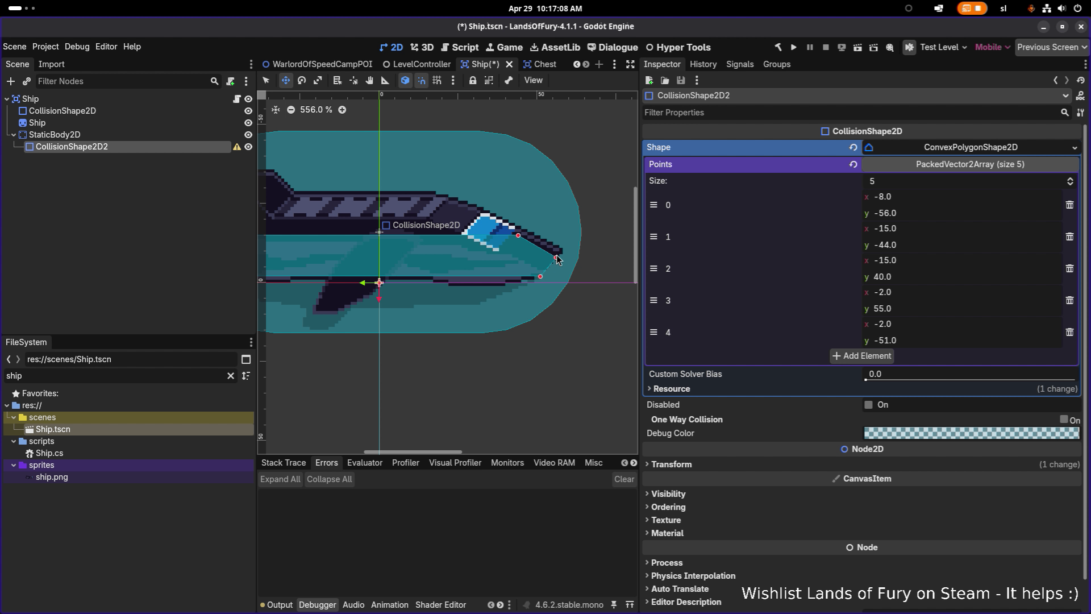
left_click_drag(557, 257, 561, 248)
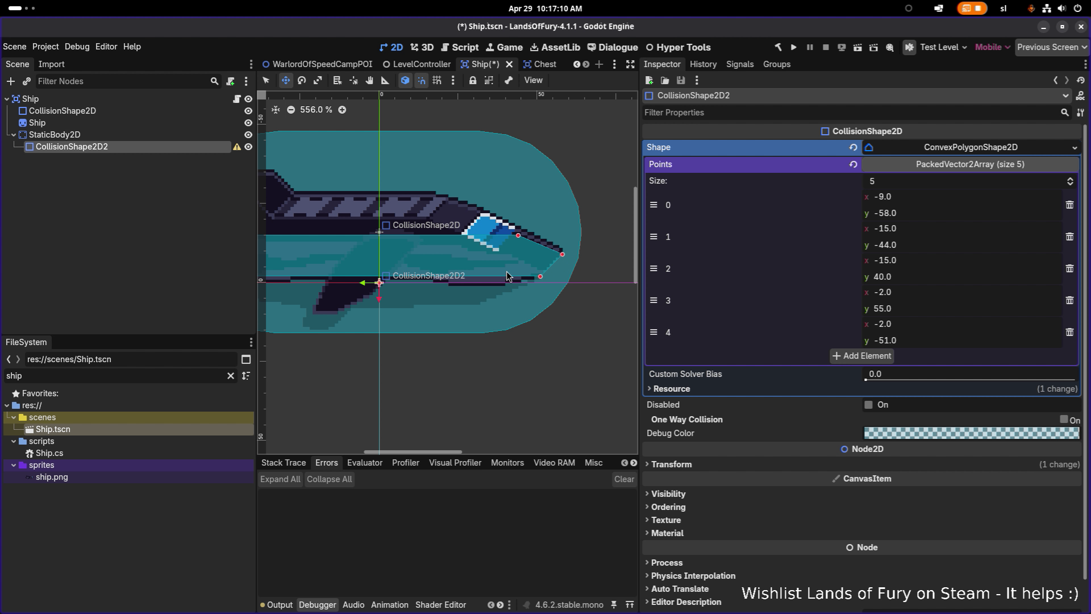
scroll(581, 271, "left", 3)
scroll(588, 271, "down", 6)
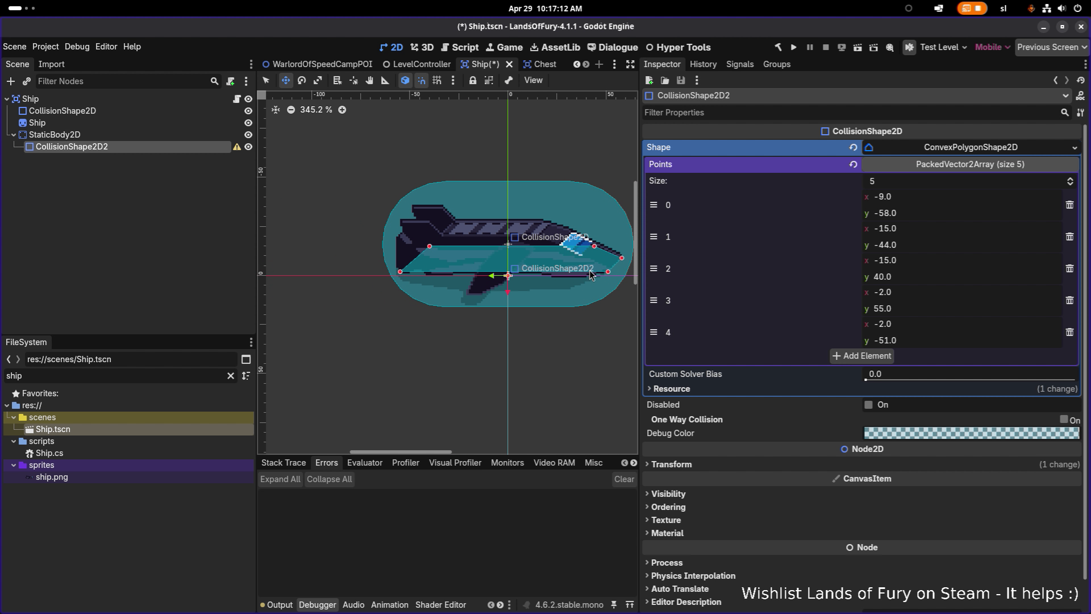
key("ctrl+s")
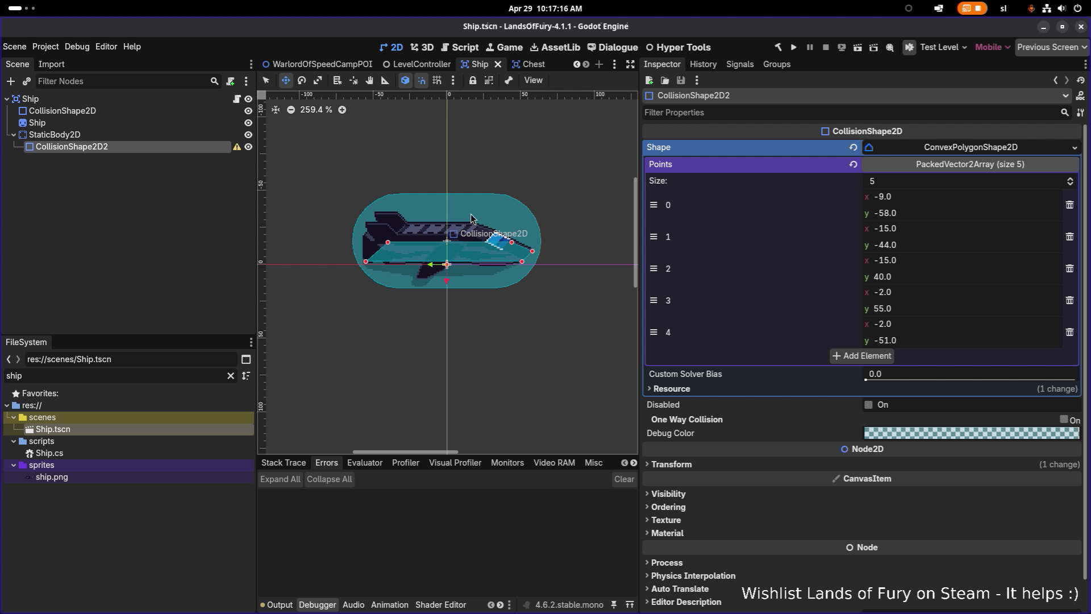
mouse_move(236, 146)
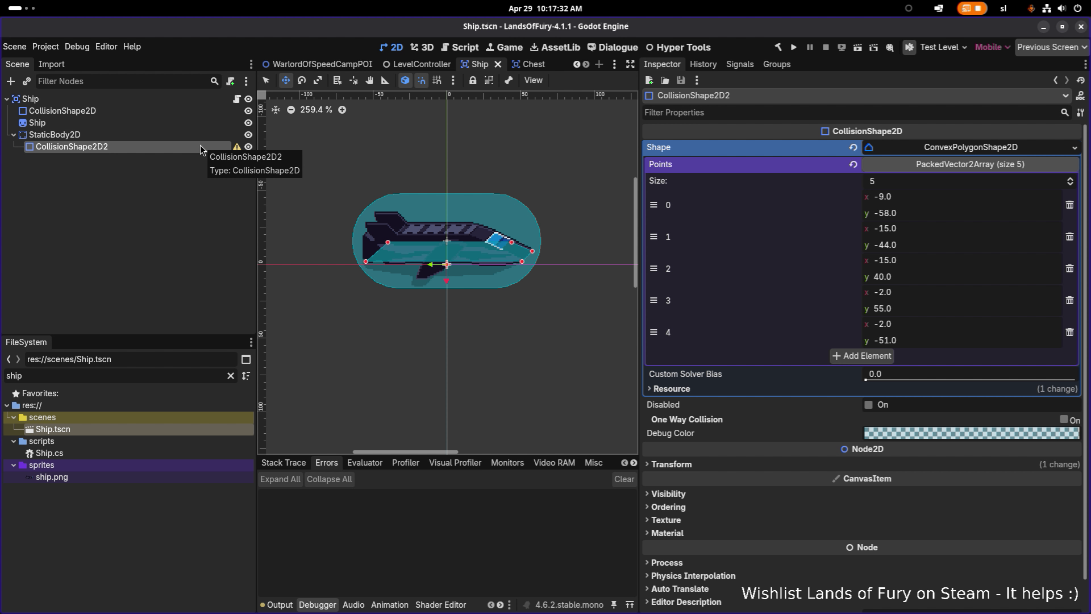
- Add a CollisionPolygon2D child to StaticBody2D and move it above CollisionShape2D2
right_click(166, 135)
left_click(250, 144)
type("collision")
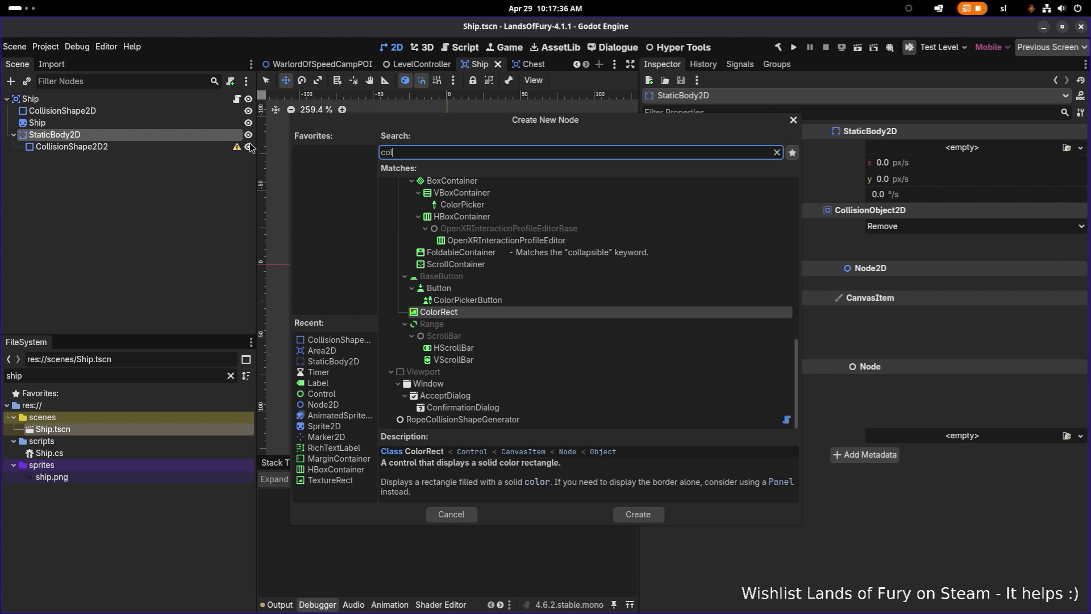
key("Up")
key("Return")
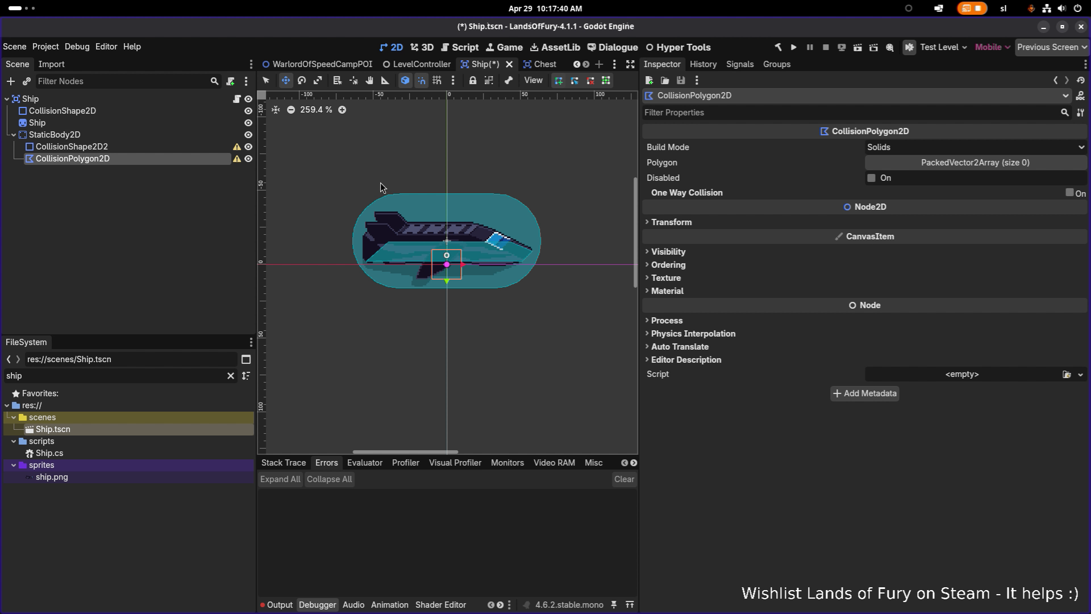
mouse_move(153, 163)
left_mouse_down()
mouse_move(167, 140)
mouse_move(245, 190)
mouse_move(410, 230)
mouse_move(152, 155)
mouse_move(162, 146)
left_mouse_up()
- Add a first (0, 0) point to the CollisionPolygon2D's Polygon array, keeping the Solids build mode
left_click(163, 146)
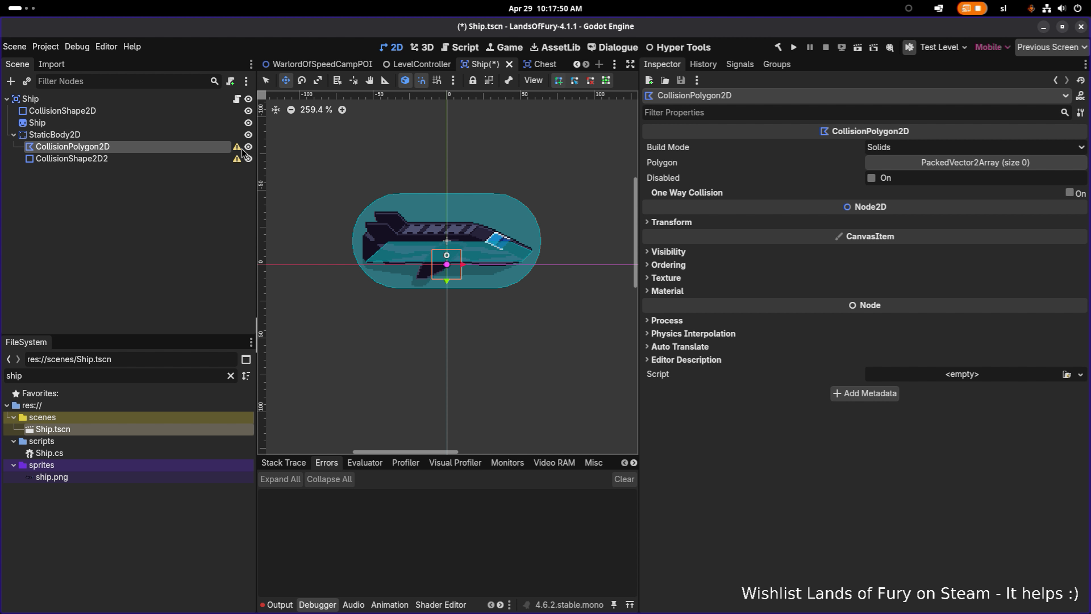
mouse_move(238, 149)
left_click(940, 163)
left_click(885, 196)
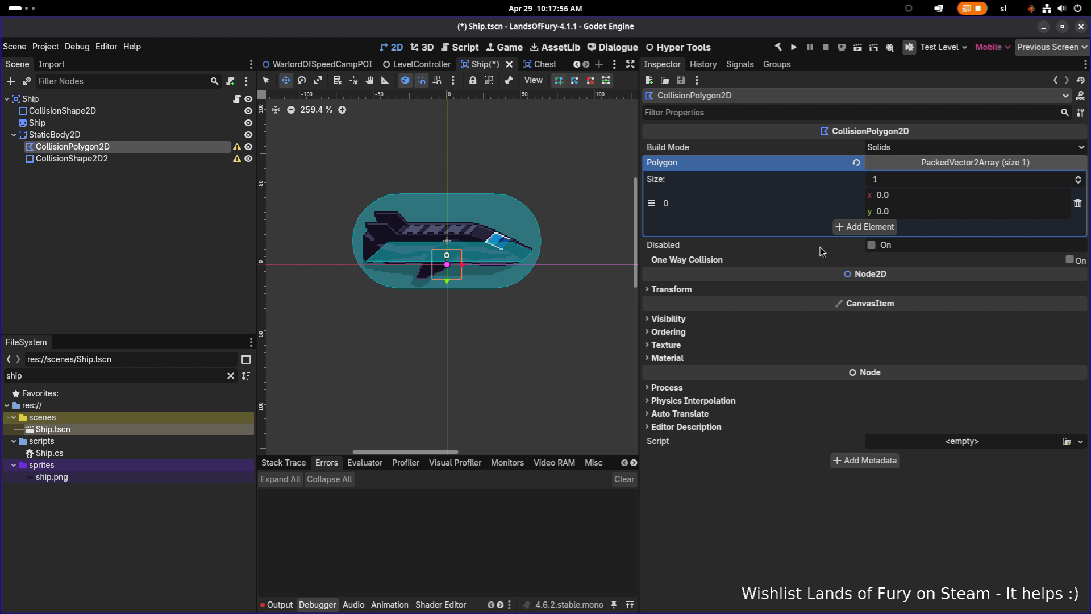
left_click(921, 149)
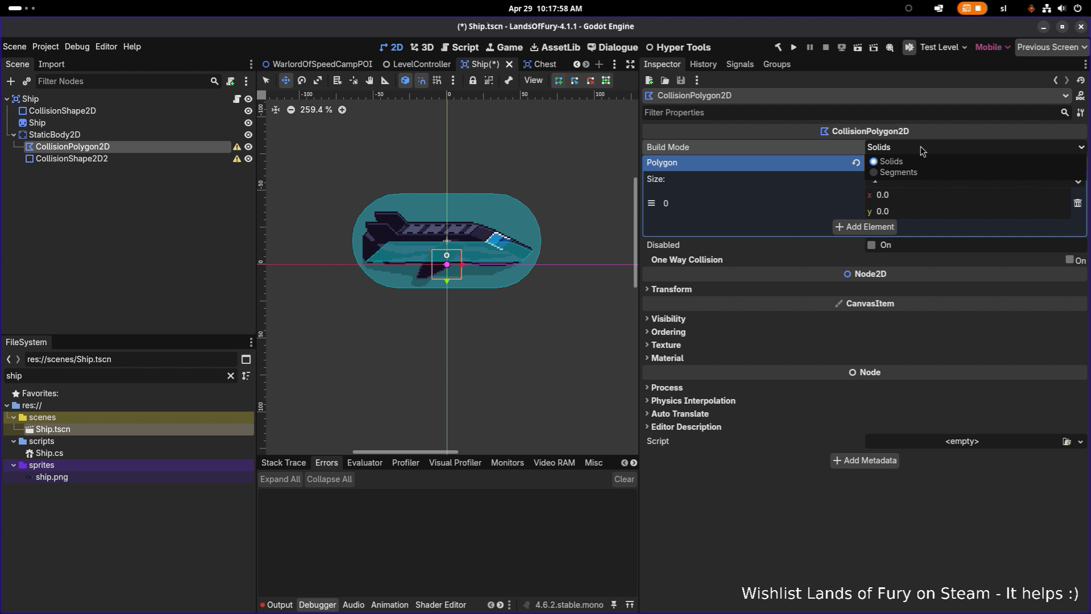
left_click(921, 149)
left_click(171, 134)
left_click(172, 146)
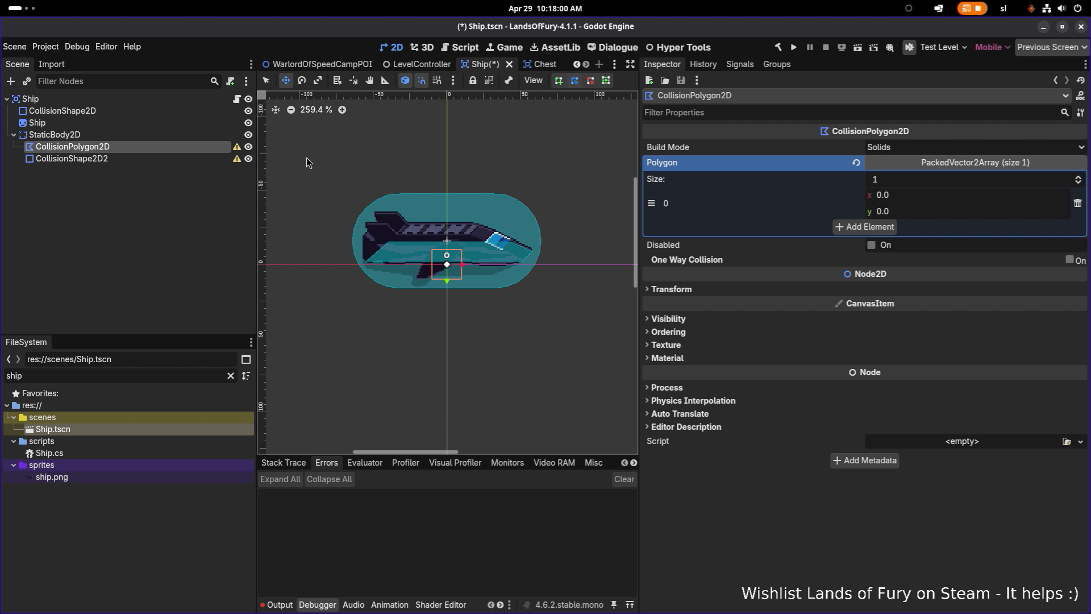
- Copy CollisionShape2D2's five Points and check the CollisionPolygon2D's Polygon list
left_click(202, 160)
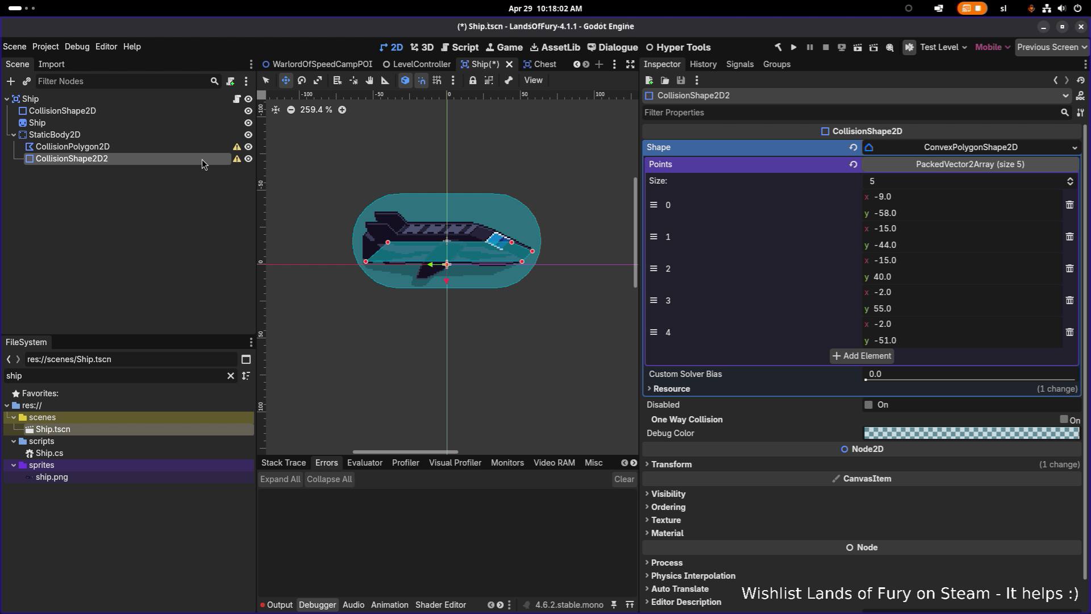
right_click(758, 166)
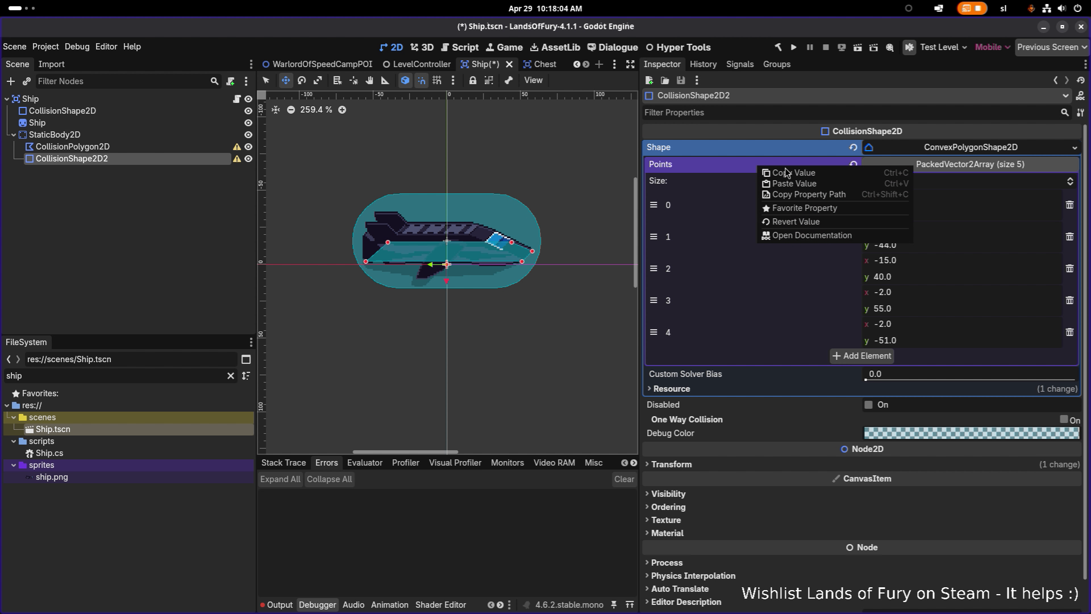
left_click(561, 171)
left_click(141, 148)
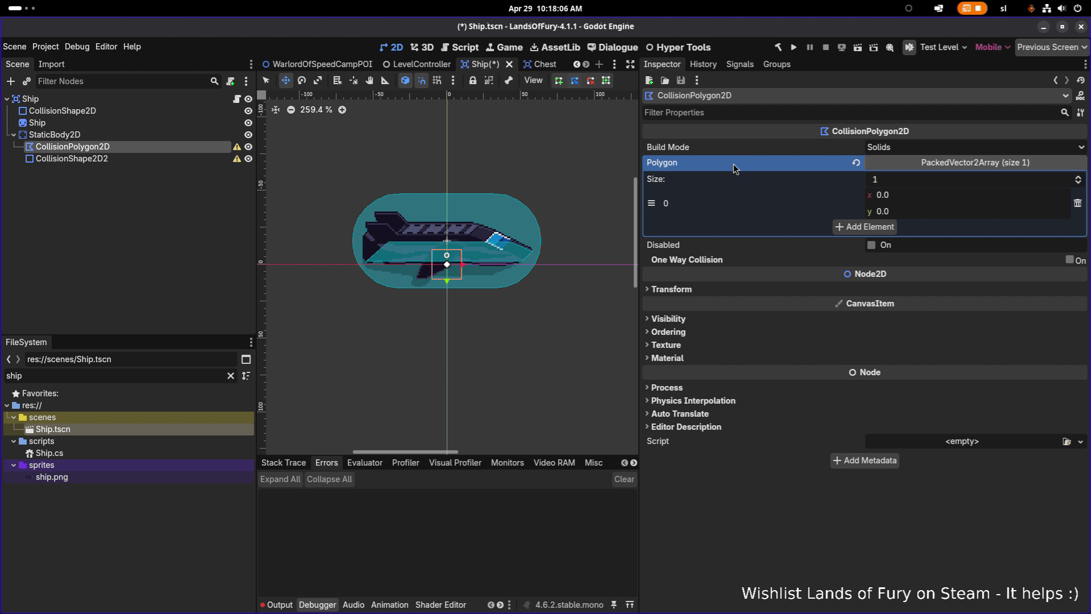
left_click(949, 162)
left_click(954, 164)
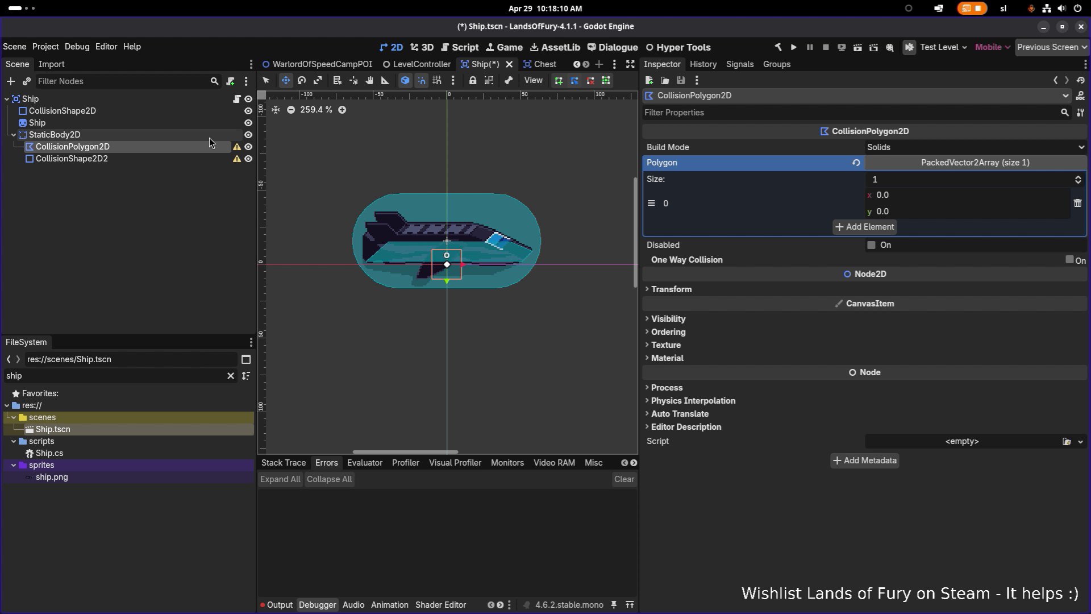
- Copy CollisionShape2D2's Points again and paste them into the CollisionPolygon2D's Polygon
left_click(71, 159)
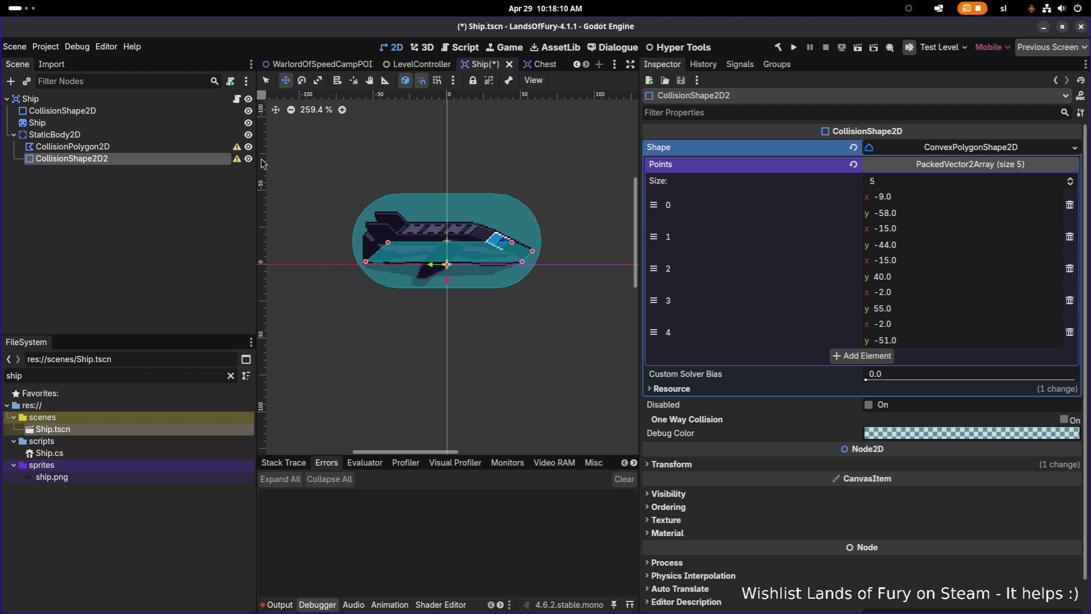
left_click(949, 165)
left_click(949, 164)
left_click(960, 165)
left_click(971, 166)
right_click(675, 167)
left_click(594, 174)
left_click(141, 148)
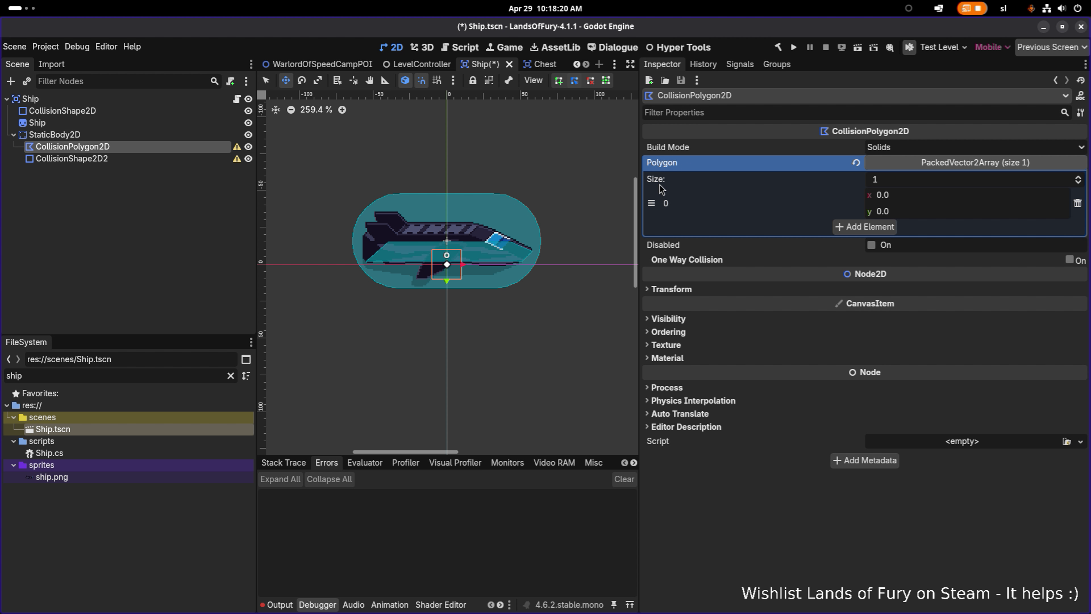
right_click(675, 169)
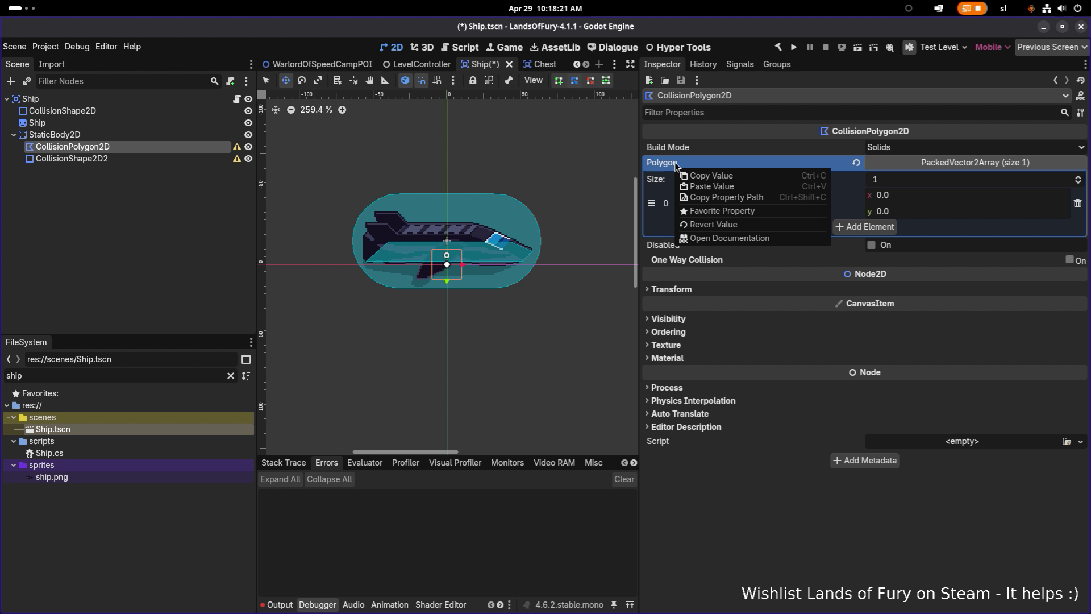
left_click(705, 186)
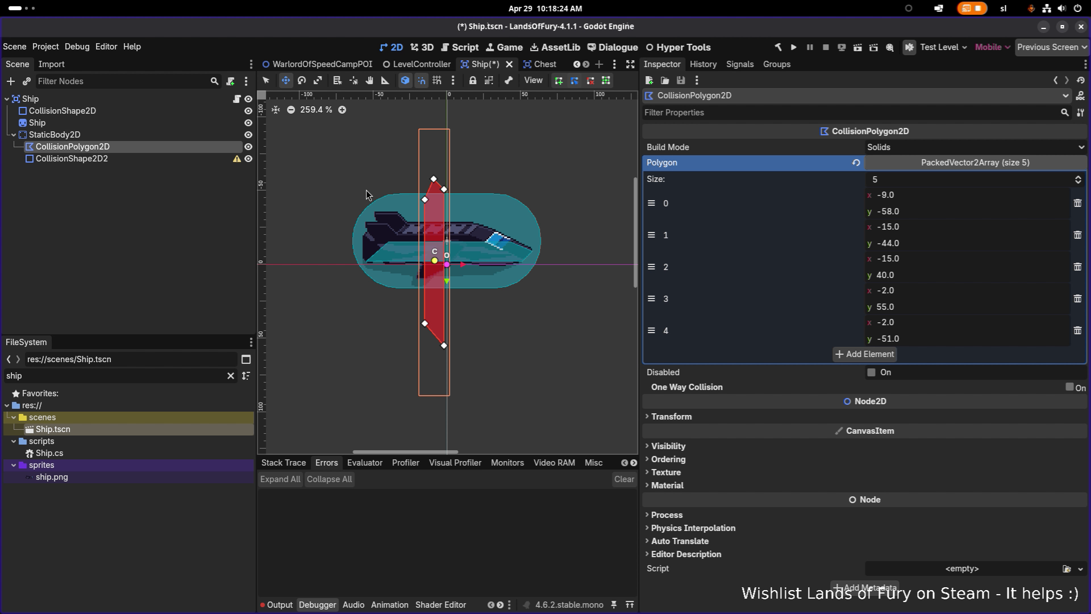
- Delete the CollisionShape2D2 node from the StaticBody2D
left_click(111, 158)
key("Delete")
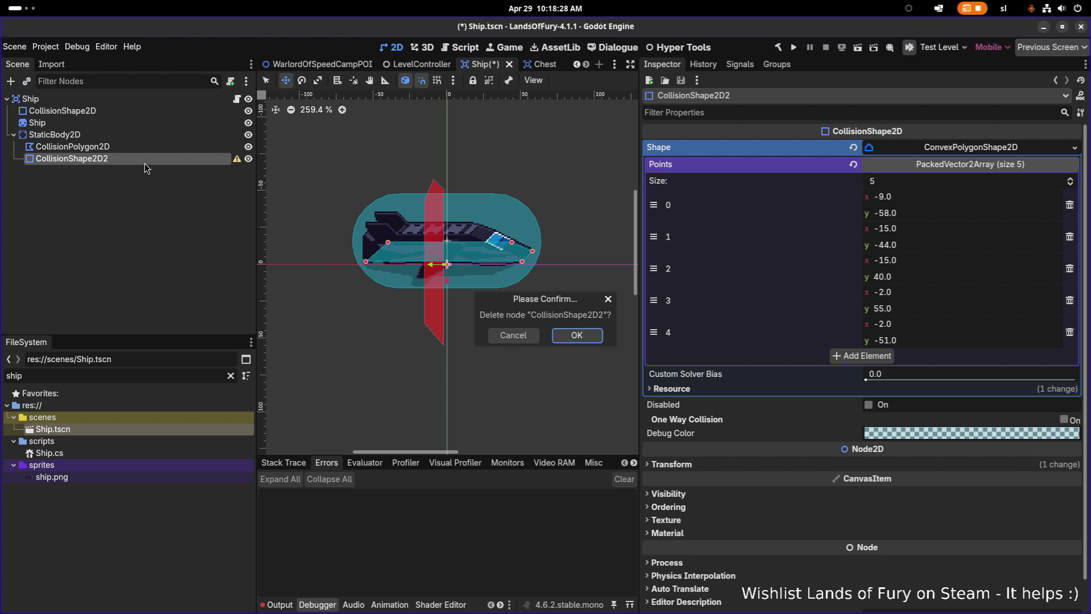
key("Return")
left_click(127, 146)
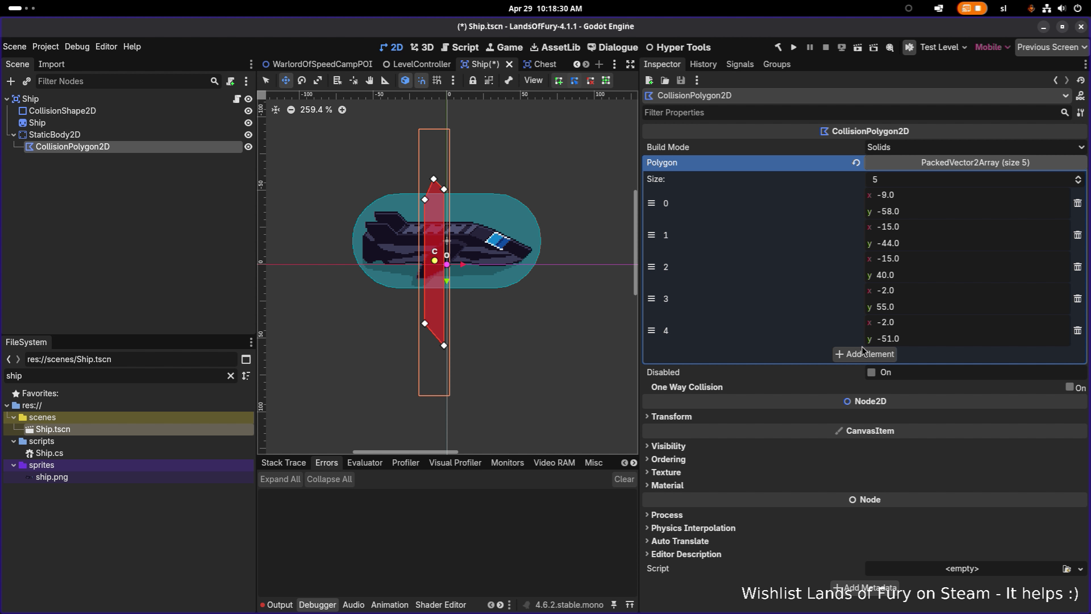
- Set the CollisionPolygon2D's rotation to 90° and save Ship.tscn
scroll(459, 261, "up", 4)
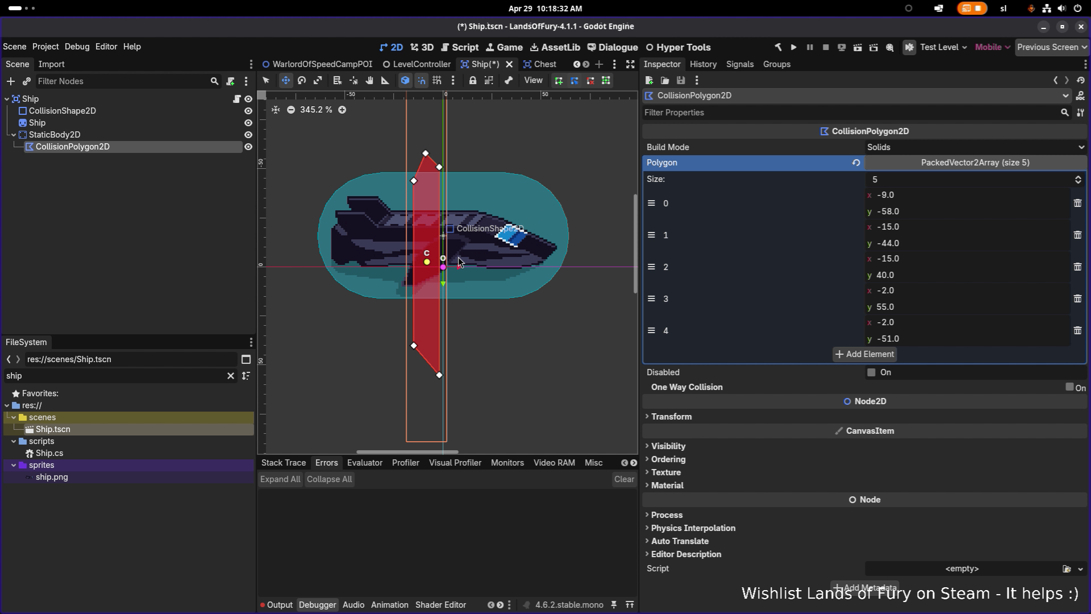
left_click(723, 419)
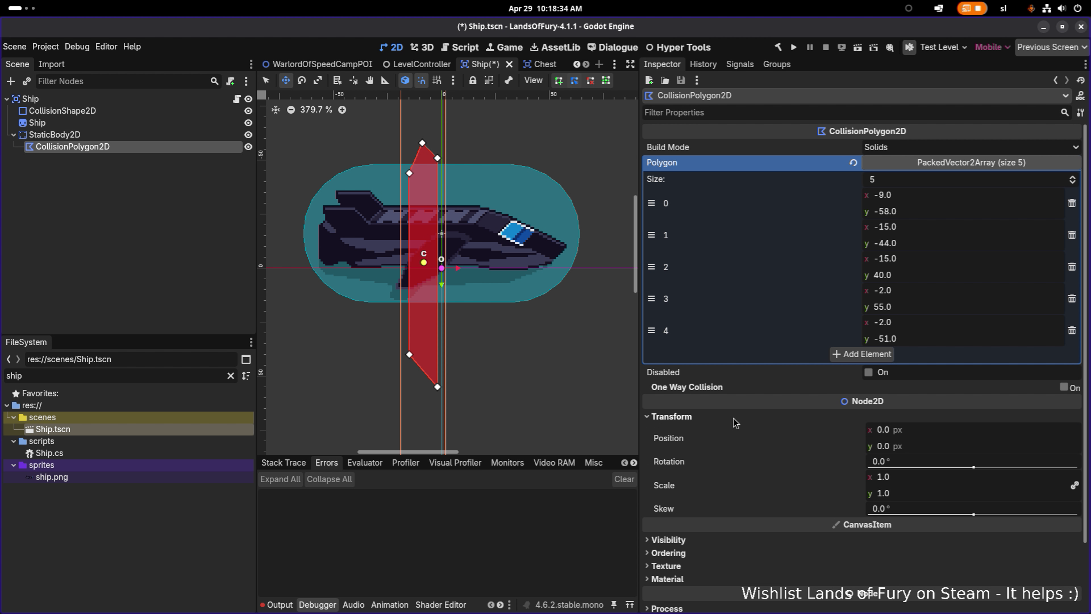
left_click_drag(974, 467, 979, 467)
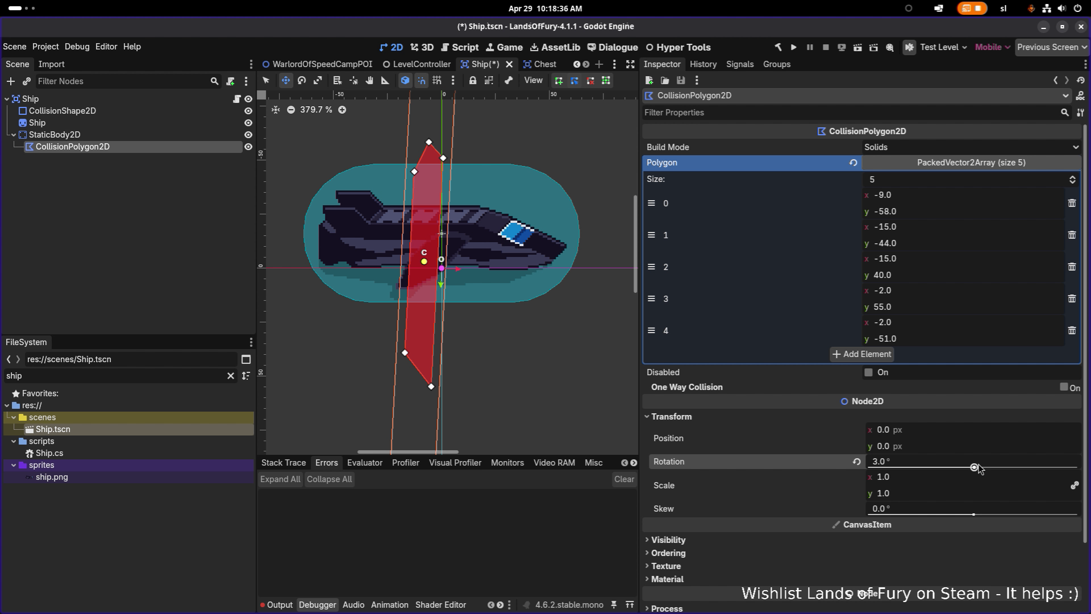
left_click(981, 466)
type("90")
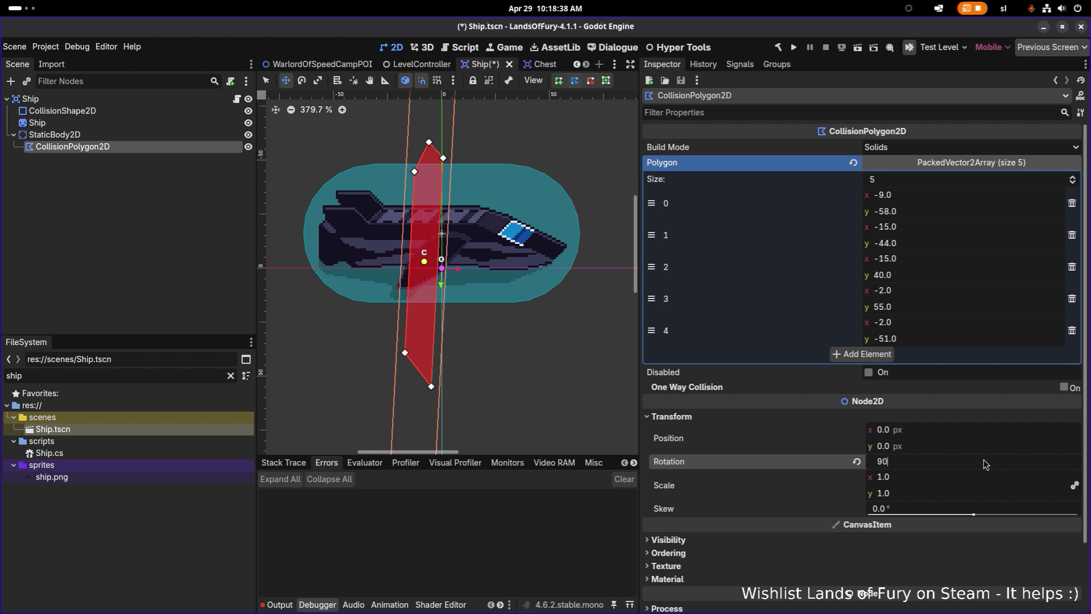
key("Return")
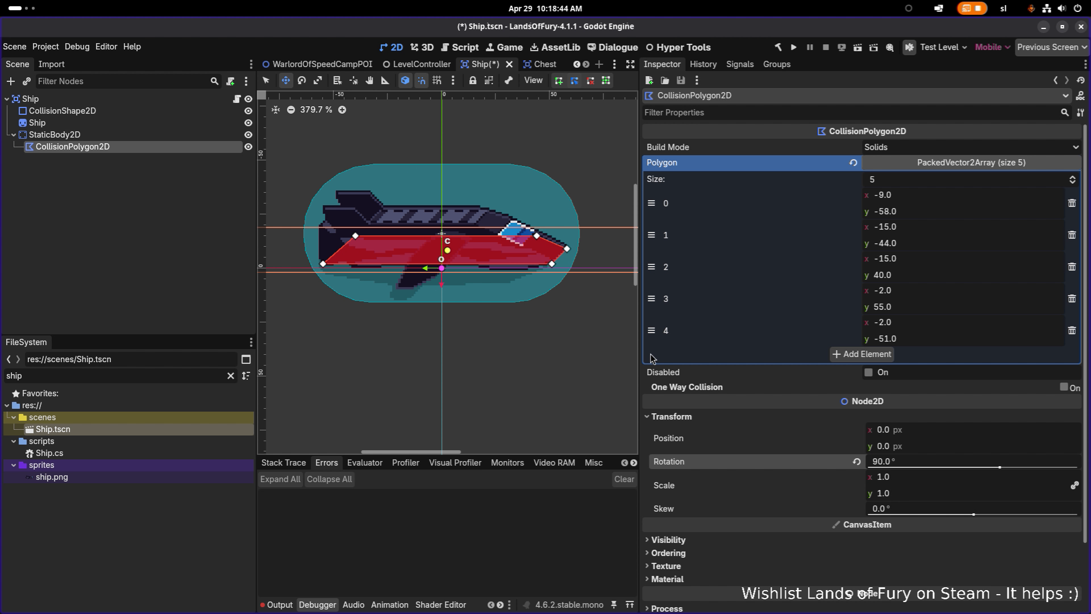
key("ctrl+s")
scroll(487, 322, "down", 2)
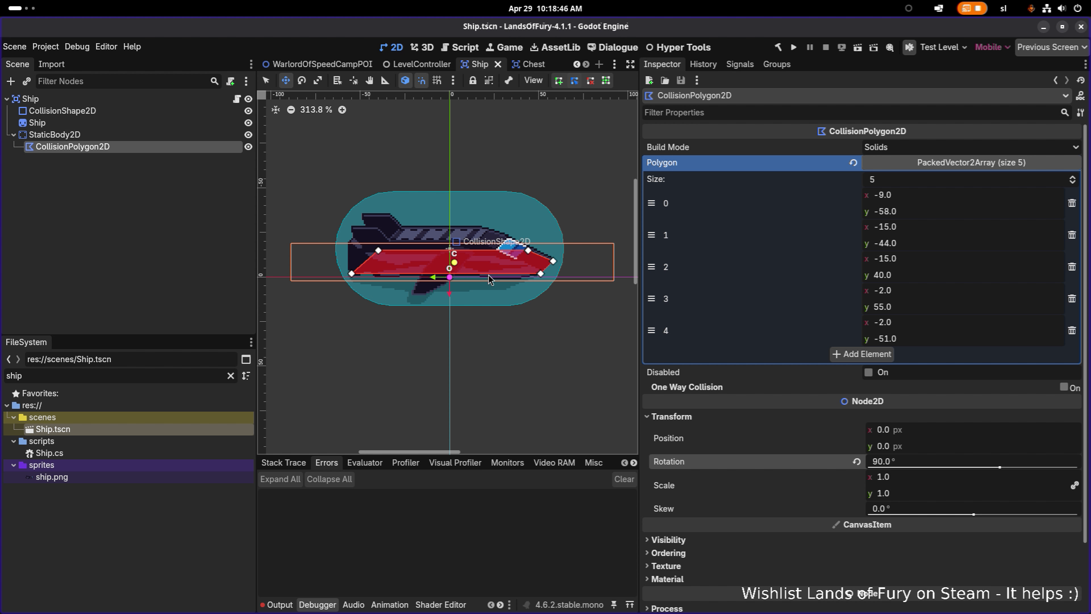
scroll(488, 273, "up", 6)
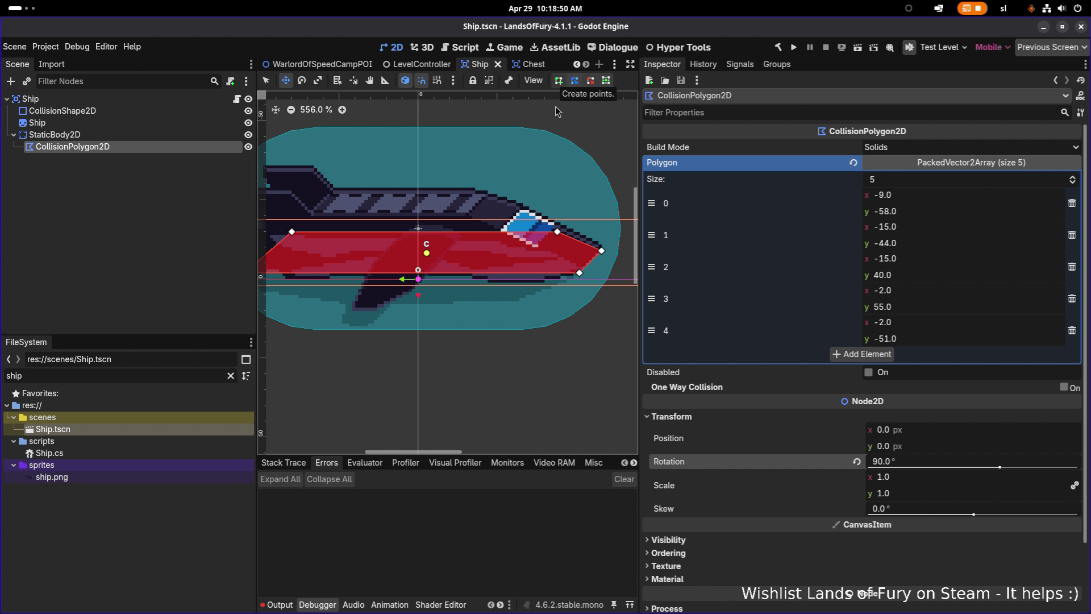
- Shift the collision polygon left to fit the hull and save the scene
left_click(492, 271)
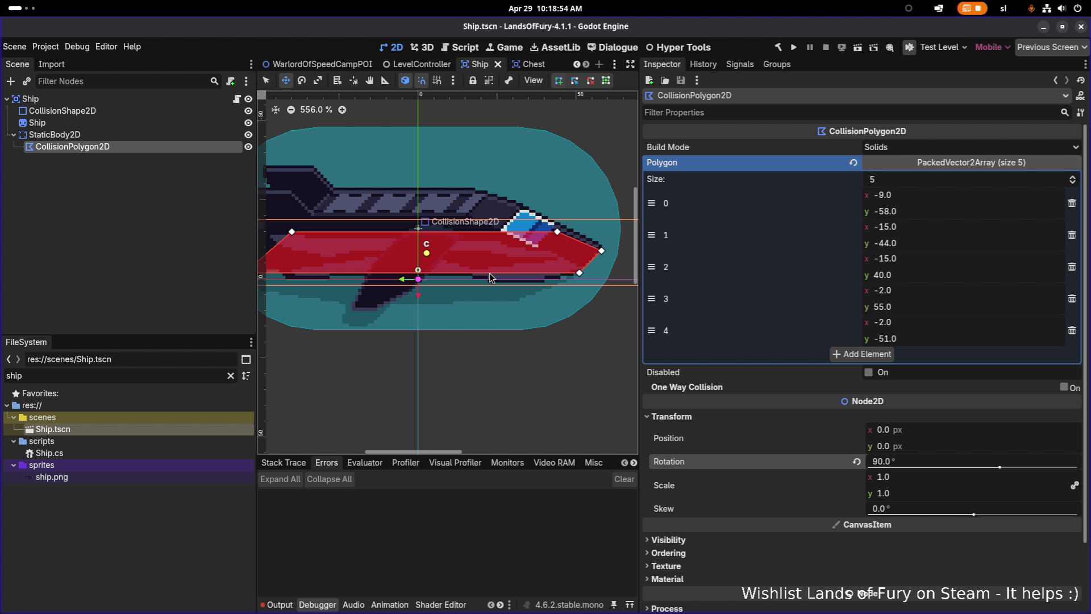
left_click_drag(489, 273, 476, 284)
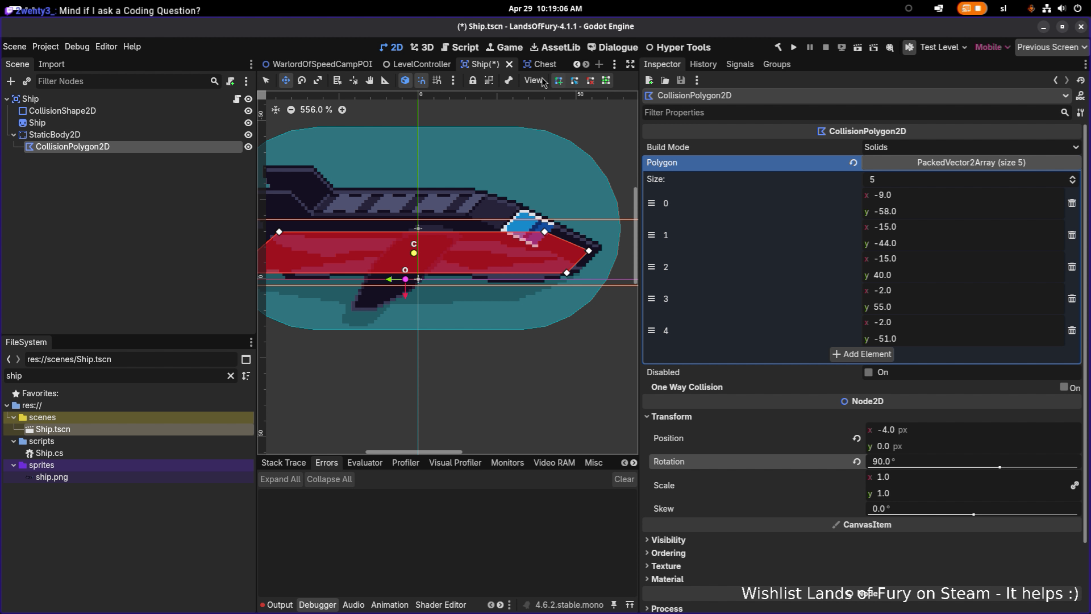
left_click(498, 272)
left_click_drag(406, 281, 499, 278)
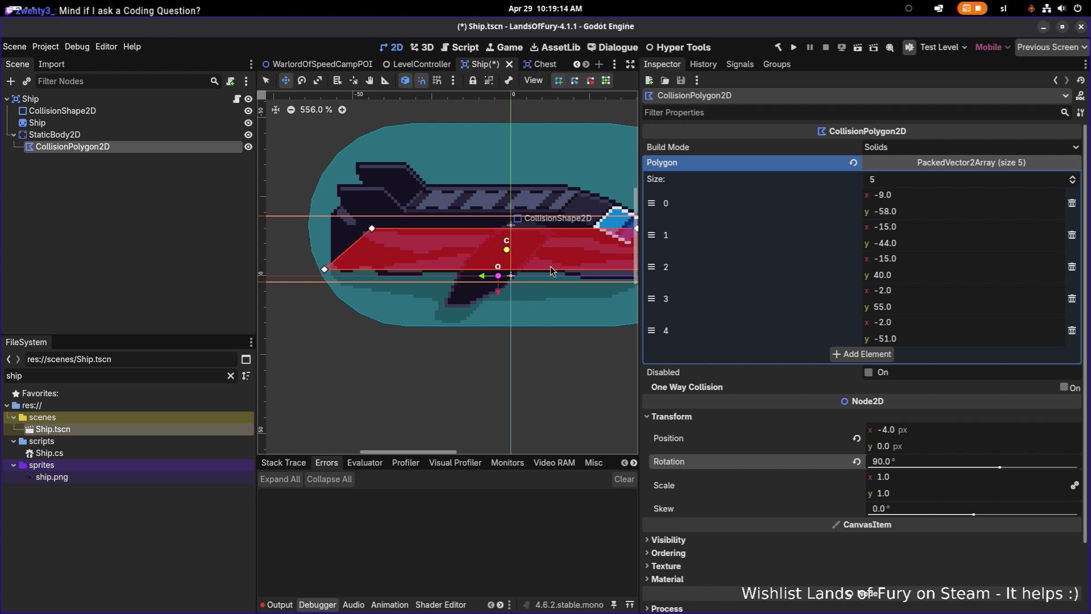
key("ctrl+s")
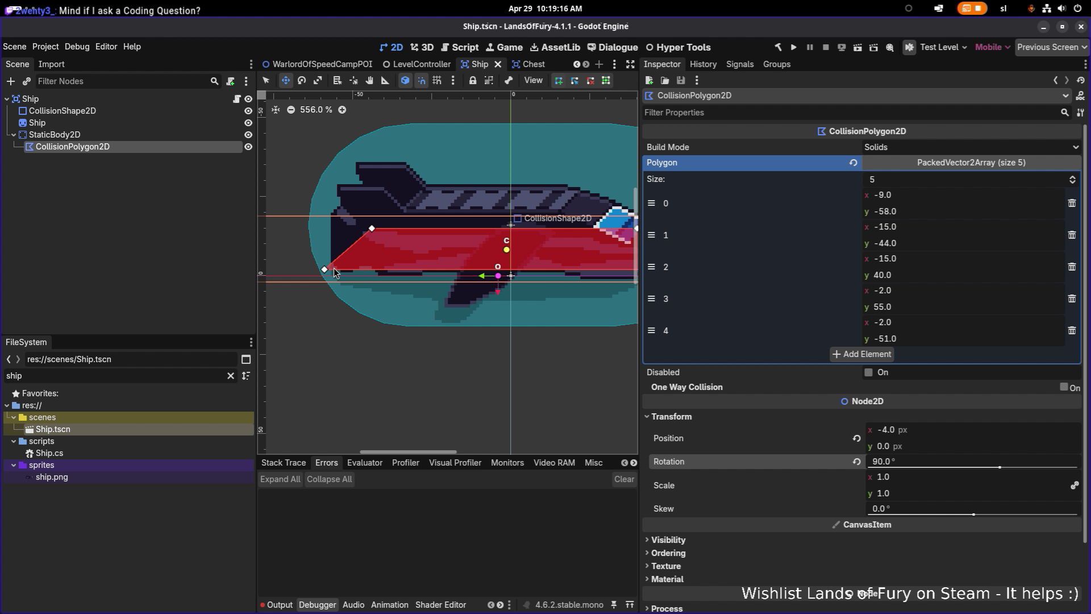
- Try nudging the whole polygon a few pixels right, undoing each attempt
left_click_drag(326, 271, 332, 269)
left_click_drag(436, 265, 380, 264)
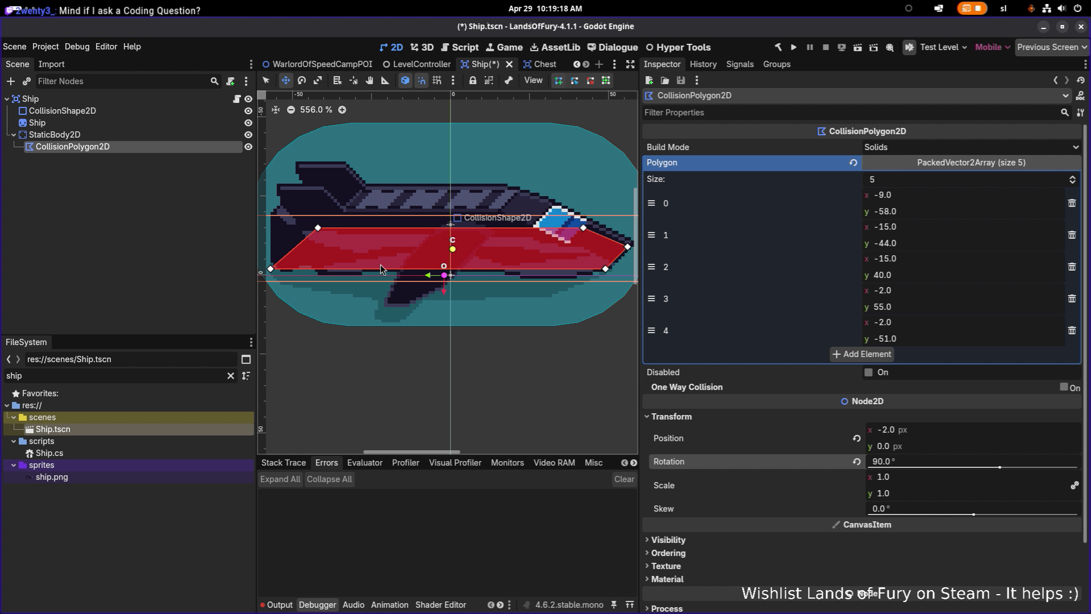
key("ctrl+z")
left_click_drag(471, 223, 540, 205)
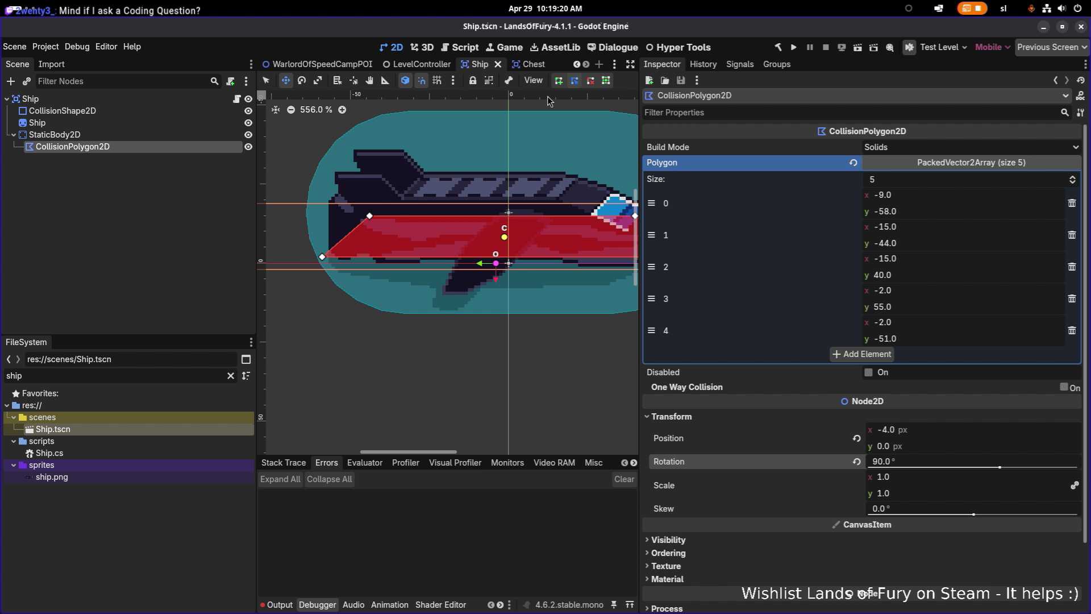
left_click_drag(324, 254, 336, 256)
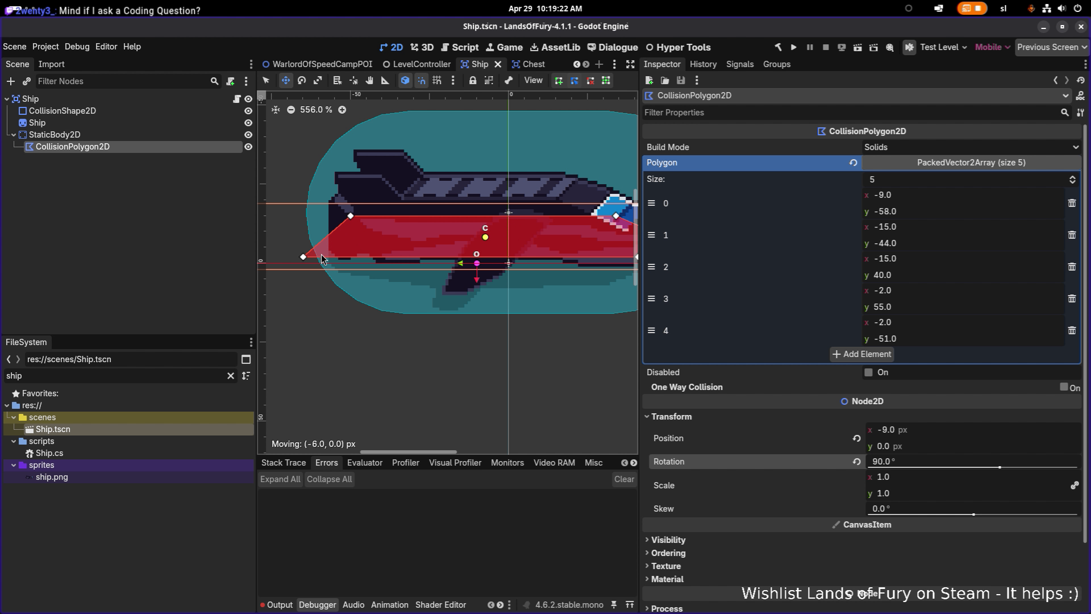
key("ctrl+z")
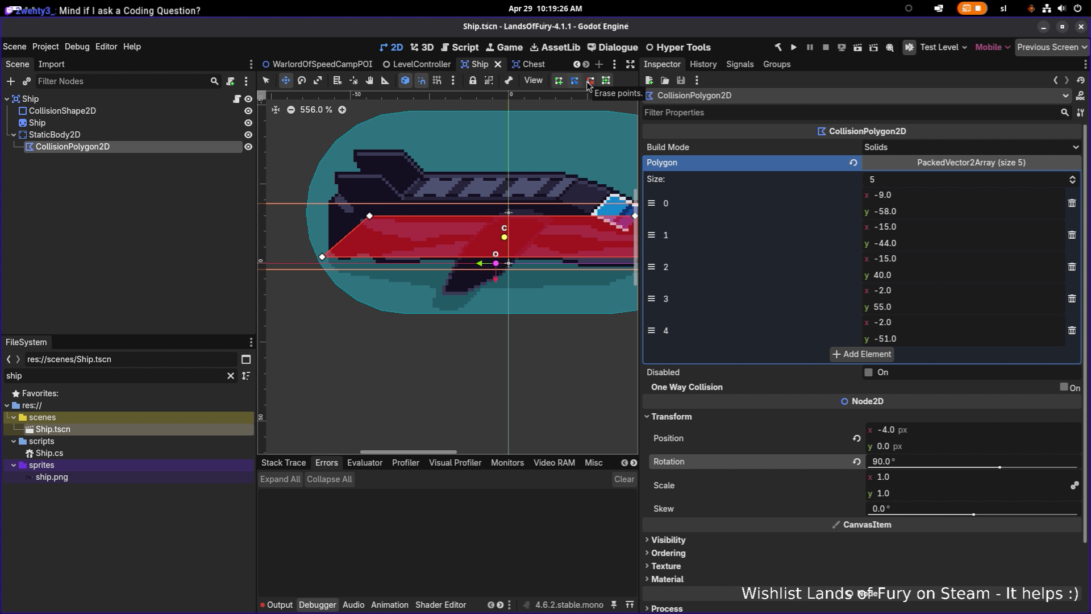
scroll(550, 141, "right", 3)
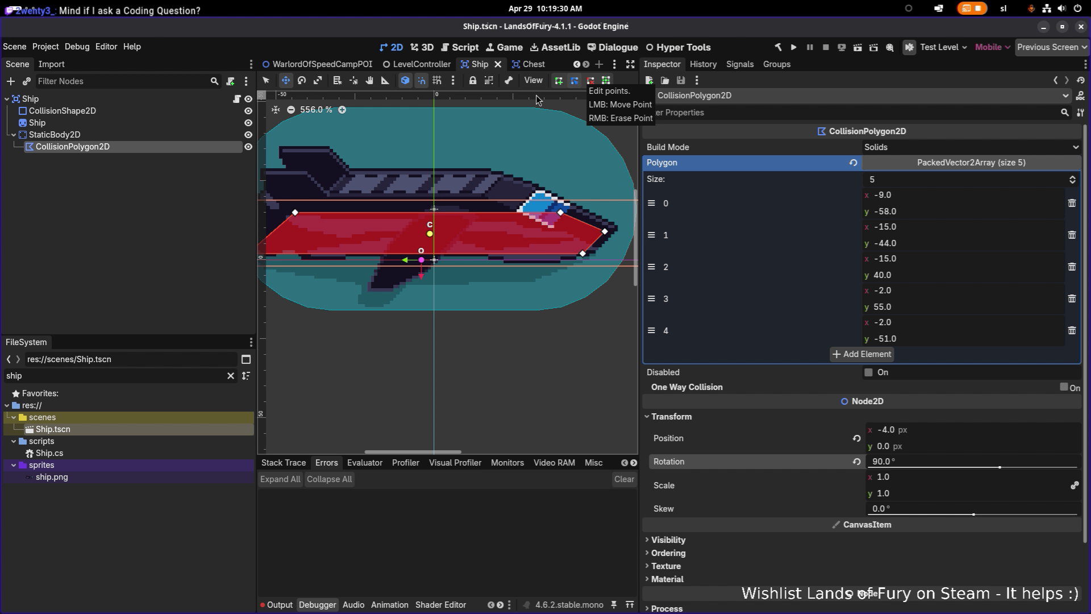
scroll(567, 118, "left", 3)
left_click_drag(328, 246, 340, 239)
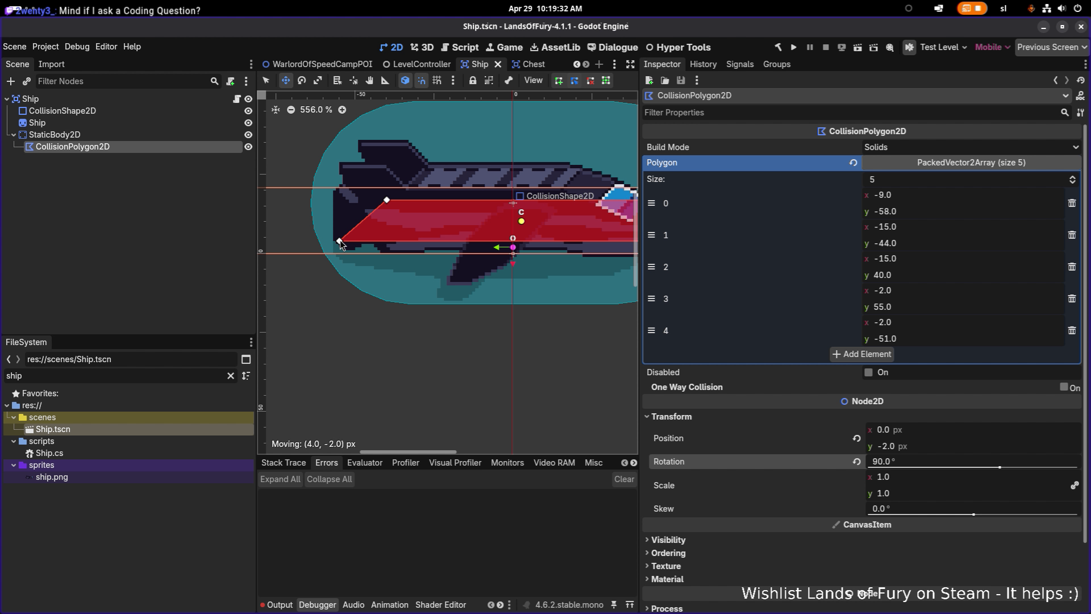
key("ctrl+z")
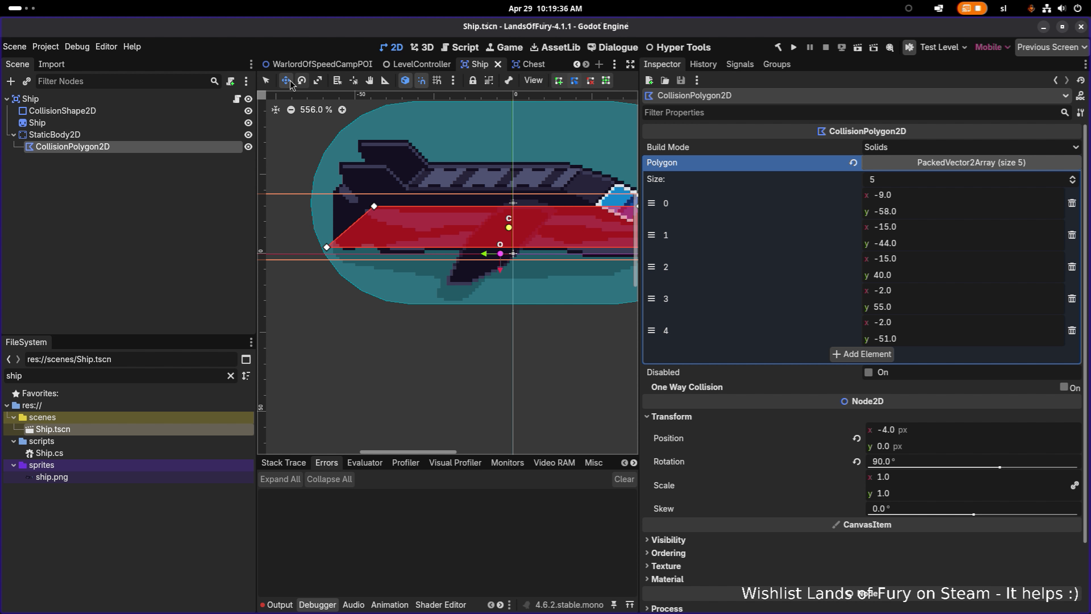
- Move polygon point 3 to (-2, 51), save Ship.tscn and run the game
key("q")
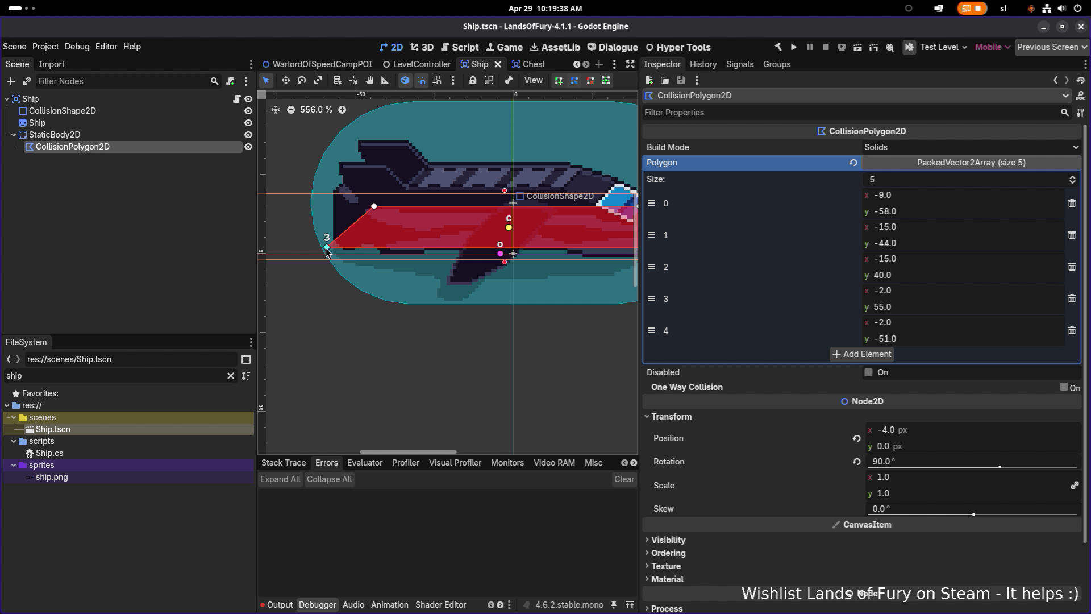
left_click_drag(337, 247, 340, 250)
left_click_drag(463, 233, 379, 230)
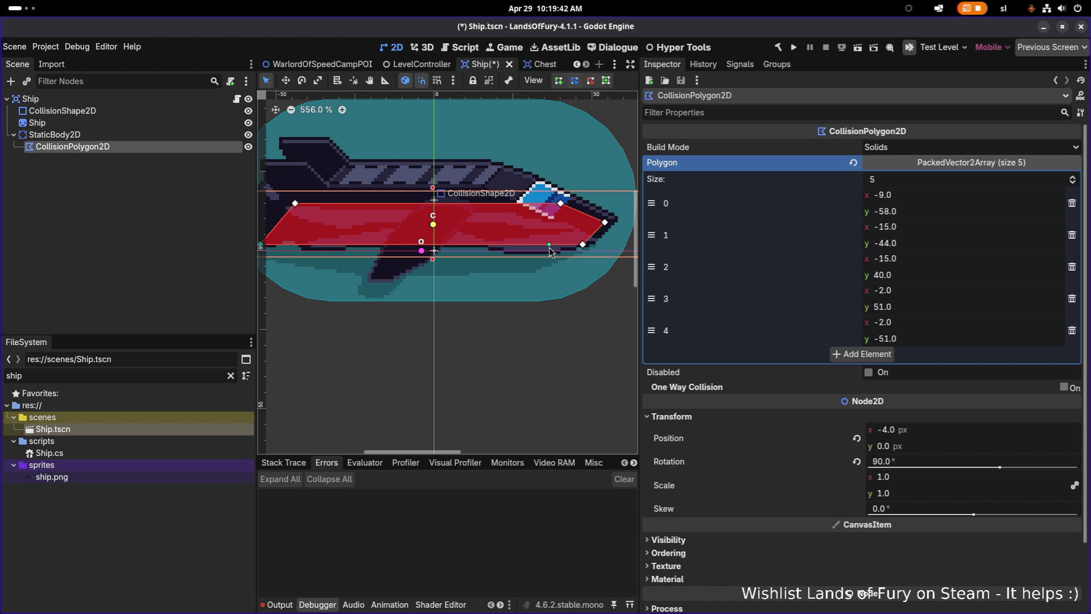
key("ctrl+s")
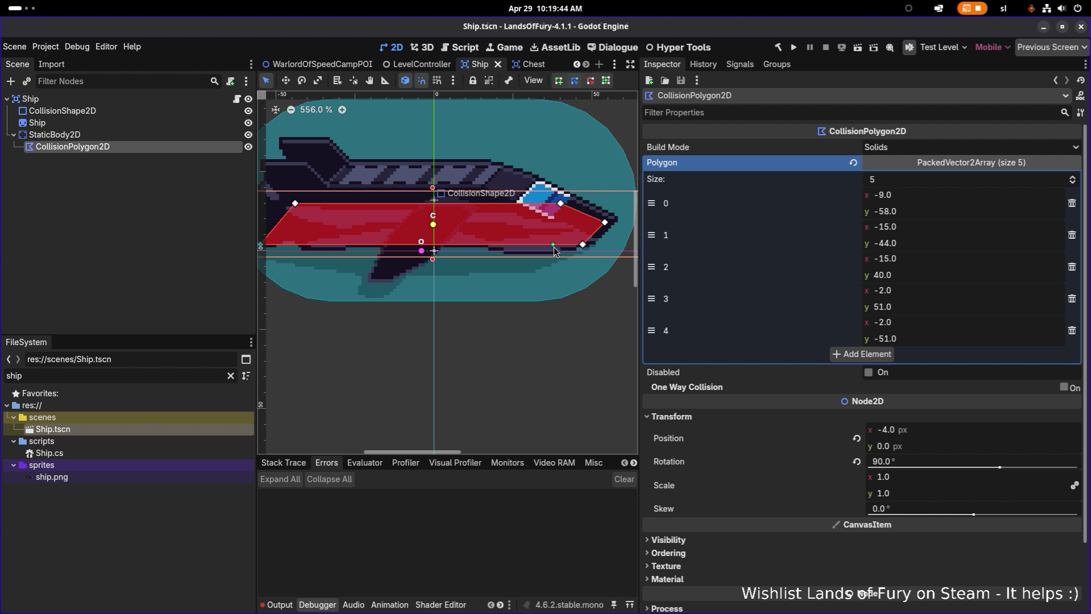
left_click(793, 49)
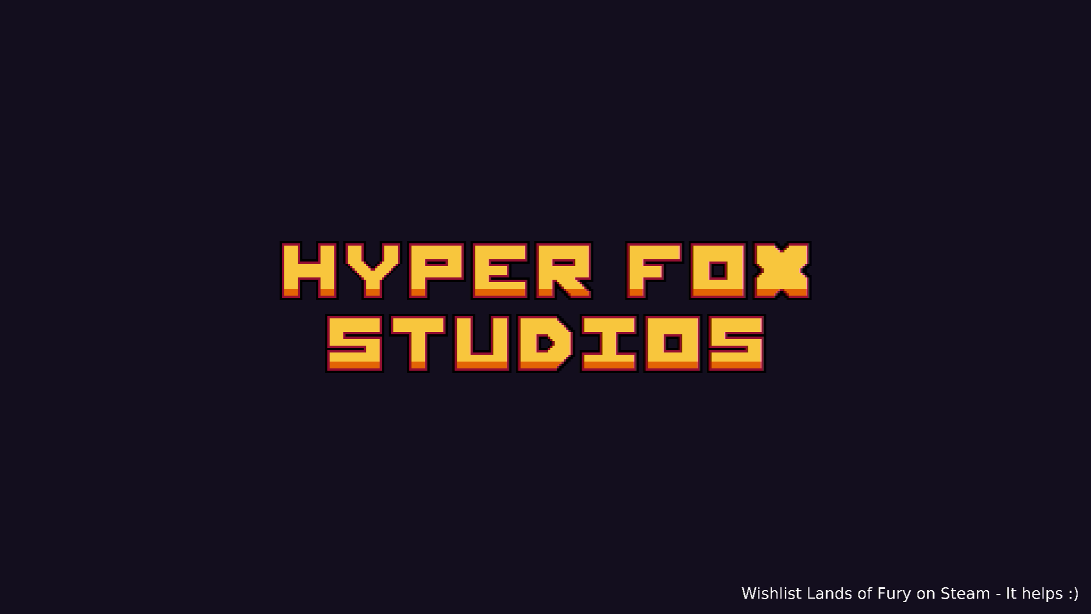
- Skip the splash and walk the player back and forth along the ship's nose and underside
key("Return")
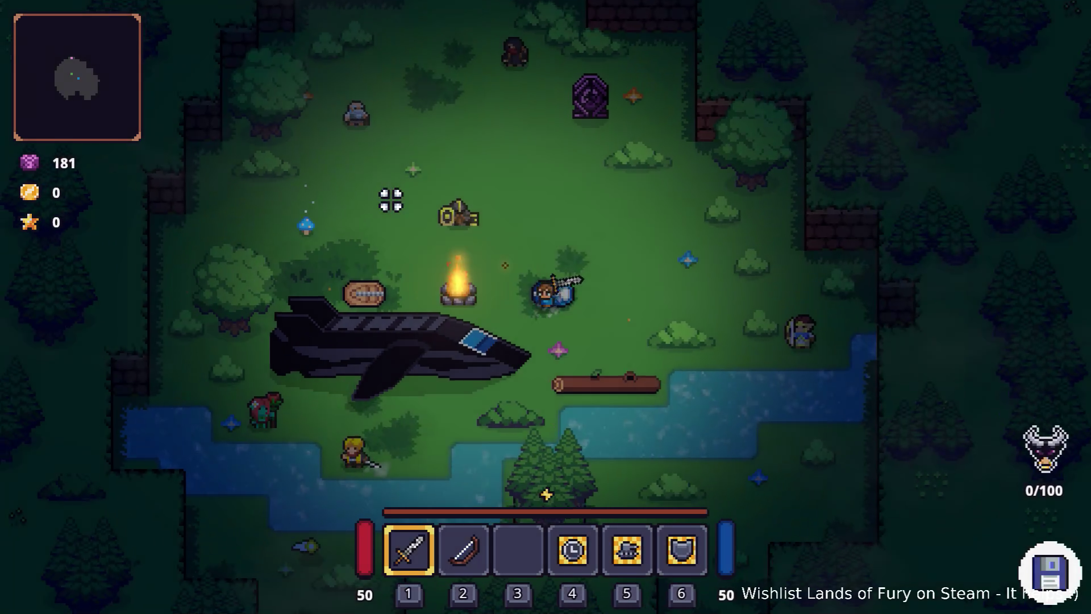
key("s")
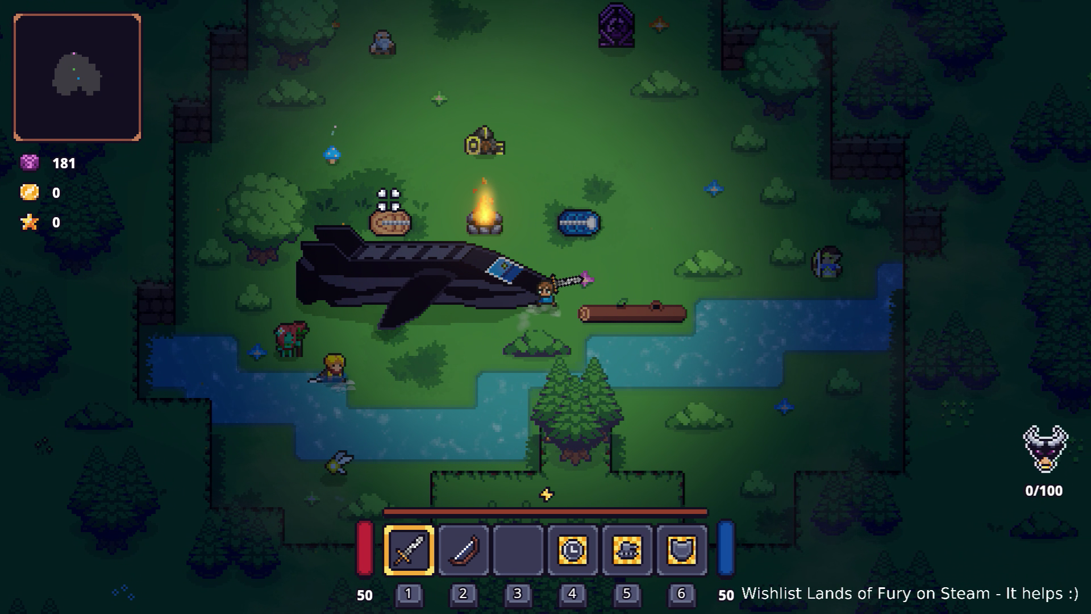
key("w")
key("s")
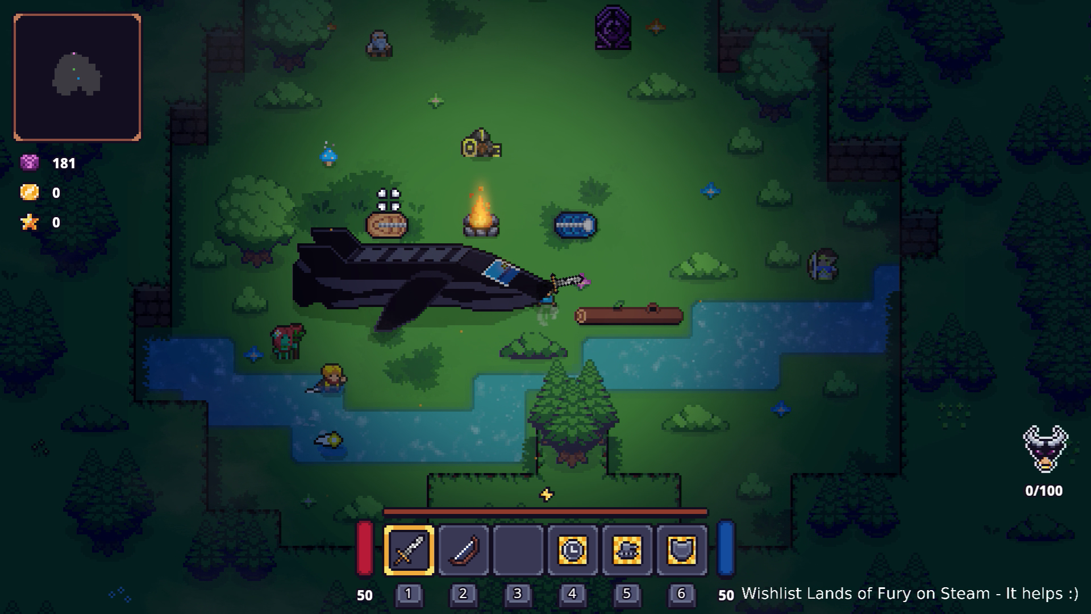
key("a")
key("a")
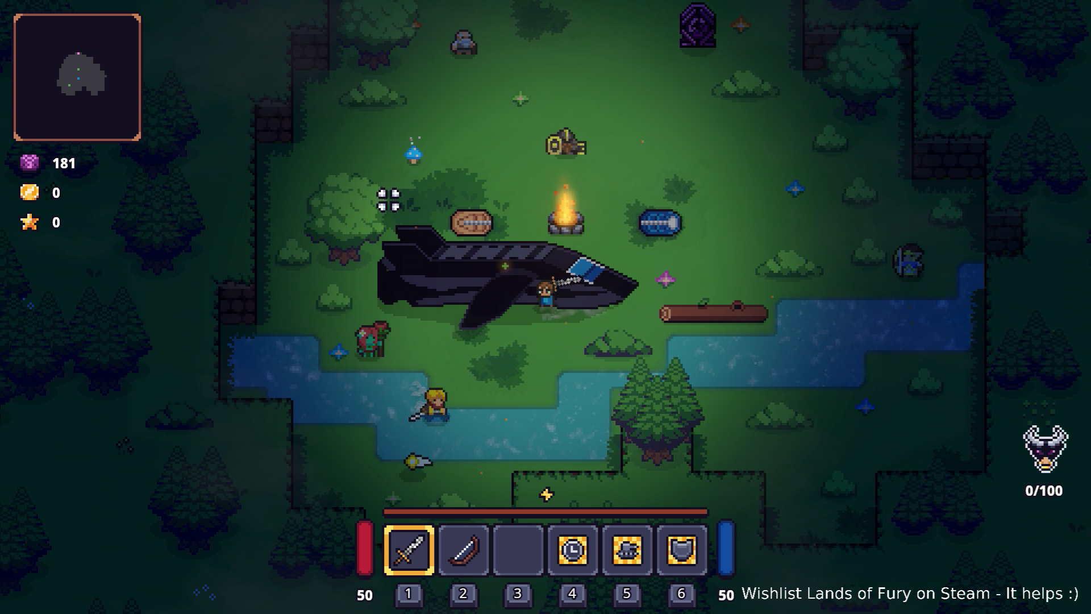
key("a")
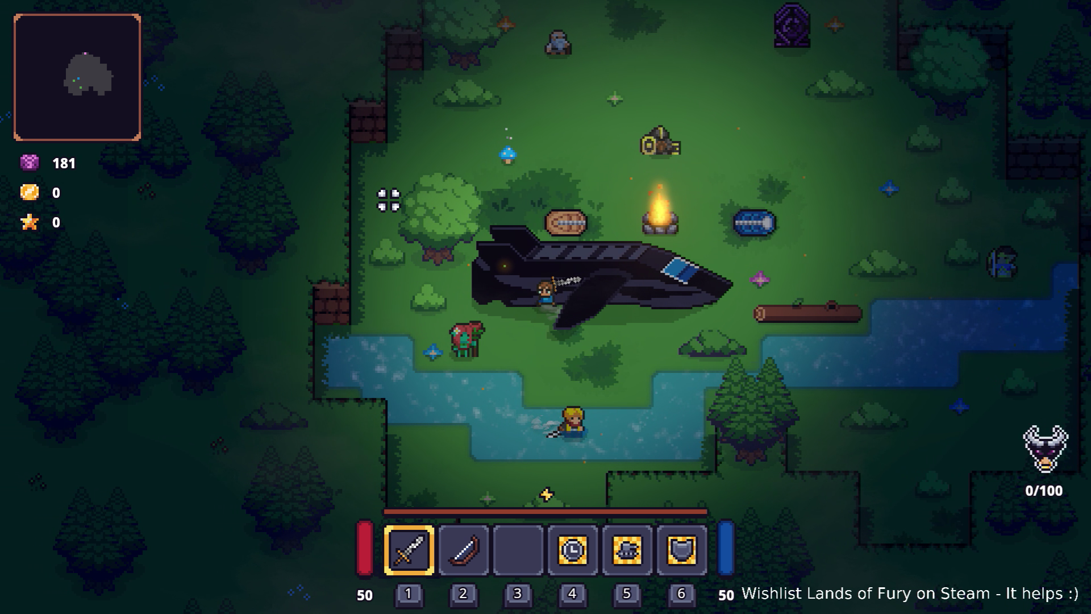
key("d")
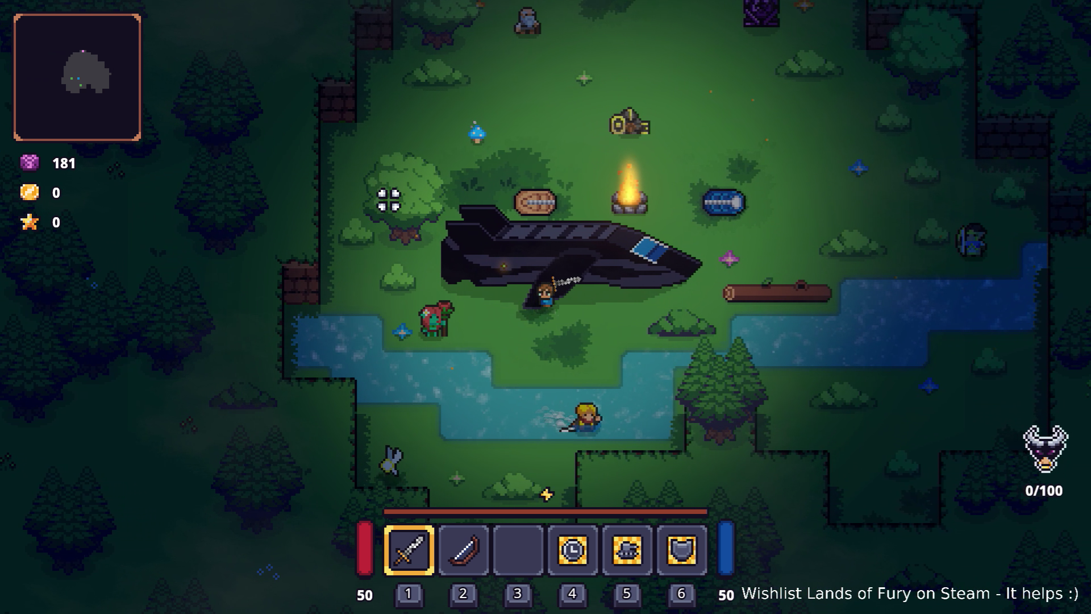
key("a")
key("a")
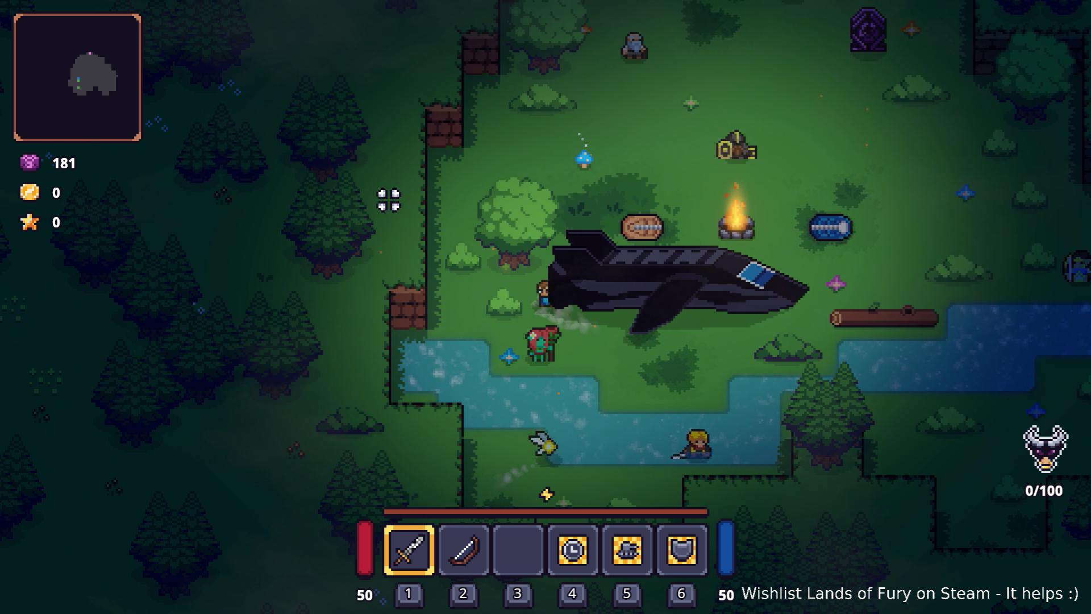
key("d")
key("a")
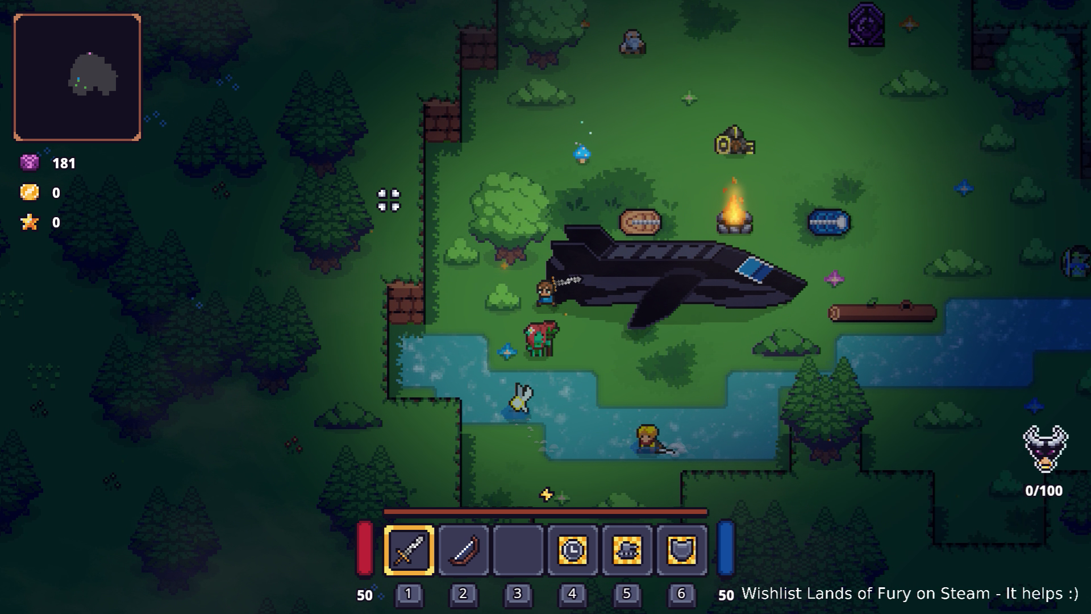
key("d")
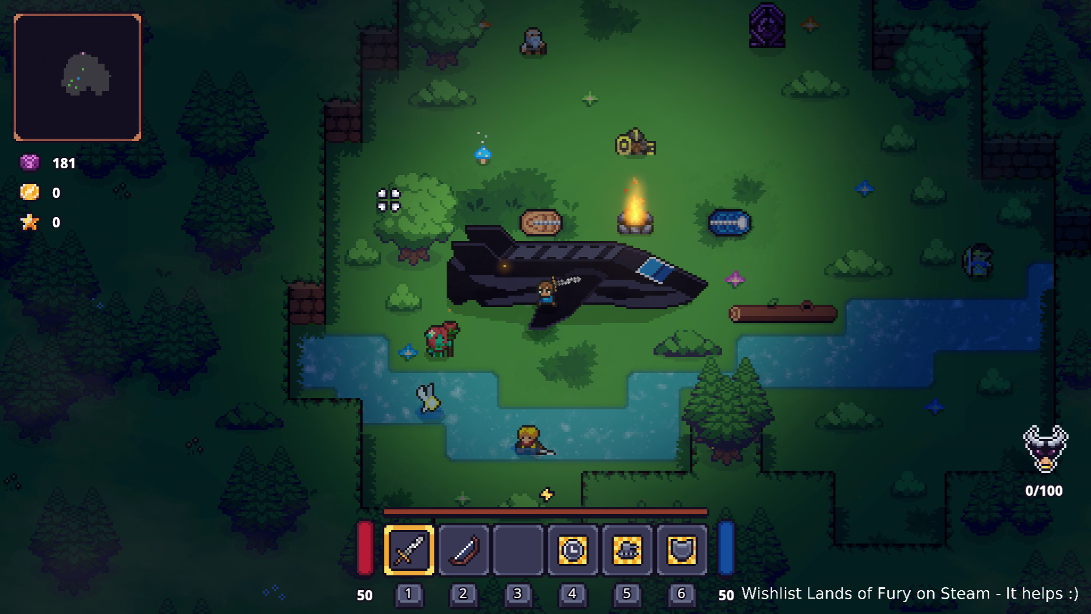
key("d")
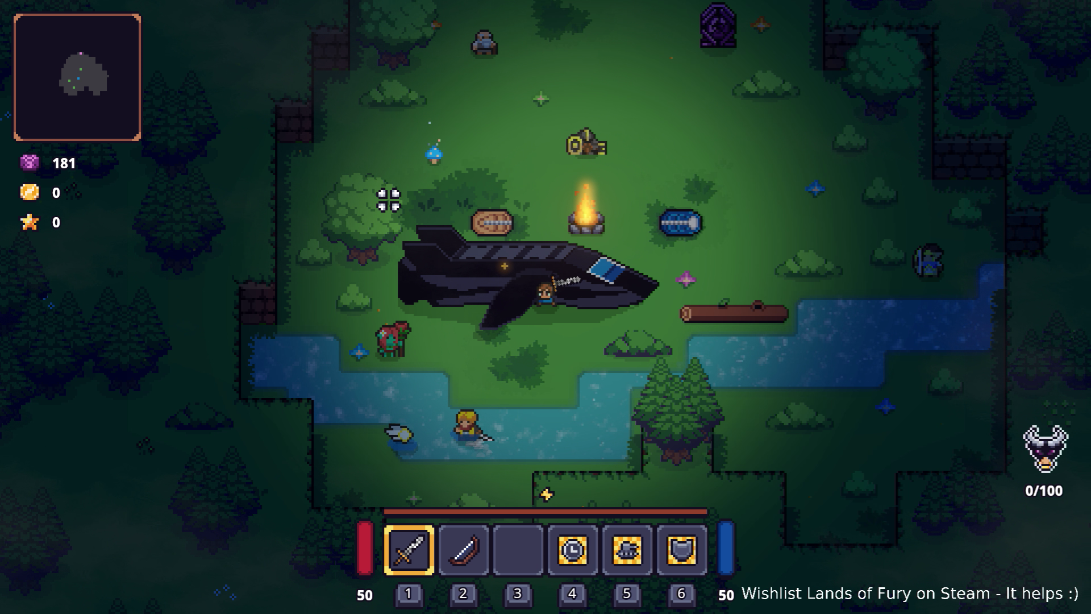
key("a")
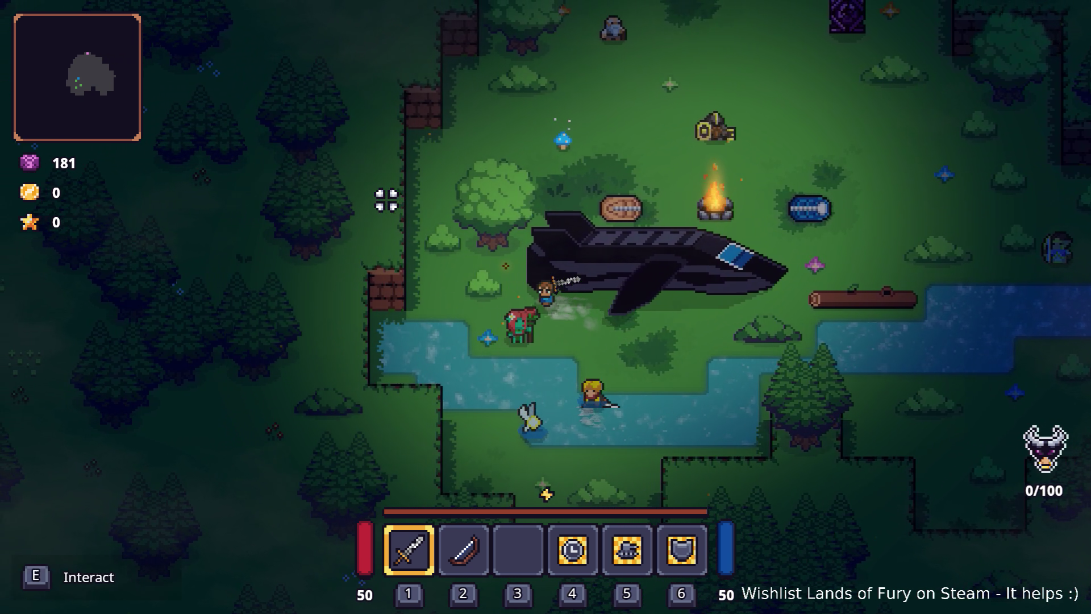
key("d")
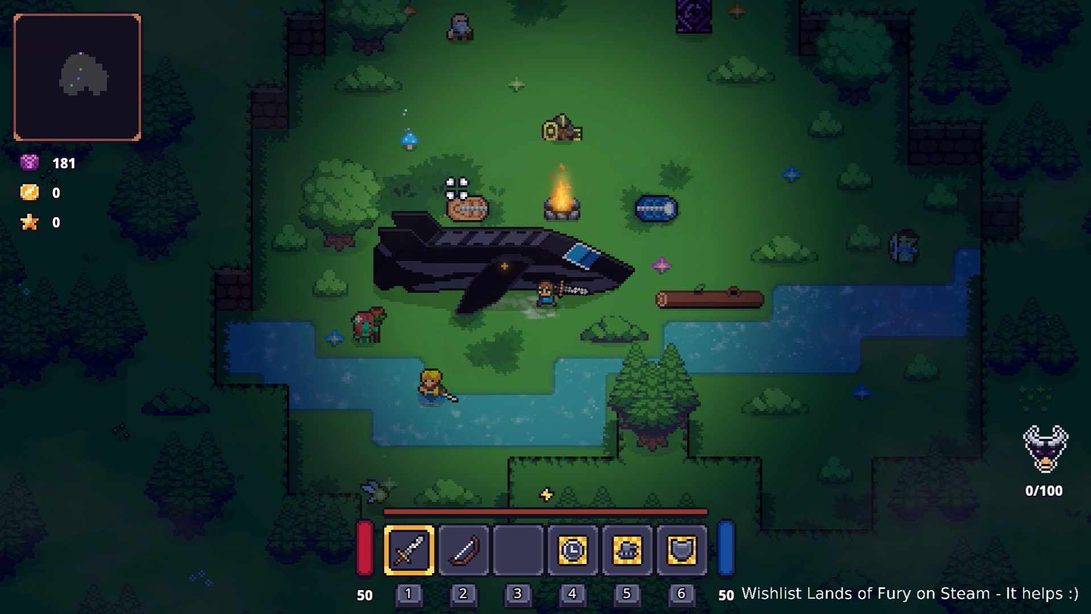
- Push the player into the hull from below, circle the tail and nose, then pause the game
key("w")
key("a")
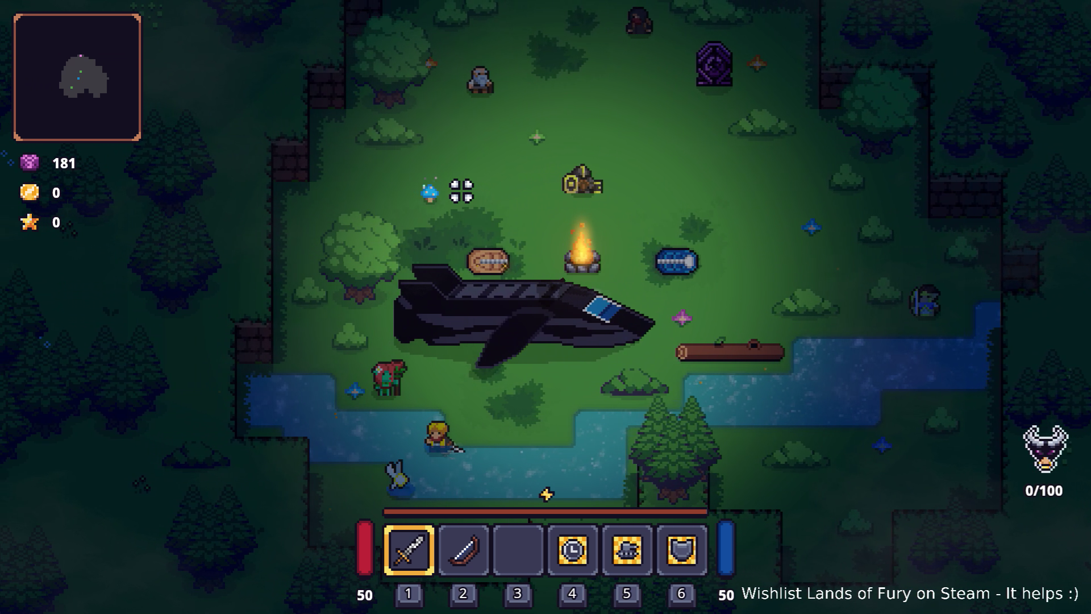
key("a")
key("s")
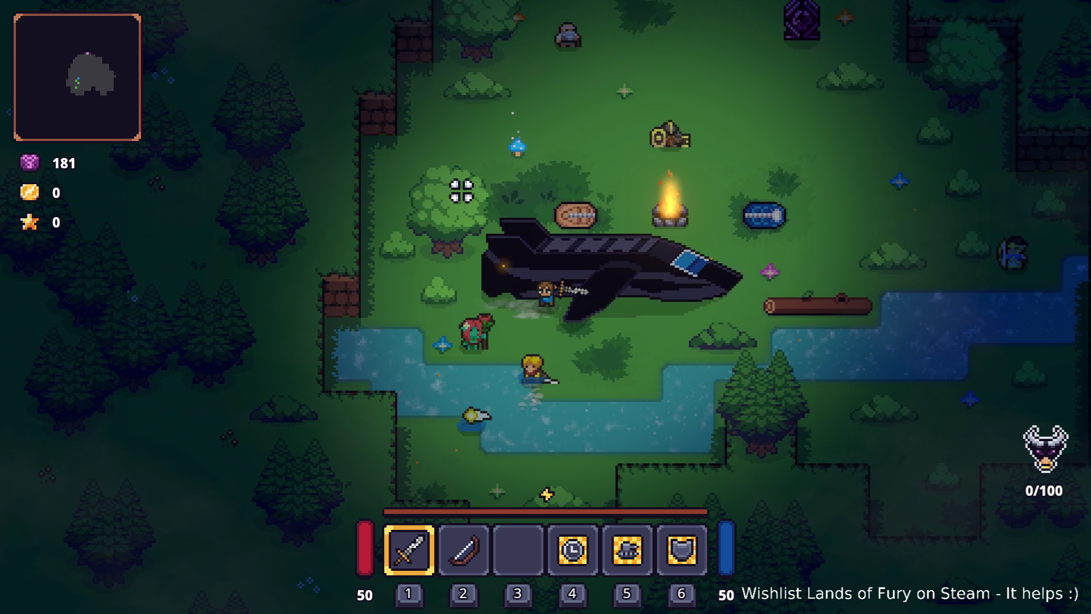
key("d")
key("a")
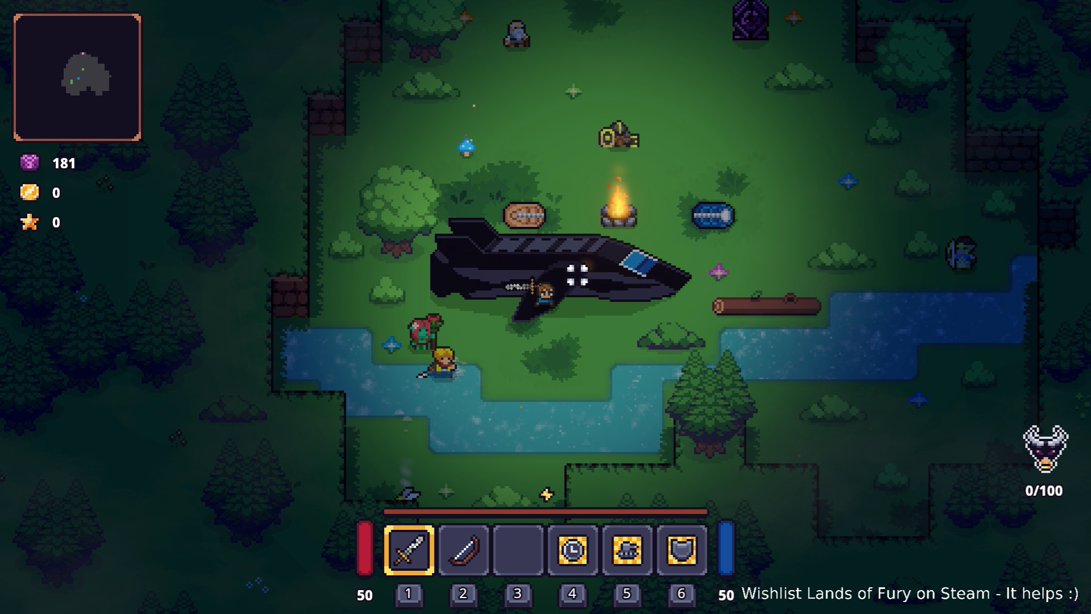
key("a")
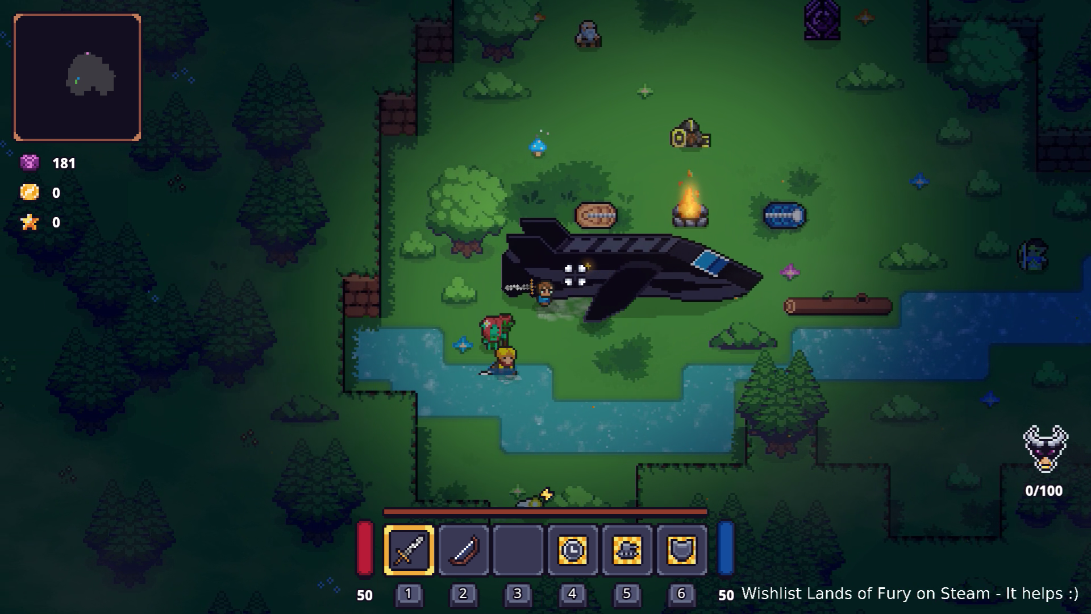
key("d")
key("a")
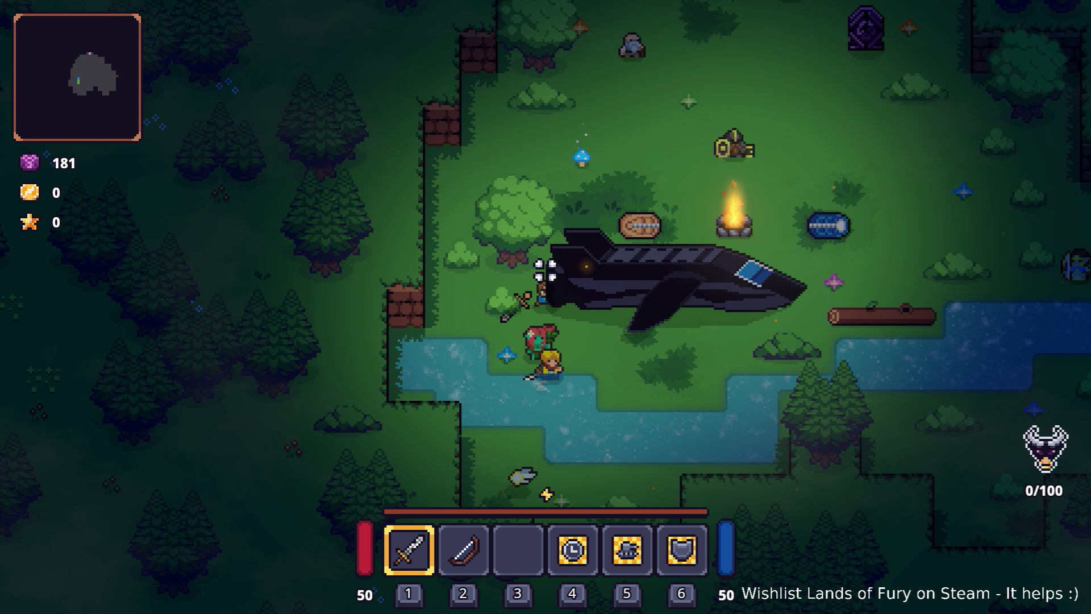
key("d")
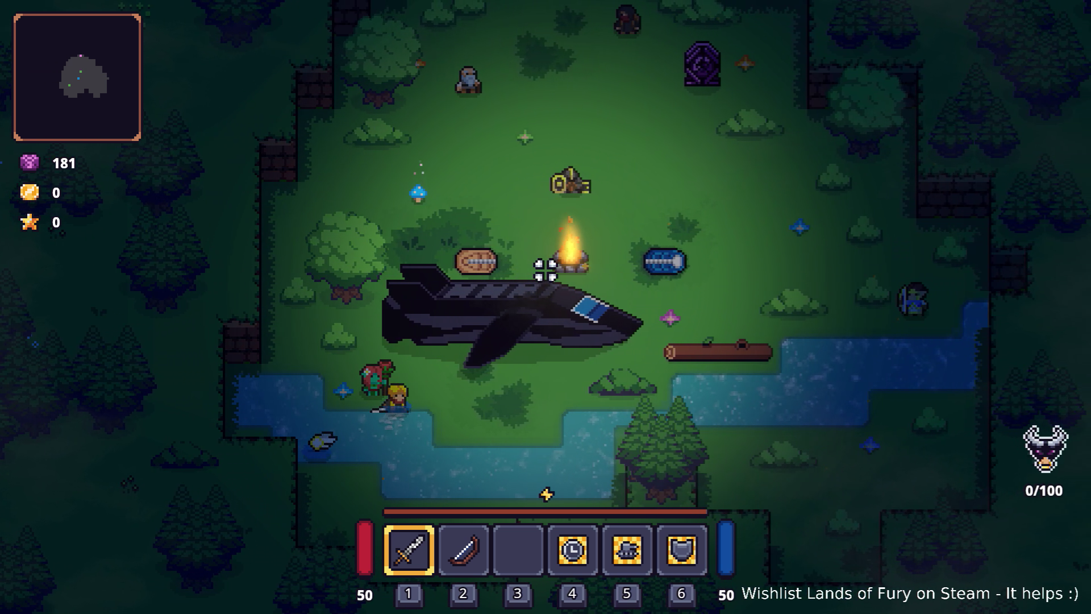
key("s")
key("d")
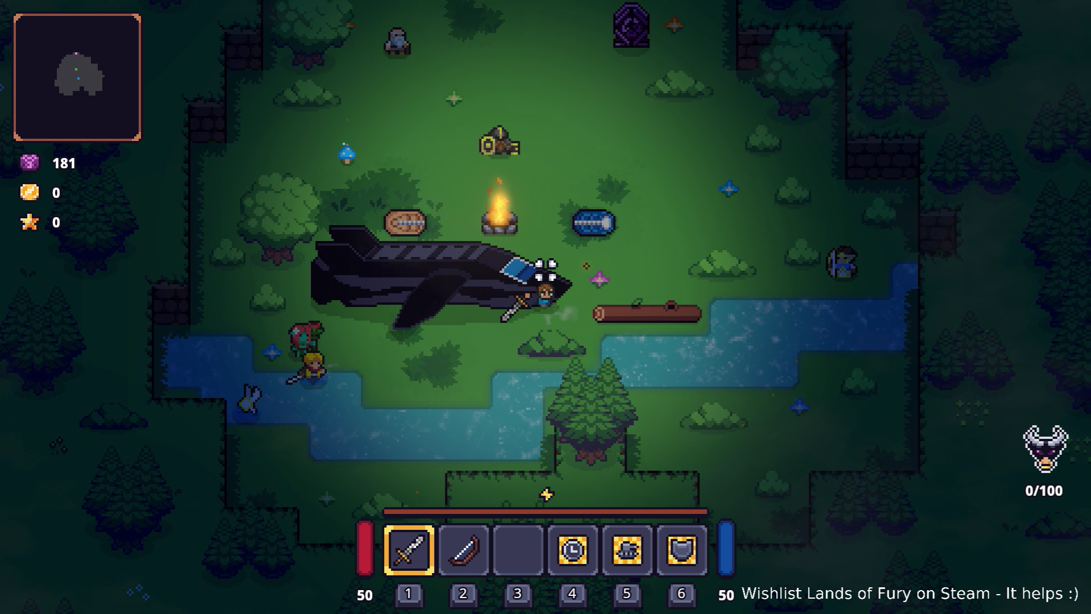
key("s")
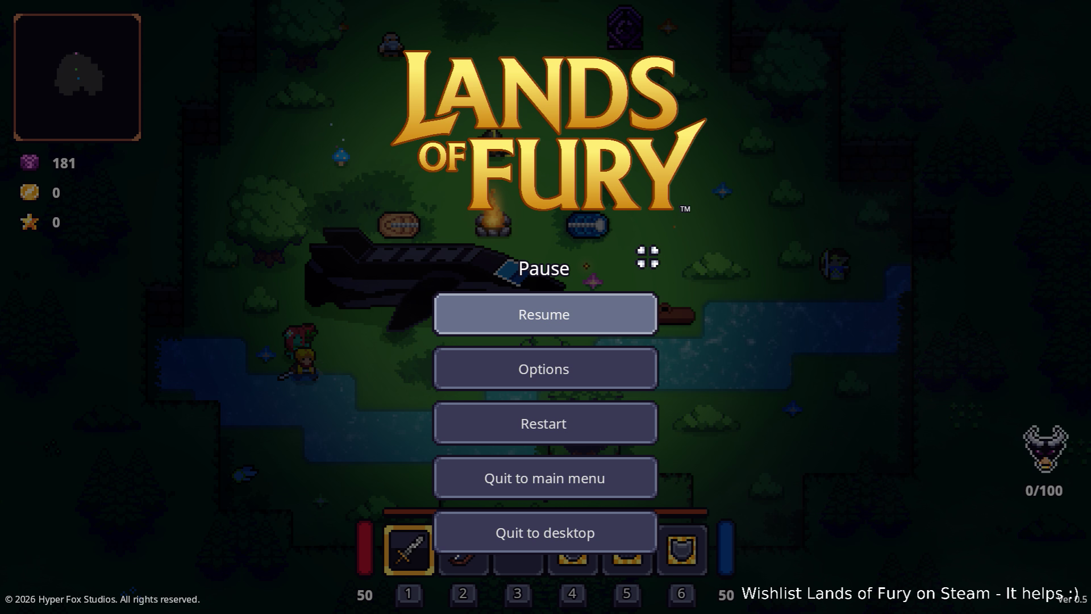
key("Escape")
- Quit the game, fit the upper point against the cockpit and extend a point to the nose
left_click(554, 550)
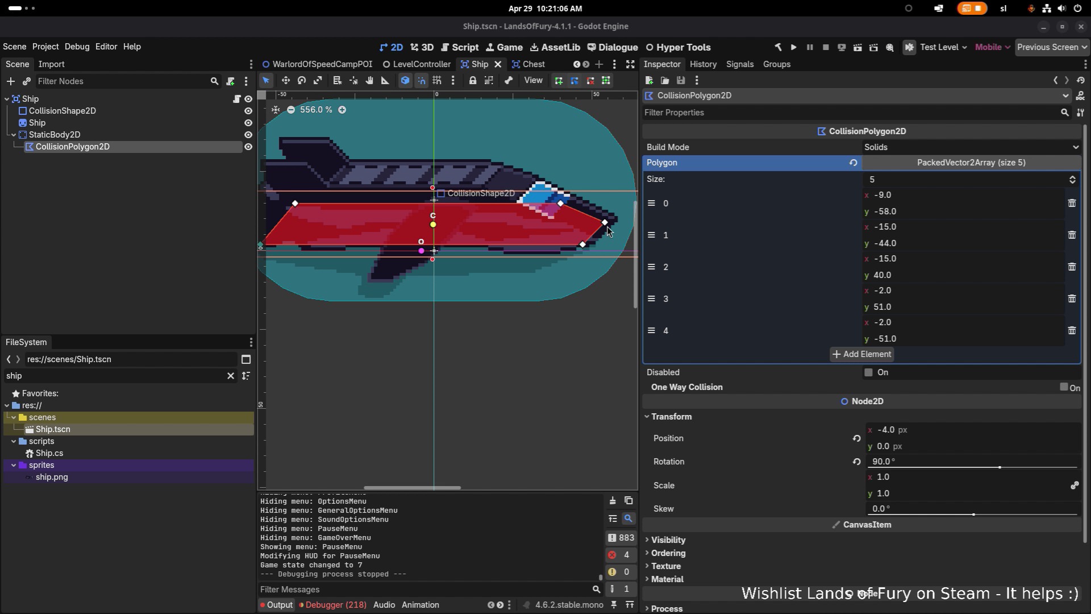
scroll(607, 227, "up", 5)
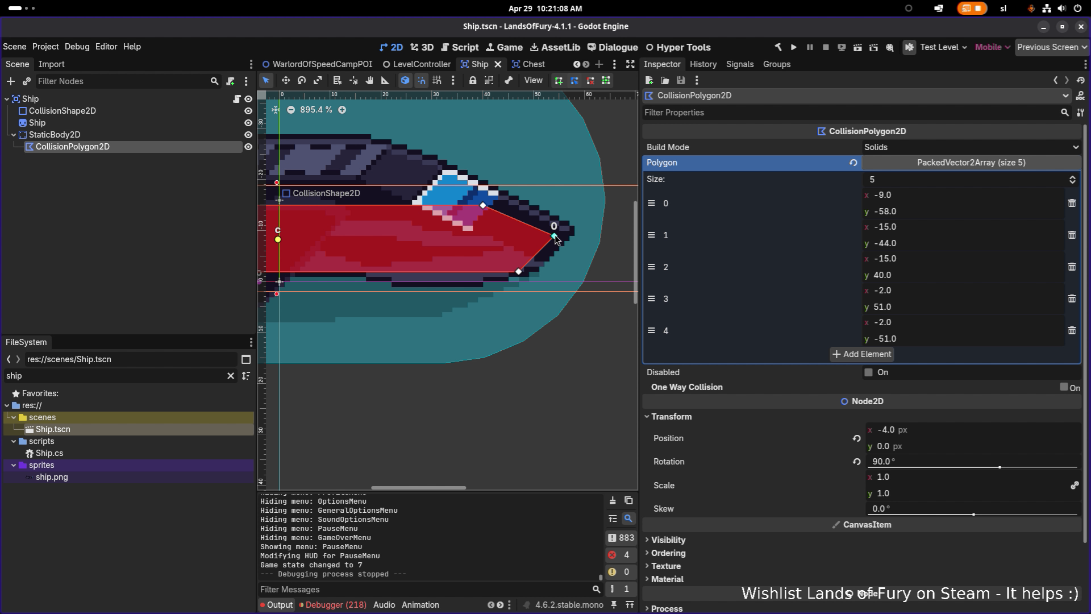
left_click_drag(582, 234, 581, 234)
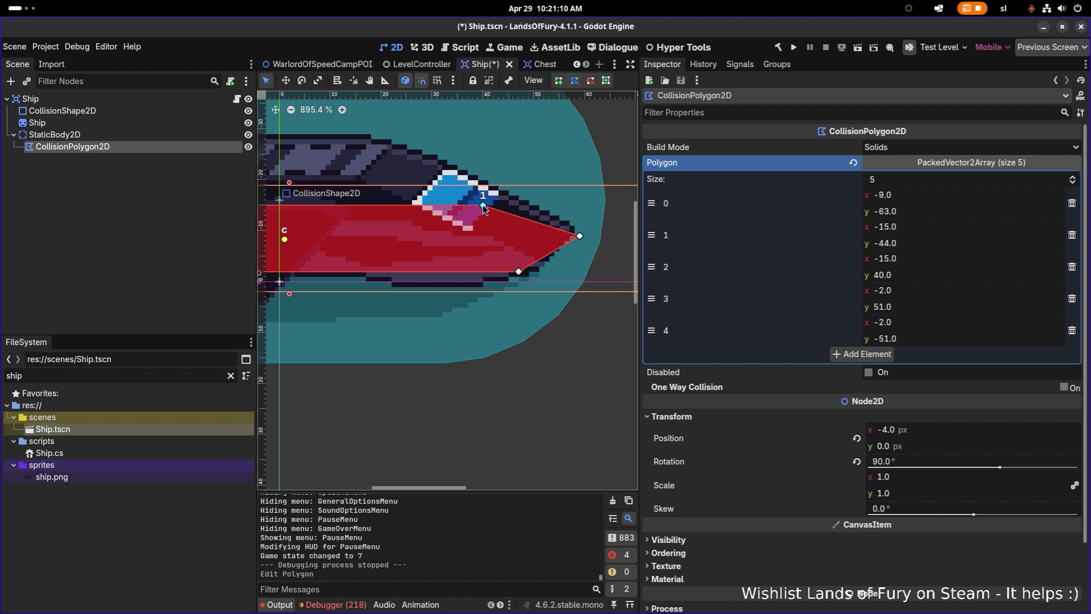
mouse_move(483, 205)
left_mouse_down()
mouse_move(501, 197)
mouse_move(511, 207)
left_mouse_up()
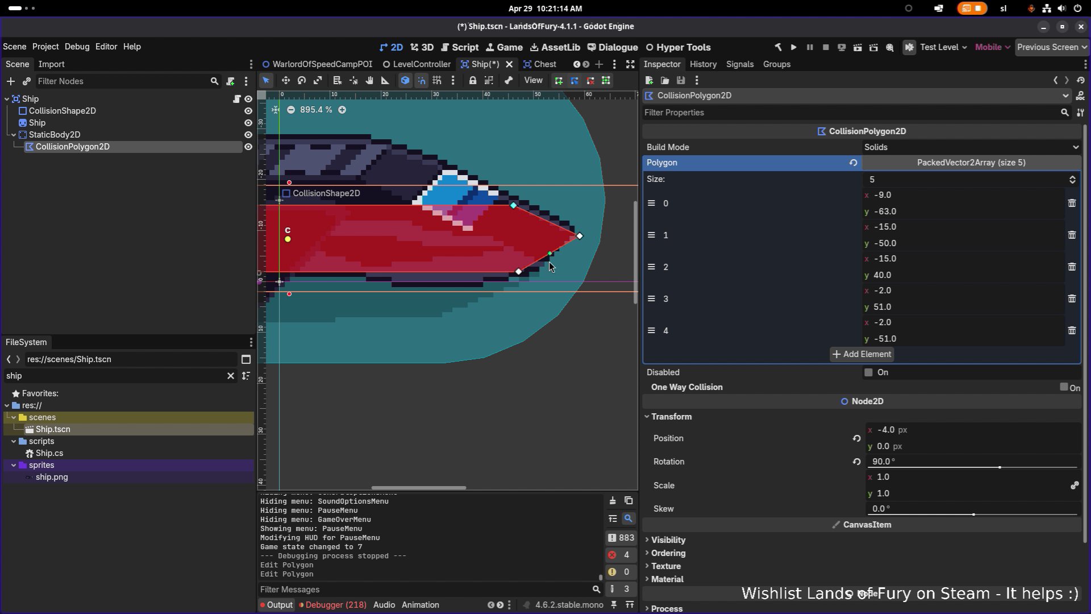
left_click_drag(519, 270, 548, 271)
scroll(444, 257, "down", 5)
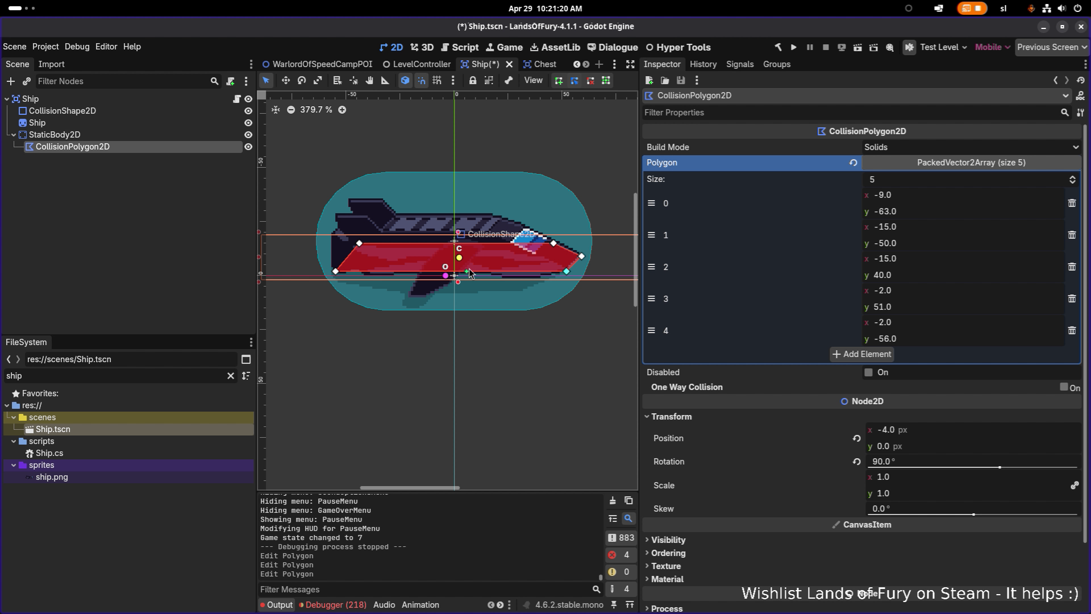
scroll(406, 276, "up", 3)
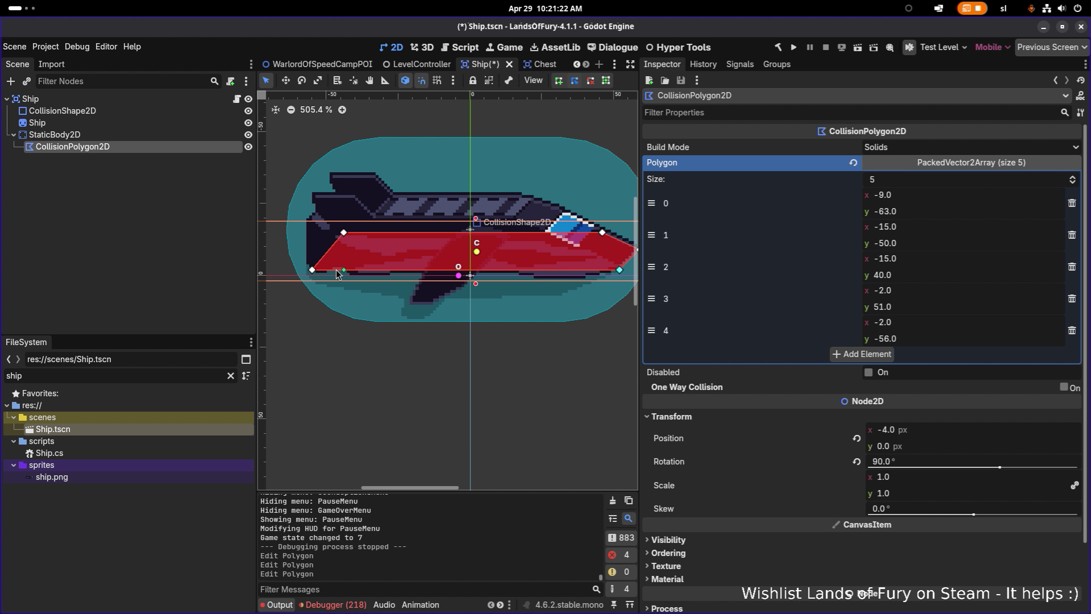
- Insert a sixth point on the lower edge under the hull, save, and relaunch the game
mouse_move(333, 270)
left_mouse_down()
mouse_move(414, 291)
mouse_move(411, 308)
left_mouse_up()
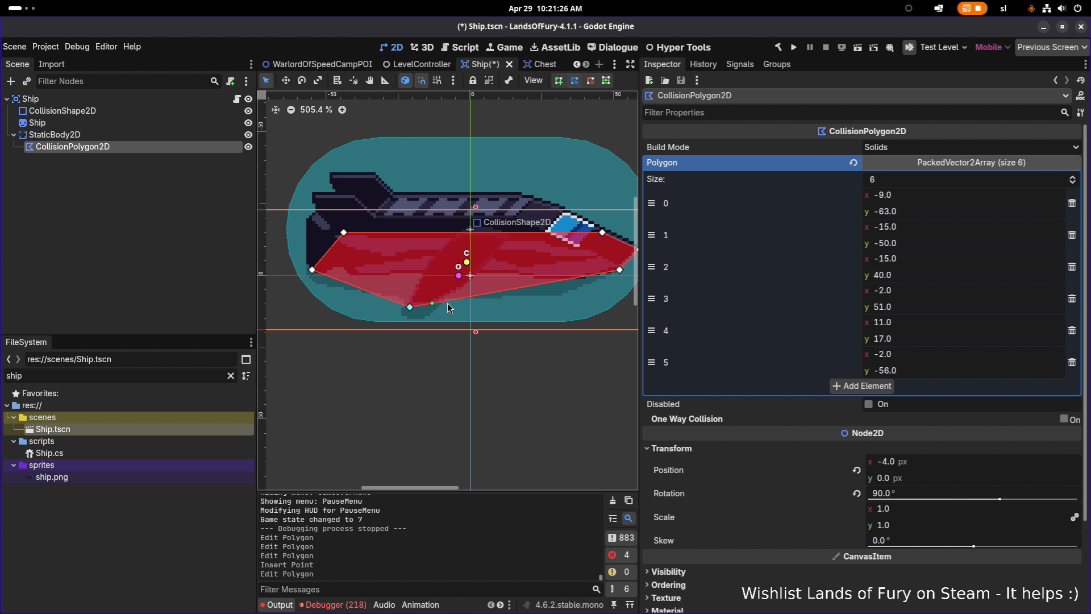
scroll(432, 284, "right", 3)
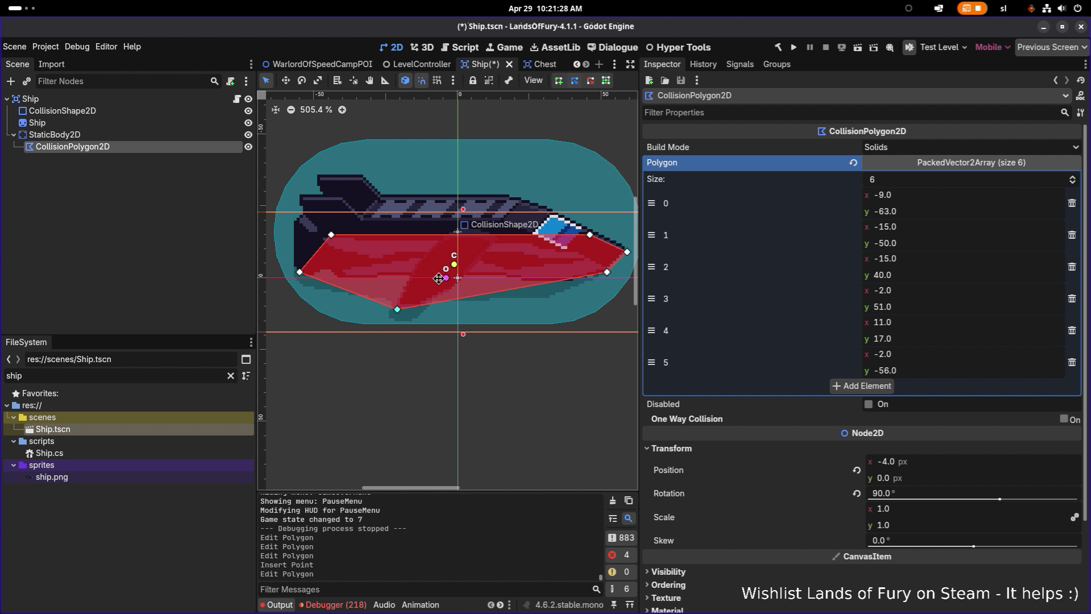
scroll(424, 278, "down", 3)
key("ctrl+s")
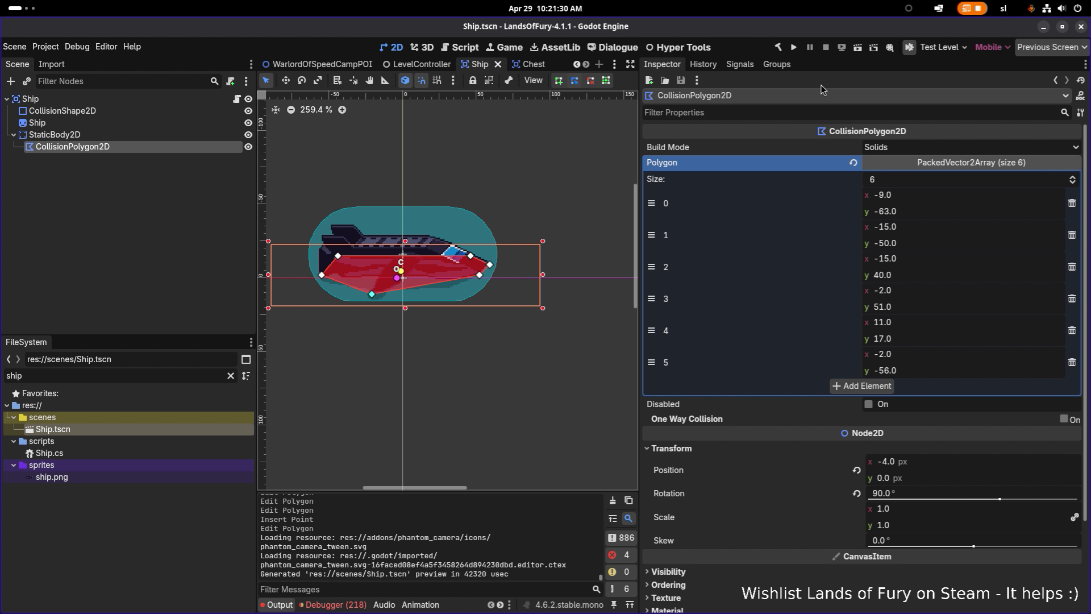
left_click(795, 47)
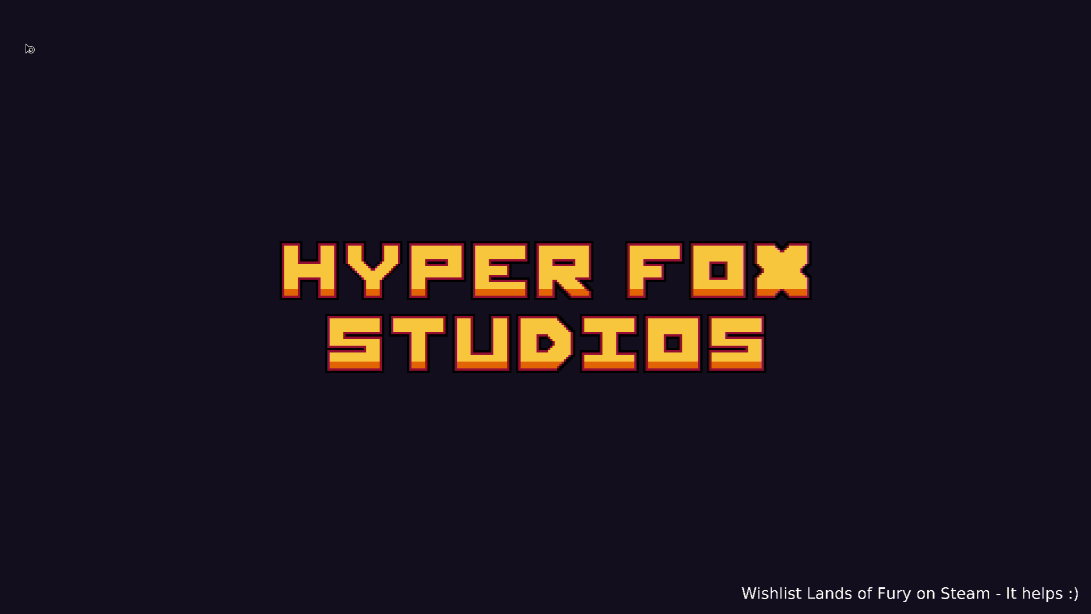
- Wait for the game's title menu, bringing up and dismissing the Alt+Tab app switcher
key("alt+Tab")
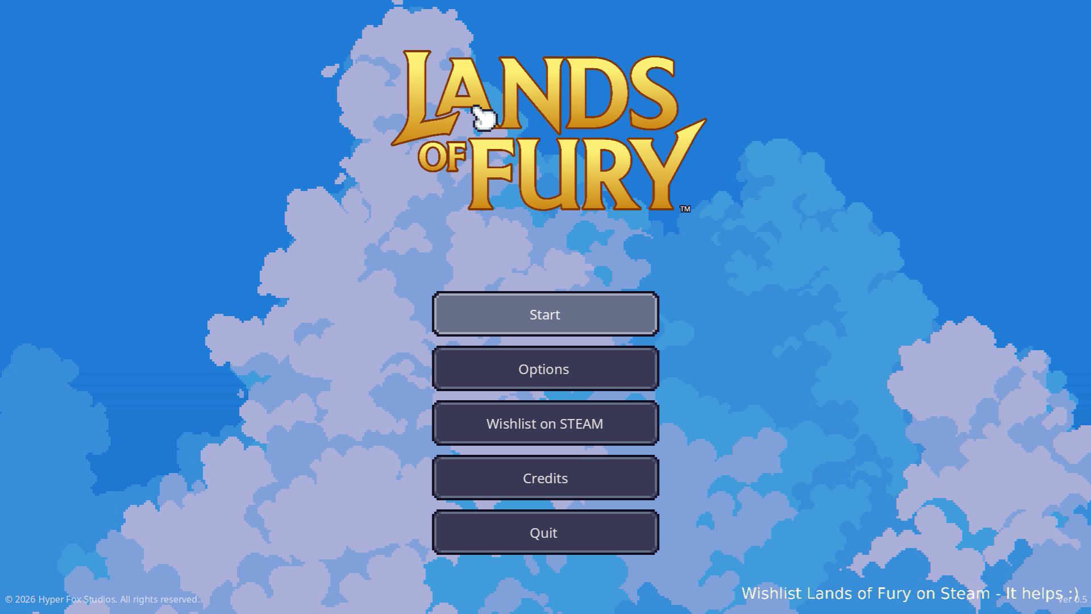
key("alt+Tab")
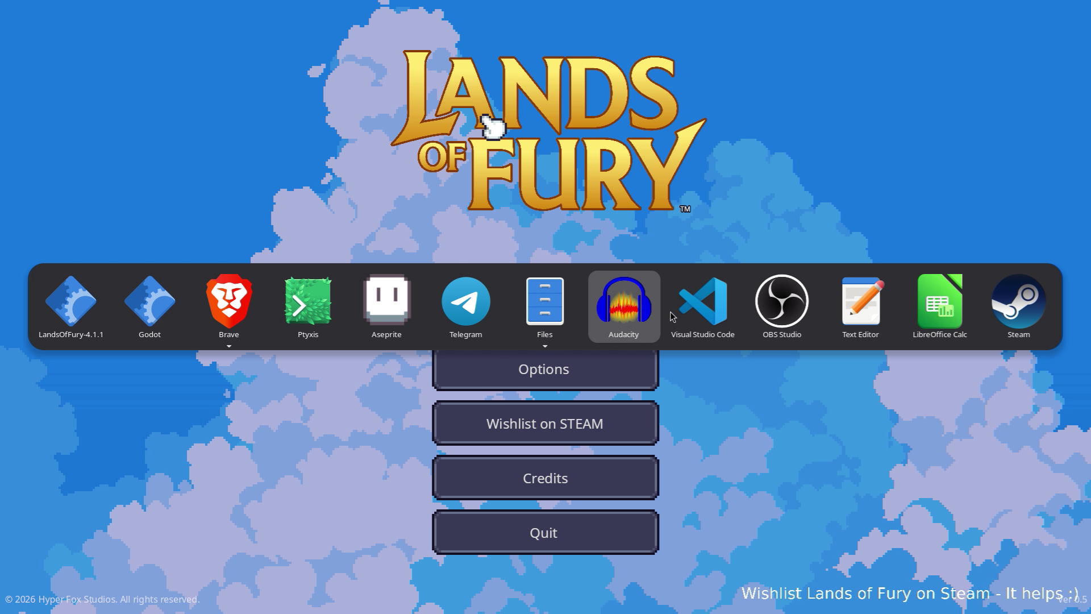
key("Escape")
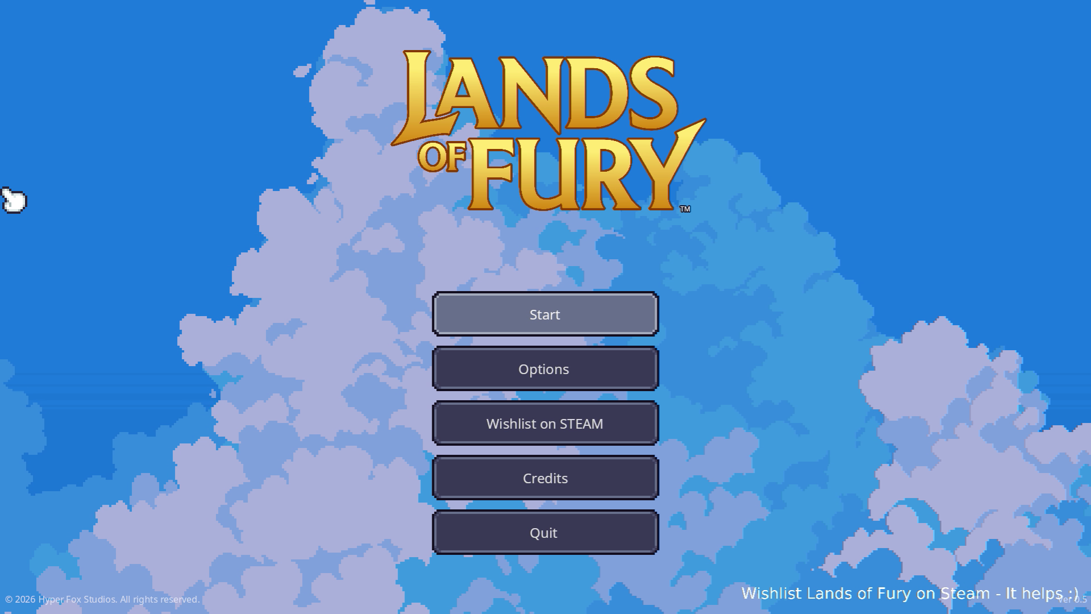
- Switch to Visual Studio Code, open DamageNode.cs through quick file search, and widen its code pane
key("alt+Tab")
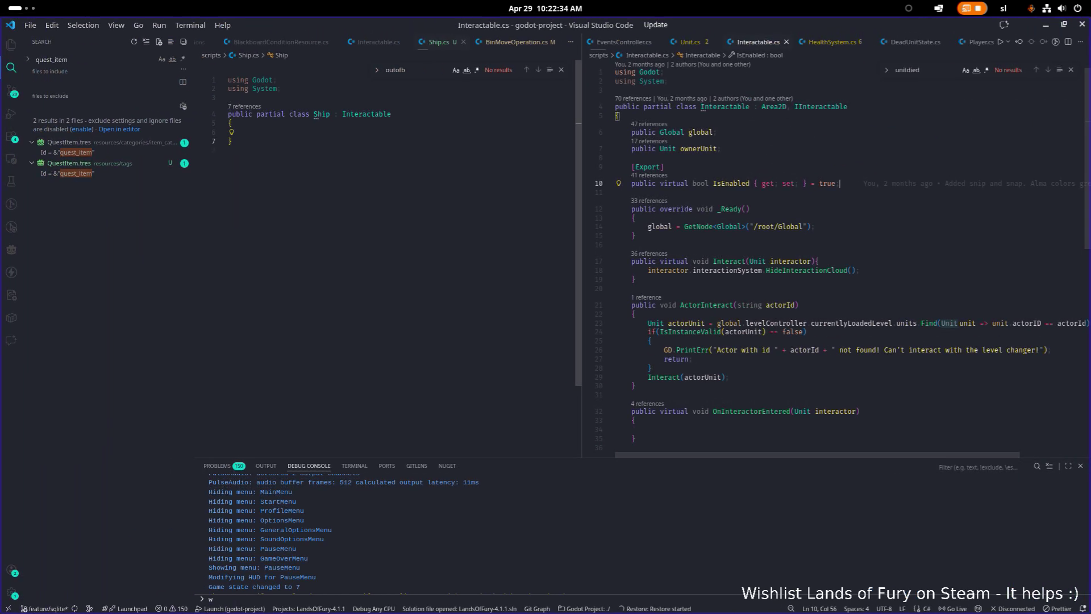
left_click(320, 207)
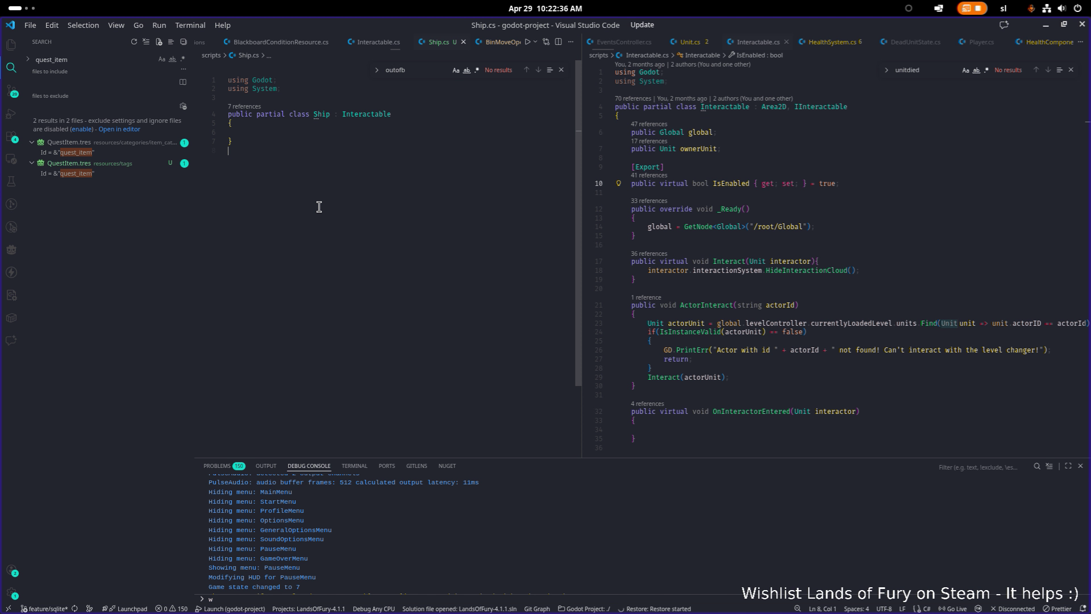
key("ctrl+p")
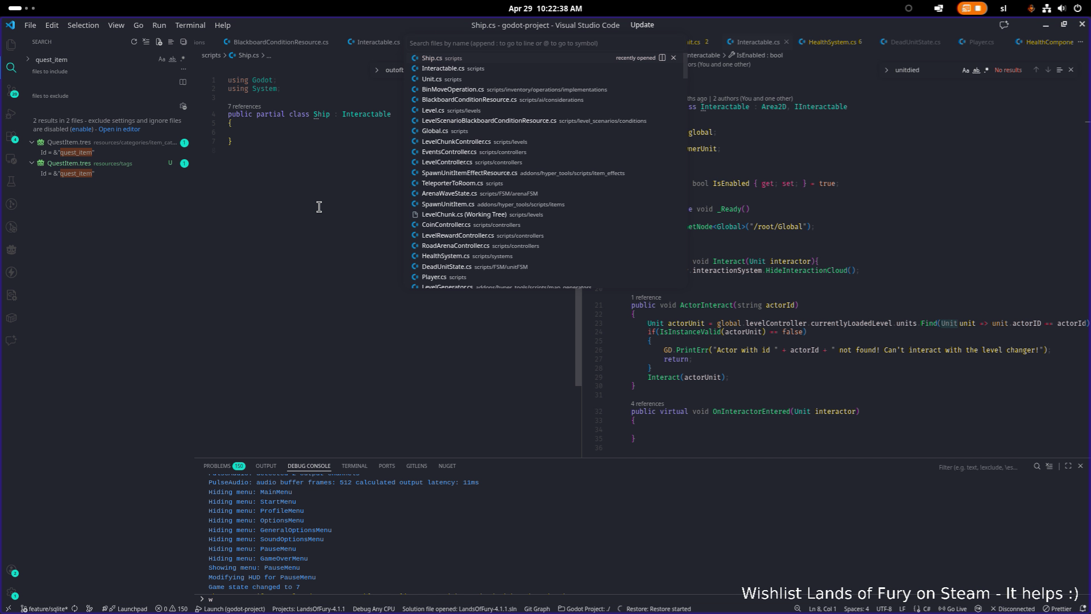
type("dama")
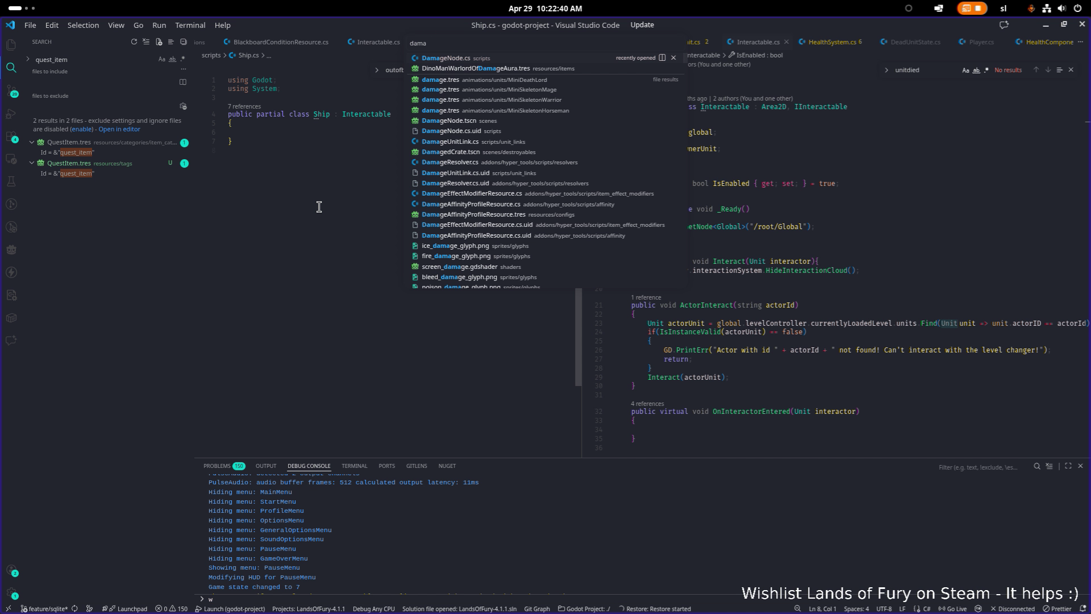
key("Return")
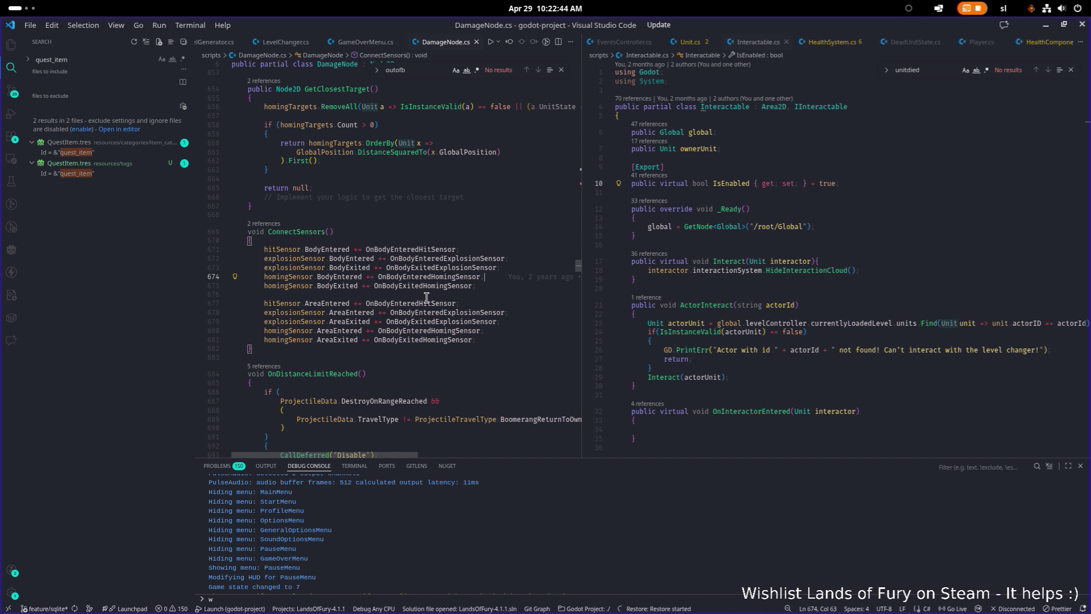
mouse_move(444, 249)
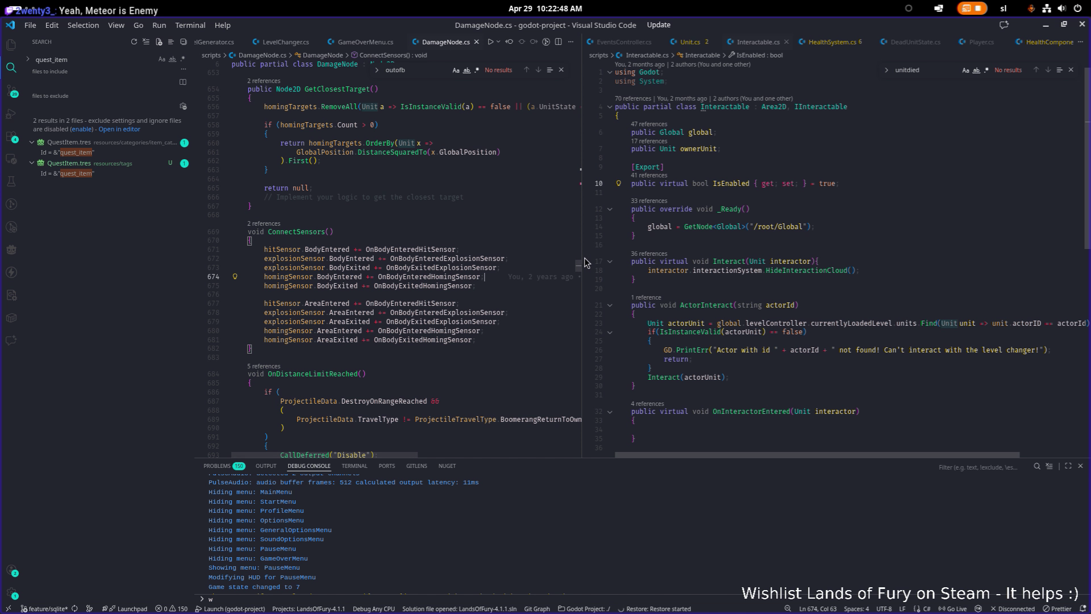
left_click_drag(582, 253, 721, 248)
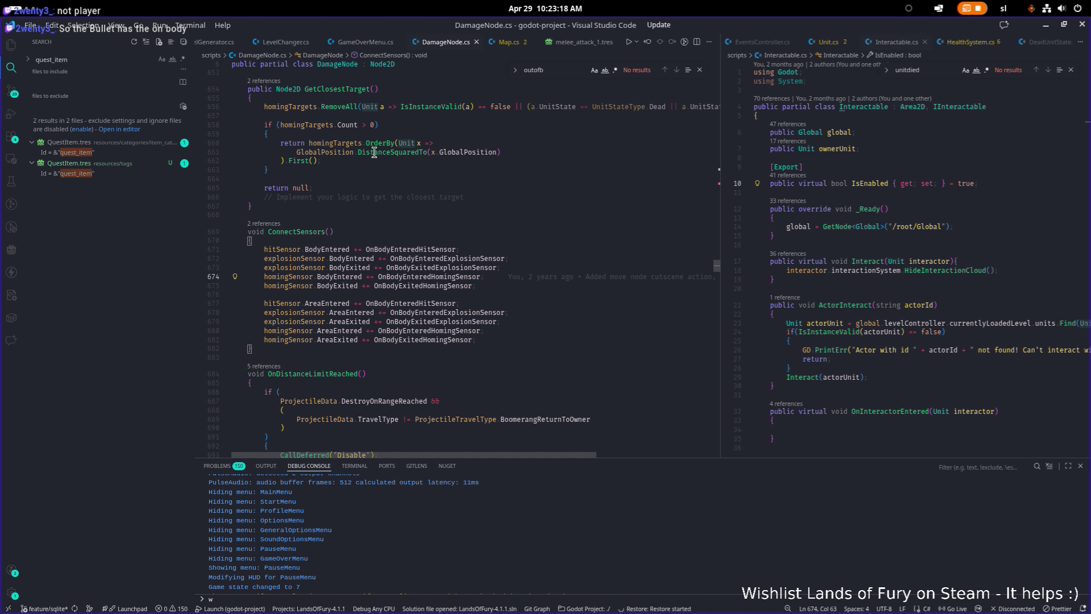
- Review OnBodyEnteredExplosionSensor and the other sensor handlers, then minimize the editor
left_click(414, 258)
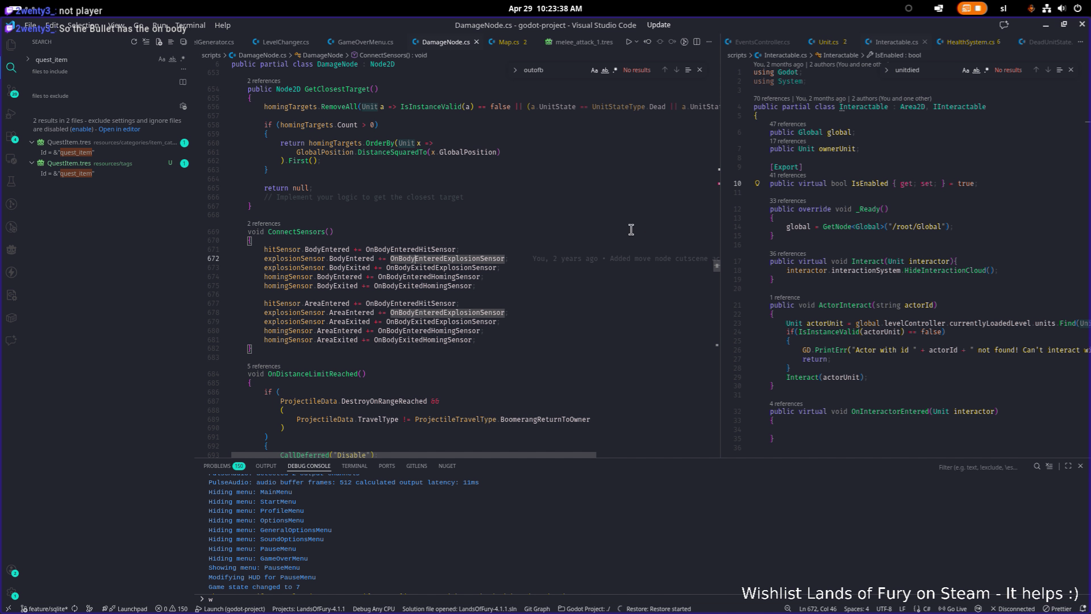
scroll(536, 239, "down", 1)
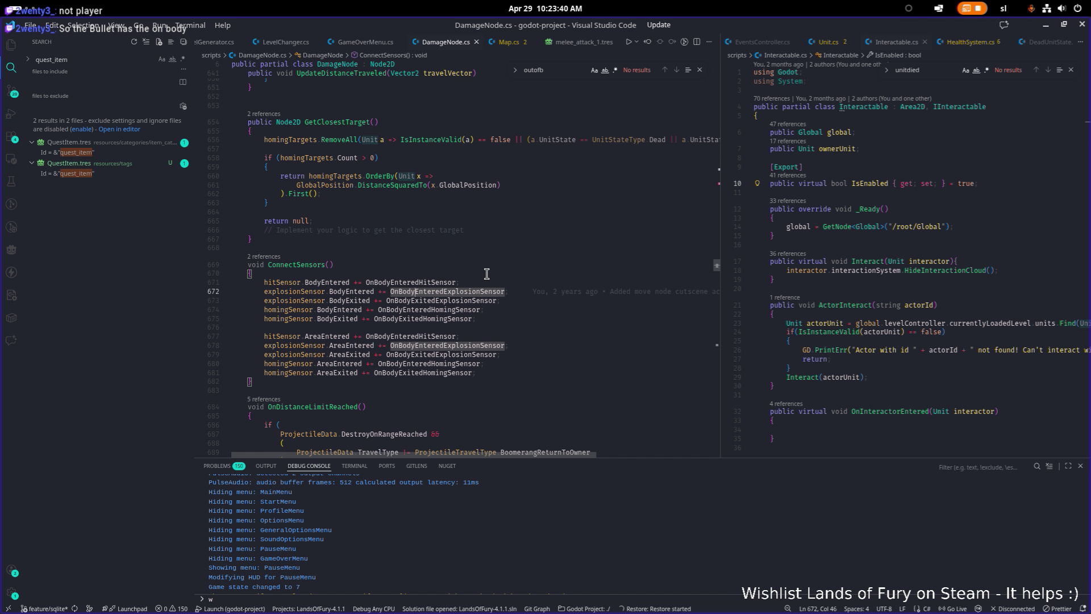
scroll(487, 274, "down", 1)
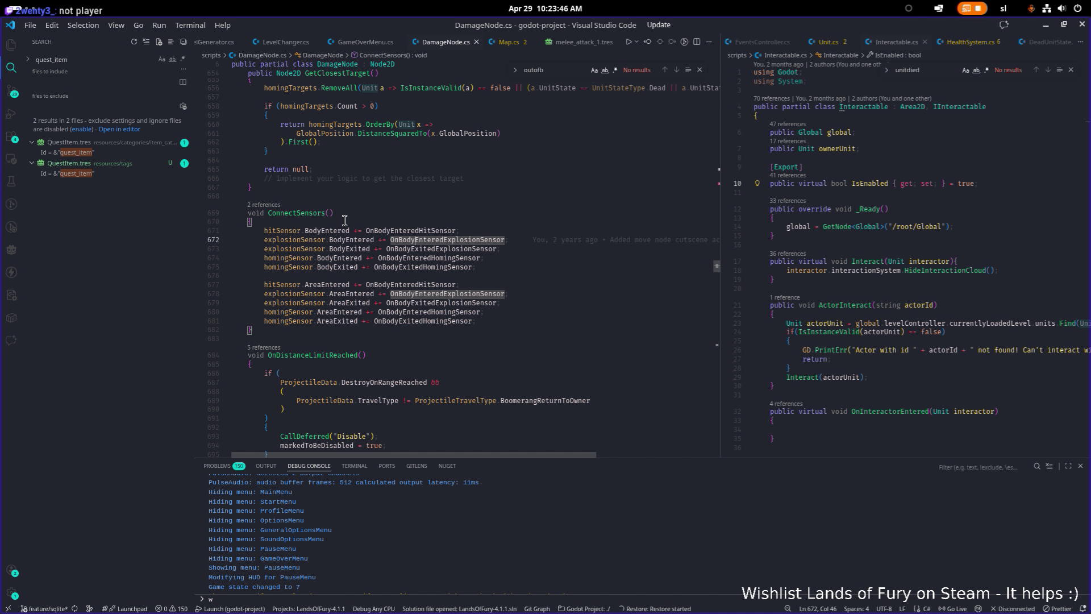
scroll(345, 219, "down", 20)
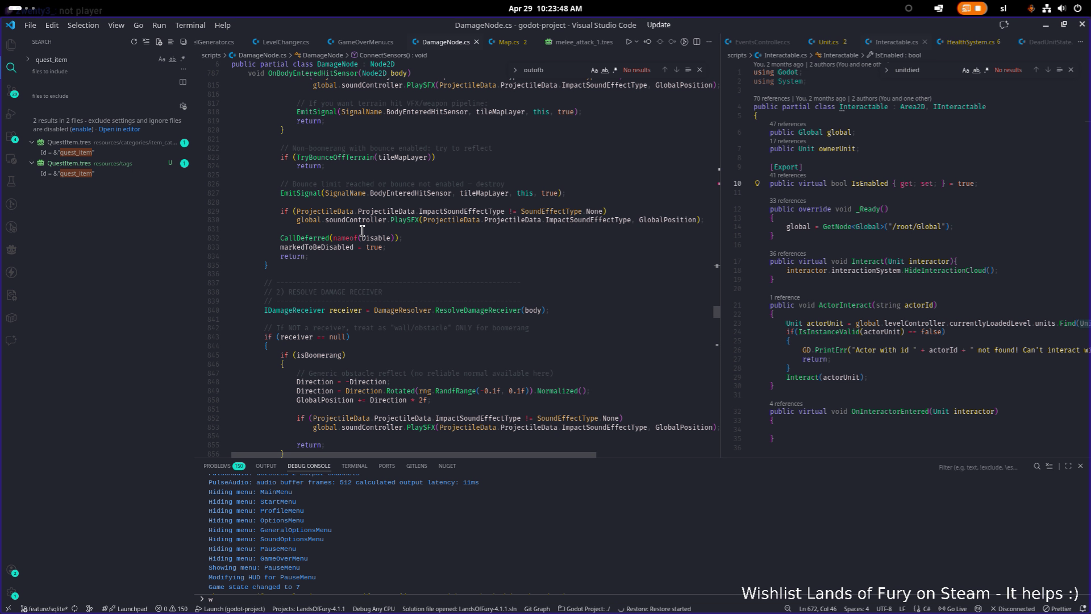
scroll(363, 230, "down", 10)
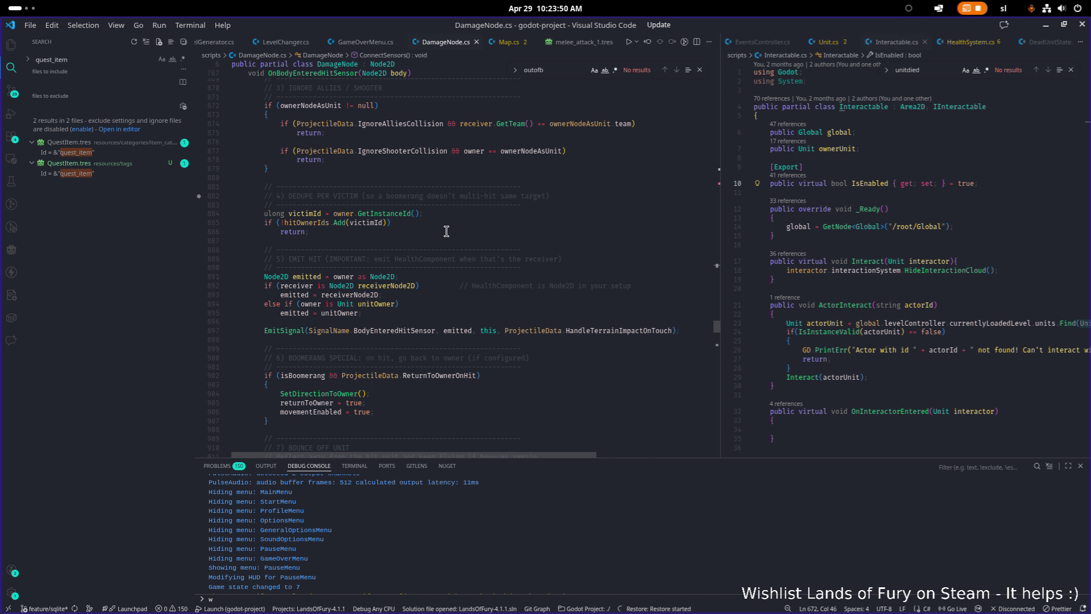
scroll(852, 142, "up", 1)
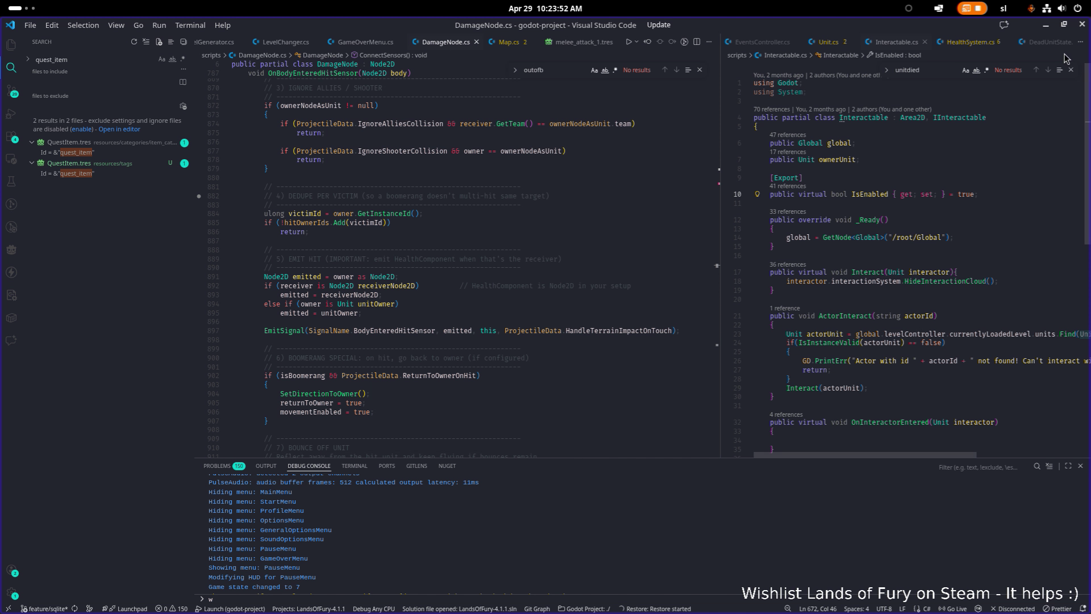
left_click(1047, 27)
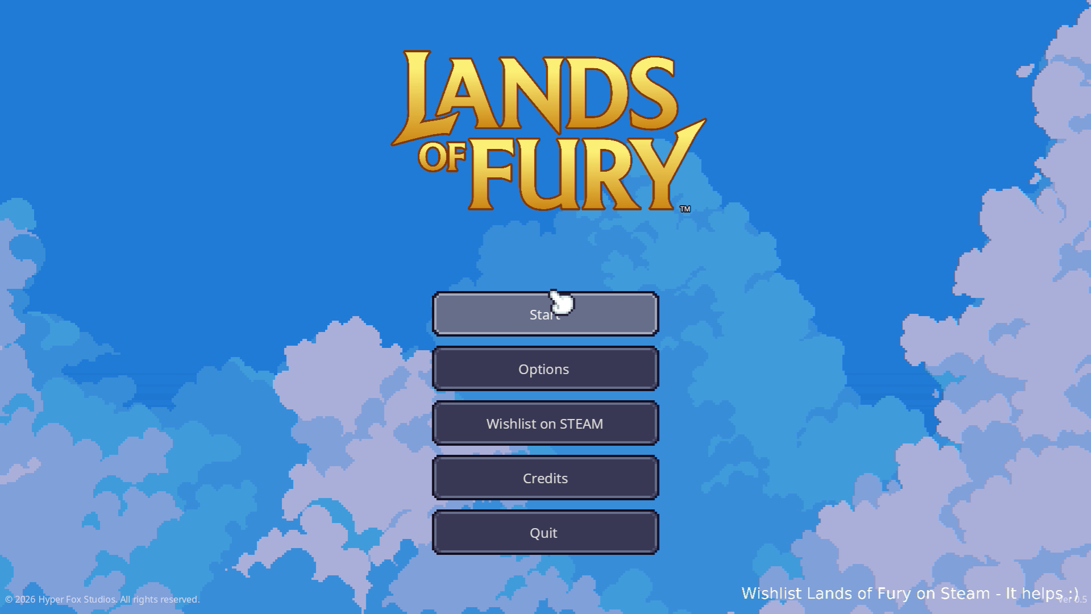
- Start a game from the main menu on the first save profile
left_click(552, 311)
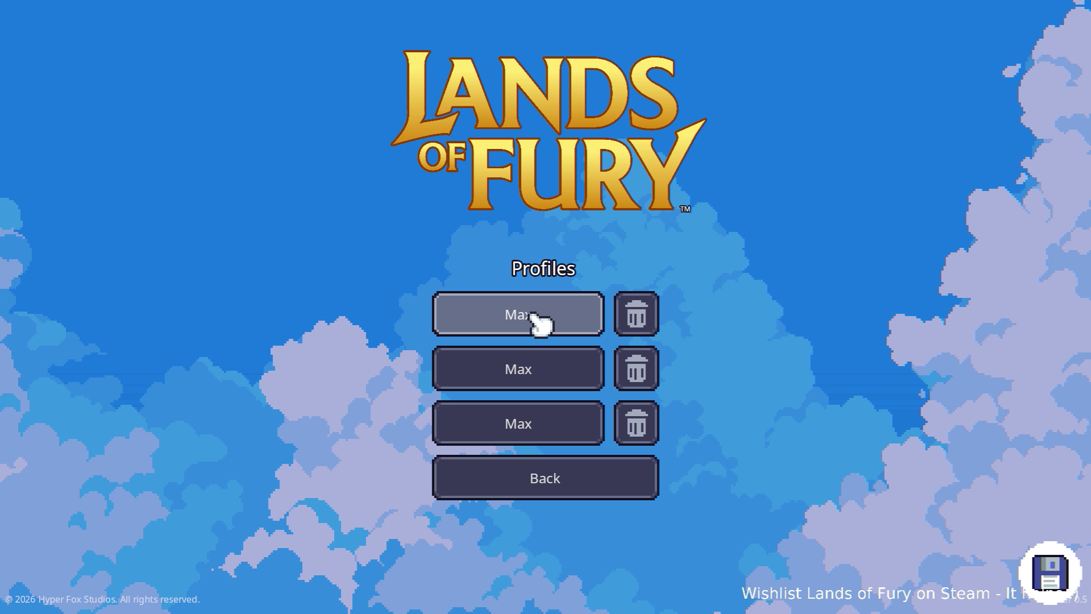
left_click(521, 319)
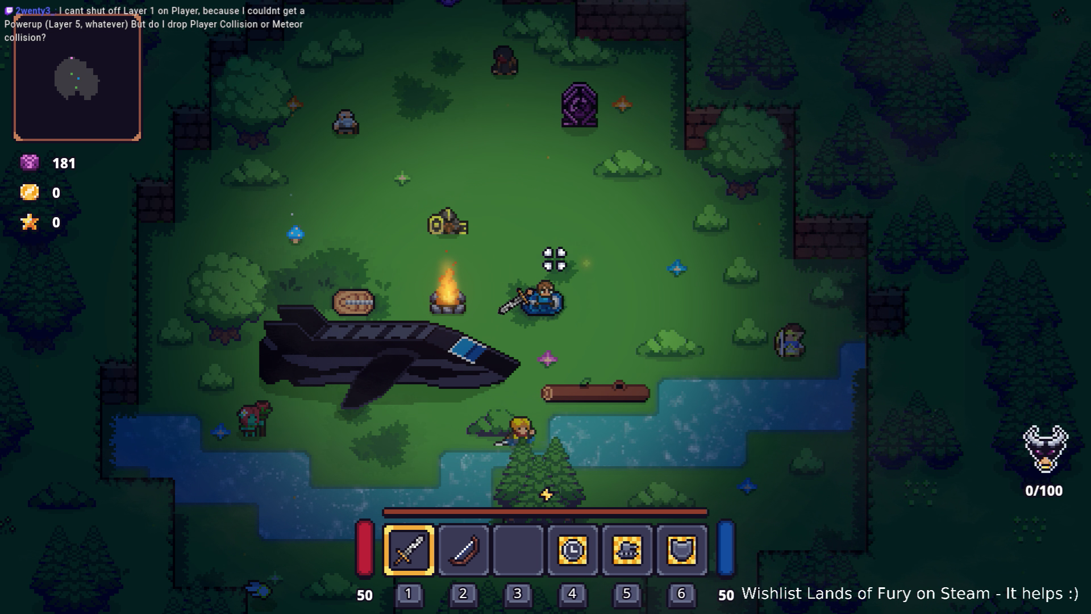
- Swing the sword, walk down-left to the ship, and bump into its nose
left_click(554, 259)
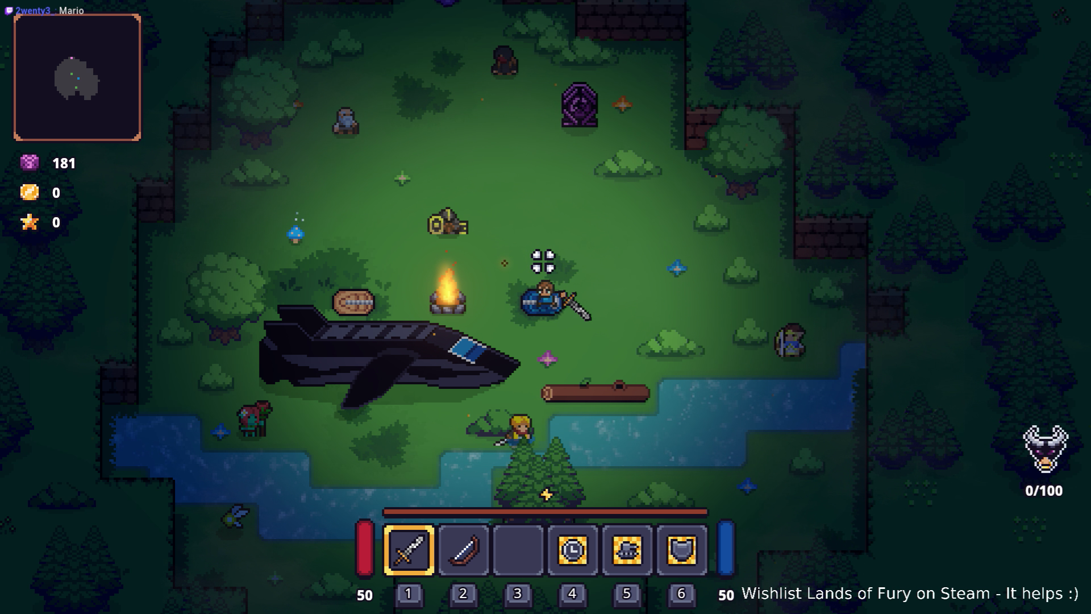
key("s")
key("a")
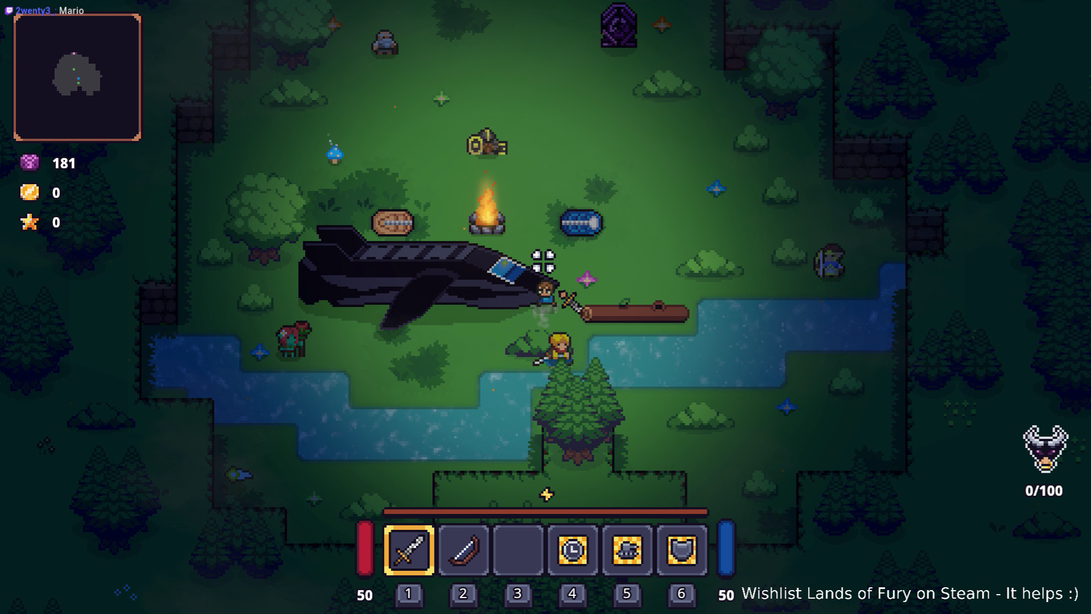
key("d")
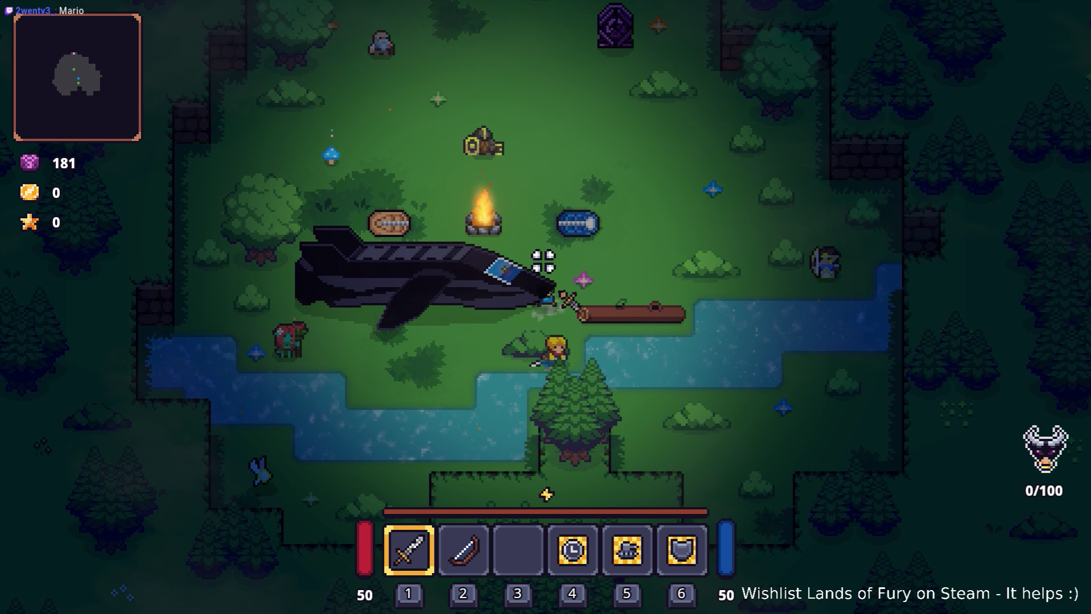
key("a")
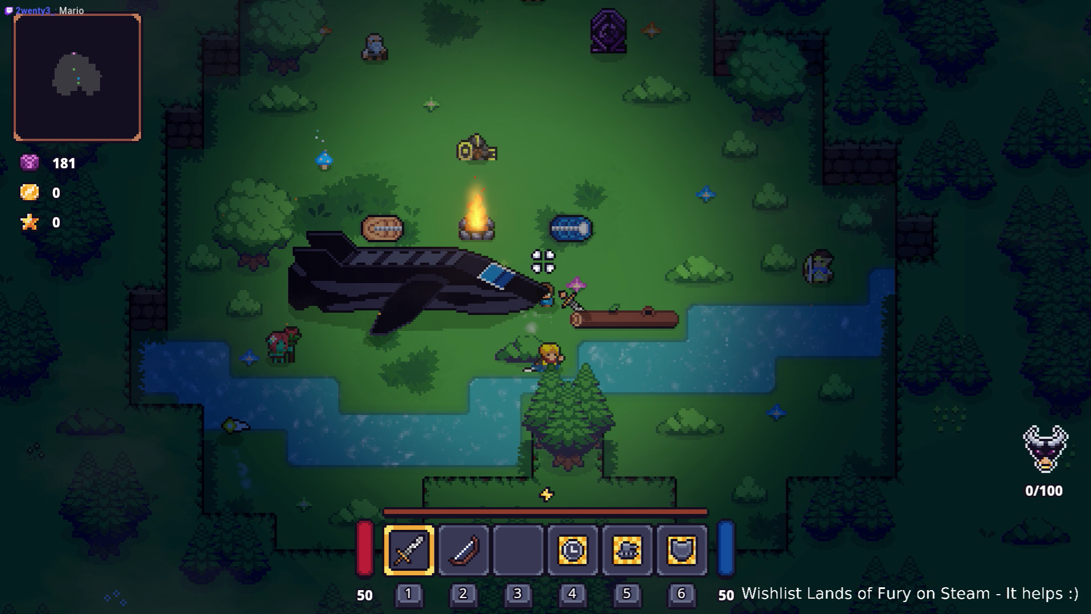
key("a")
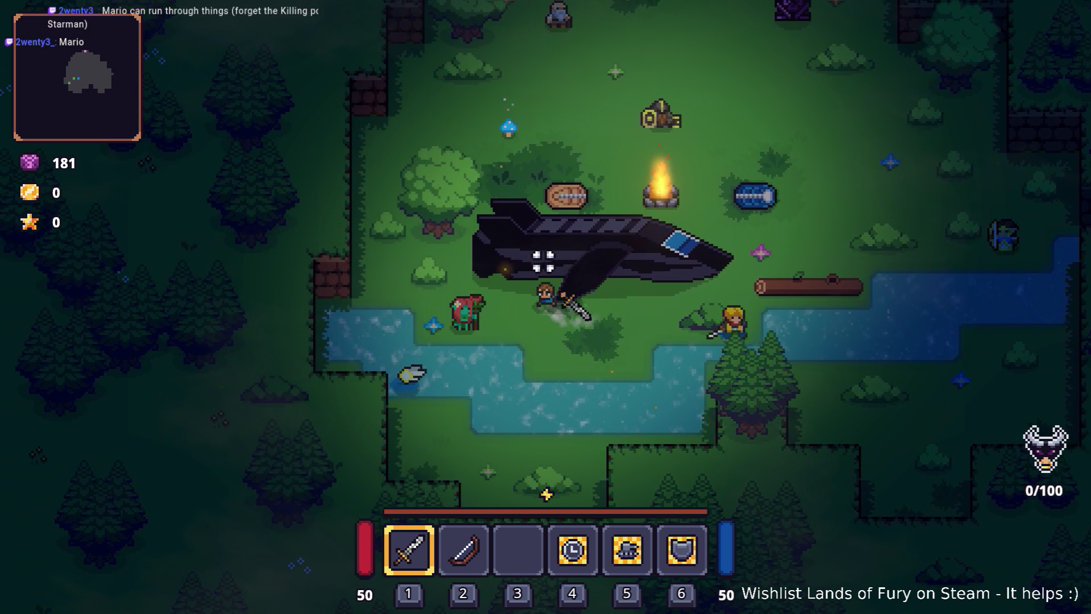
- Walk up along the hull, back to the nose, then left along the ship's underside
key("w")
key("d")
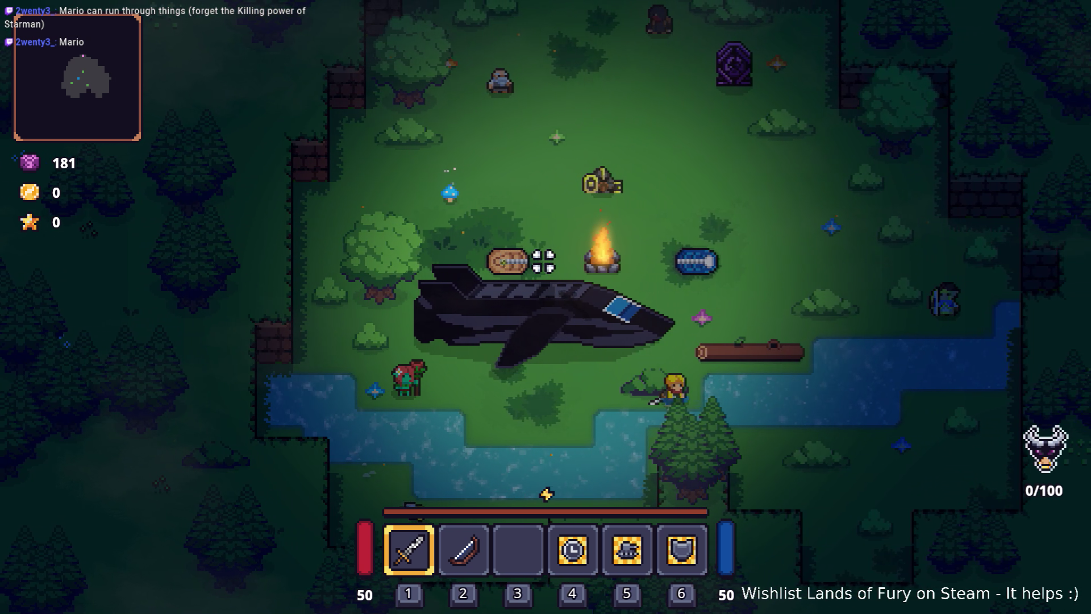
key("s")
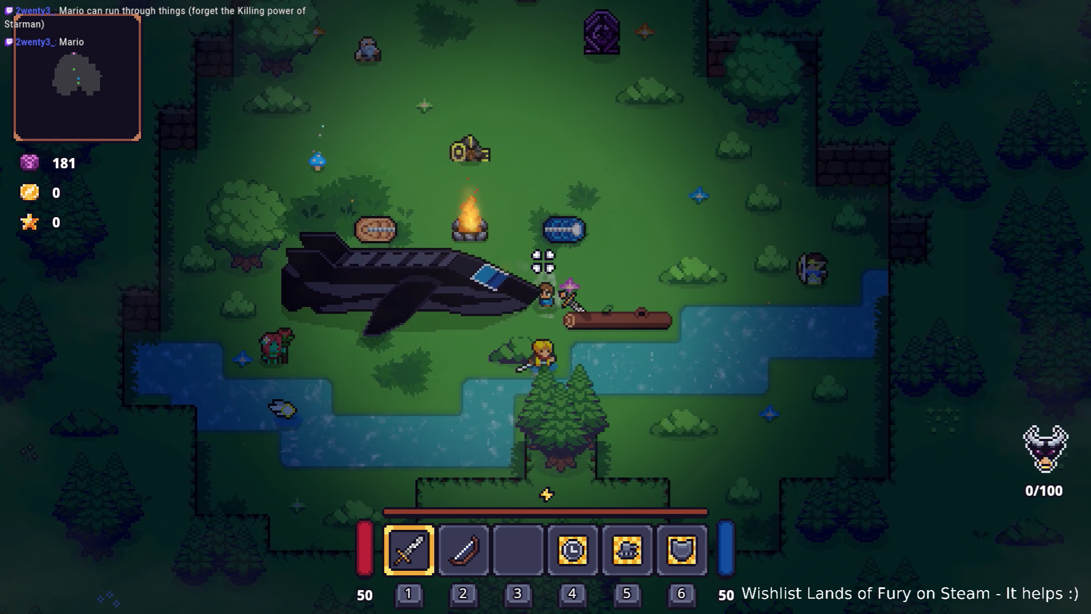
key("d")
key("w")
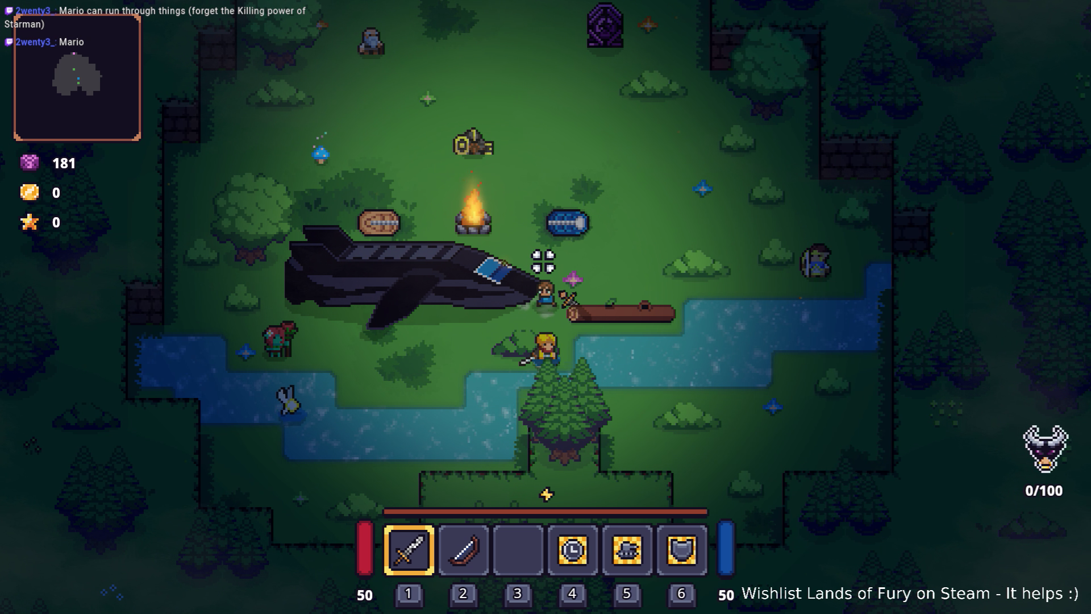
key("d")
key("s")
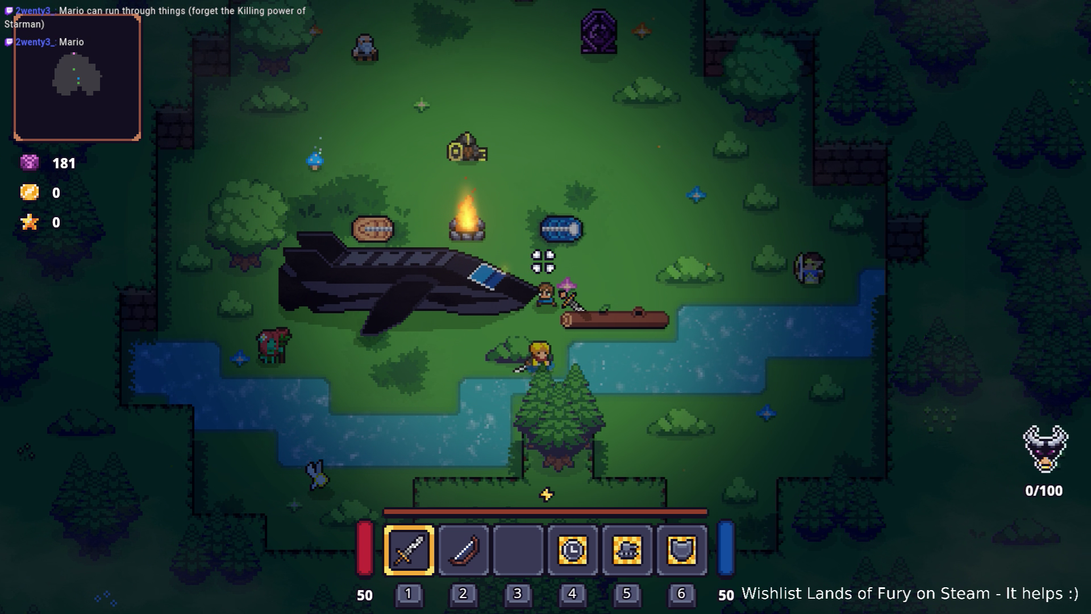
key("a")
key("s")
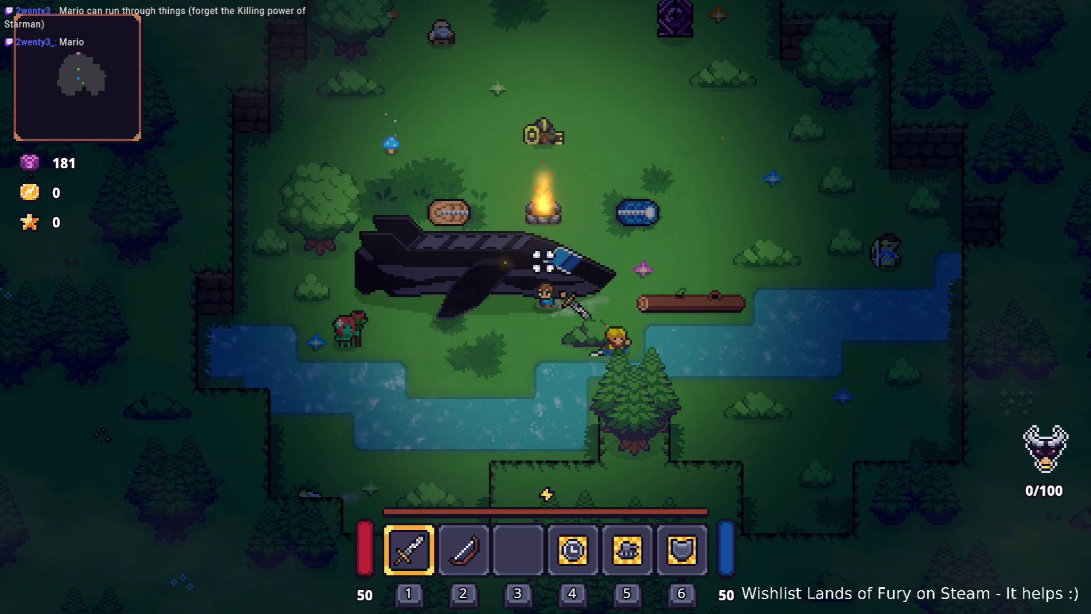
key("a")
key("w")
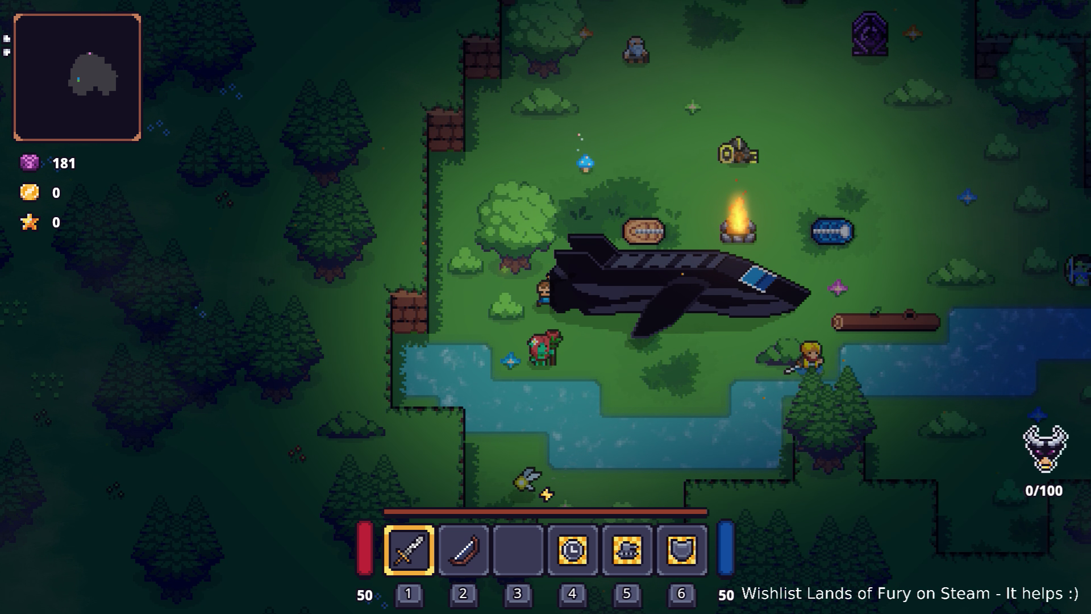
- Swing at the stern, walk past and along the nose, then below the ship near the red plant
left_click(406, 319)
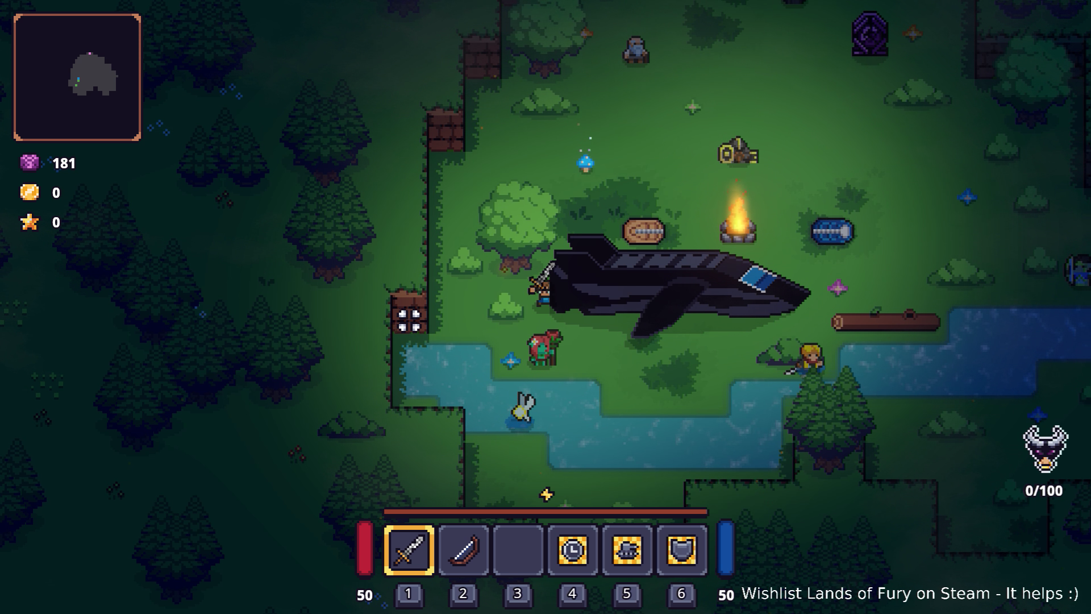
key("d")
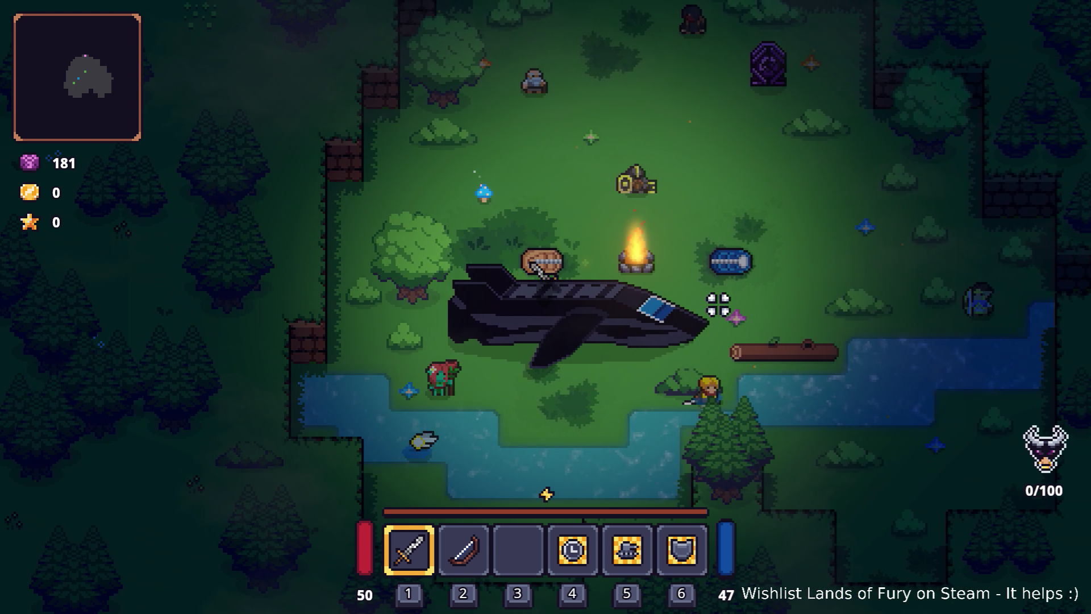
key("d")
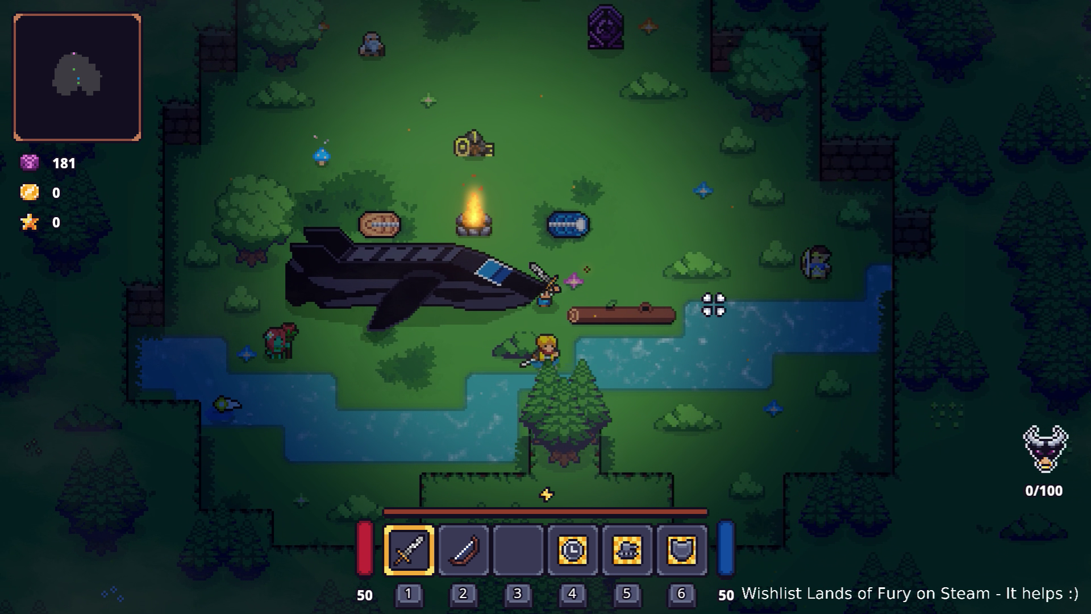
key("a")
key("d")
key("a")
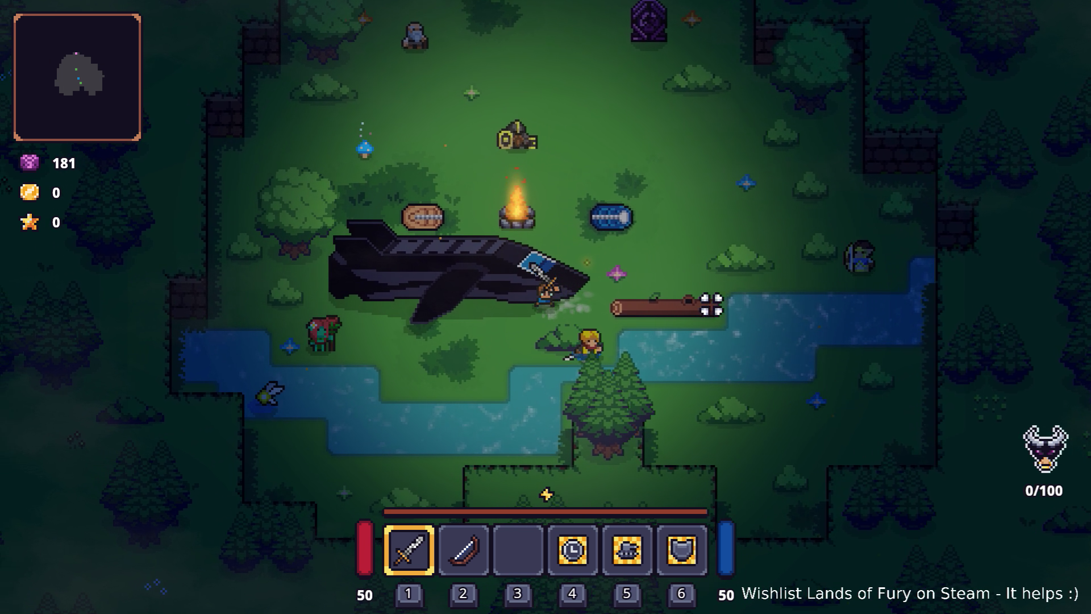
key("a")
key("s")
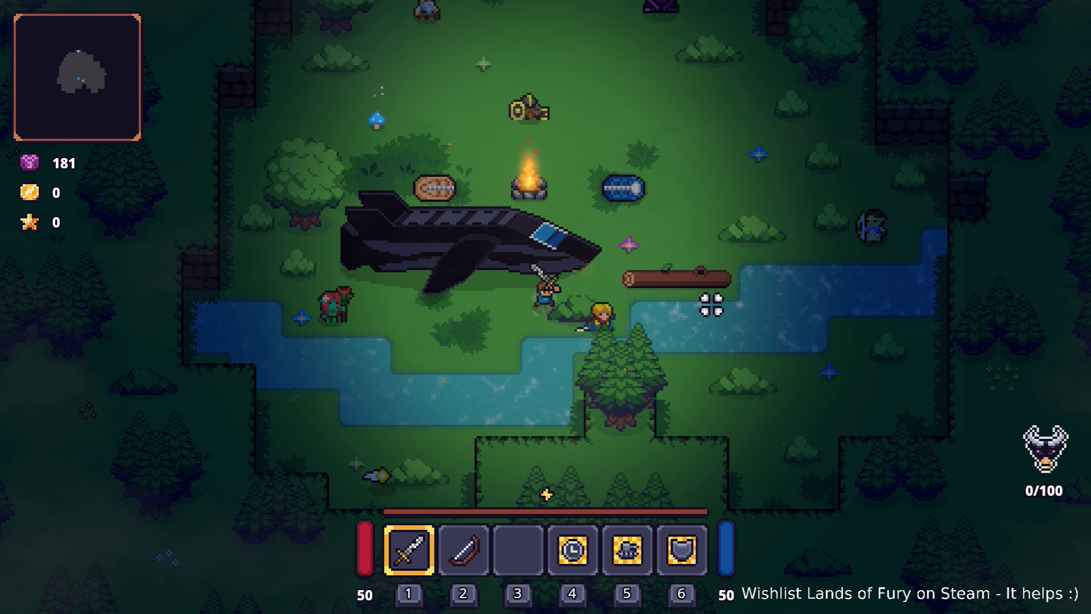
key("a")
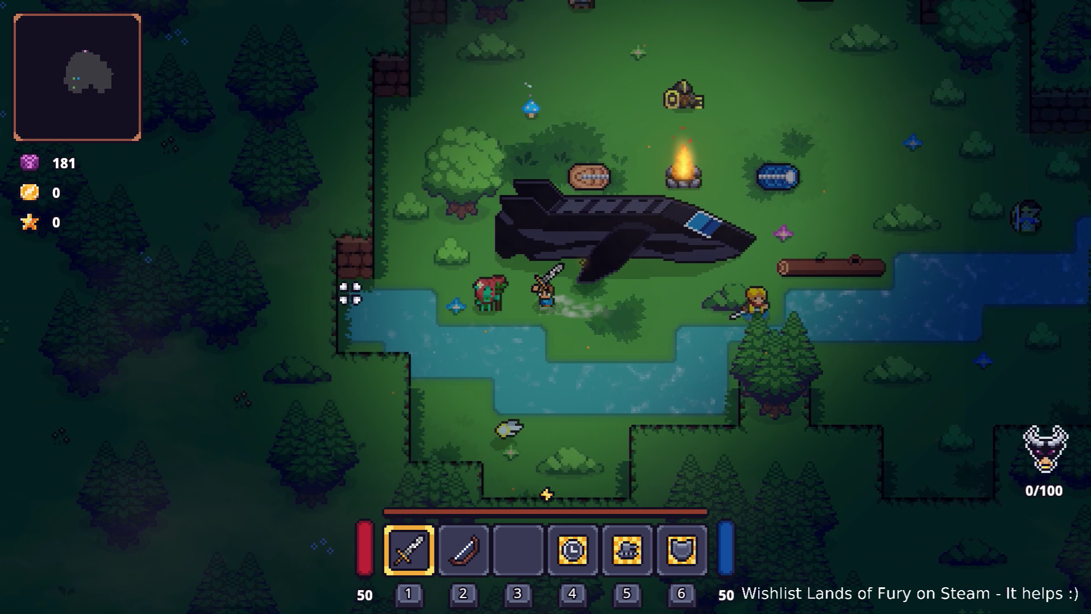
key("d")
- Walk down to the river and back up against the ship's underside, ending past the nose
key("s")
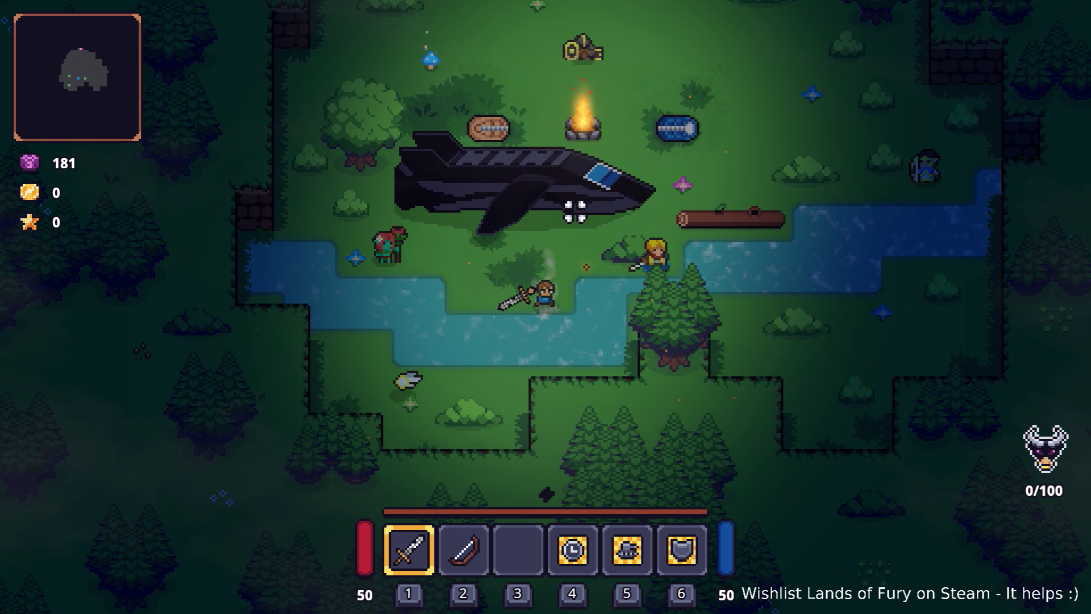
key("w")
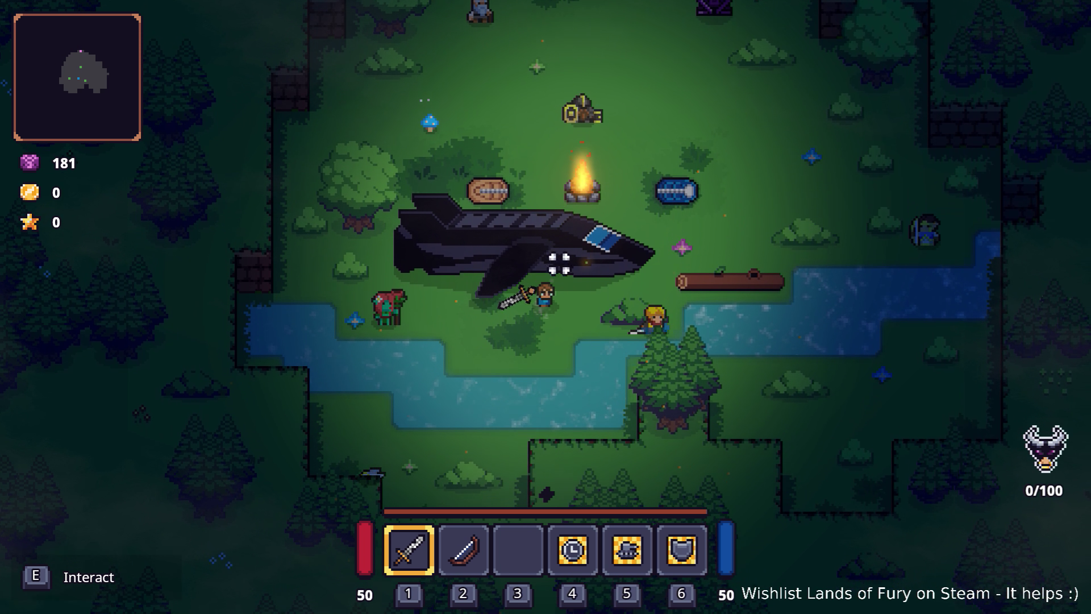
key("a")
key("s")
key("w")
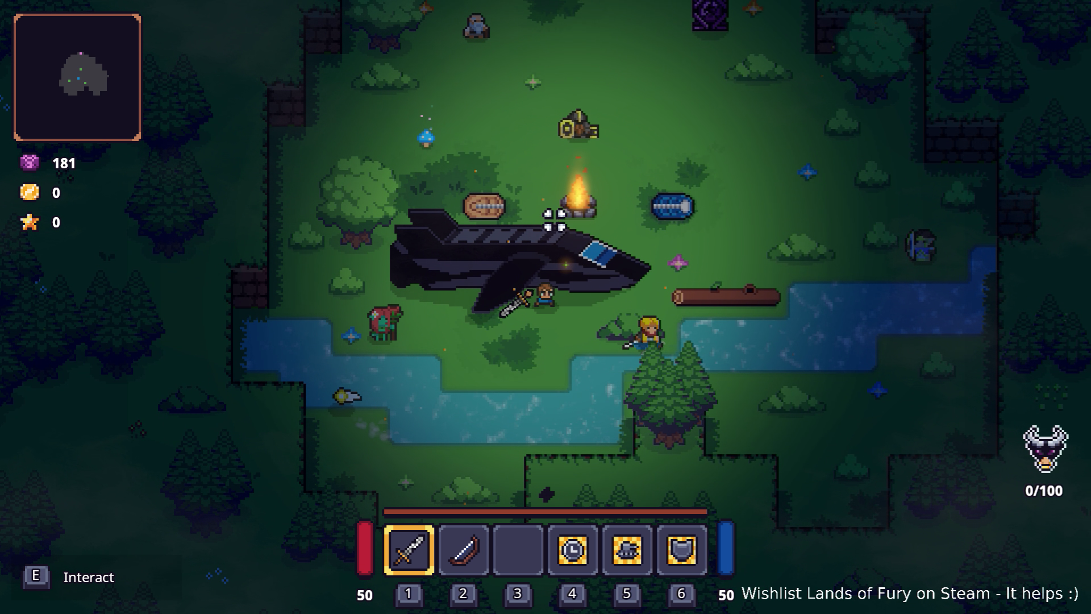
left_click(546, 232)
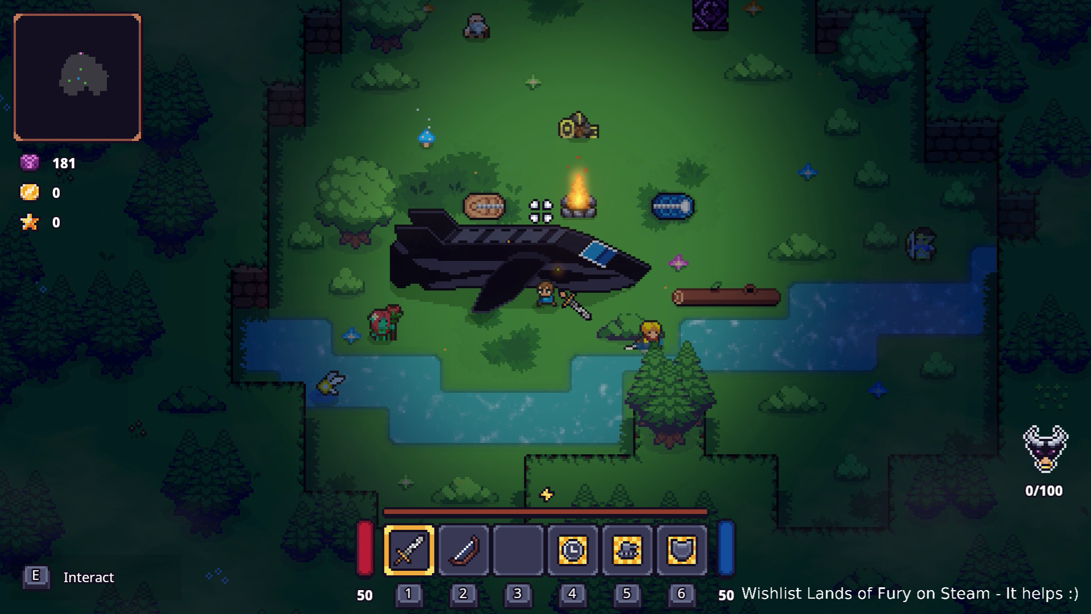
key("s")
key("w")
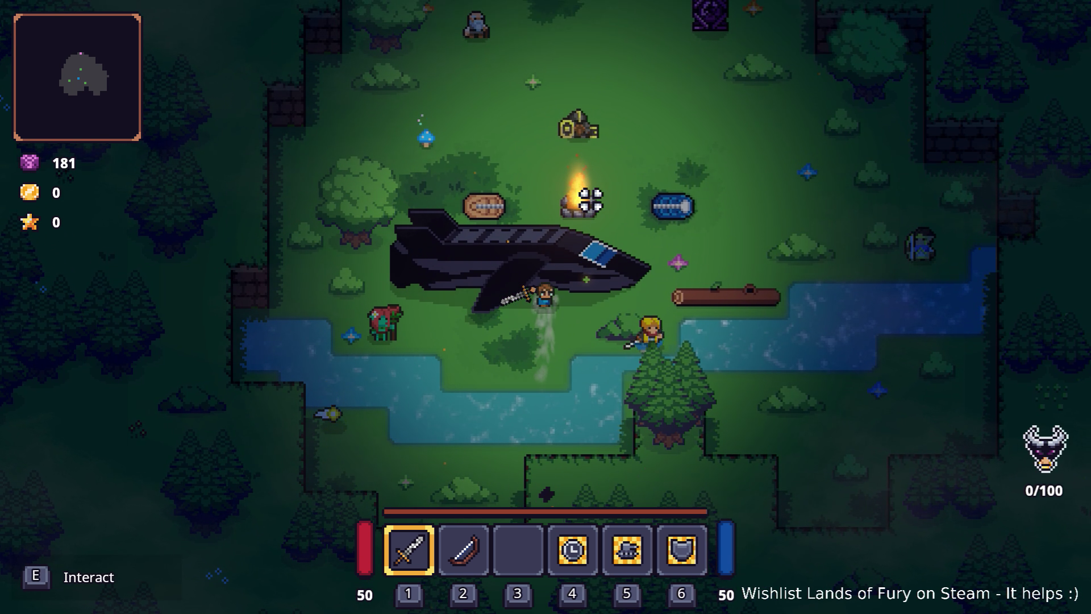
key("d")
key("d")
key("w")
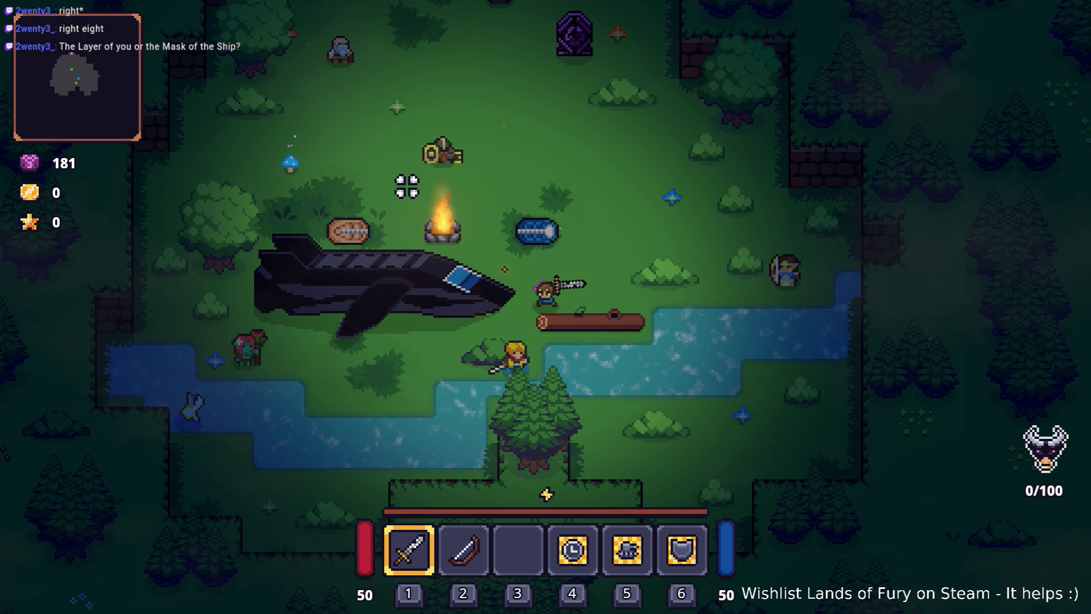
- Walk along the ship's underside, up onto the cockpit, across the top, and behind the hull
key("a")
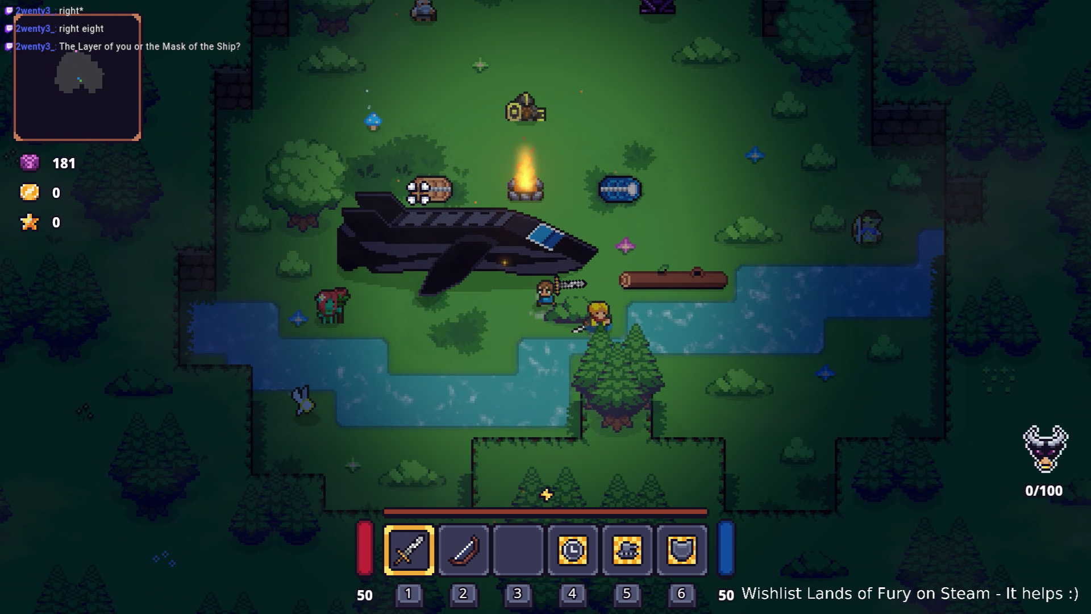
key("d")
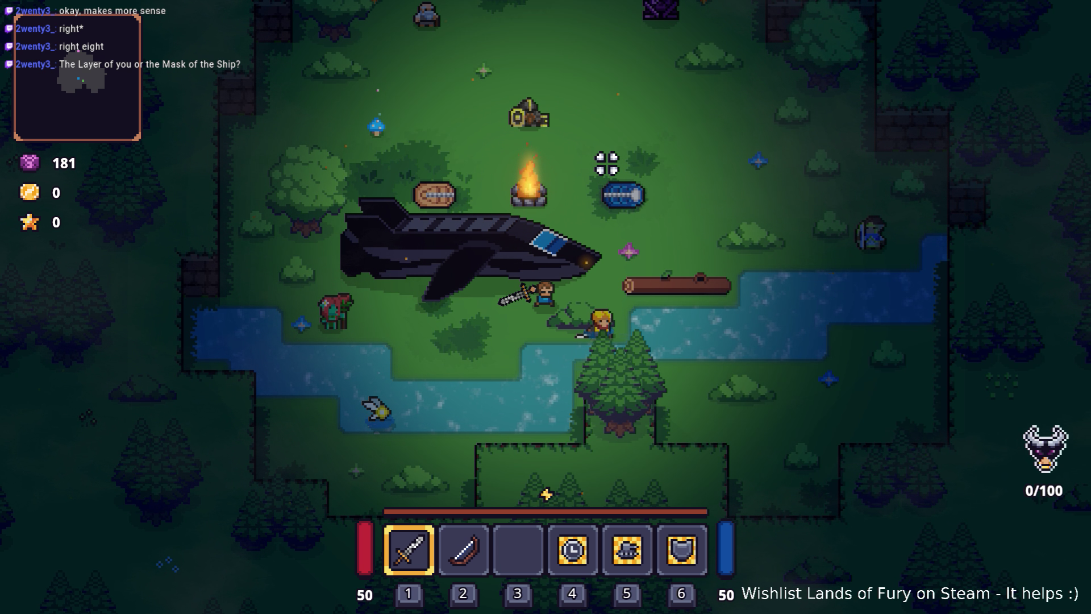
key("a")
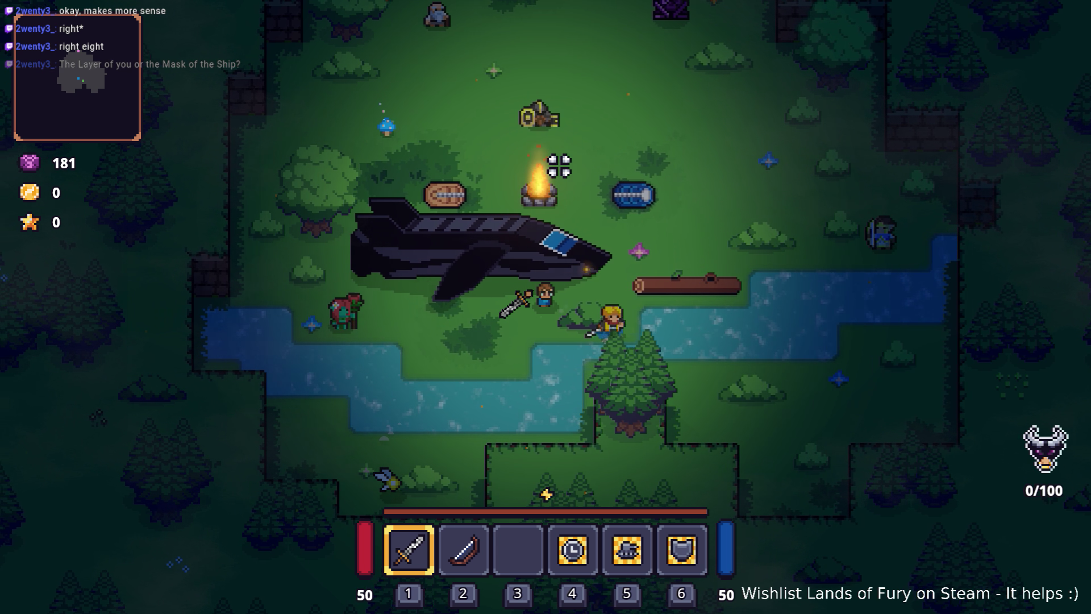
key("d")
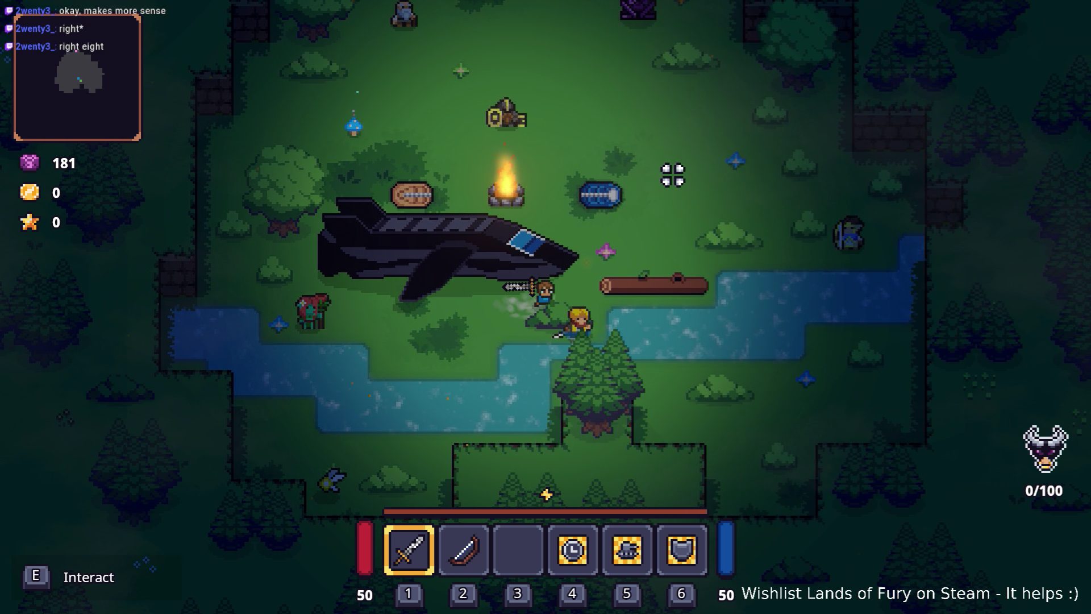
key("w")
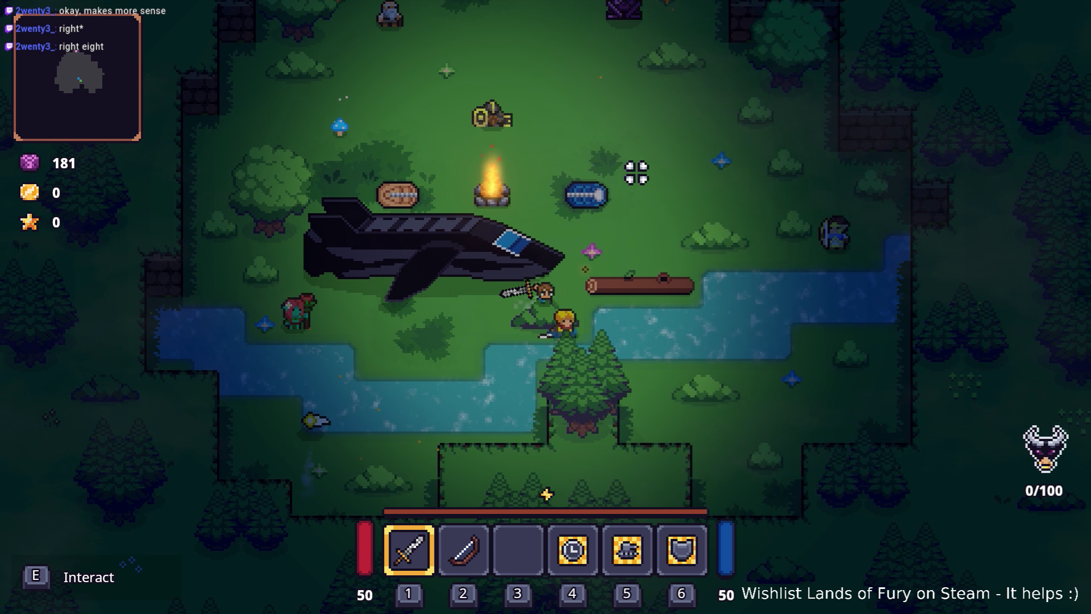
key("a")
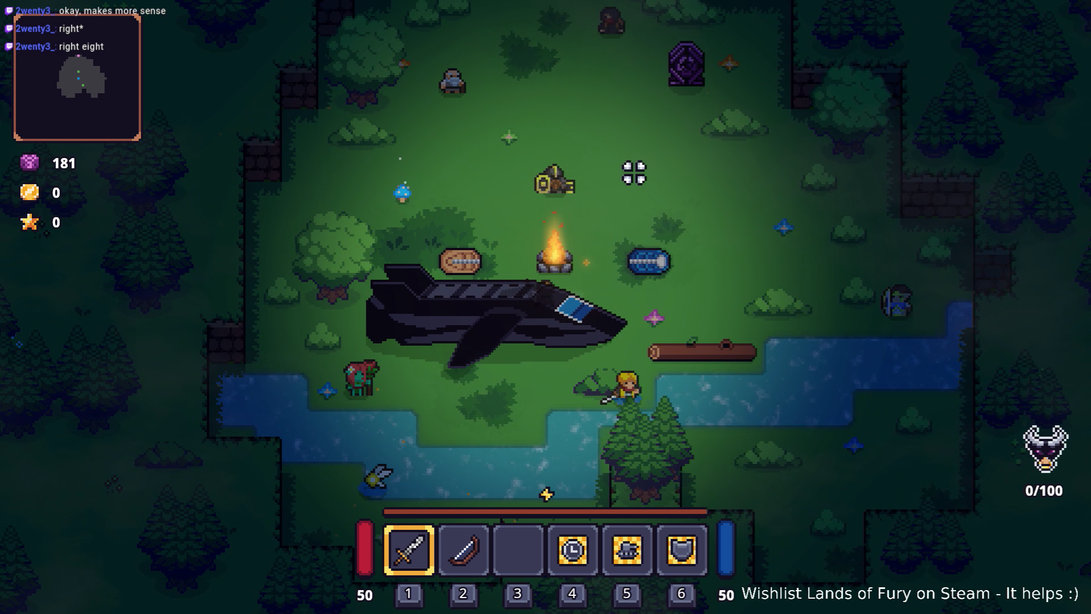
left_click(776, 314)
key("s")
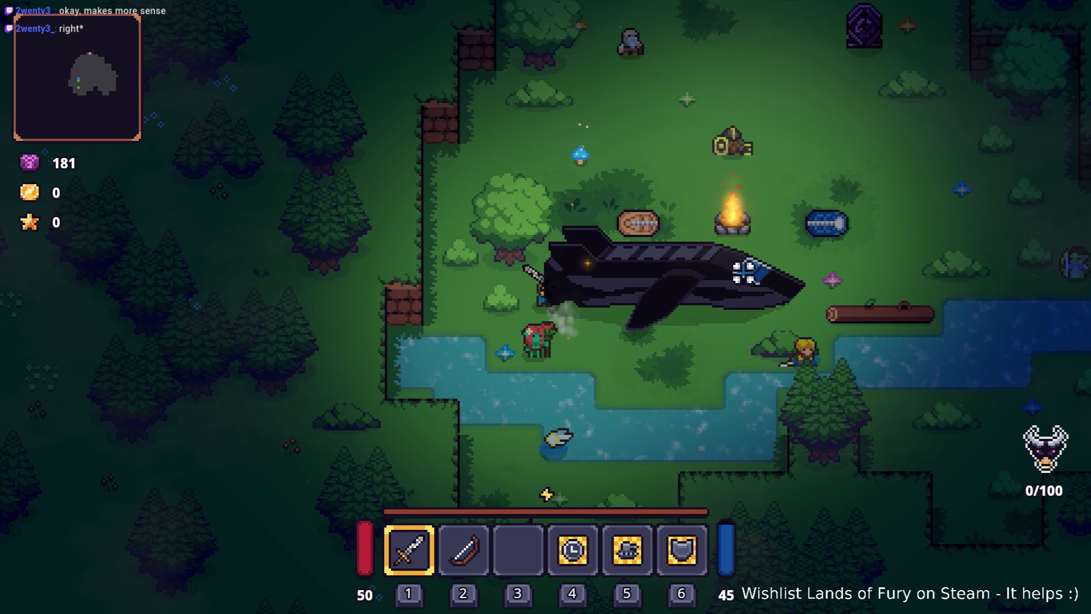
key("w")
key("d")
- Walk behind the ship and out past the nose, then pause and quit to desktop
key("s")
key("d")
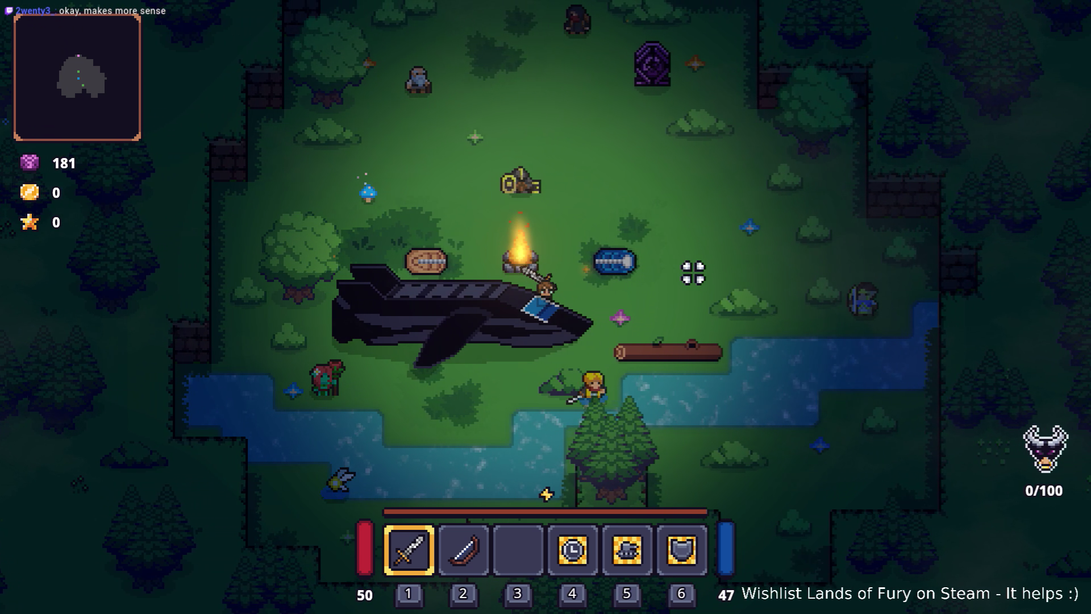
key("a")
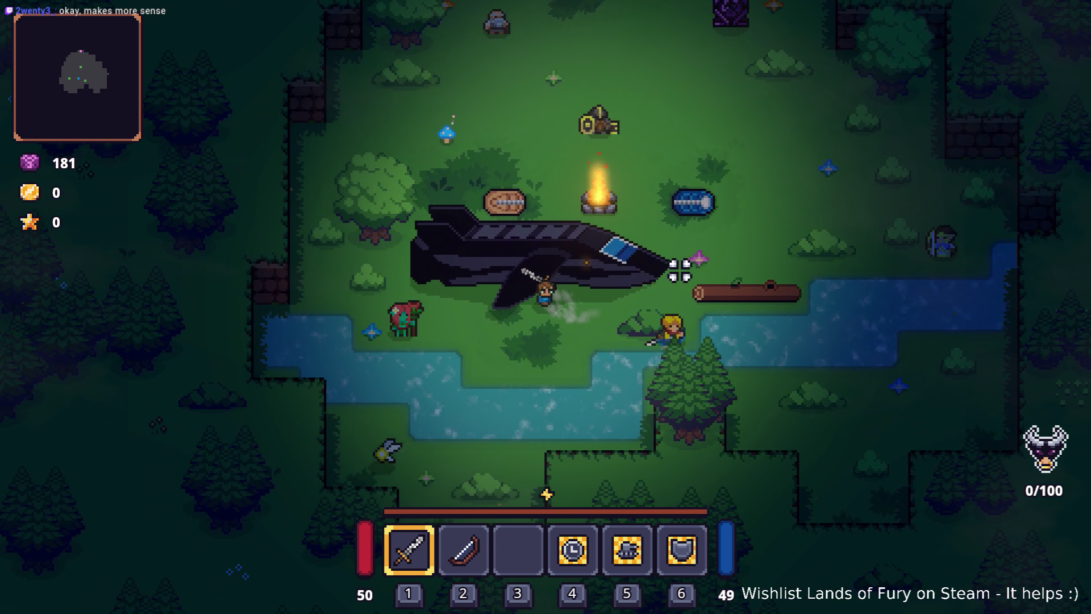
key("w")
key("d")
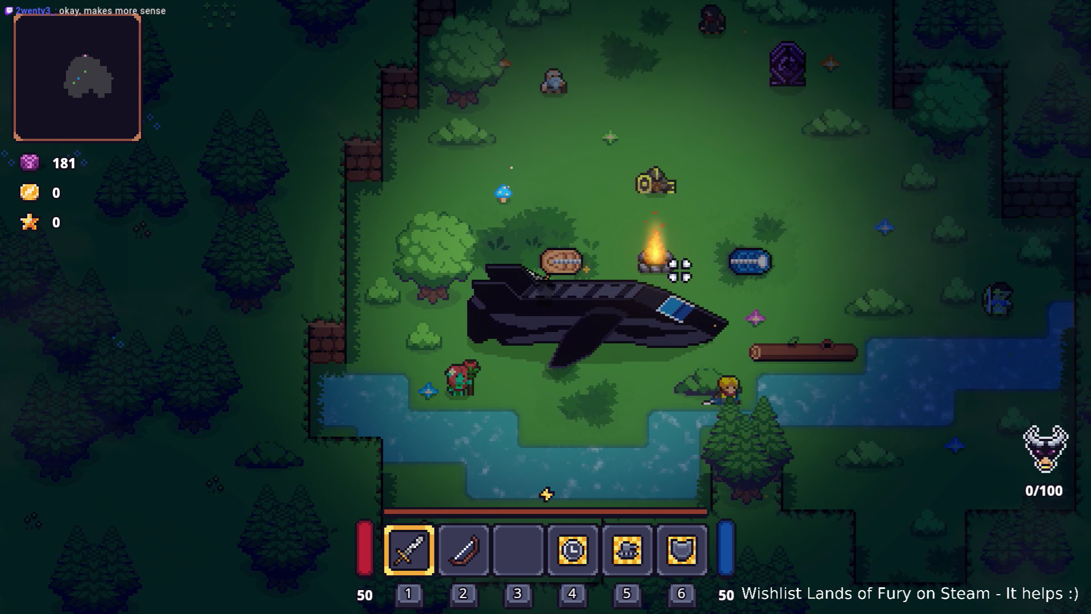
key("d")
key("s")
key("d")
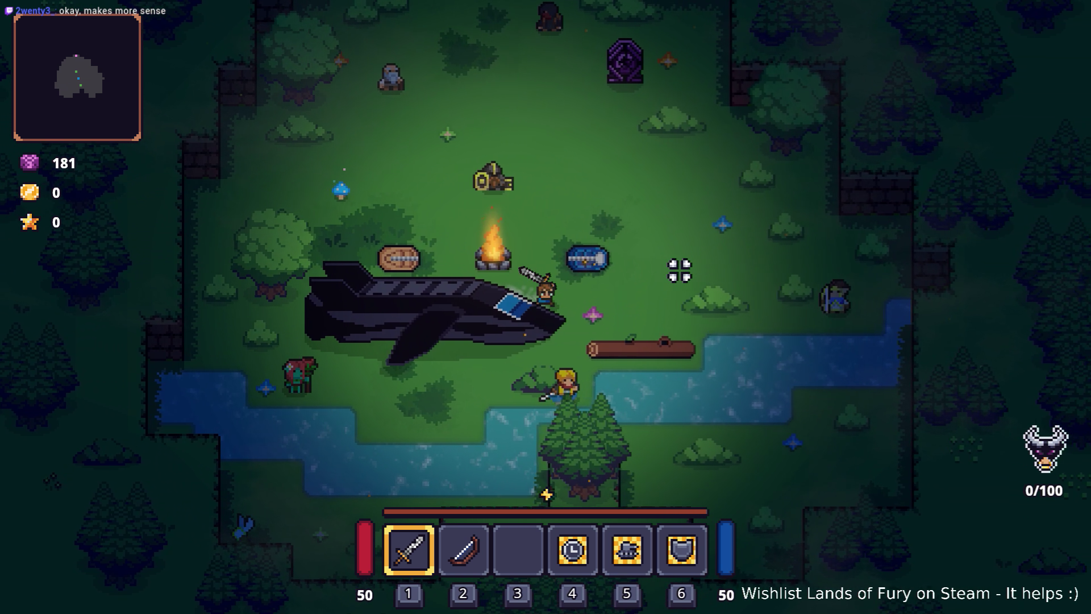
key("Escape")
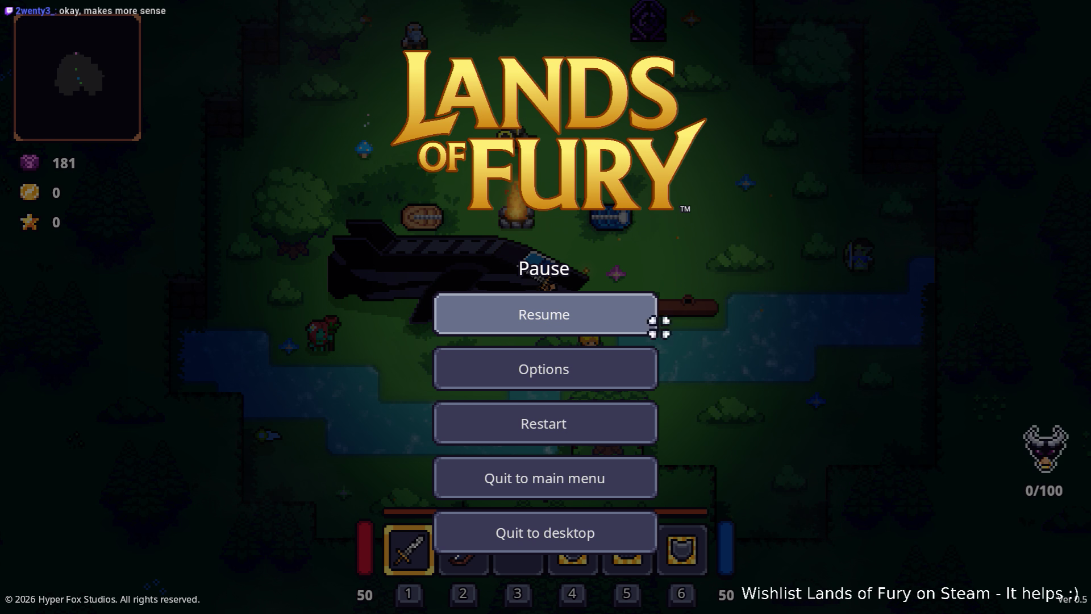
left_click(547, 530)
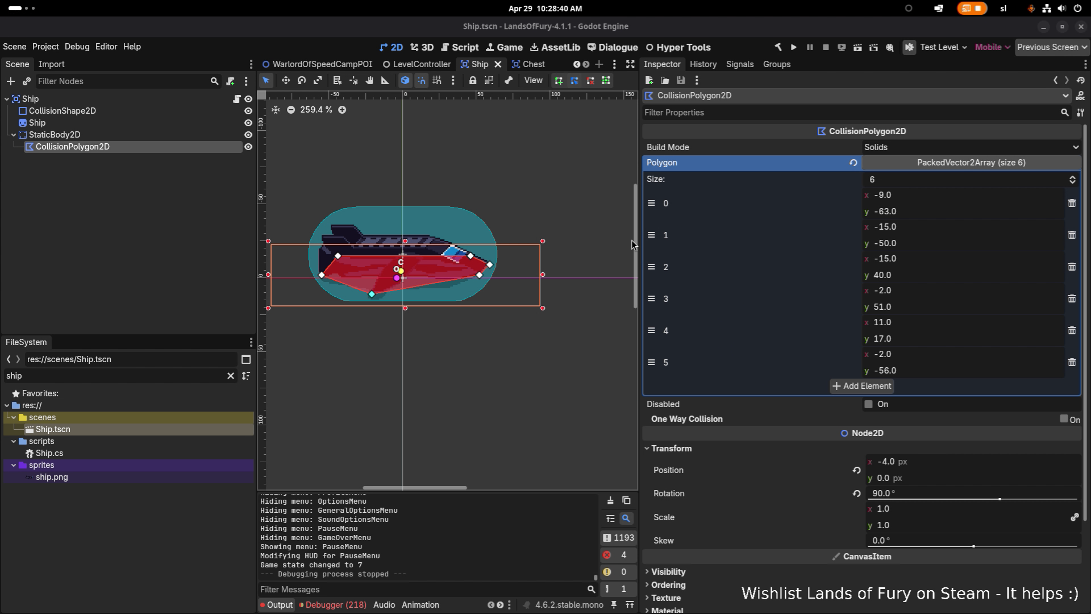
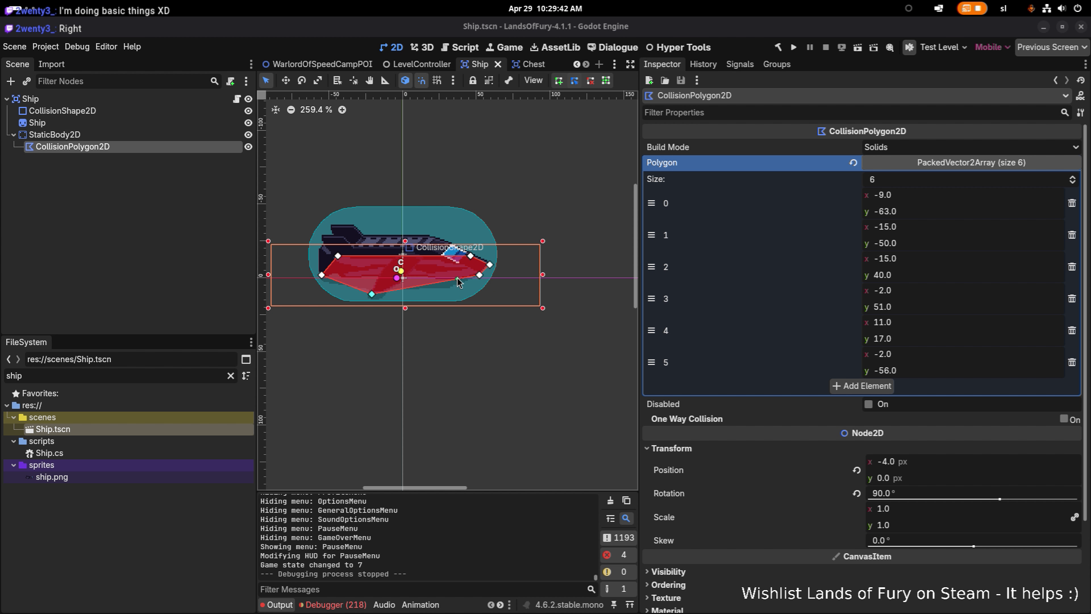
- Check the root Ship node's script in the Inspector and save the Ship scene
left_click(152, 97)
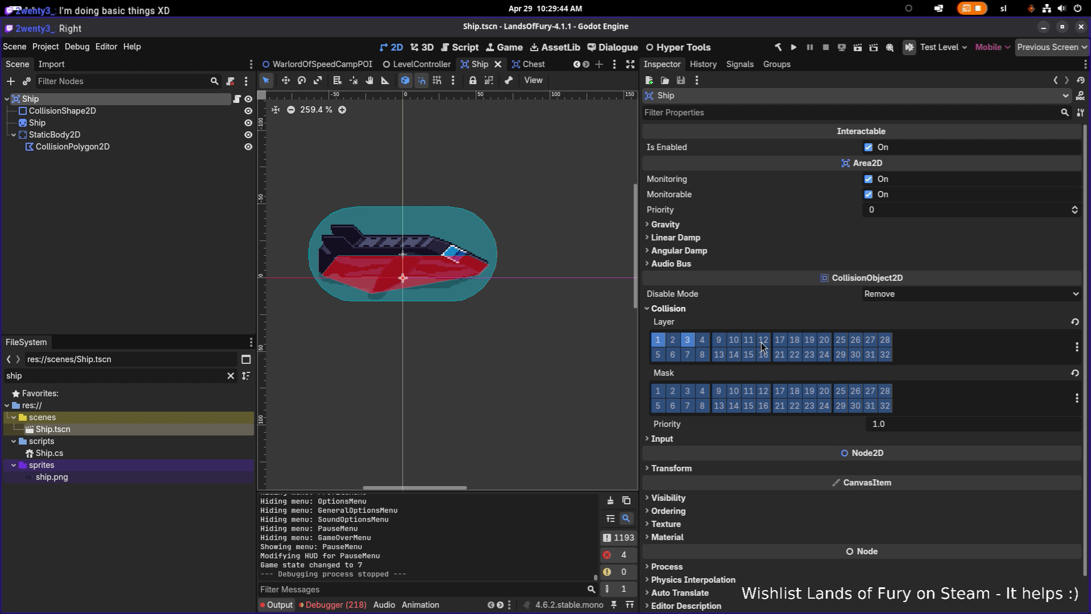
scroll(753, 336, "down", 2)
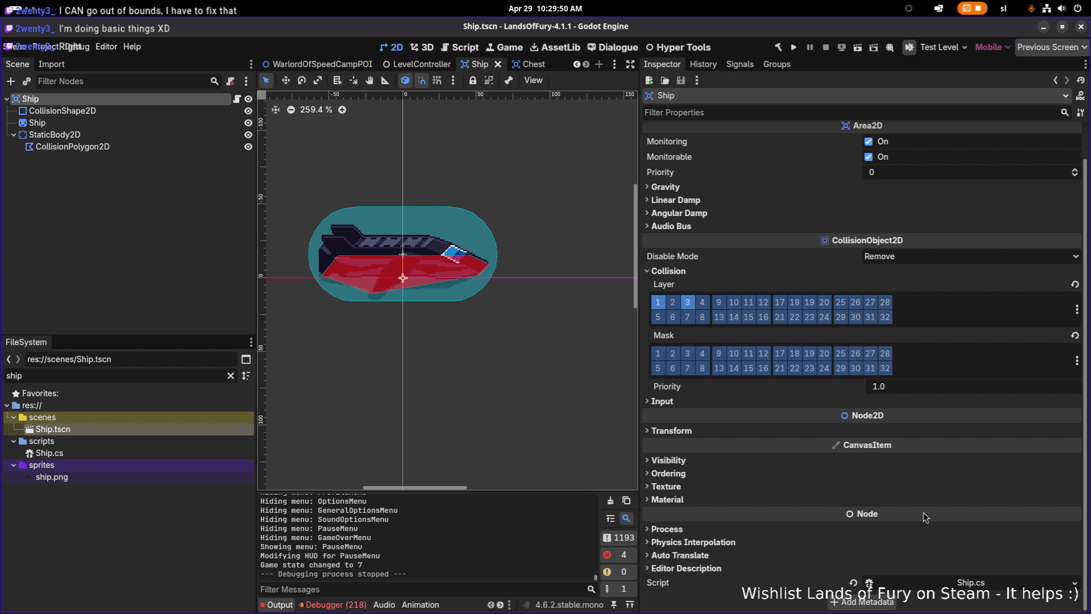
scroll(875, 345, "up", 1)
scroll(875, 345, "down", 1)
scroll(874, 343, "up", 1)
key("ctrl+s")
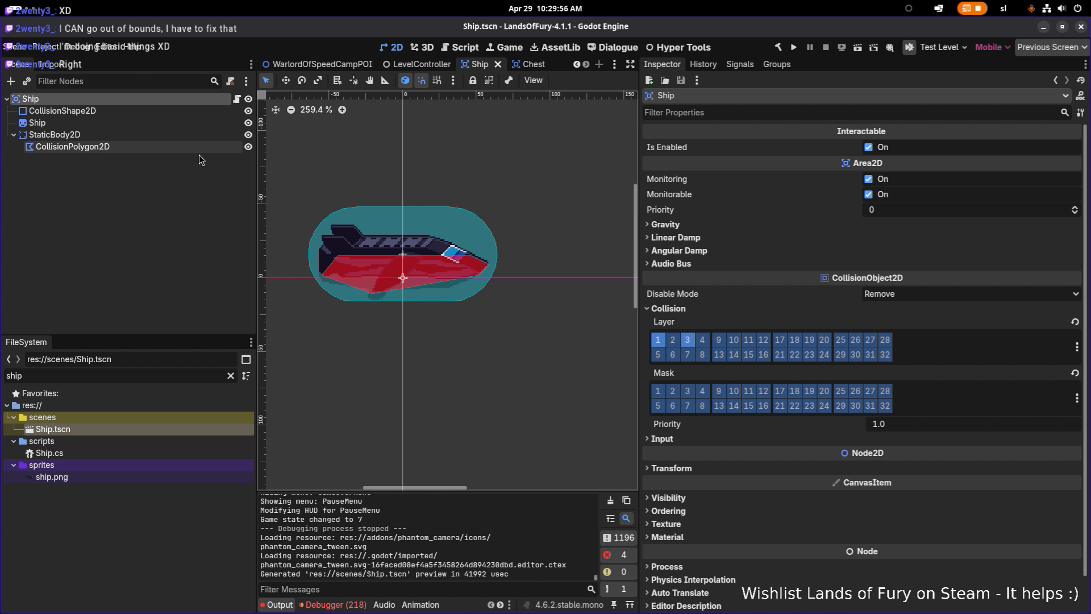
- Inspect the ship's capsule collision shape, then switch to Visual Studio Code
left_click(175, 274)
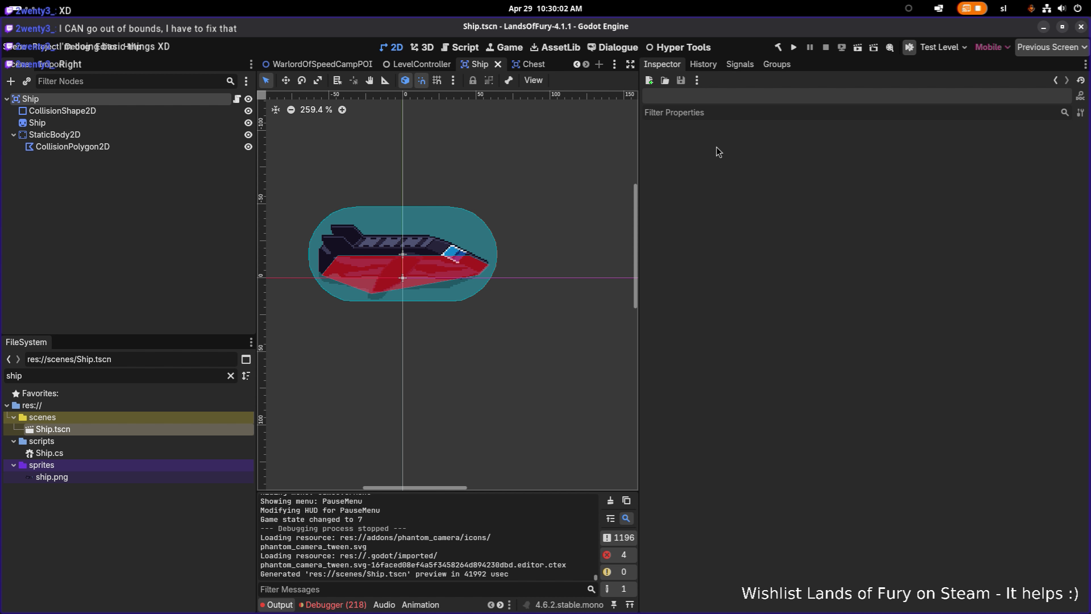
left_click(147, 110)
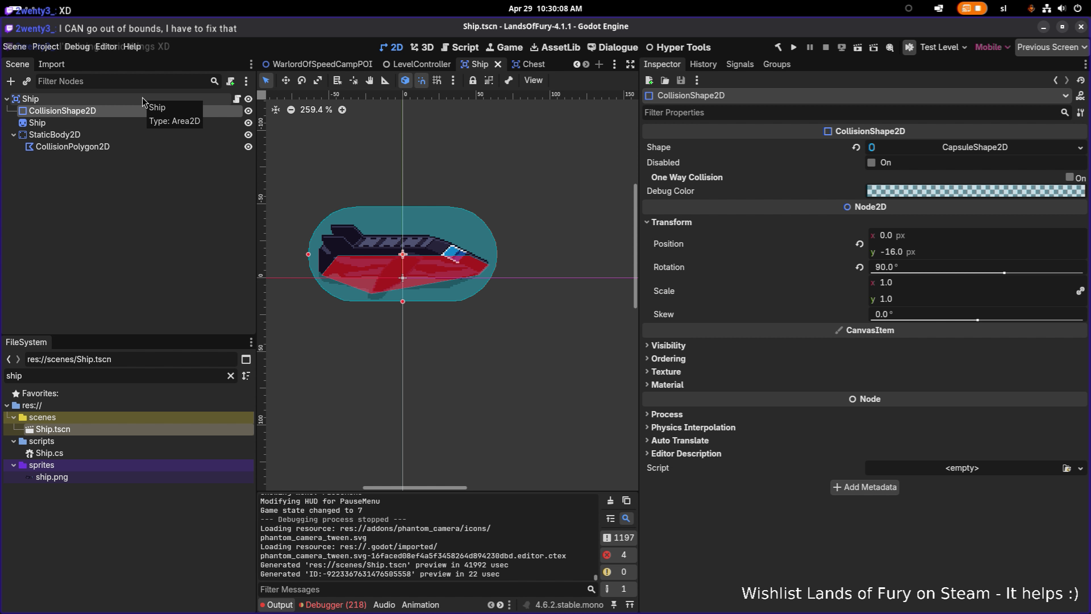
scroll(386, 266, "up", 4)
scroll(386, 265, "down", 5)
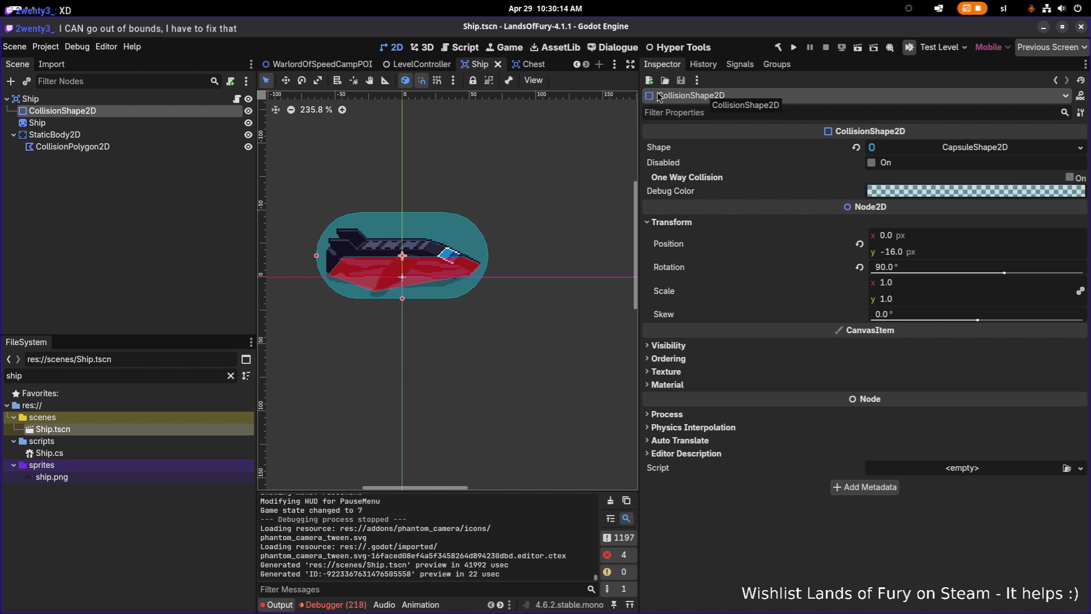
key("alt+Tab")
key("Tab")
key("Tab")
key("Tab")
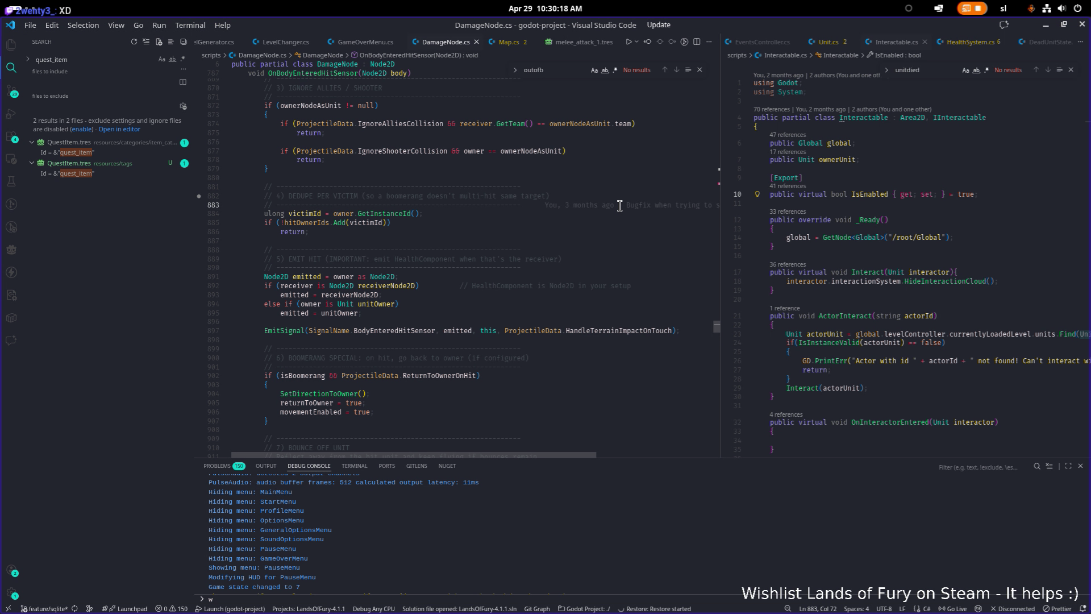
- Open Interactable.cs and search it for Area2D
key("ctrl+p")
type("inter")
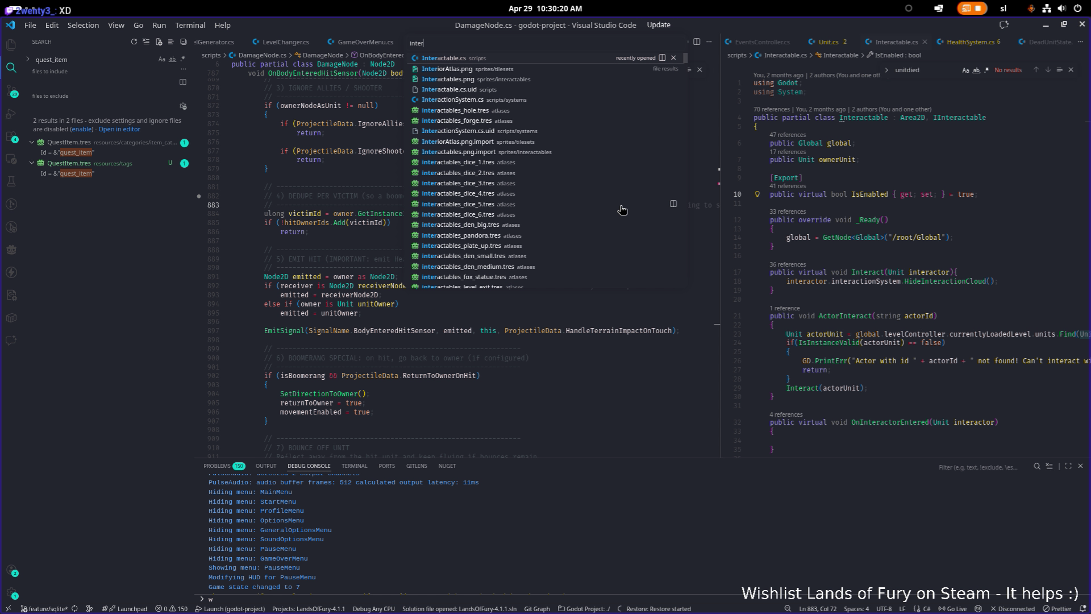
key("Return")
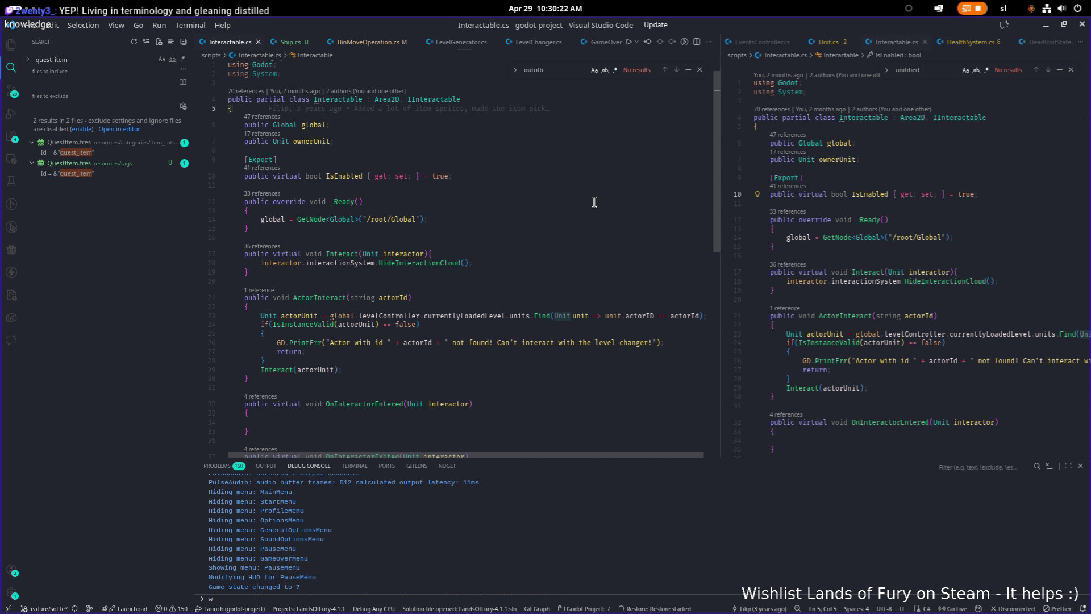
double_click(391, 100)
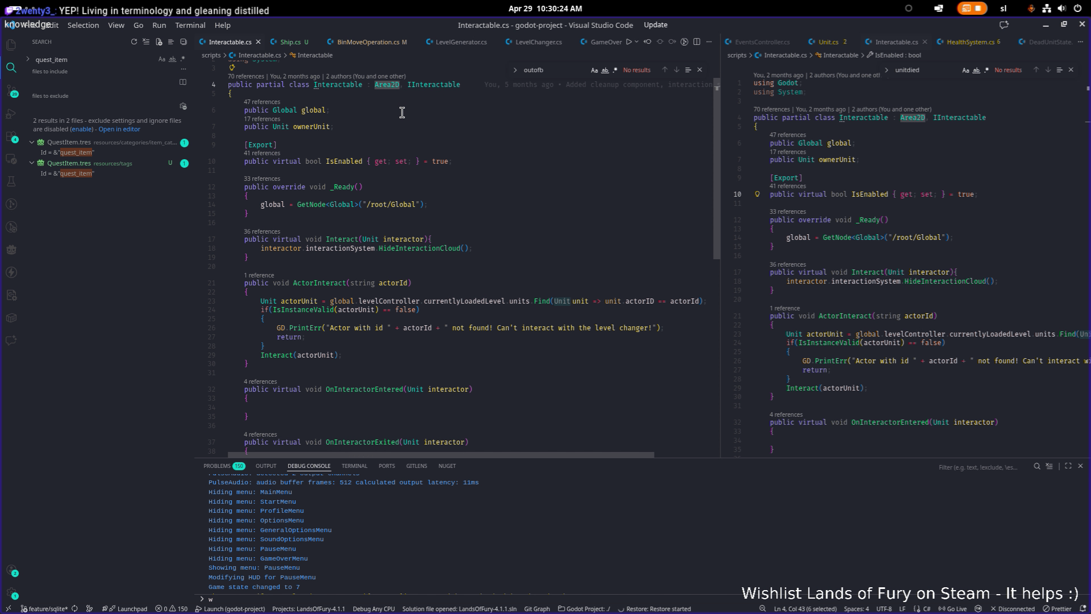
scroll(402, 112, "down", 1)
key("ctrl+f")
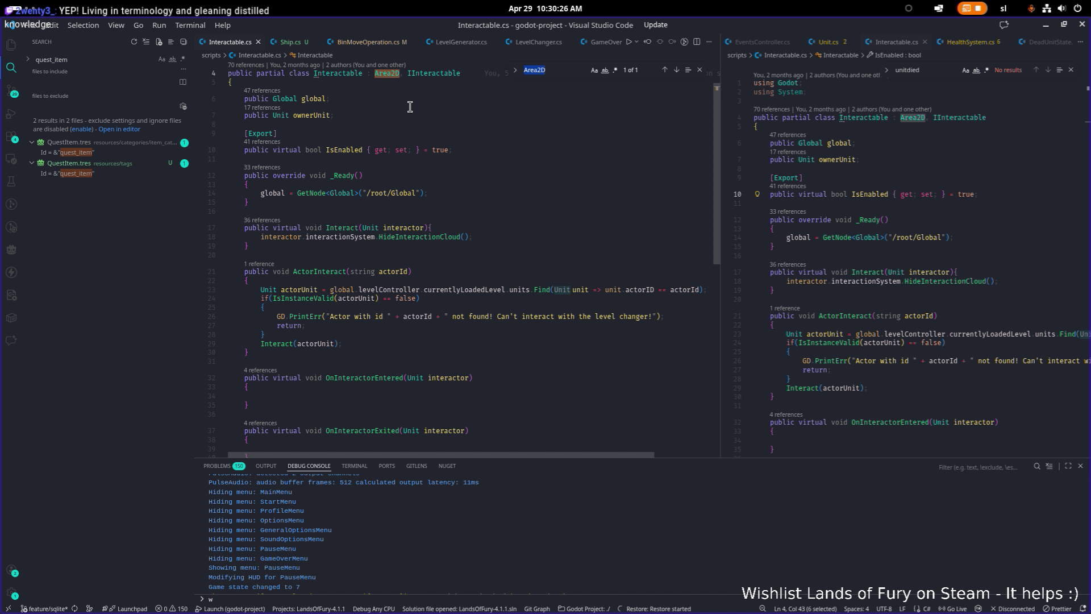
scroll(409, 107, "down", 3)
scroll(402, 108, "up", 1)
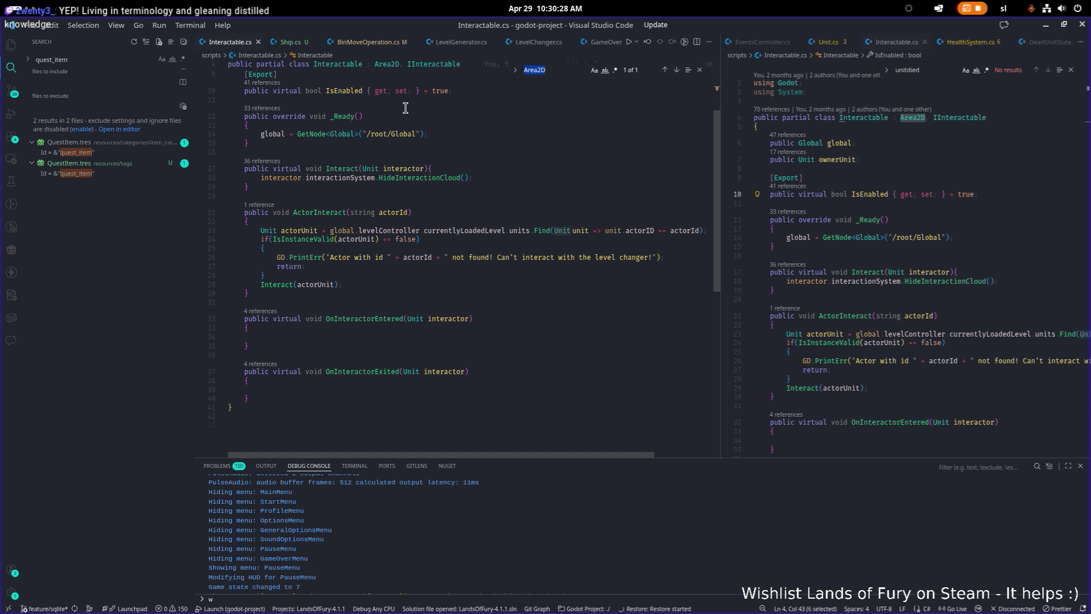
- Review Interactable's _Ready method and place the caret on line 15
left_click(495, 177)
left_click(444, 130)
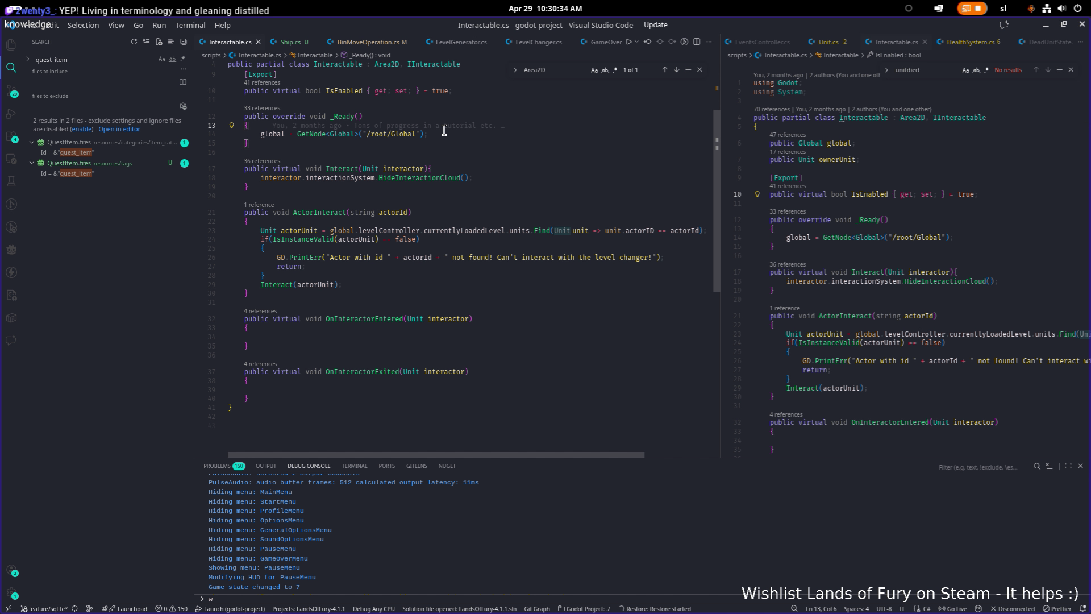
key("ctrl+p")
key("Escape")
left_click_drag(295, 191, 240, 166)
key("ctrl+c")
left_click(413, 144)
key("ctrl+p")
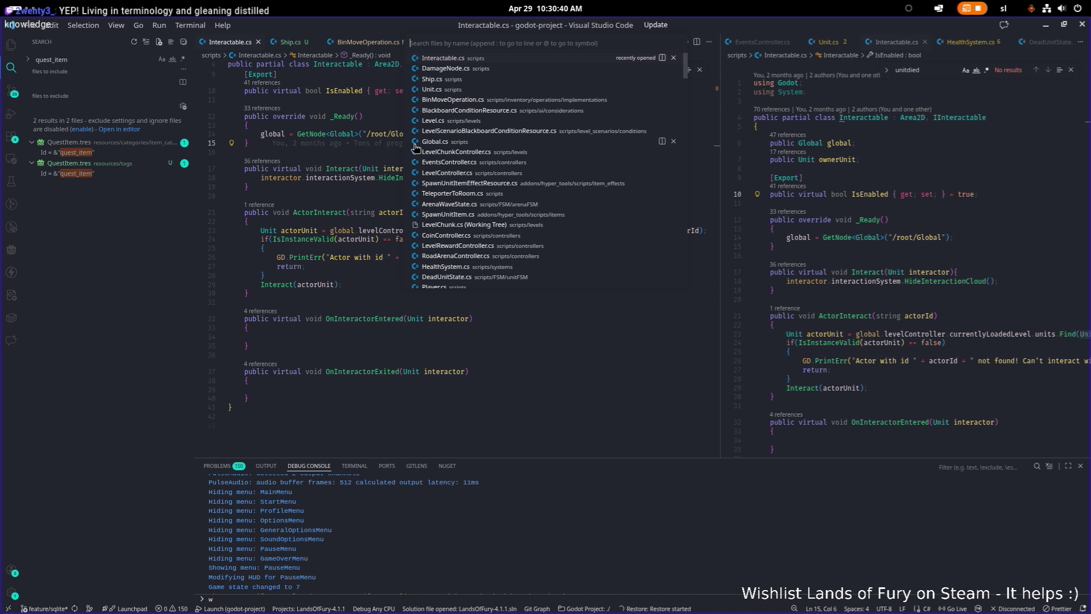
- Open Ship.cs, paste the Interact method, and change virtual to override
type("shi")
key("Return")
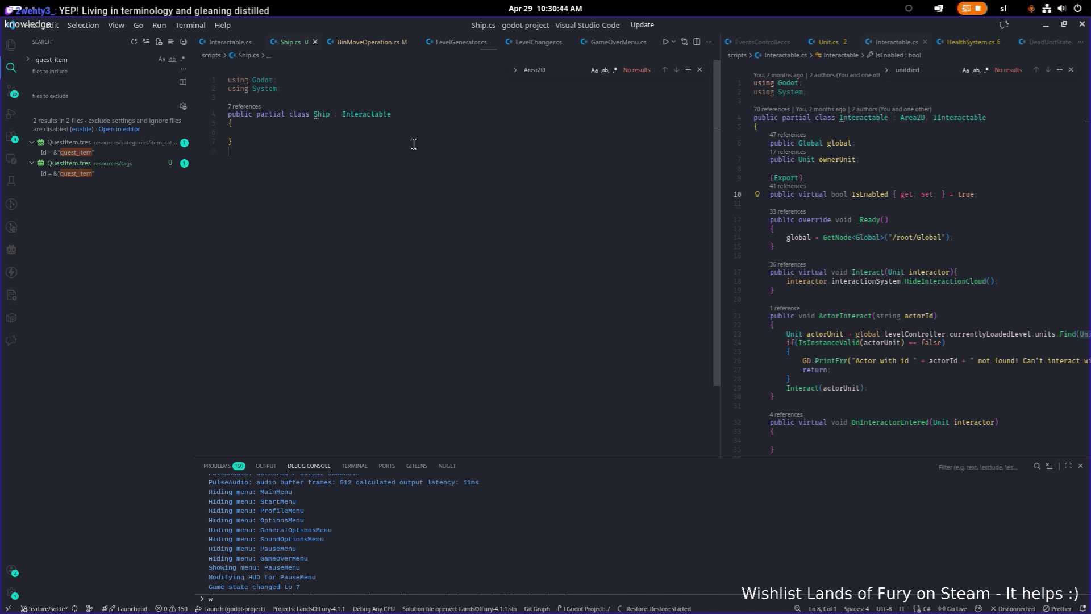
left_click(414, 144)
key("Return")
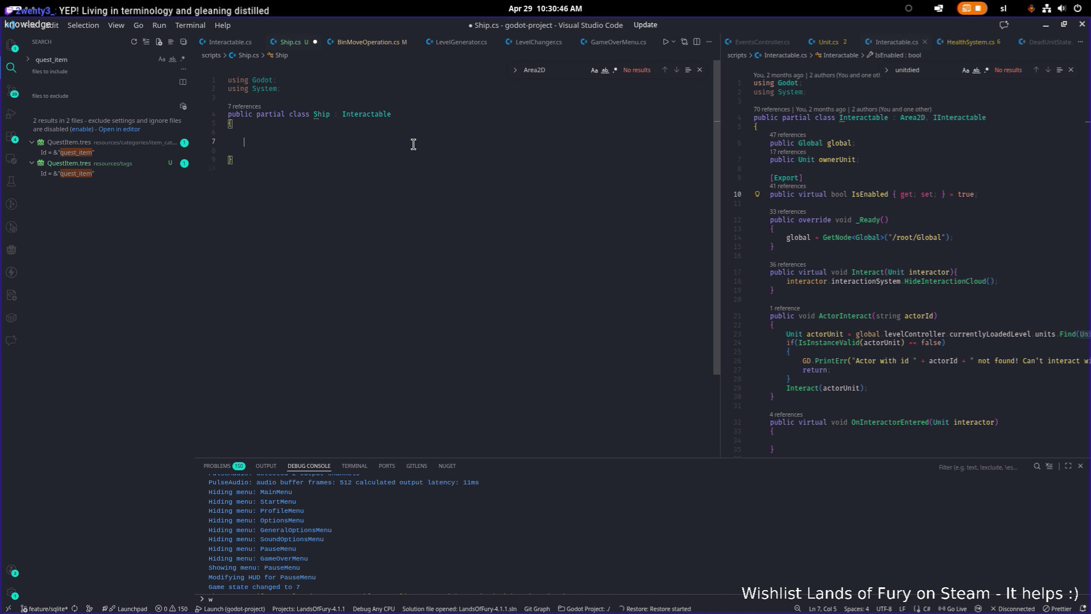
key("ctrl+v")
key("Up")
key("Up")
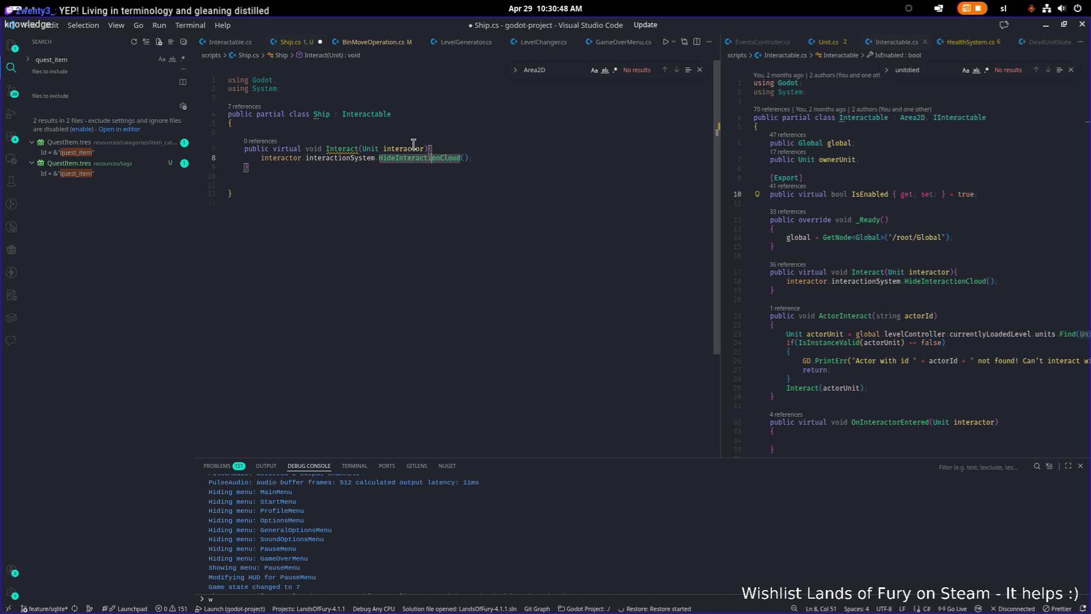
key("Up")
key("Home")
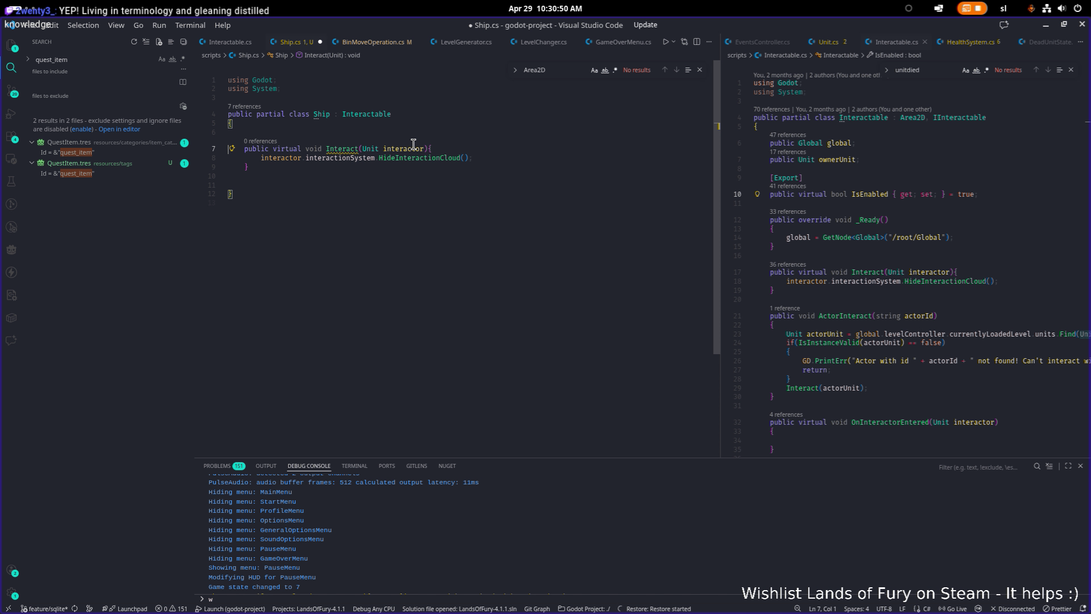
key("ctrl+Right")
key("ctrl+Right")
key("ctrl+shift+Left")
type("override")
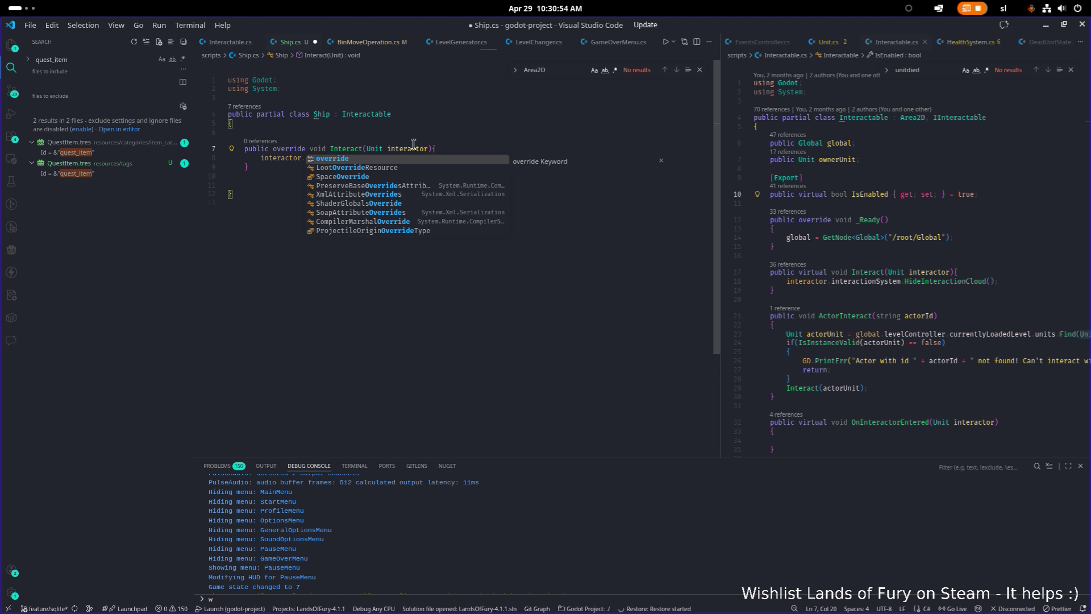
key("Escape")
- Replace Interact's body with GD.Print("BVoom");, save, and set a breakpoint on line 8
key("Down")
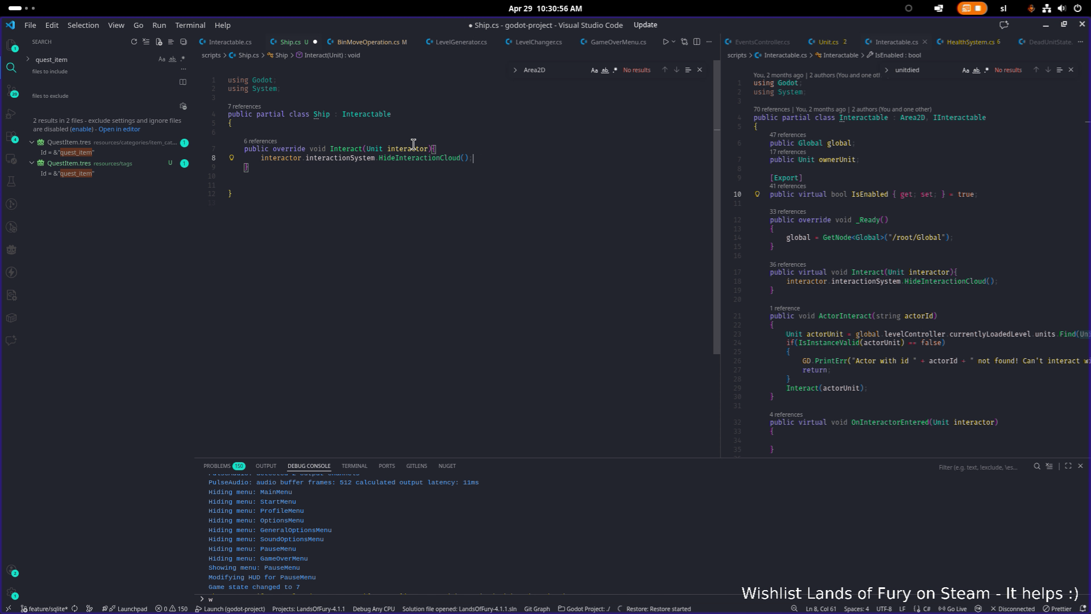
key("shift+Home")
key("BackSpace")
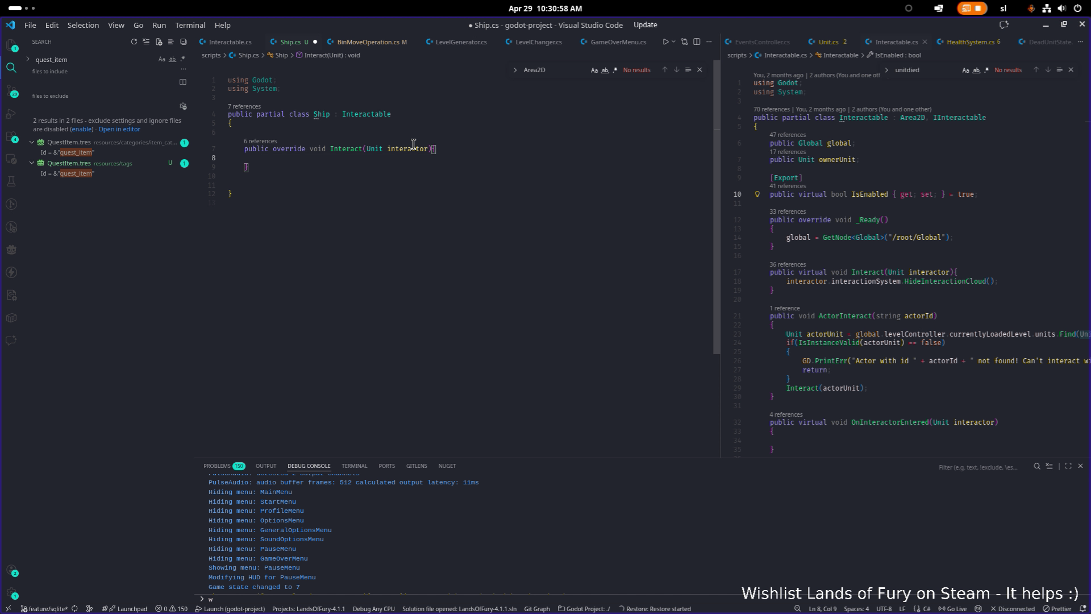
type("GD.")
key("Escape")
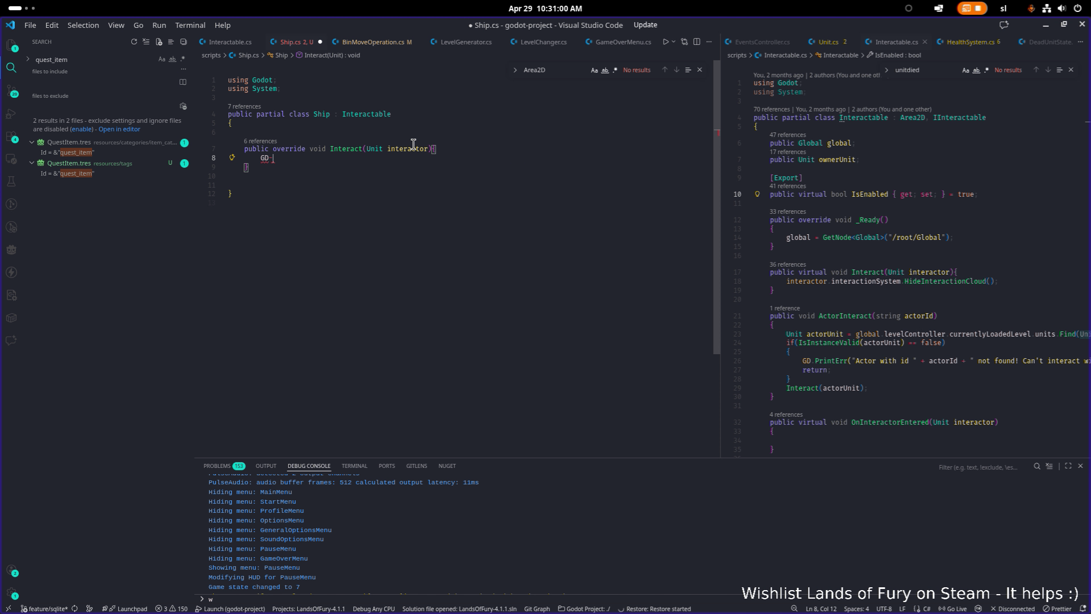
type("Print(\"")
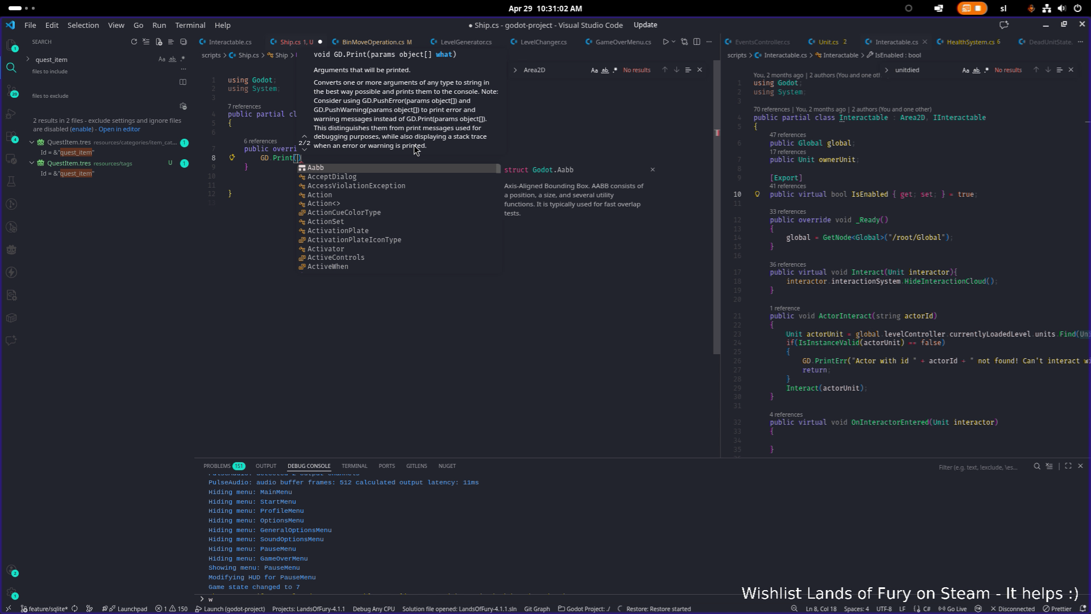
type("BVoom\");")
key("ctrl+s")
left_click(199, 158)
left_click(526, 218)
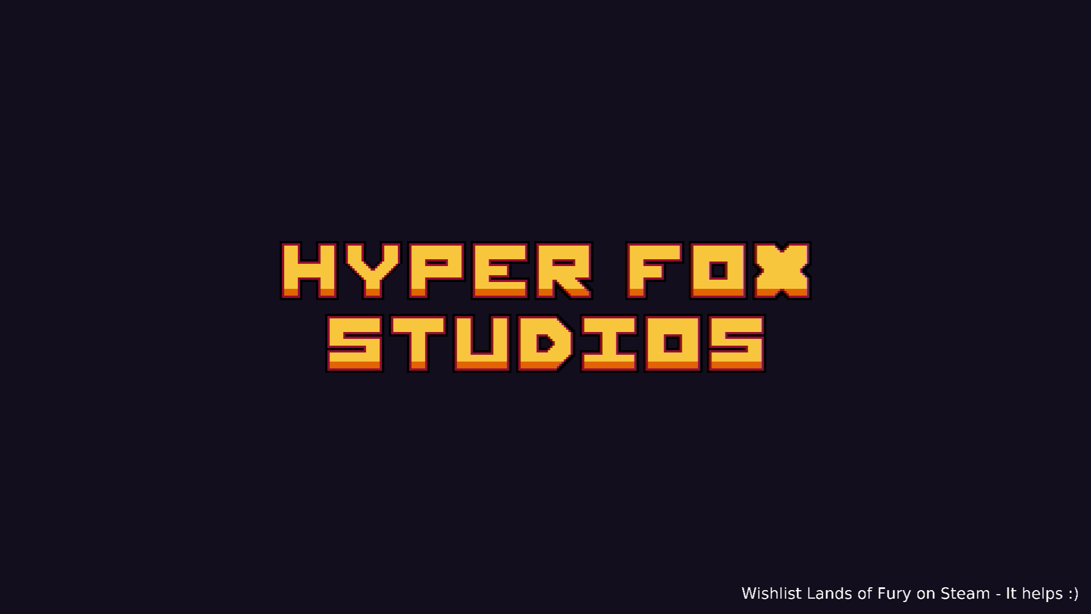
- Choose Start in the main menu to load the forest level by the crashed ship
key("Return")
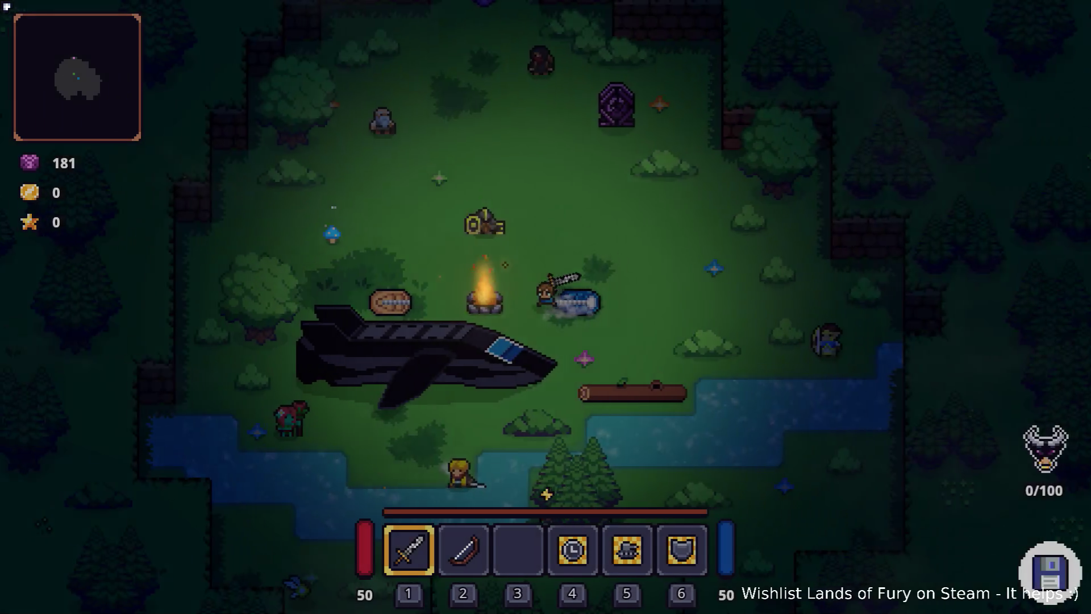
- Interact with the ship, hit the breakpoint, undo the stray 'e', and resume the game
key("e")
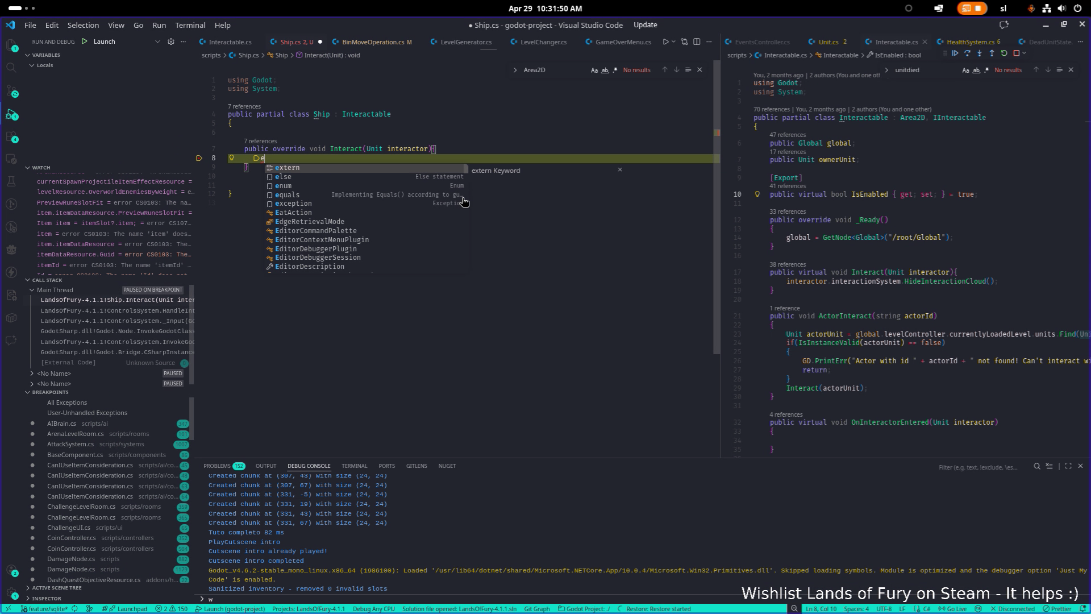
key("ctrl+z")
key("ctrl+z")
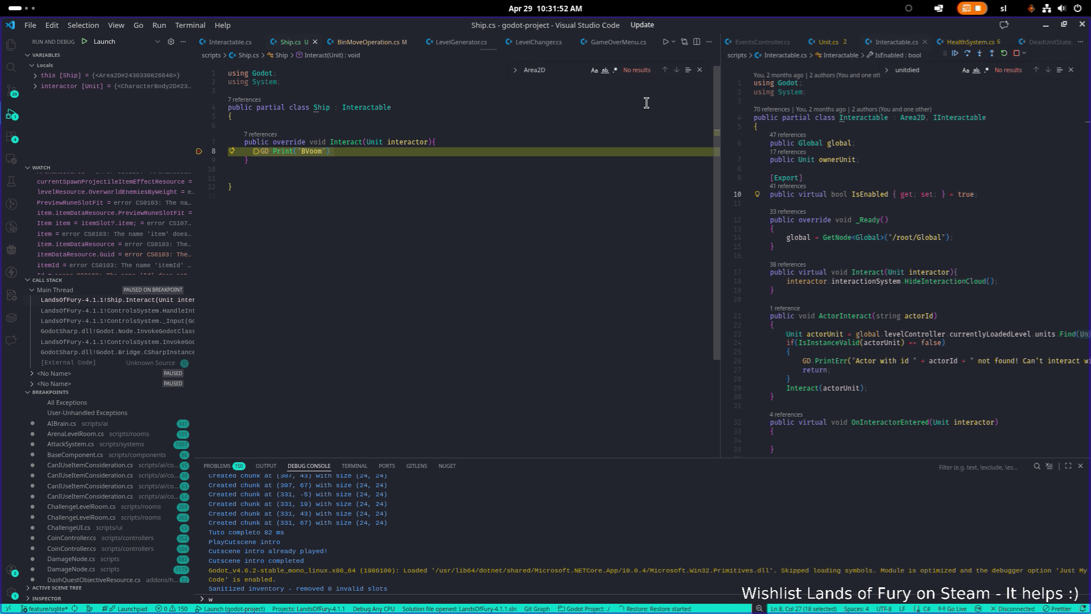
key("F5")
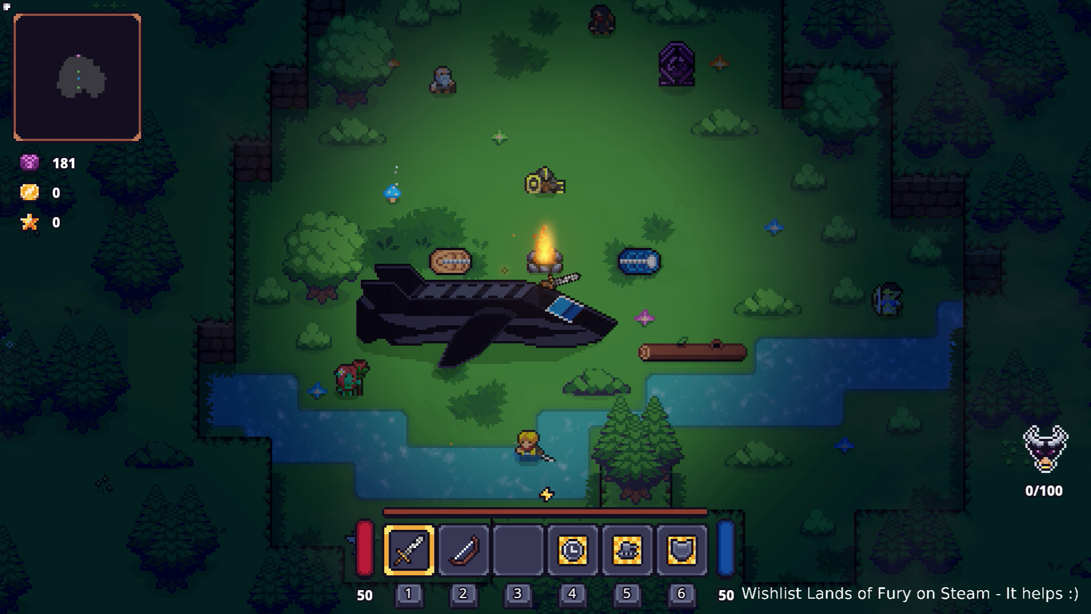
key("alt+Tab")
key("alt+Tab")
key("alt+Tab")
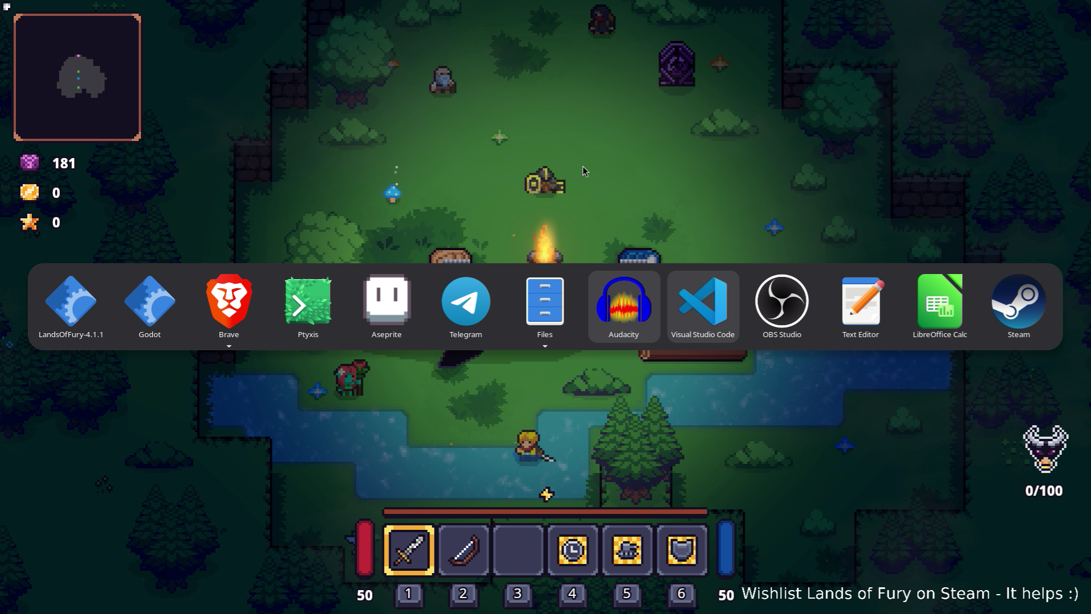
key("F5")
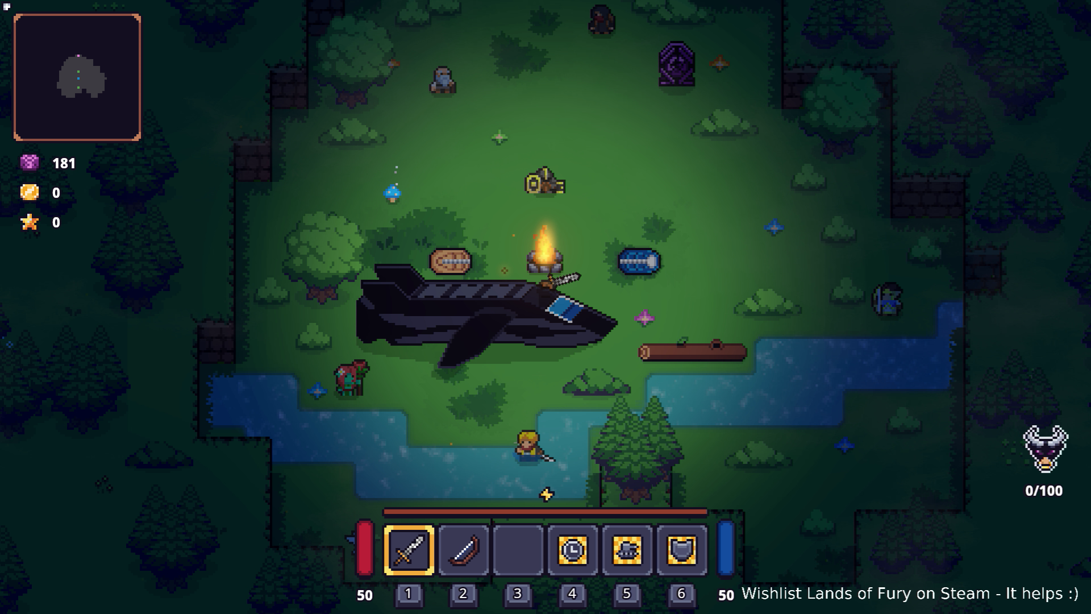
- Walk the hero around the ship's wing and tail to the purple-pillar clearing and back
key("d")
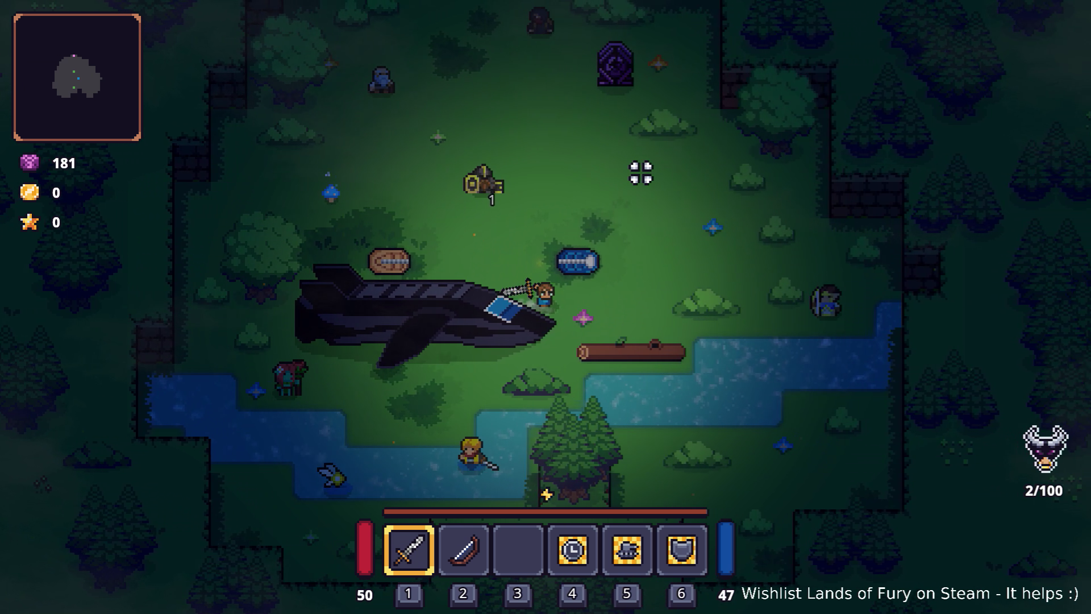
key("s")
key("a")
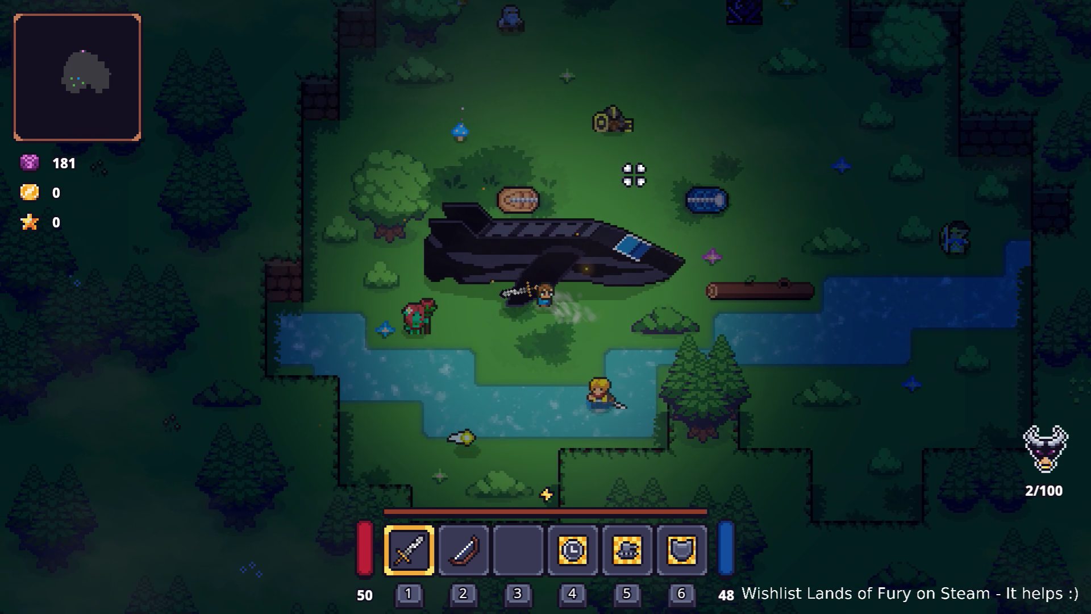
key("w")
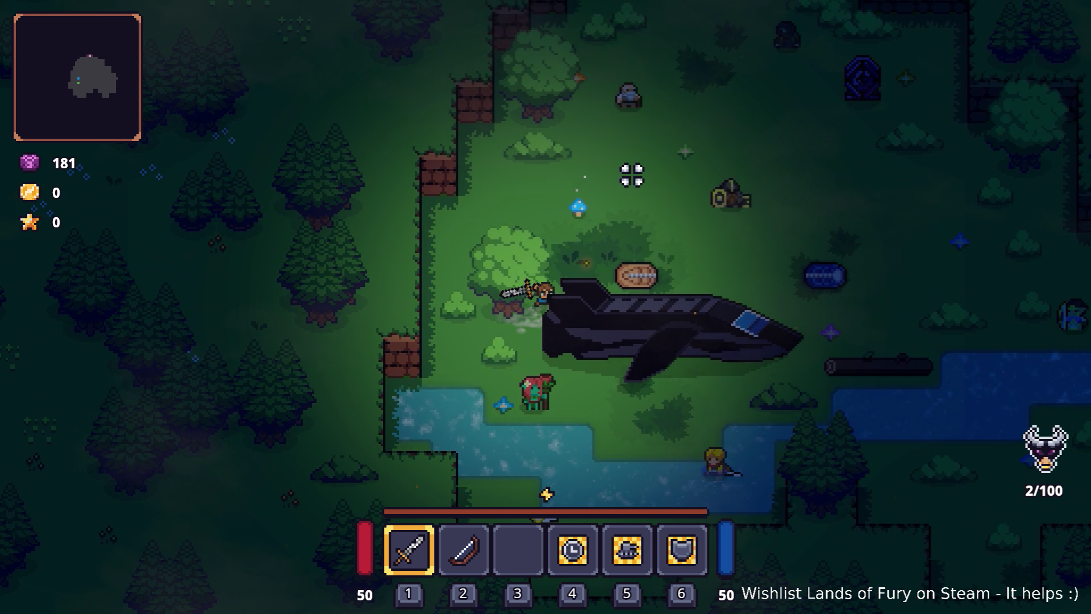
key("w")
key("d")
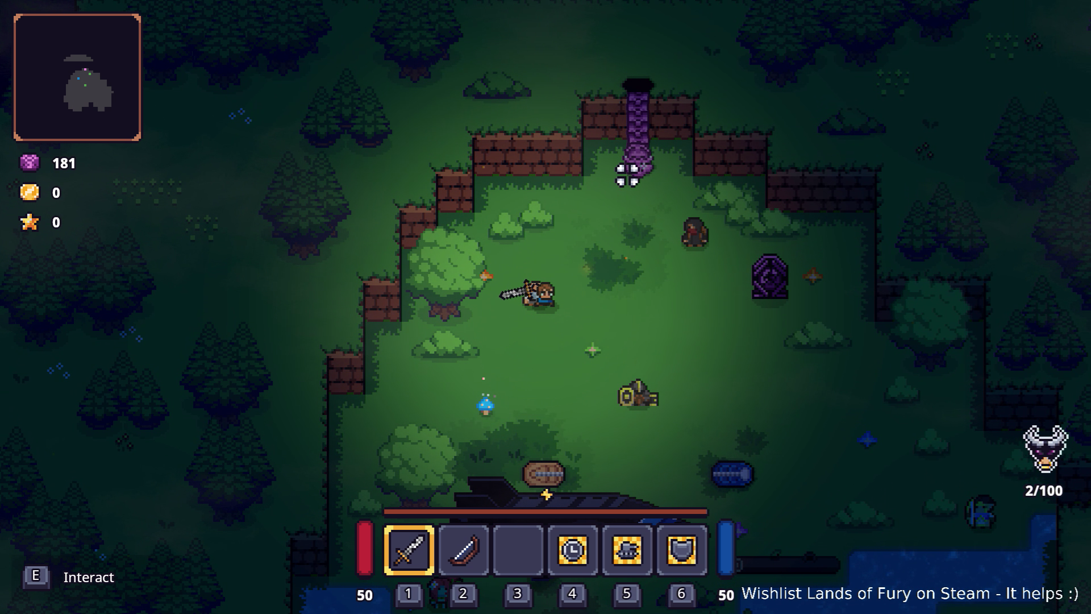
key("s")
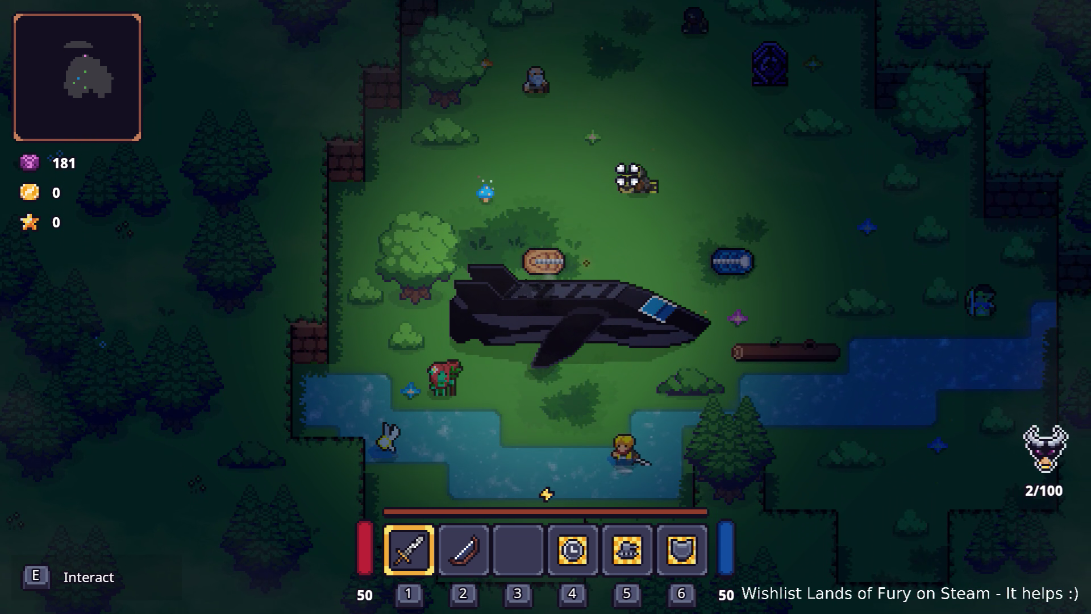
key("w")
key("a")
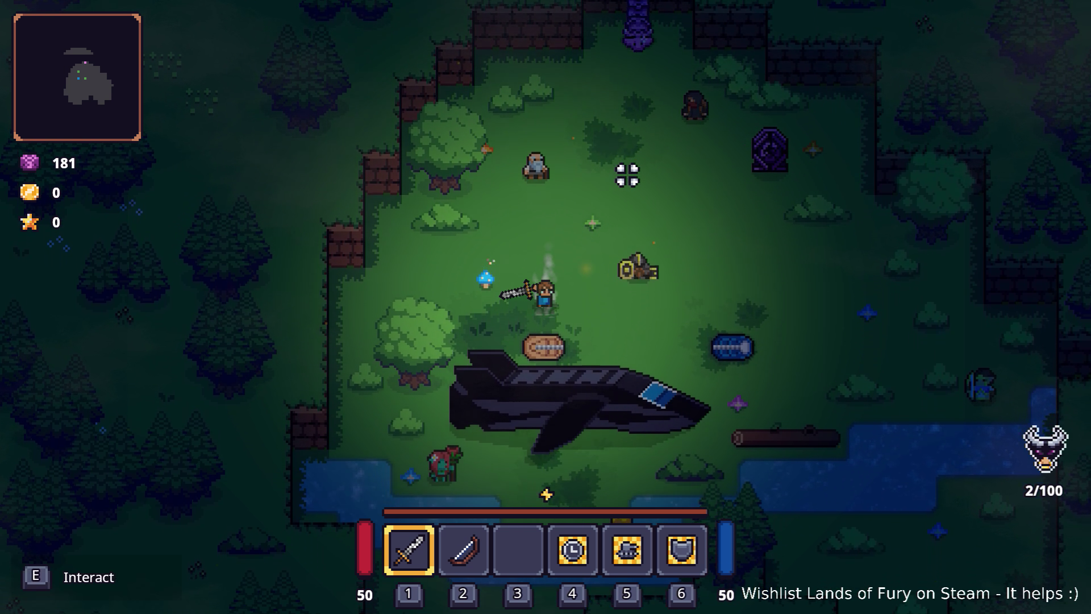
- Walk past the ship's nose, swing the sword, and stop beside the ship
key("s")
key("d")
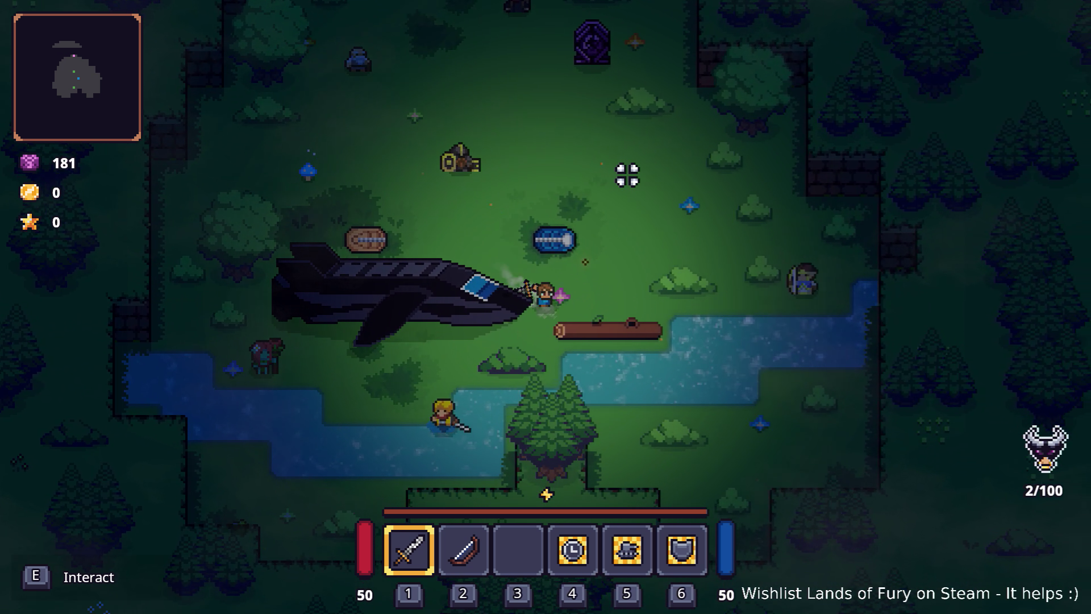
key("d")
key("a")
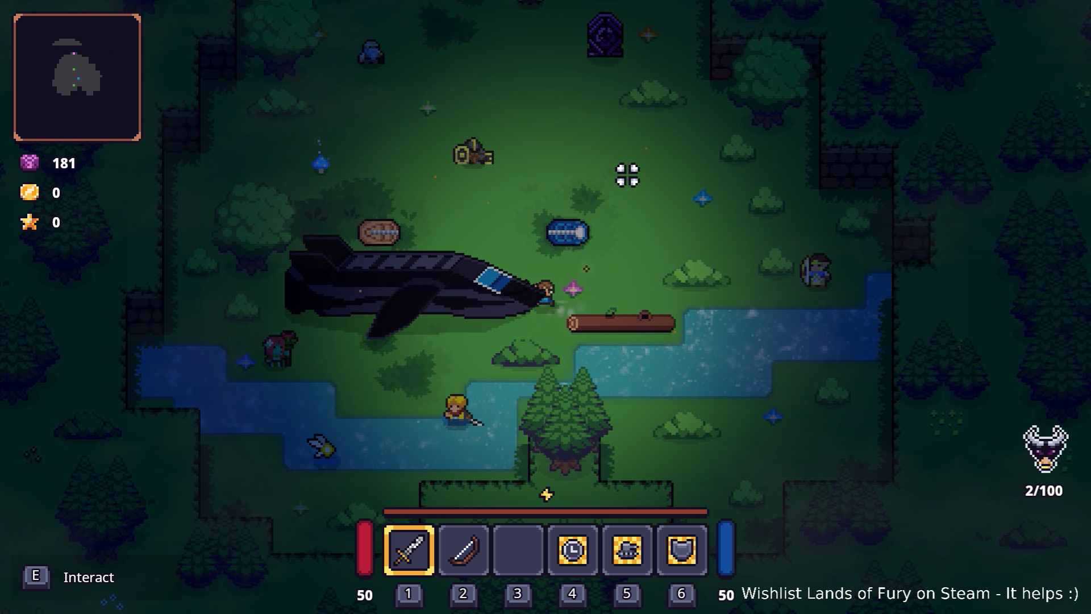
key("d")
left_click(382, 210)
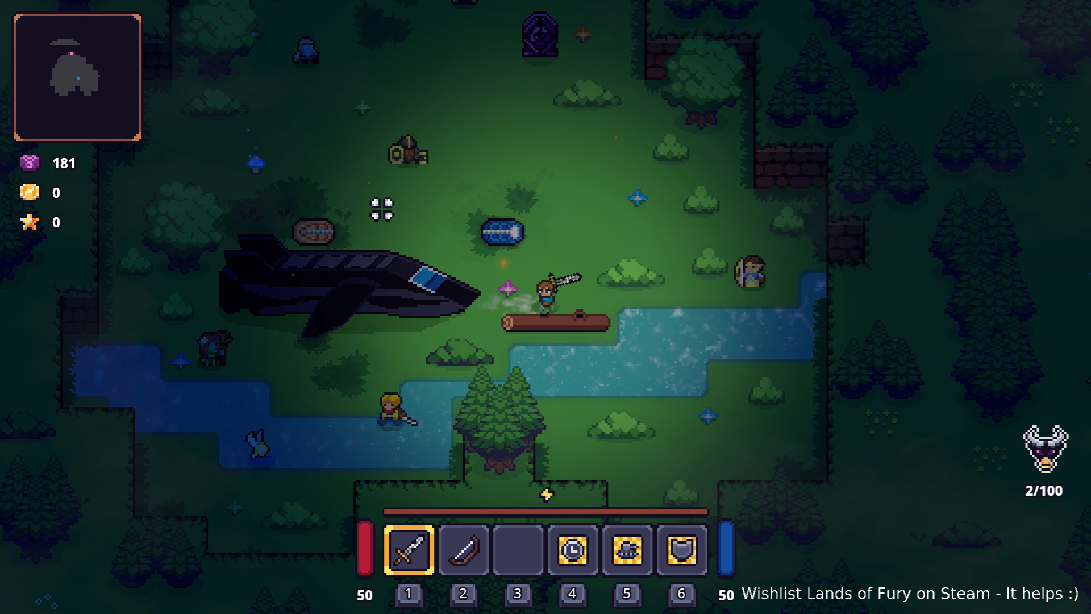
key("a")
key("s")
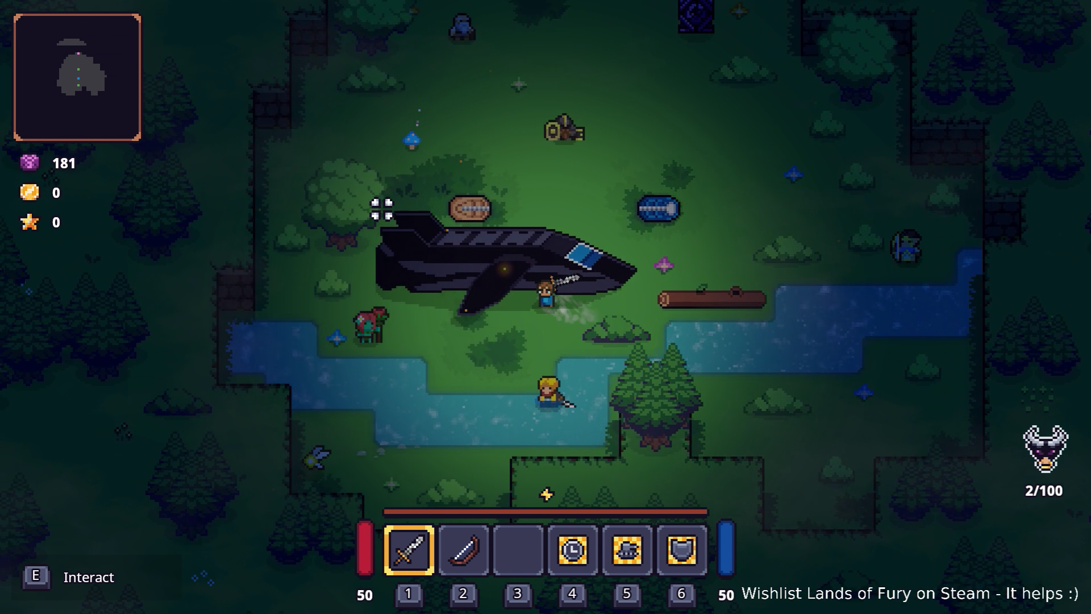
key("a")
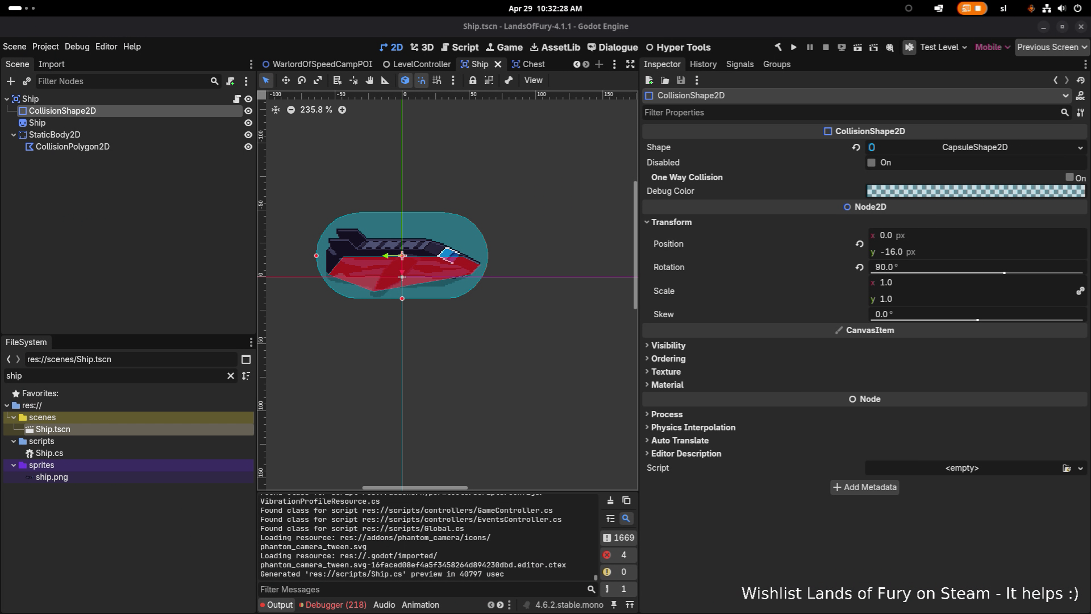
- Inspect the root Ship Area2D node's properties, then return to Ship.cs in Visual Studio Code
left_click(146, 103)
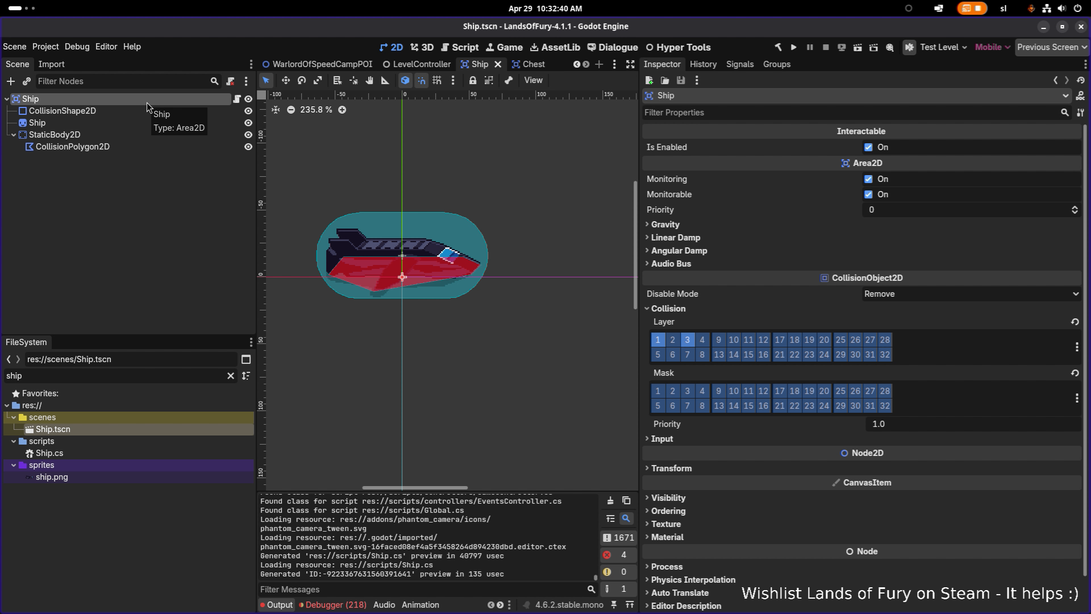
key("alt+Tab")
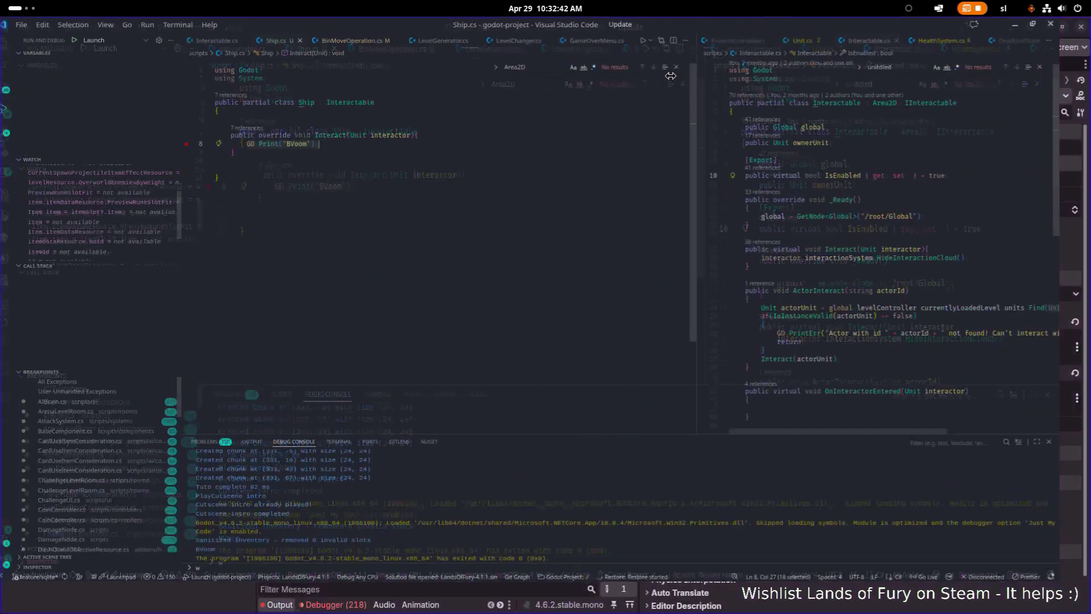
- Delete the GD.Print("BVoom") line and make room below Interact
key("Down")
key("Down")
key("Down")
key("BackSpace")
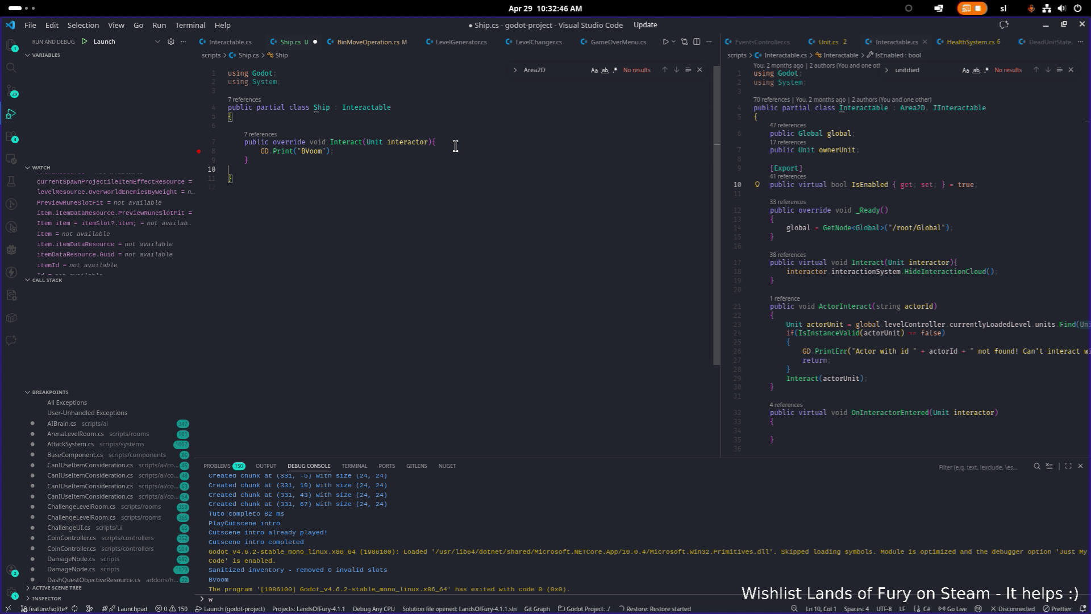
key("Up")
key("Up")
key("End")
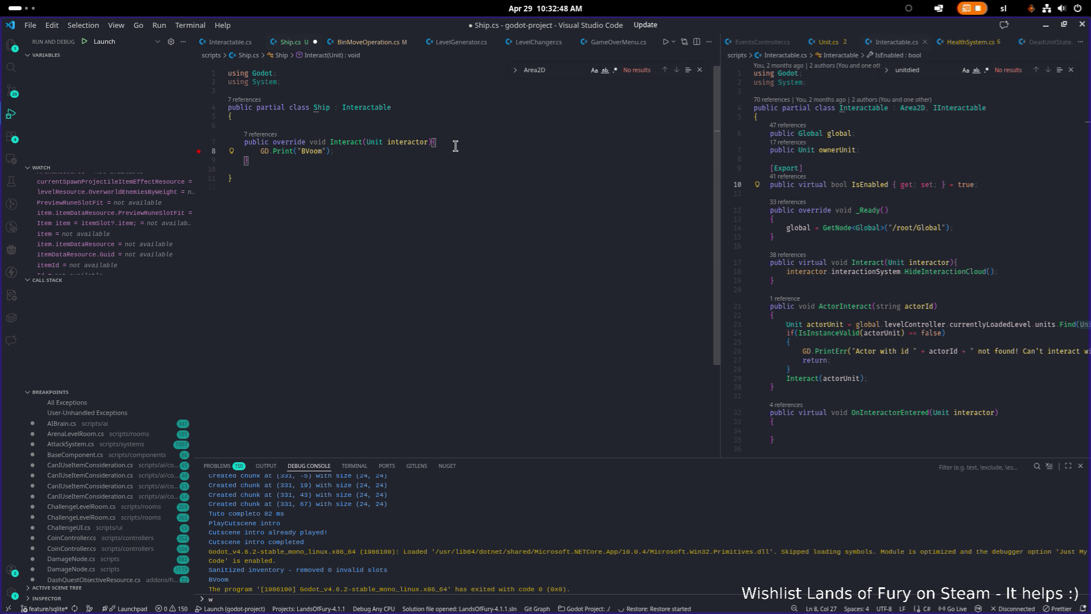
key("shift+Home")
key("BackSpace")
key("Down")
key("Return")
key("Return")
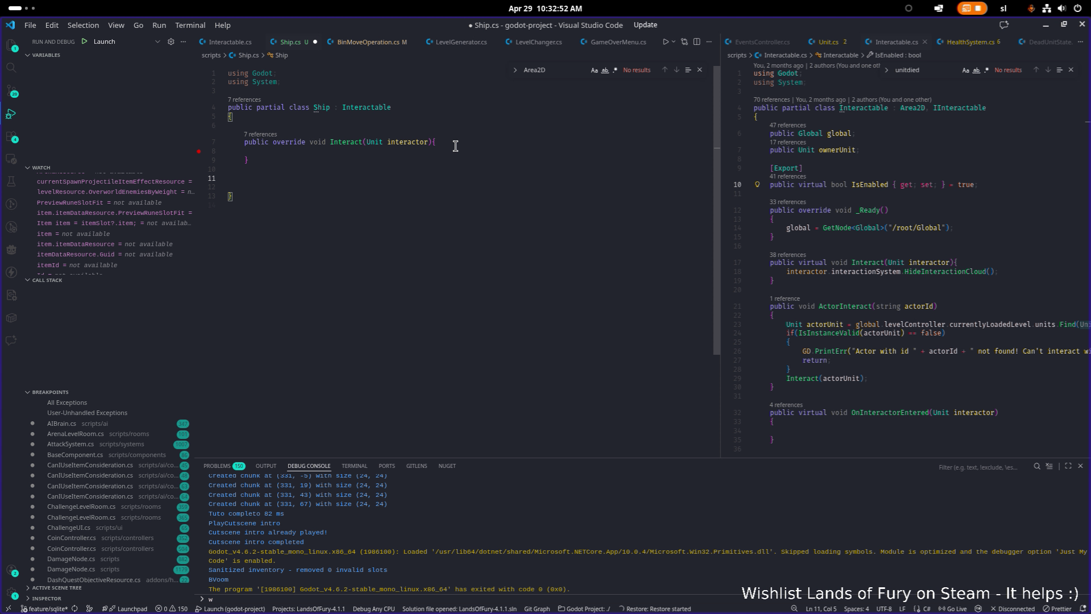
- Add private bool CanStartTheEngines(Unit interactor) { } and begin if(CanStartTheEngines(interactor) in Interact
key("BackSpace")
type("pri")
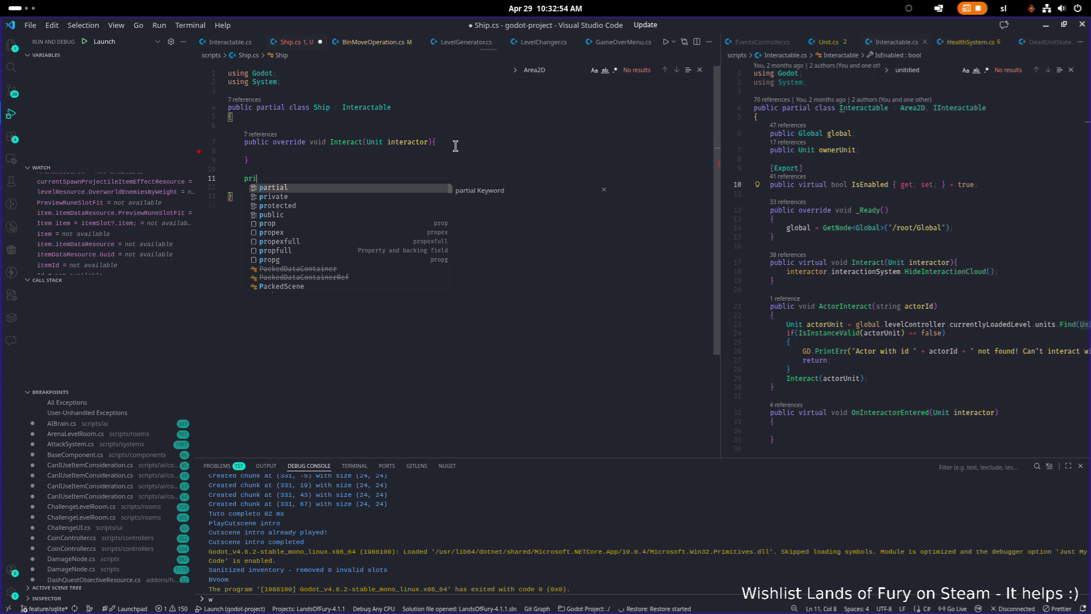
type("vate bool ")
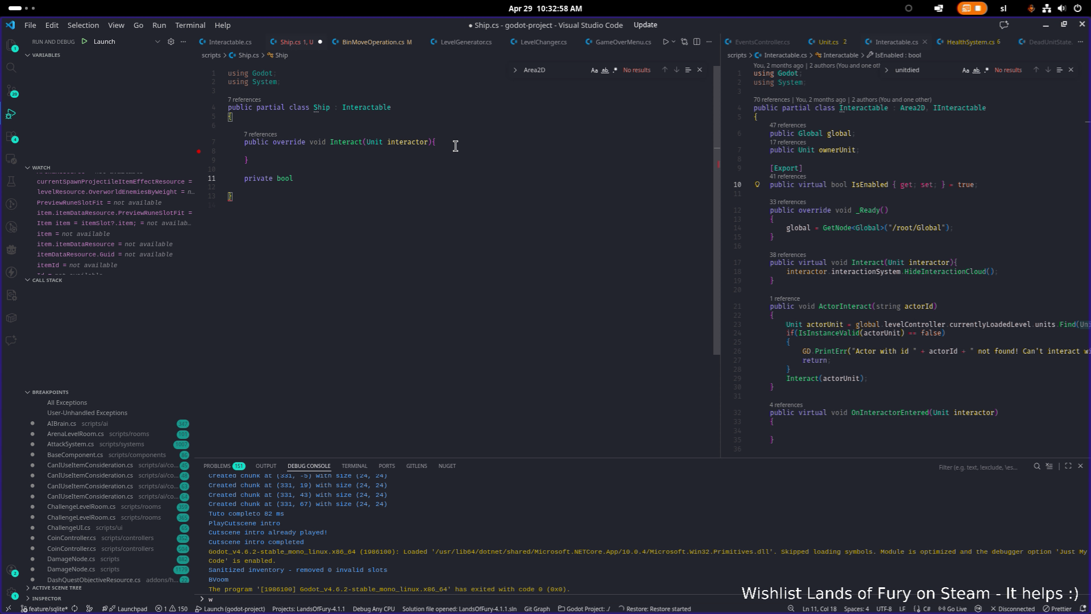
type("CanSt")
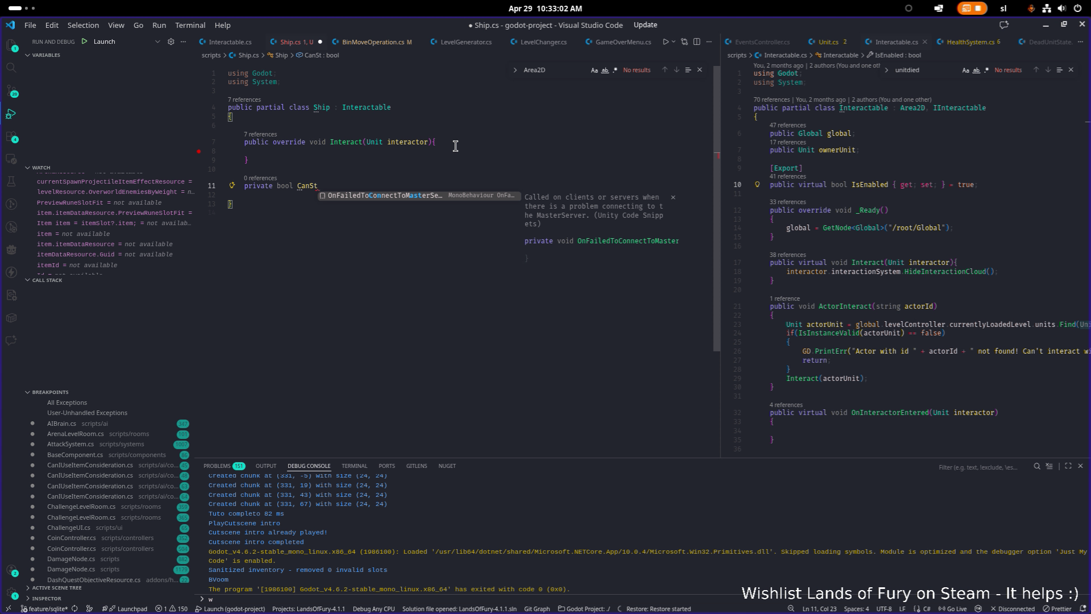
type("artTh")
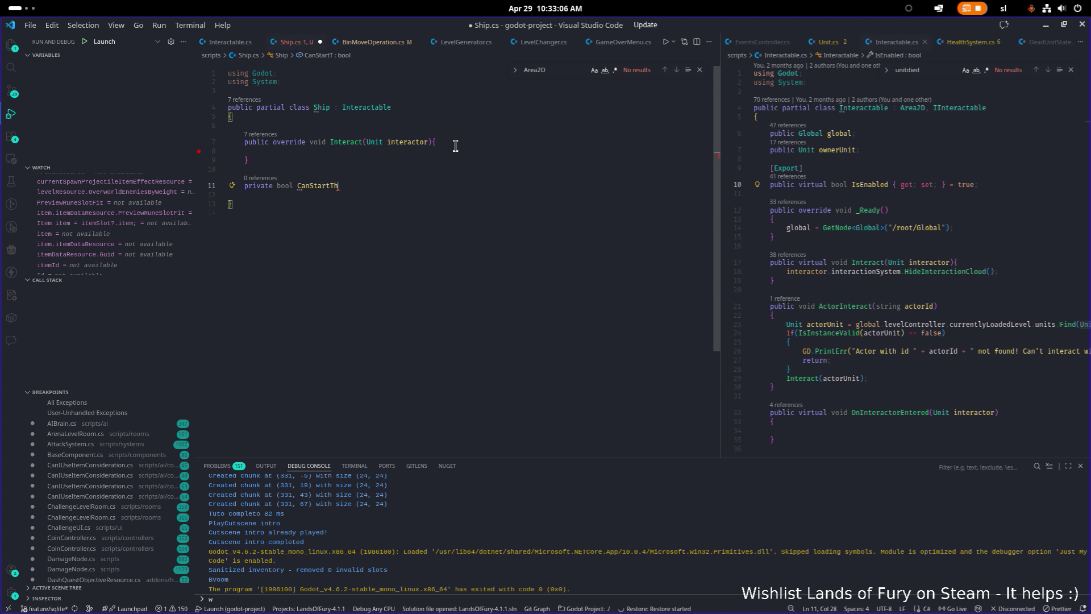
type("eEngines()")
key("Return")
type("{")
key("Return")
key("Return")
key("Return")
key("Up")
key("Up")
key("Up")
key("Up")
key("End")
key("Left")
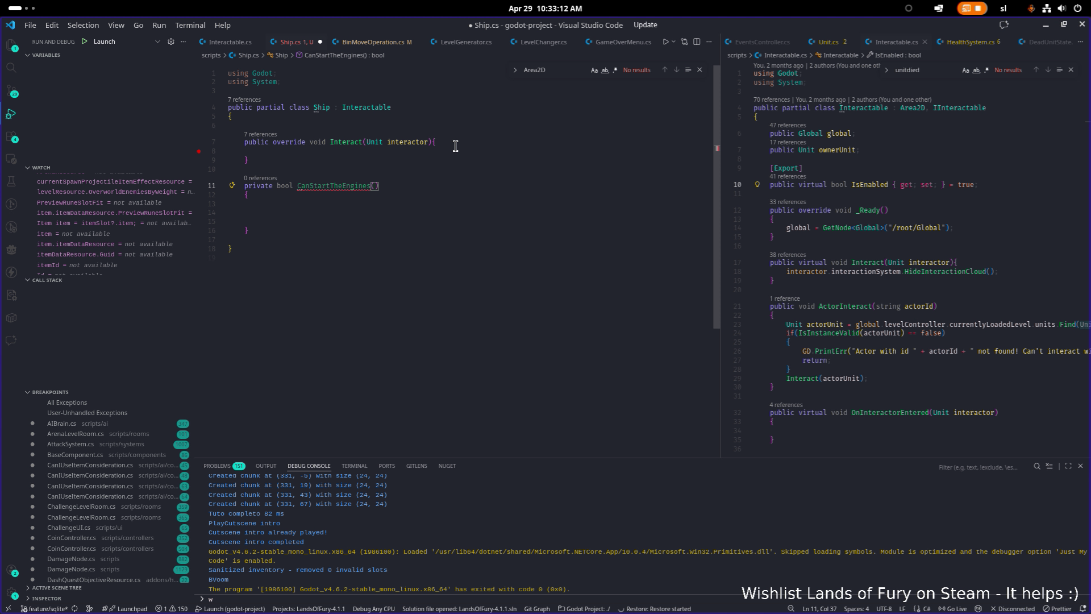
type("Unit in")
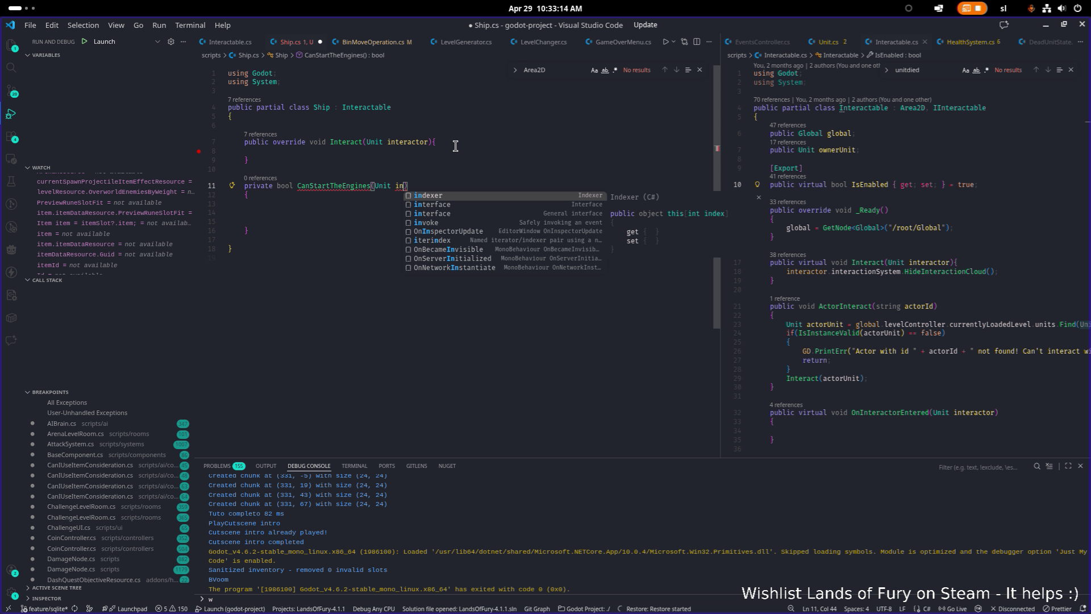
type("teractor")
key("Escape")
key("Up")
key("Up")
key("ctrl+shift+Return")
key("ctrl+shift+Return")
type("if(")
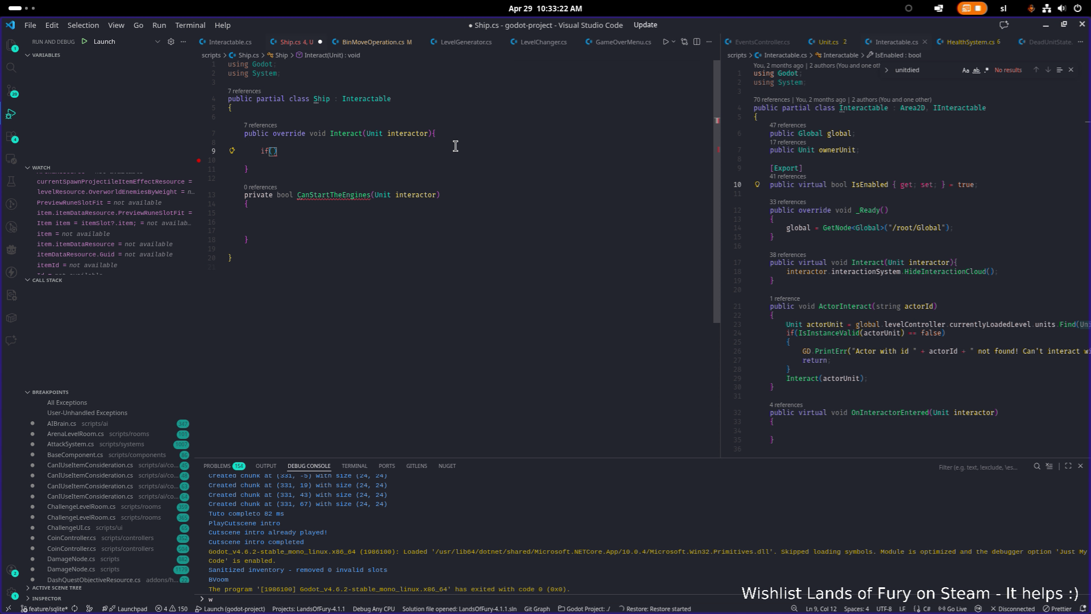
type("CanStartTheEngines(")
type("interactor")
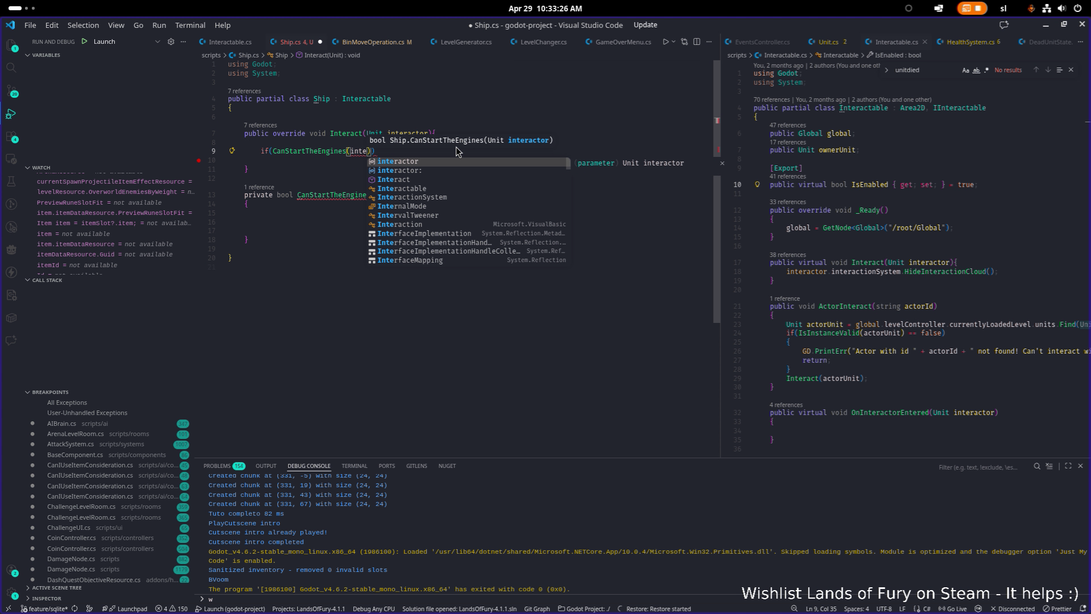
- Give the if a braced block and complete its condition with == false
key("End")
key("Return")
type("{")
key("Return")
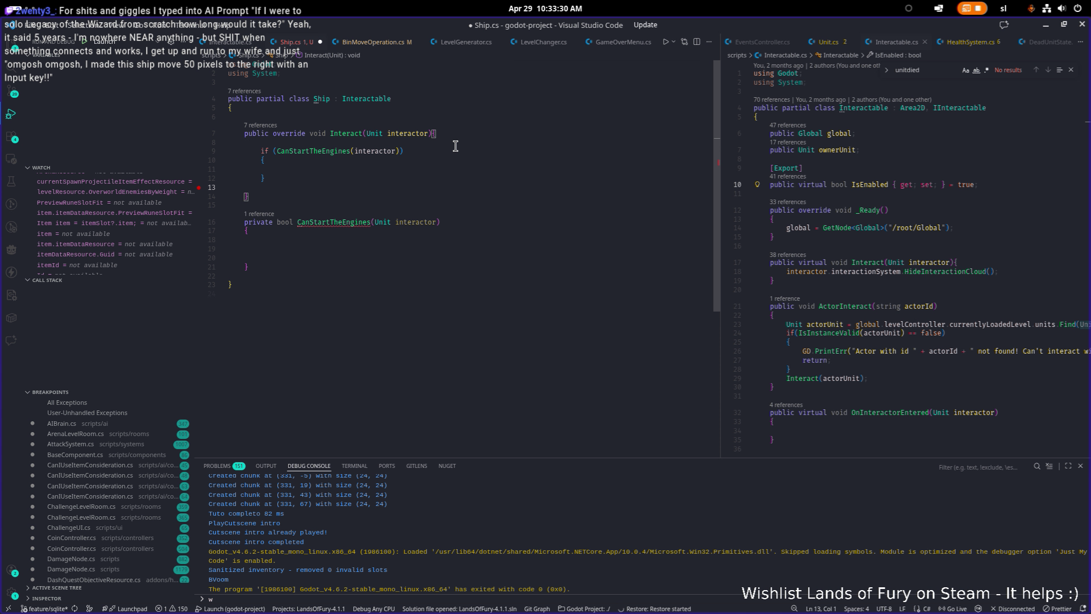
key("Up")
key("Up")
key("Up")
key("End")
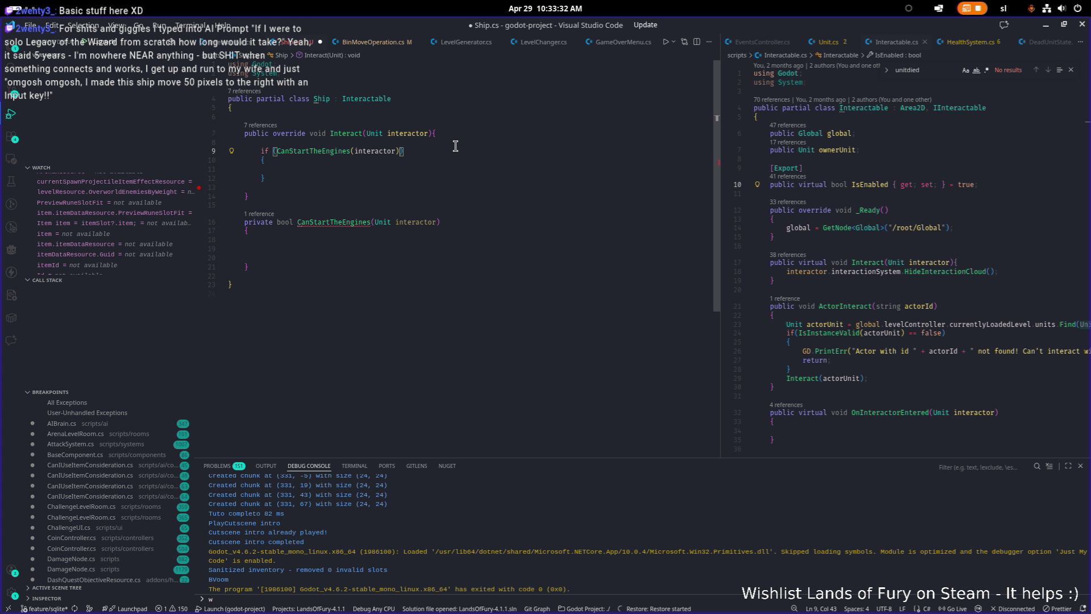
type("=")
key("BackSpace")
type("= false")
key("ctrl+Left")
key("ctrl+Left")
key("Right")
key("Down")
key("Down")
- Add an early return inside the if block
key("Return")
type("return M")
key("BackSpace")
key("Down")
key("Down")
key("Down")
key("Return")
key("Return")
- Remove the stray recursive CanStartTheEngines(interactor) call from CanStartTheEngines's body
key("Down")
key("Down")
key("Down")
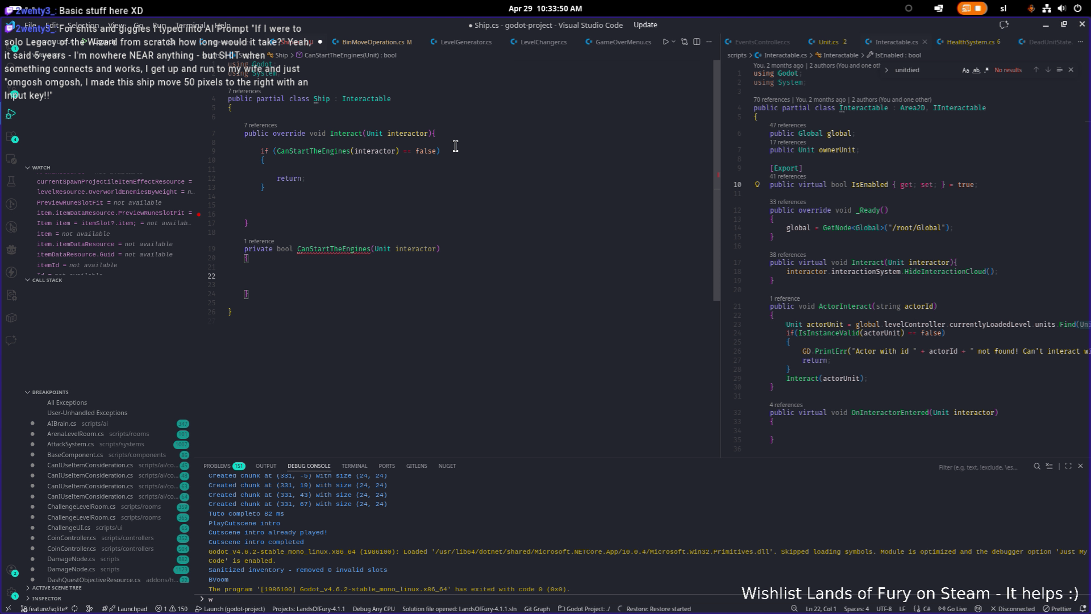
type("CanStart")
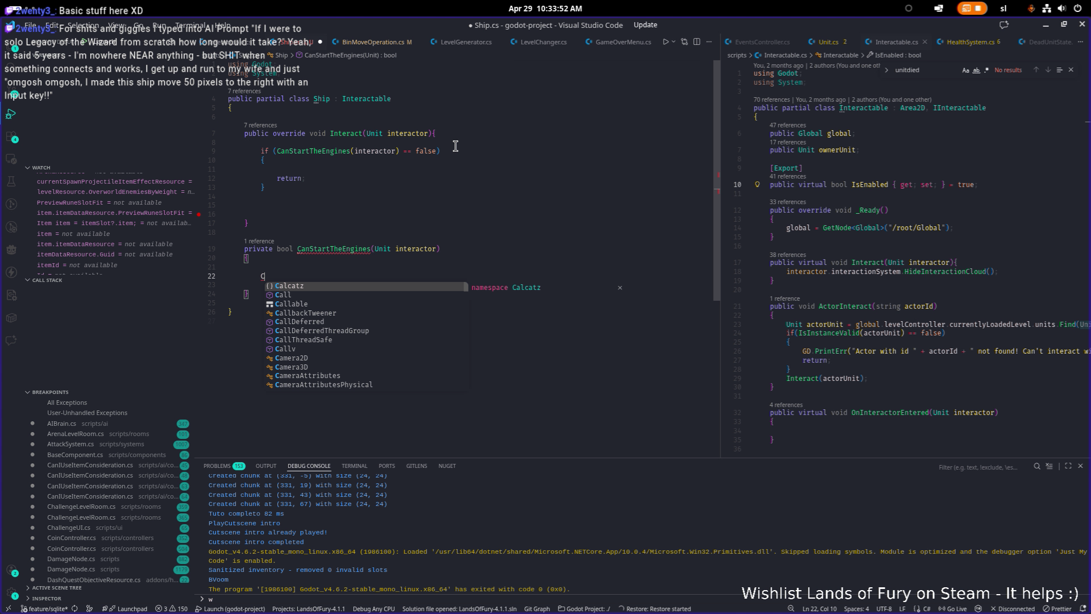
key("Tab")
type("(im")
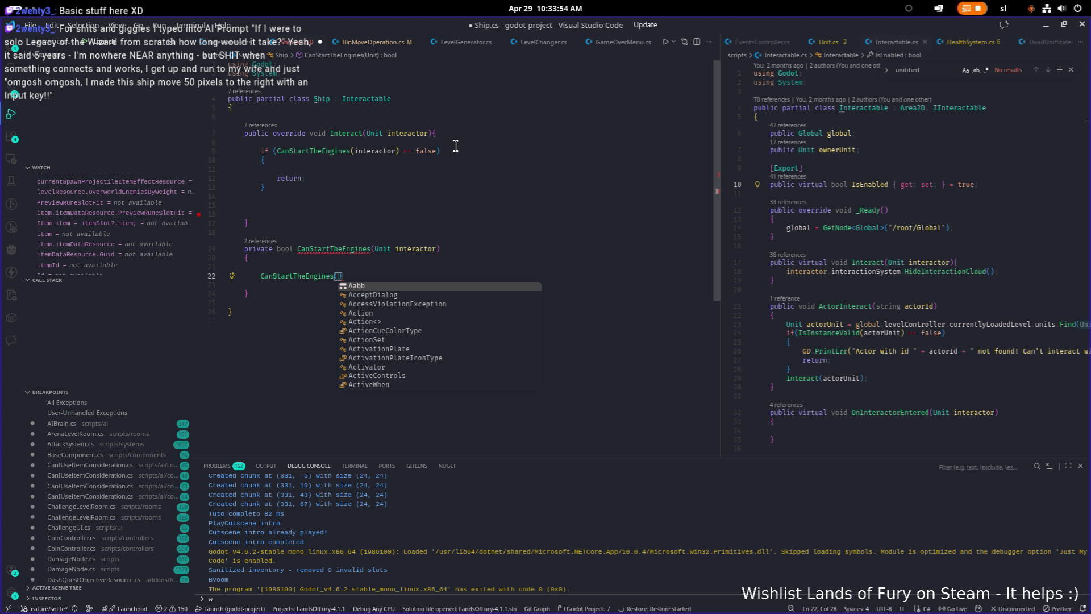
key("BackSpace")
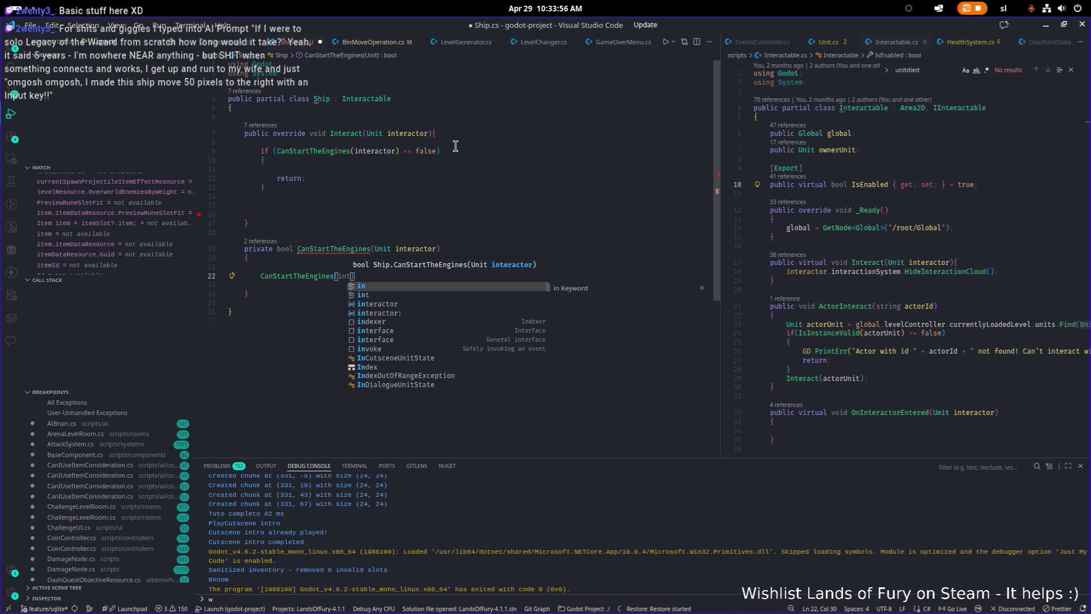
type("n")
key("Tab")
key("shift+Home")
key("BackSpace")
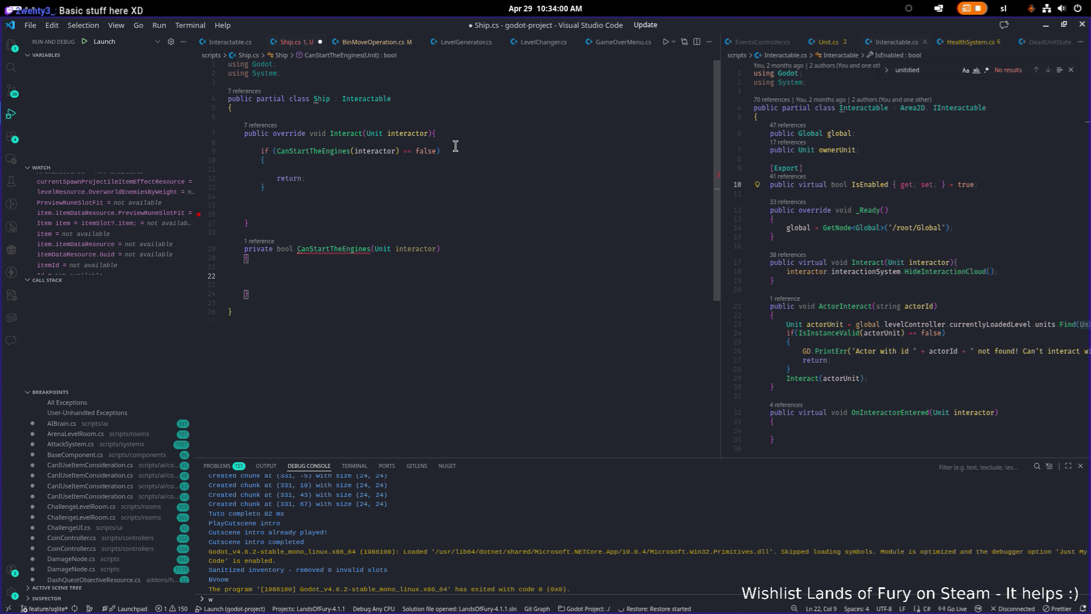
- Write the guard if(IsInstanceValid(interactor) == false) { return; } using IntelliSense
type("if")
type("(IsInstan")
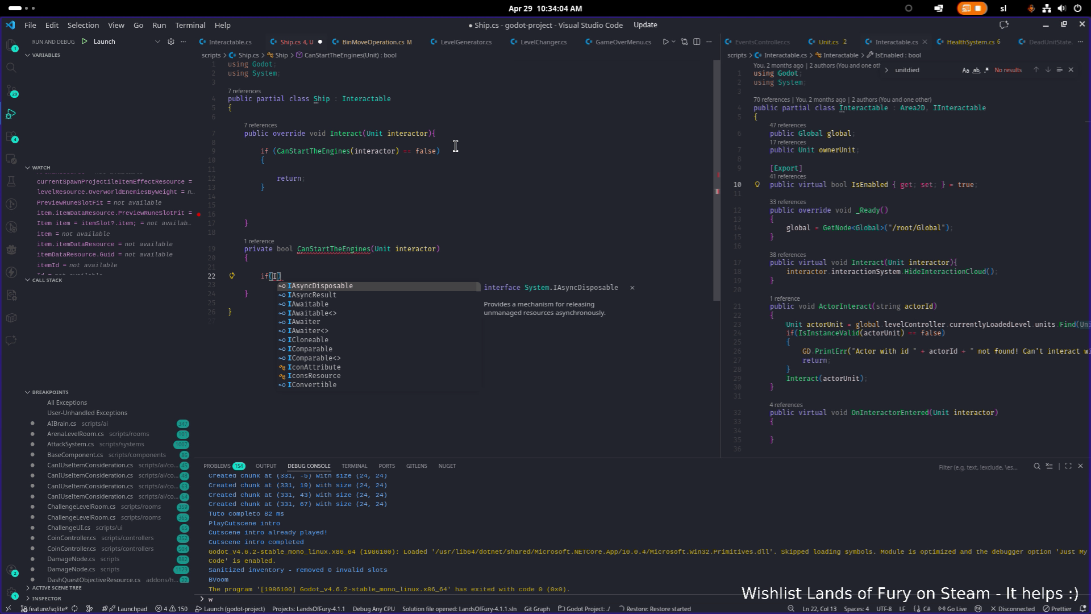
key("Down")
key("Tab")
type("(inte")
key("Tab")
type(") == false")
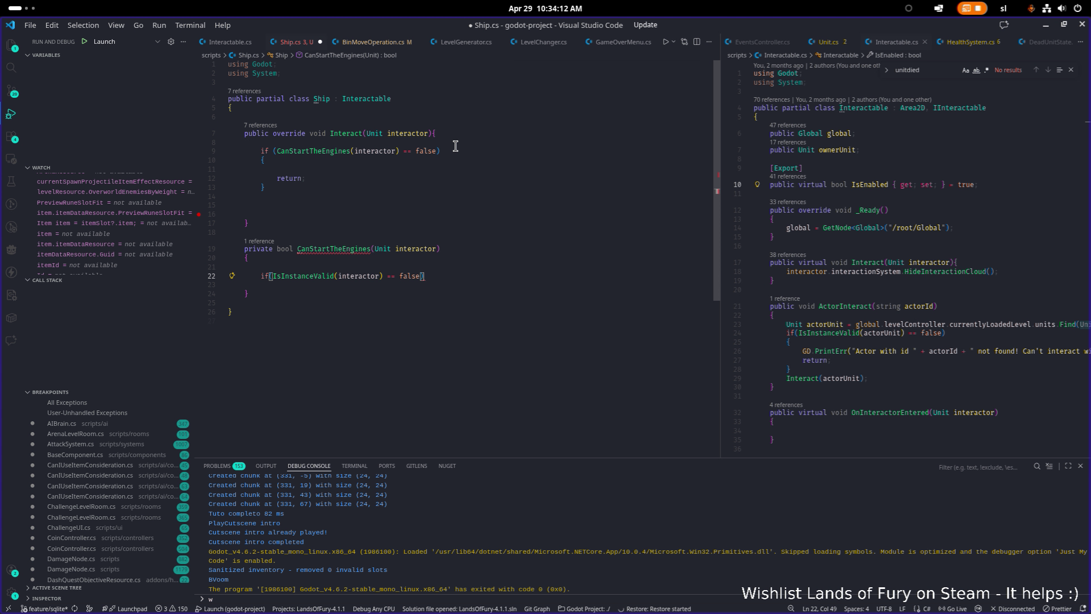
key("Return")
type("return;")
- Move the validity guard to the top of Interact, above the engine check, and save Ship.cs
key("Down")
key("Down")
key("shift+Up")
key("shift+Up")
key("shift+Up")
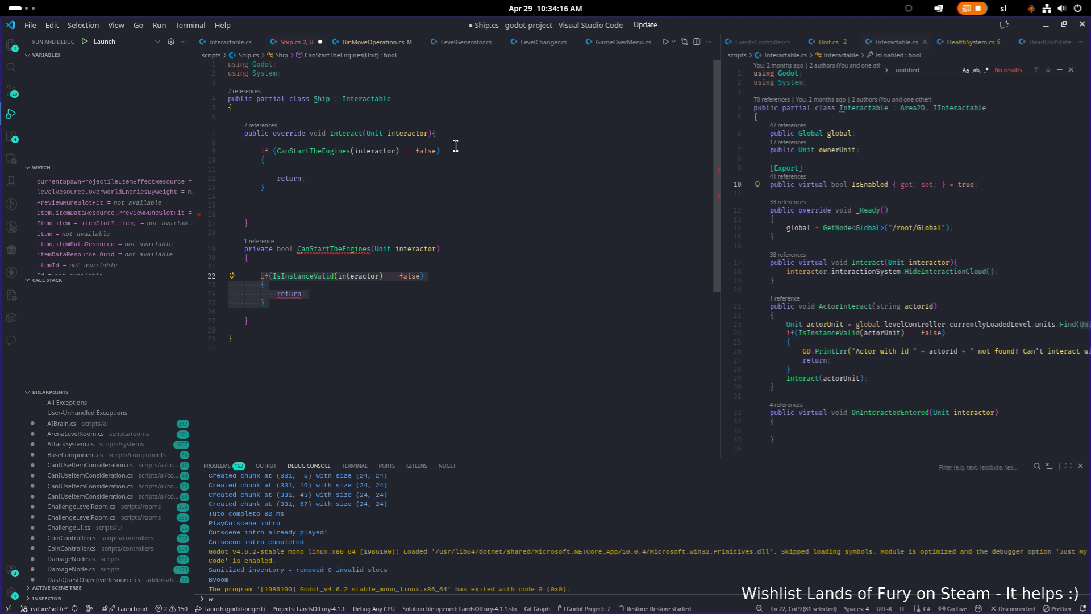
key("BackSpace")
key("Up")
key("Up")
key("Up")
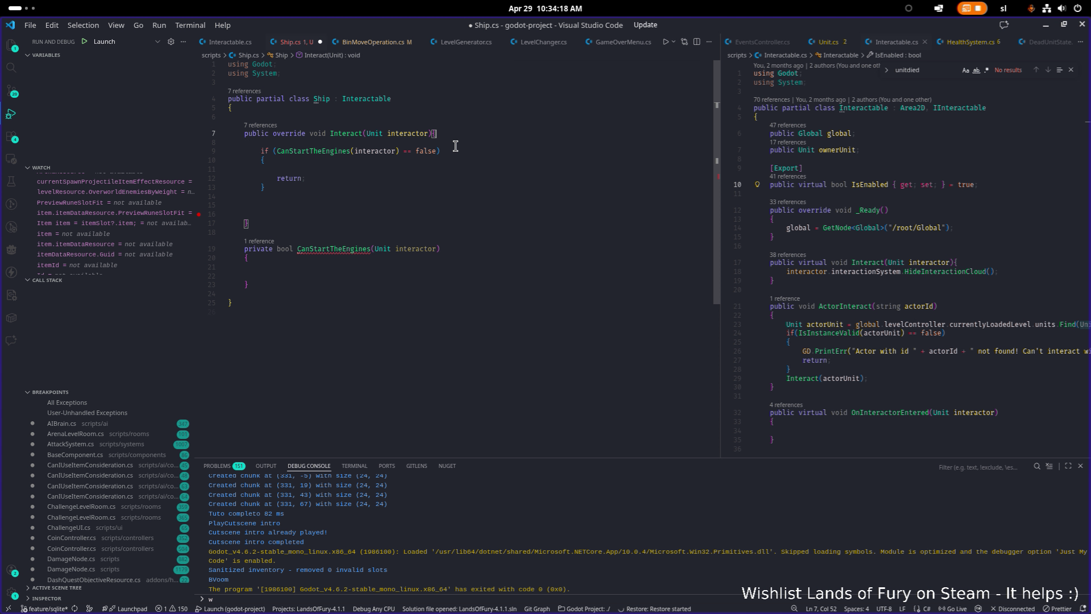
key("Return")
key("Return")
key("Up")
key("Up")
type("if(IsInstanceValid(interactor) == false)         {             return;         }")
key("ctrl+s")
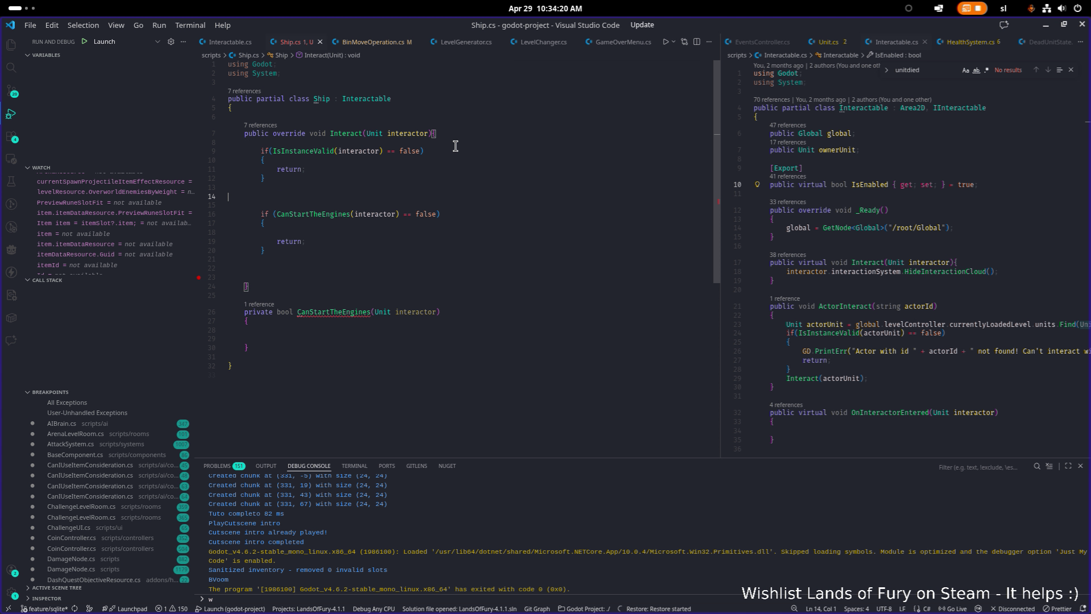
key("Delete")
- Begin an if statement on interactor inside CanStartTheEngines
key("Down")
key("Down")
key("Down")
key("Up")
key("Up")
key("Up")
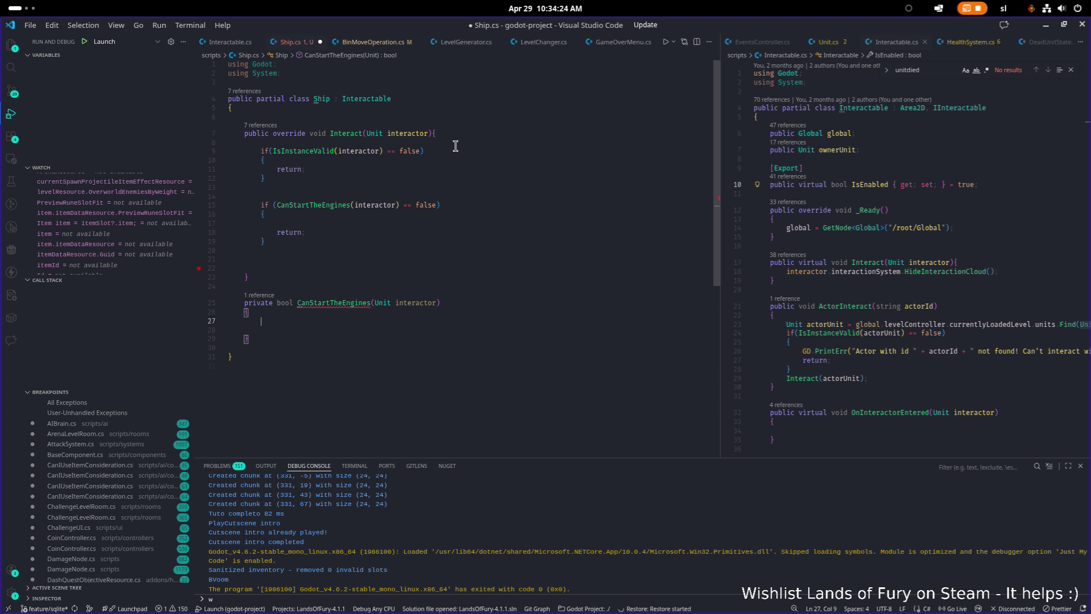
type("if(")
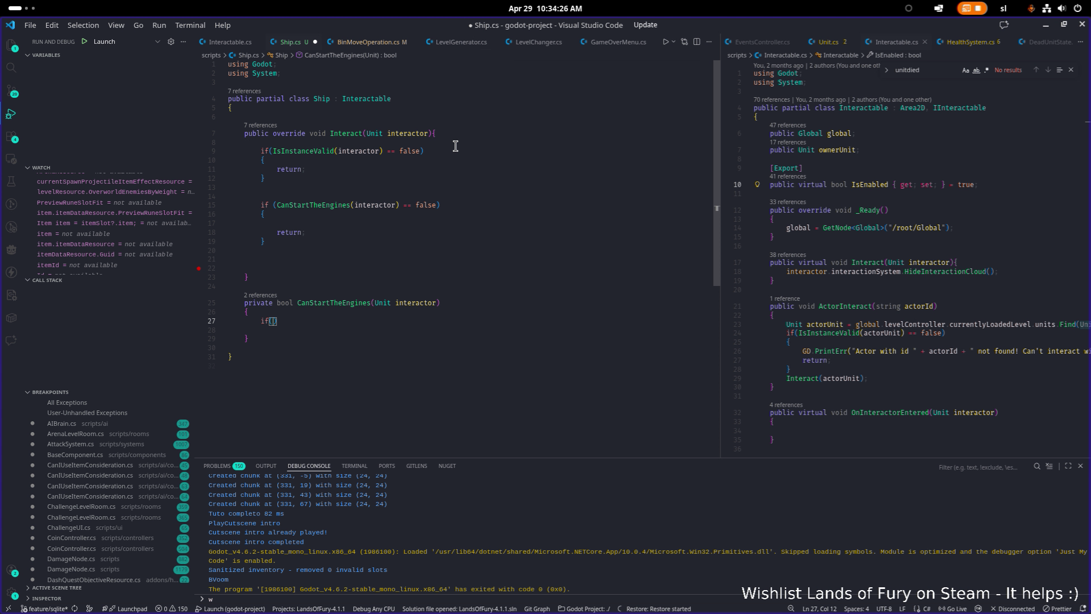
type("inte")
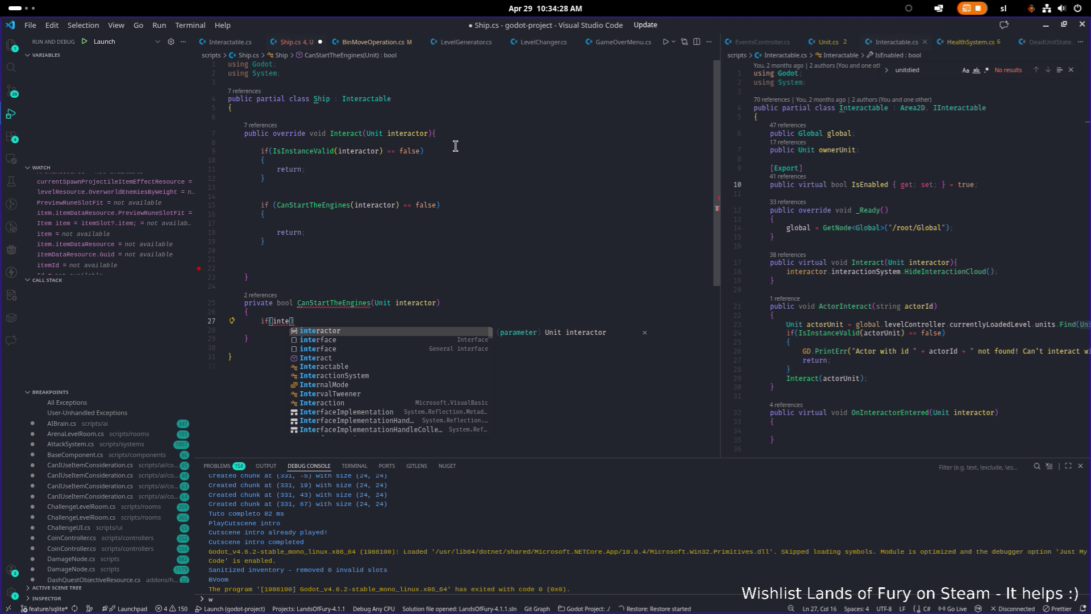
- Build interactor.inventorySystem.itemSlots and place it on its own line above the if
key("Tab")
type(".inv")
key("Tab")
type(",.")
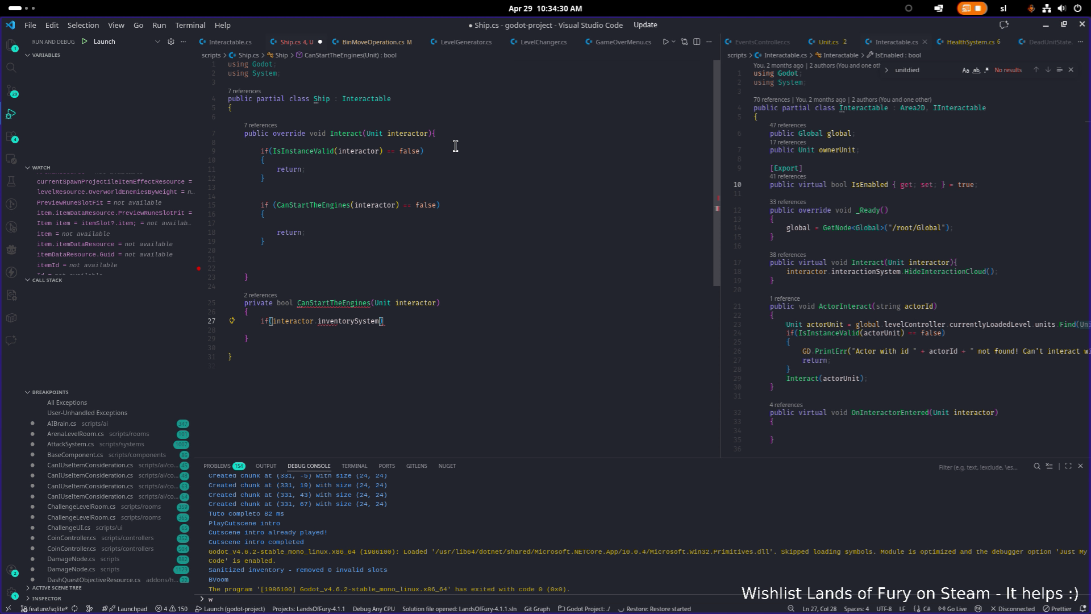
type(".item")
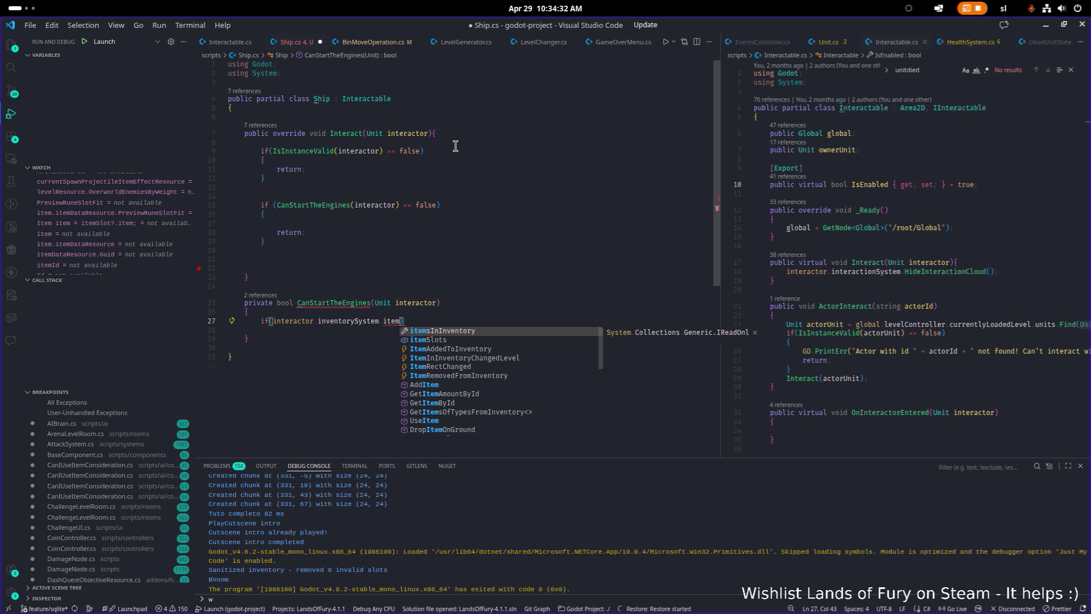
key("Tab")
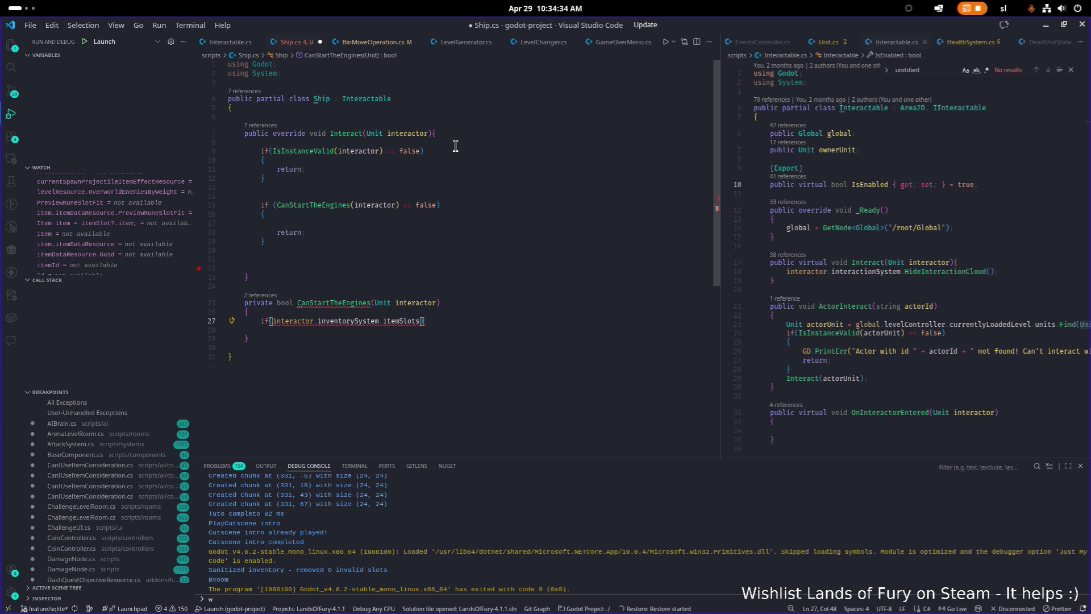
key("ctrl+shift+Left")
key("ctrl+shift+Left")
key("ctrl+shift+Left")
key("Left")
key("Return")
key("Return")
key("Return")
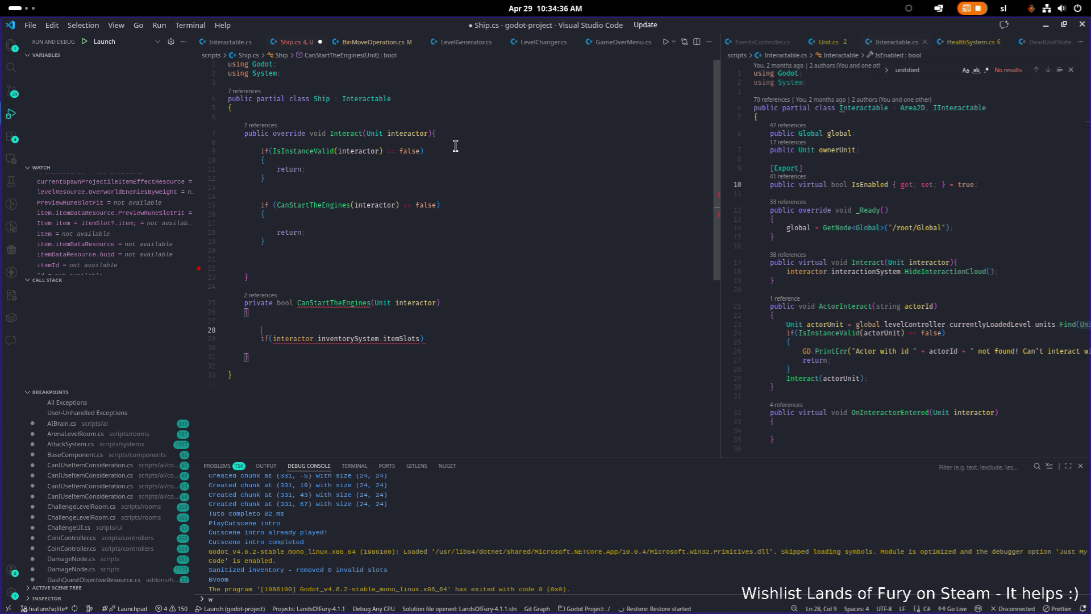
key("Up")
key("Up")
key("Up")
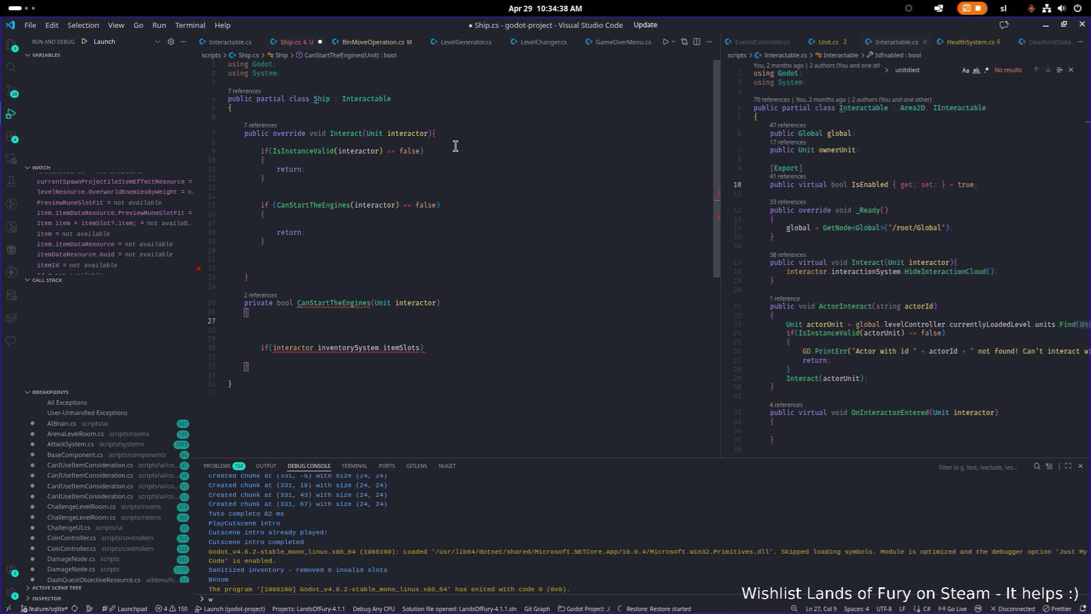
type("interactor.inventorySystem.itemSlots")
- Call FindAll on itemSlots with a slot => slot.item lambda
type(".fin")
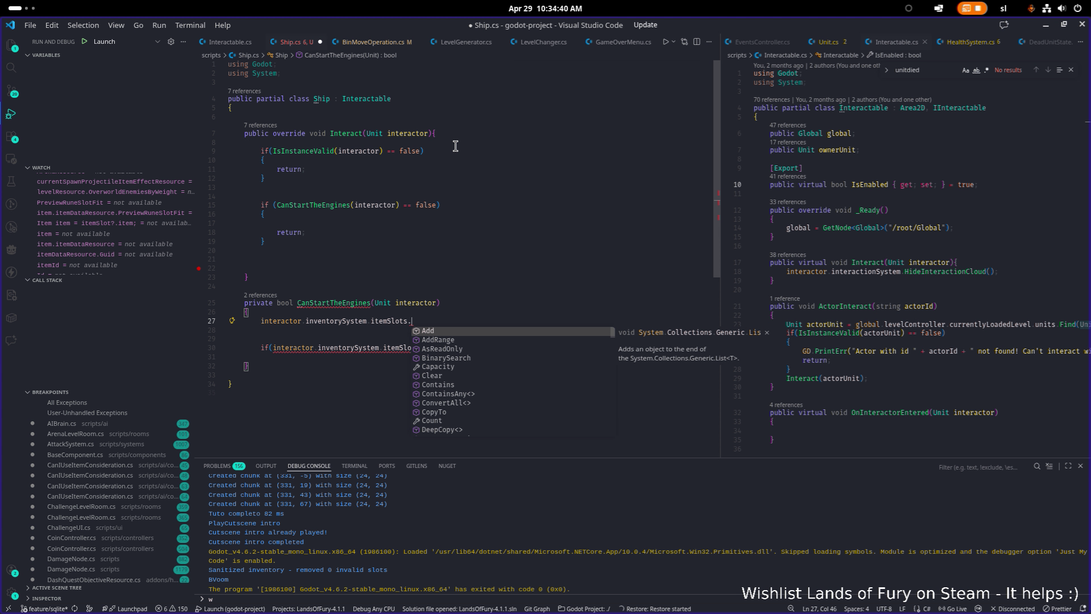
key("Down")
key("Tab")
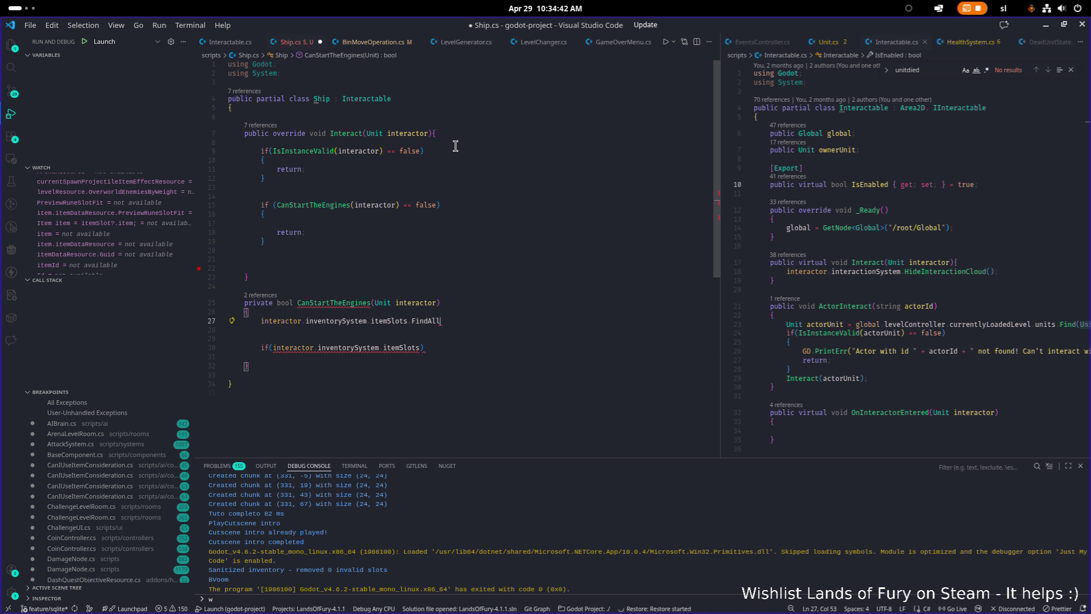
type("(ite")
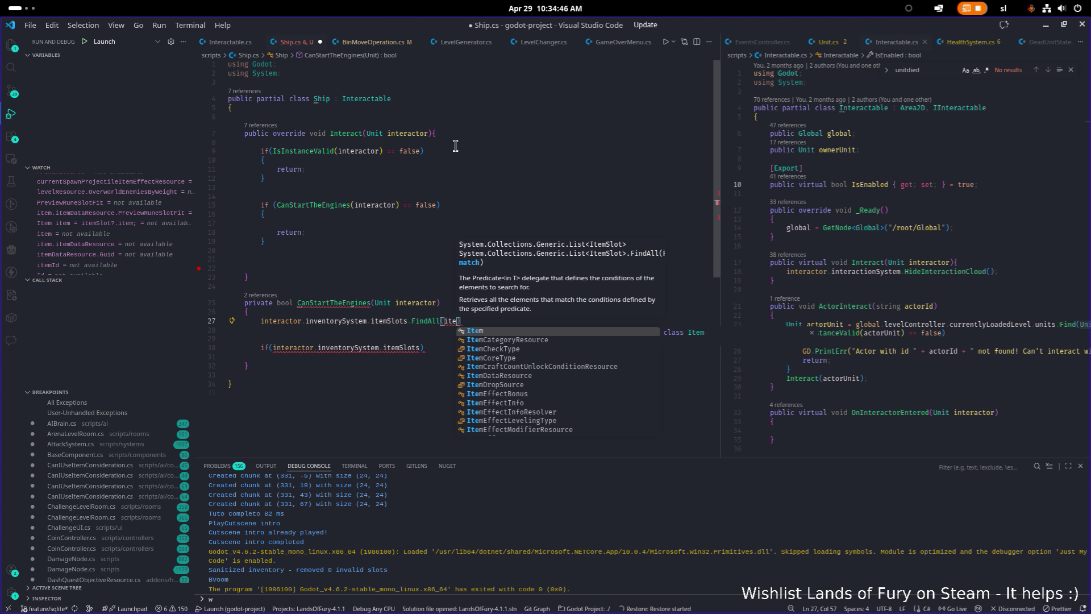
key("BackSpace")
key("BackSpace")
key("BackSpace")
type("slot =>")
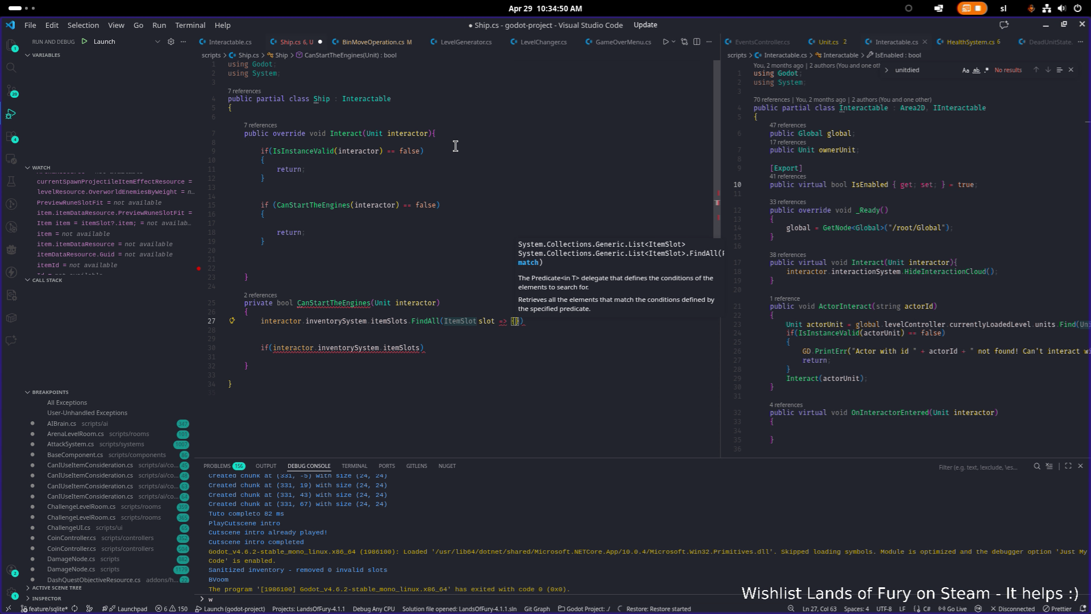
type(" slot.it")
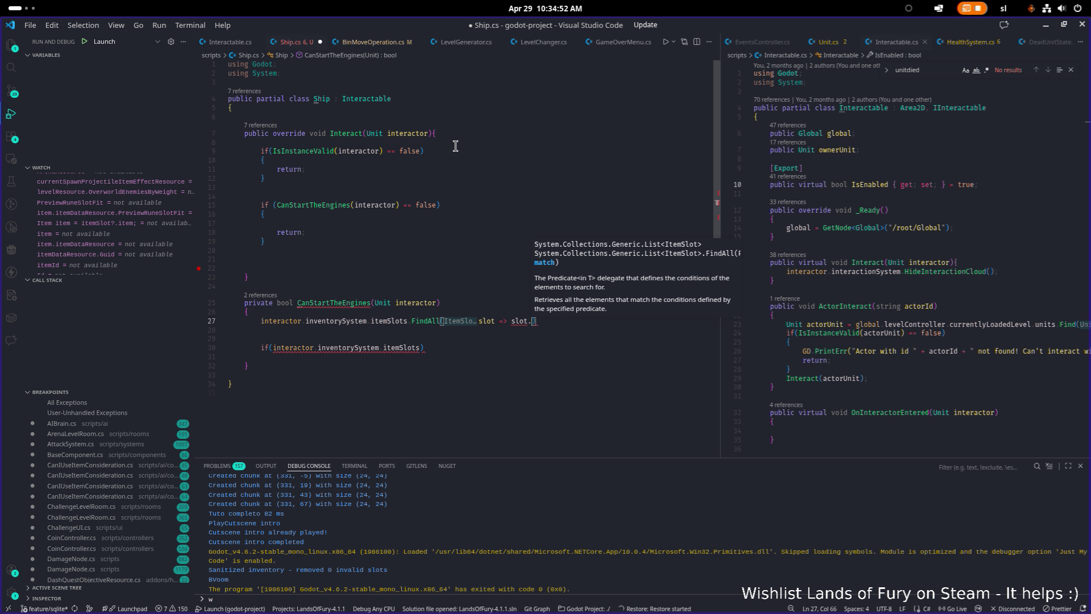
key("Tab")
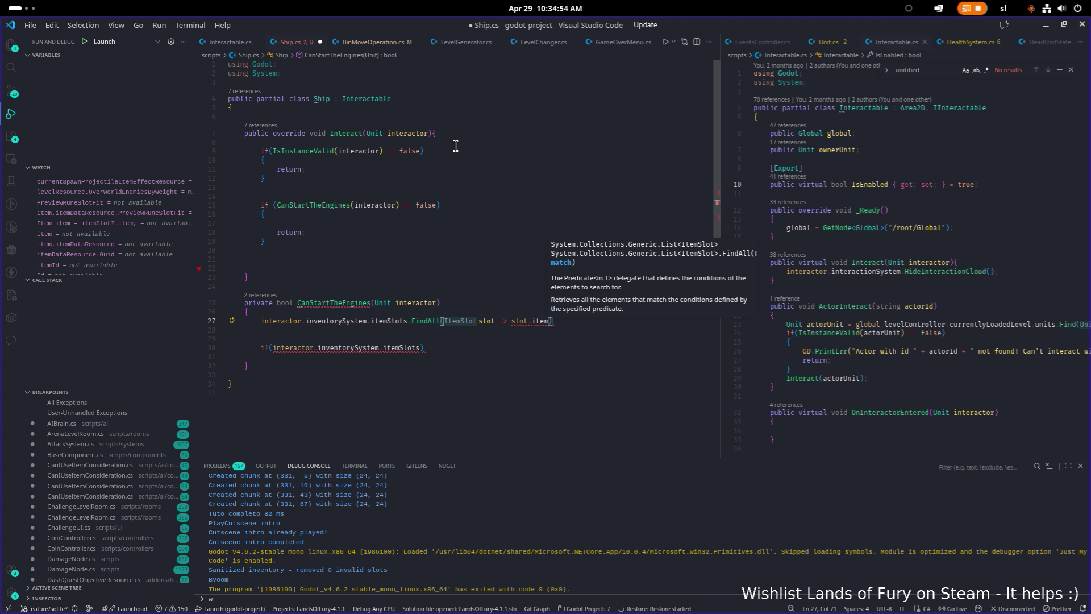
type("=")
key("BackSpace")
- Finish the filter as slot.item?.itemDataResource?.Id == "fuel_cell" and save Ship.cs
type("?.ite")
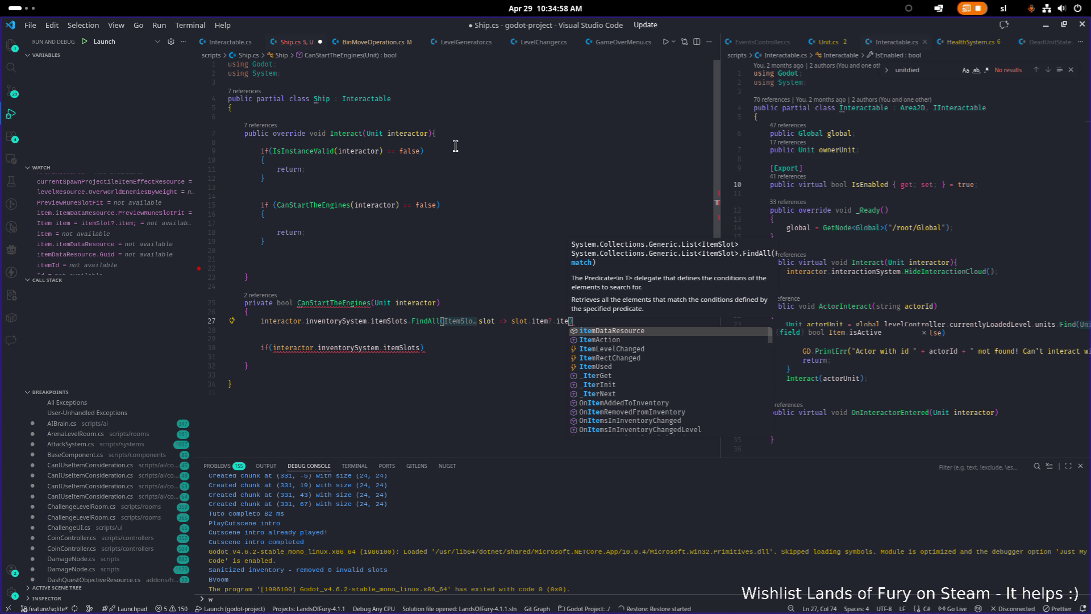
key("Tab")
type(".")
key("BackSpace")
type("?.")
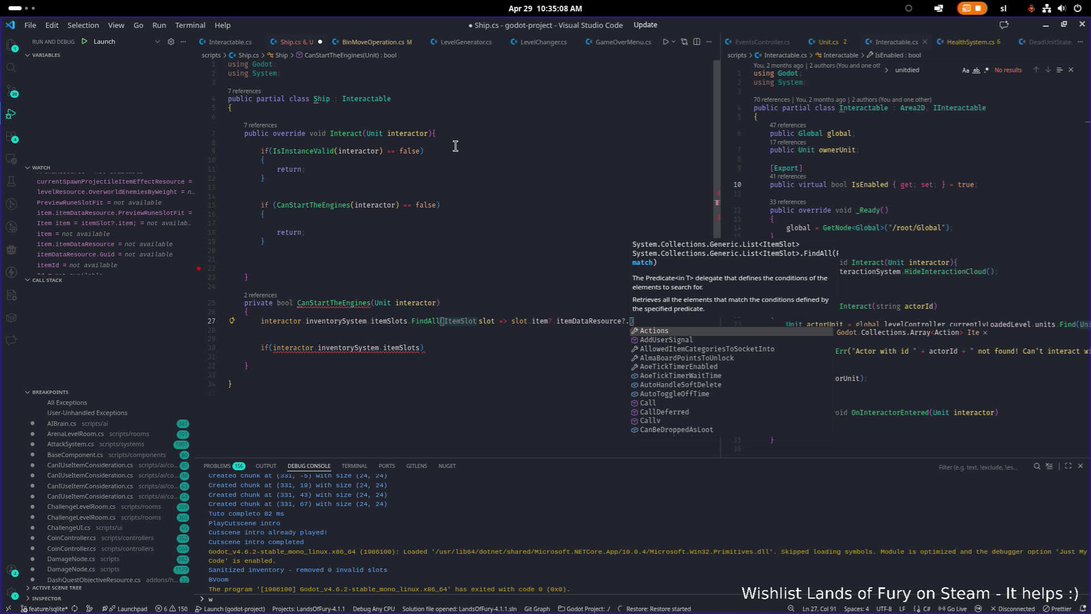
type("Id")
type(" == \"")
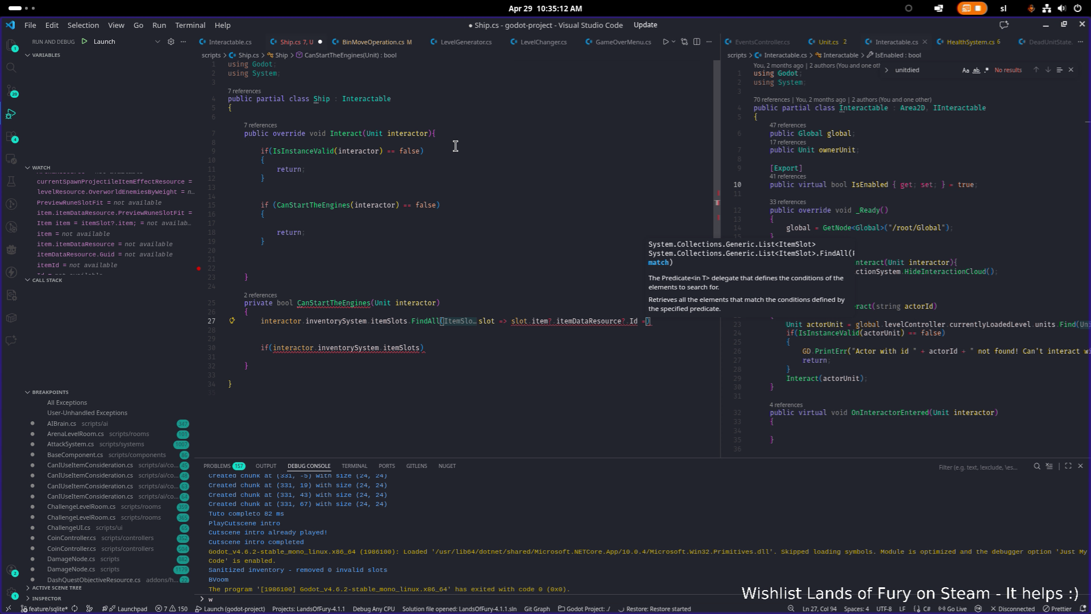
type("fuel_ce")
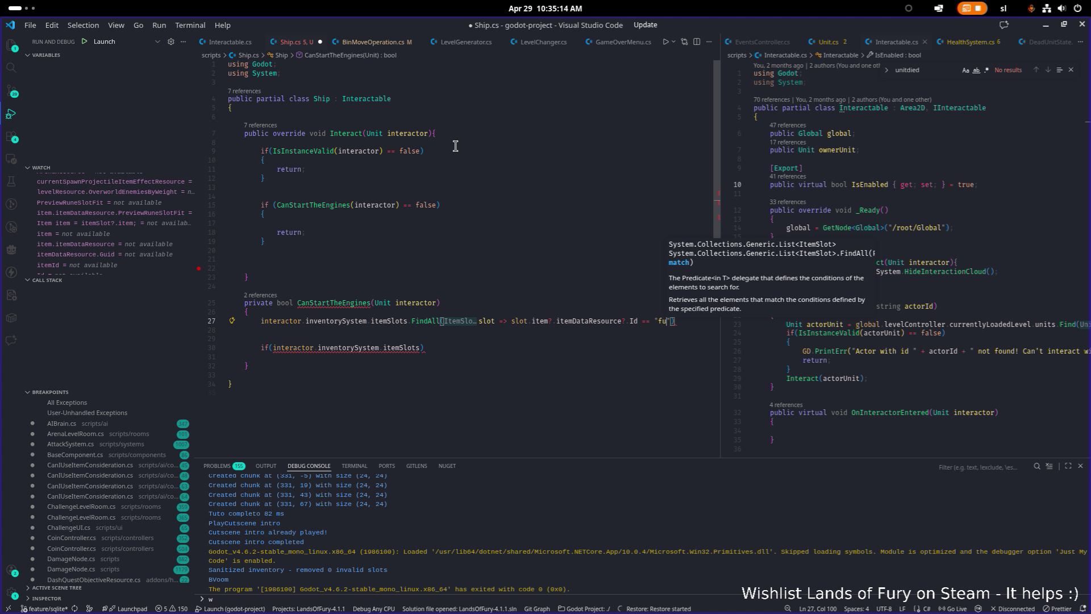
type("ll\");")
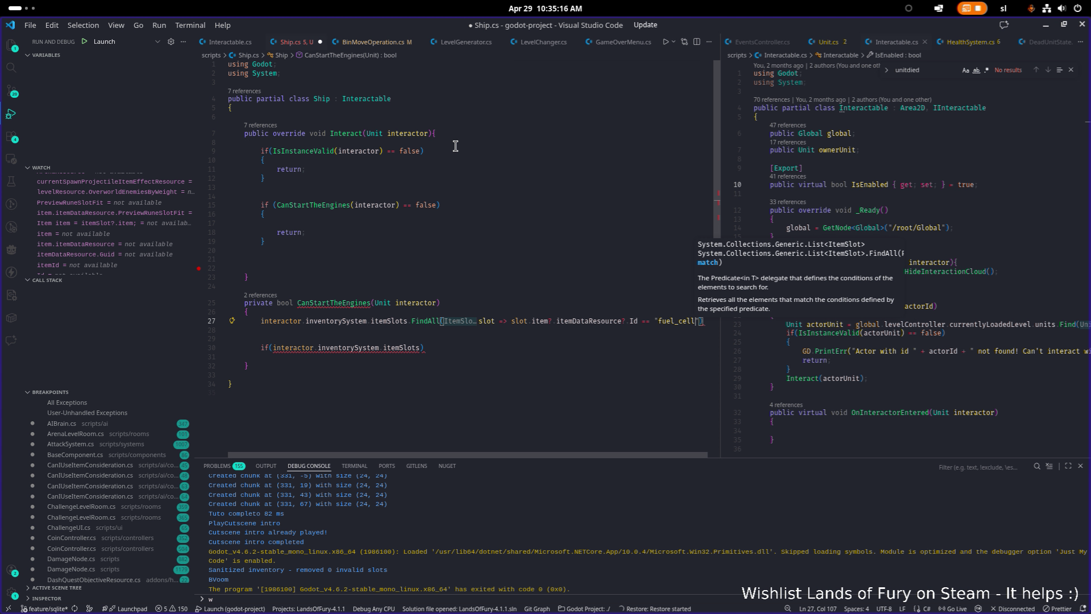
key("ctrl+s")
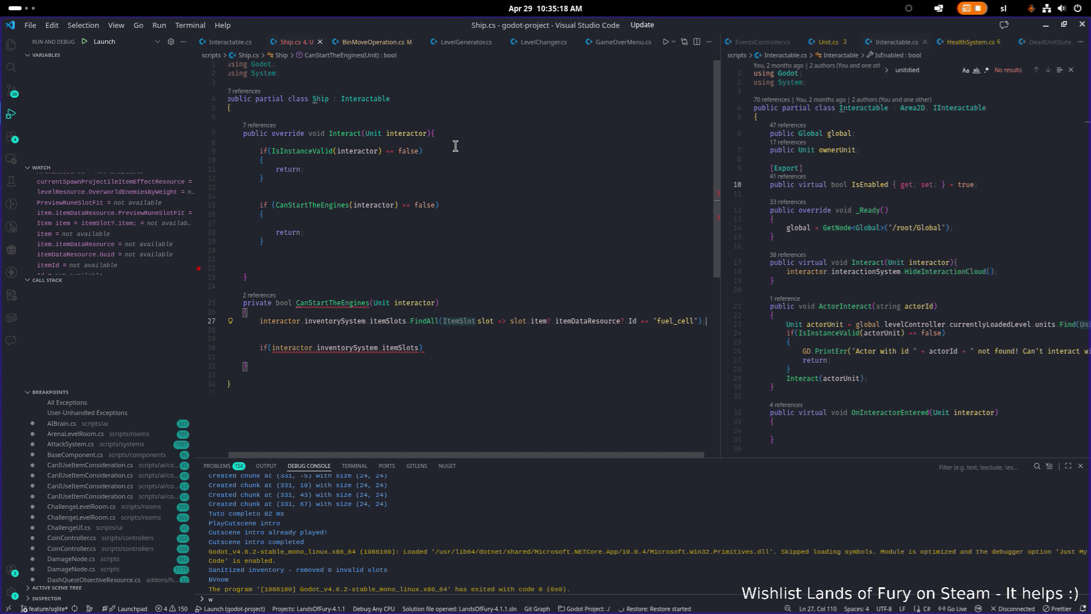
key("Home")
key("Left")
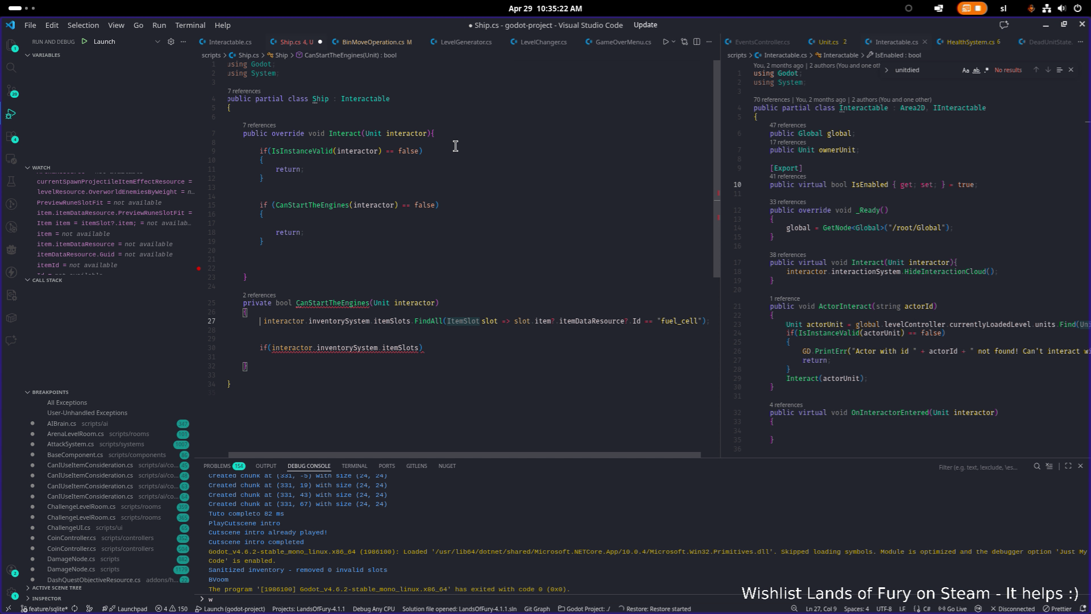
- Store the FindAll fuel_cell result in a List<ItemSlot> itemSlots variable
scroll(446, 162, "left", 1)
mouse_move(427, 324)
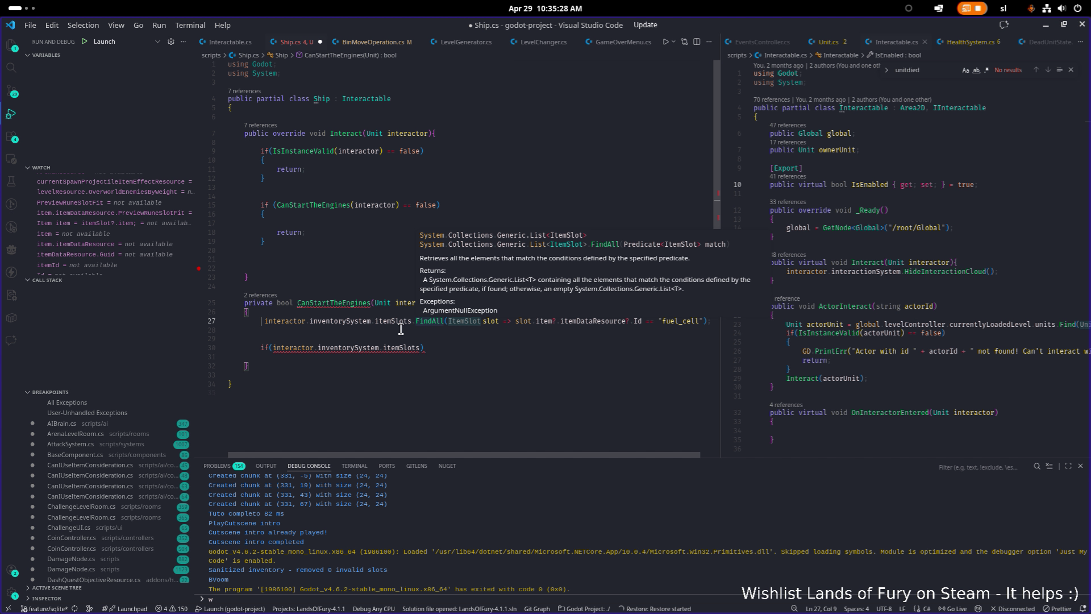
type("List<It")
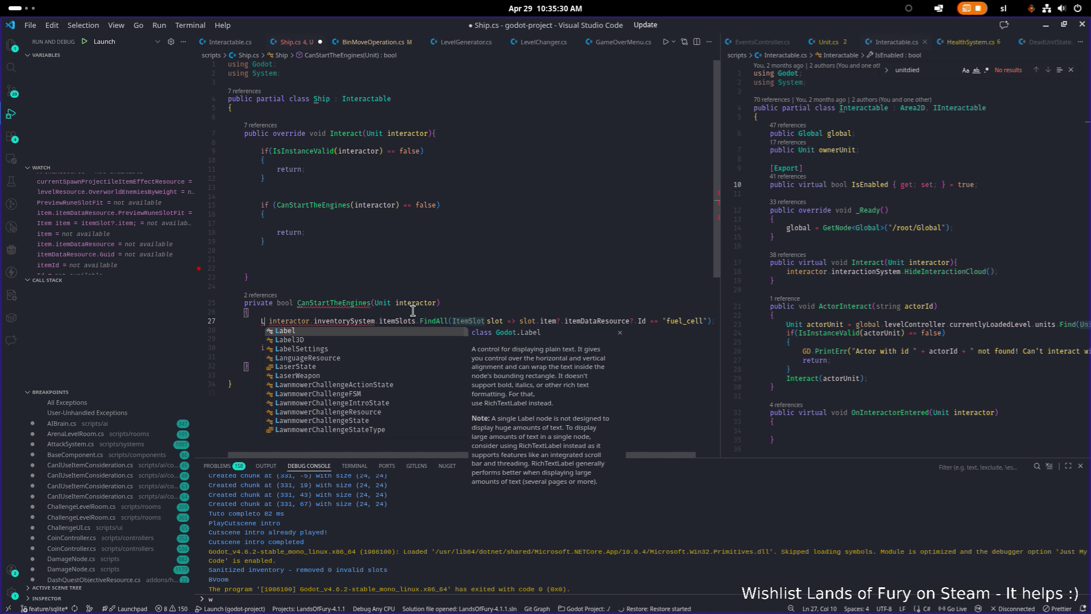
type("emSlot>")
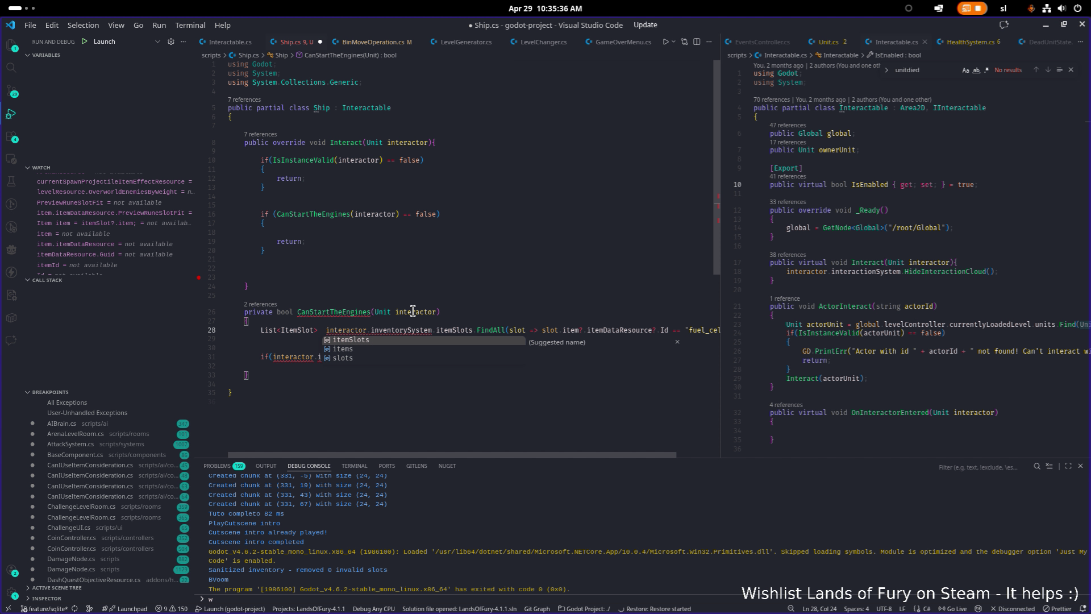
key("Return")
type("=")
- Return true when itemSlots.Count >= 4, otherwise return false
key("End")
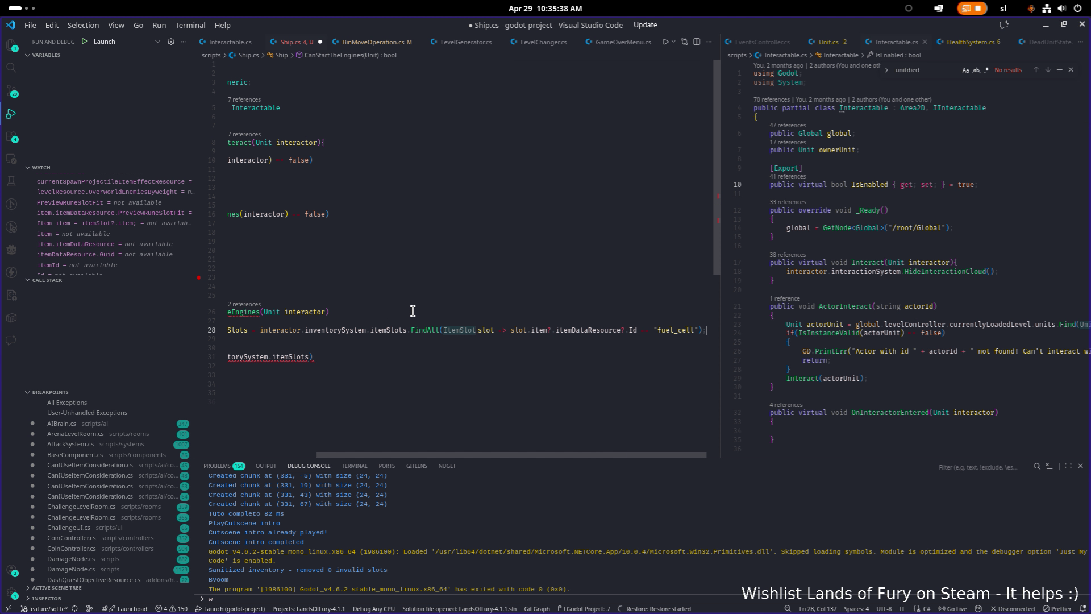
key("Return")
key("Return")
type("if(")
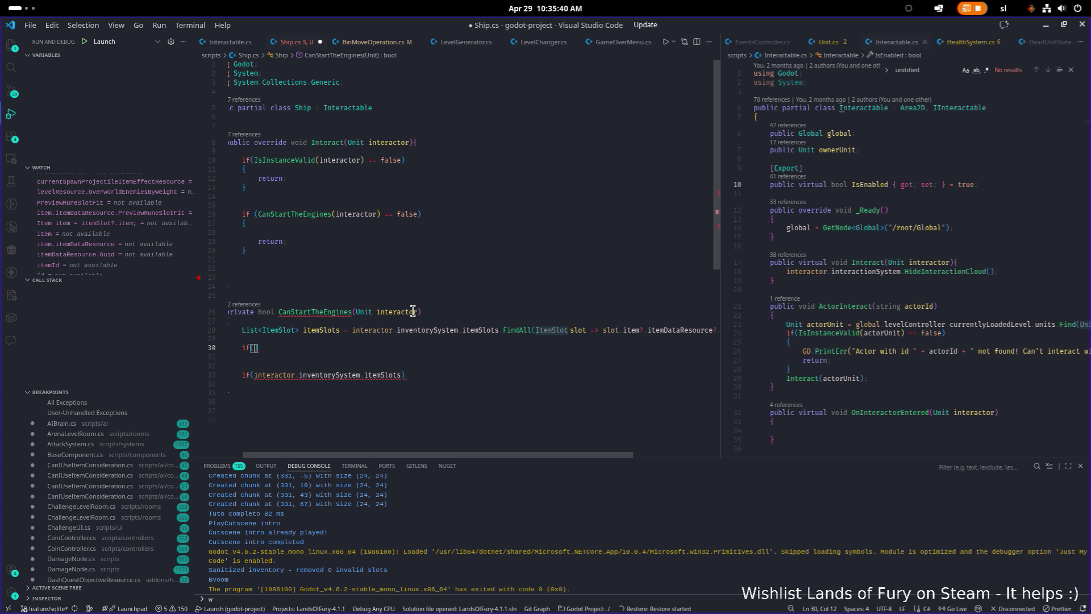
type("itemSlots.")
type("Co")
key("Return")
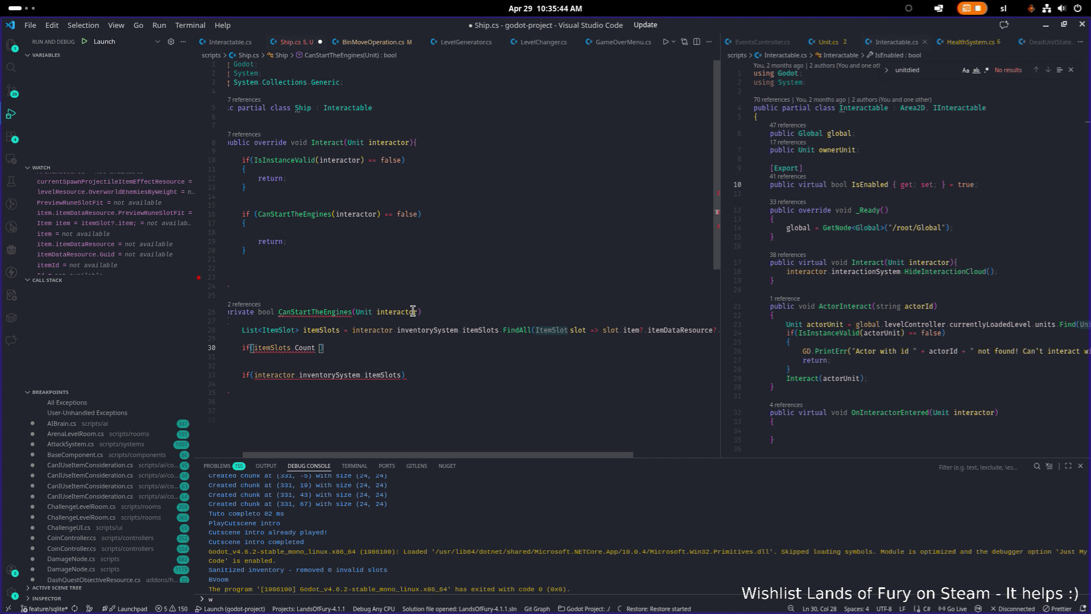
type(">=")
key("End")
key("Return")
type("{")
key("Return")
type("return trui")
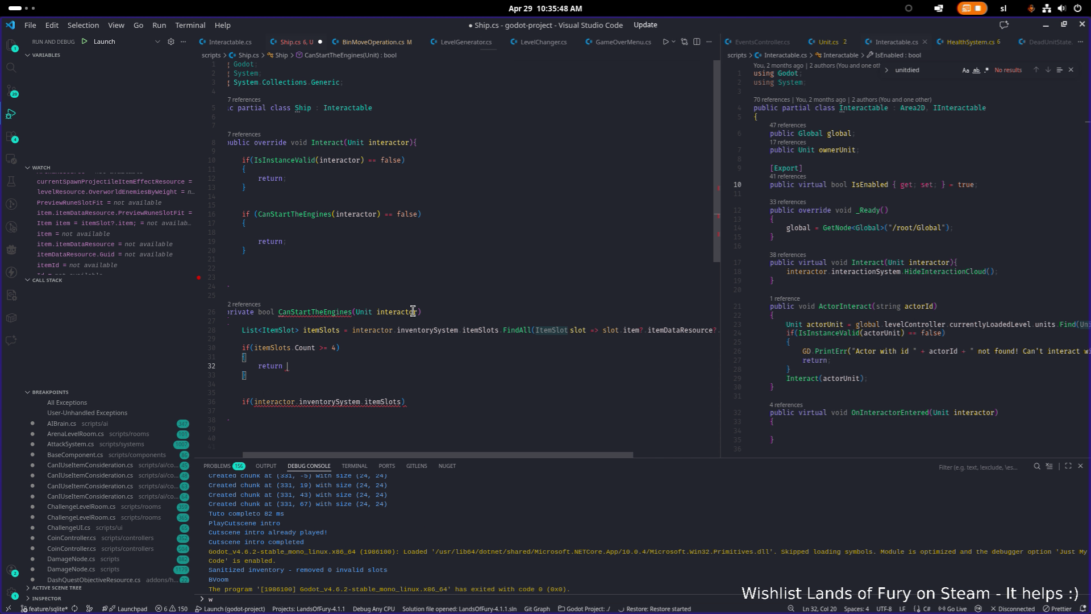
key("BackSpace")
key("BackSpace")
type("e;")
key("Down")
key("Return")
key("Return")
type("return ")
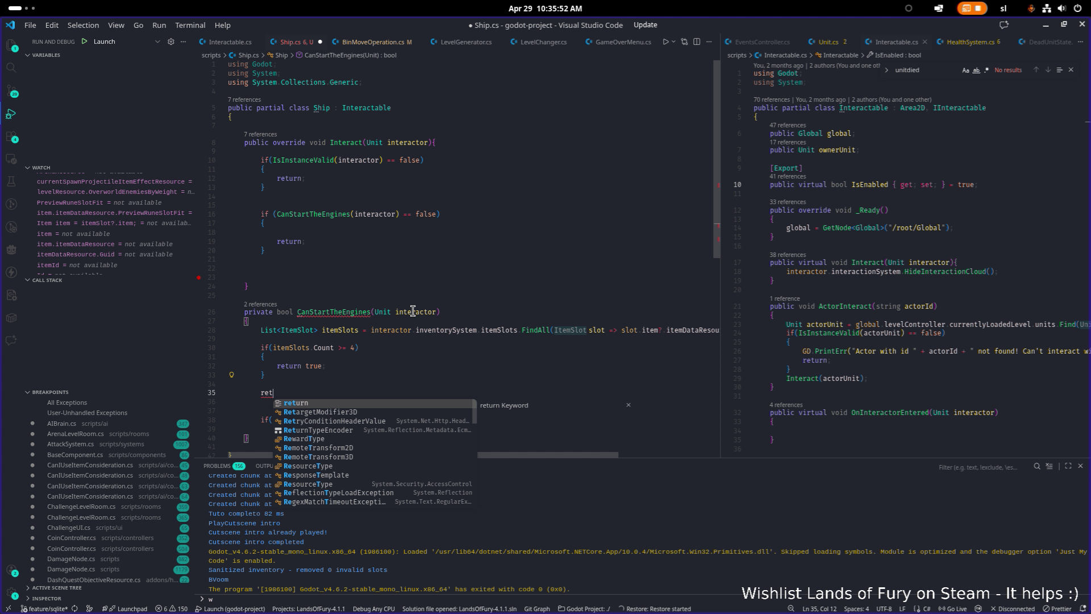
type("false;")
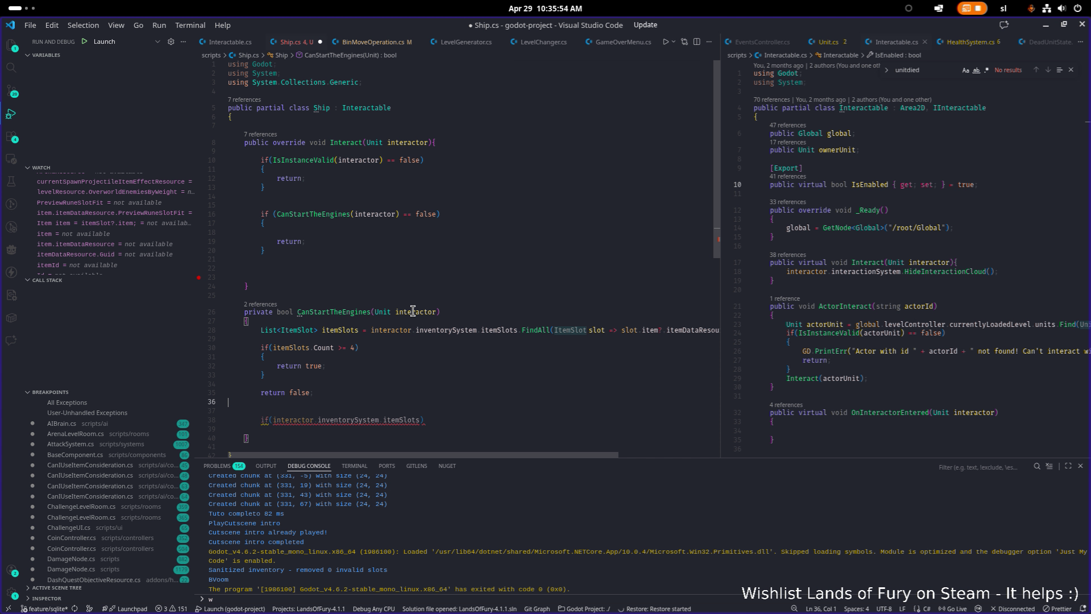
- Delete the leftover unfinished if statement and save Ship.cs
key("Down")
key("Down")
key("Down")
key("ctrl+l")
key("BackSpace")
key("BackSpace")
key("BackSpace")
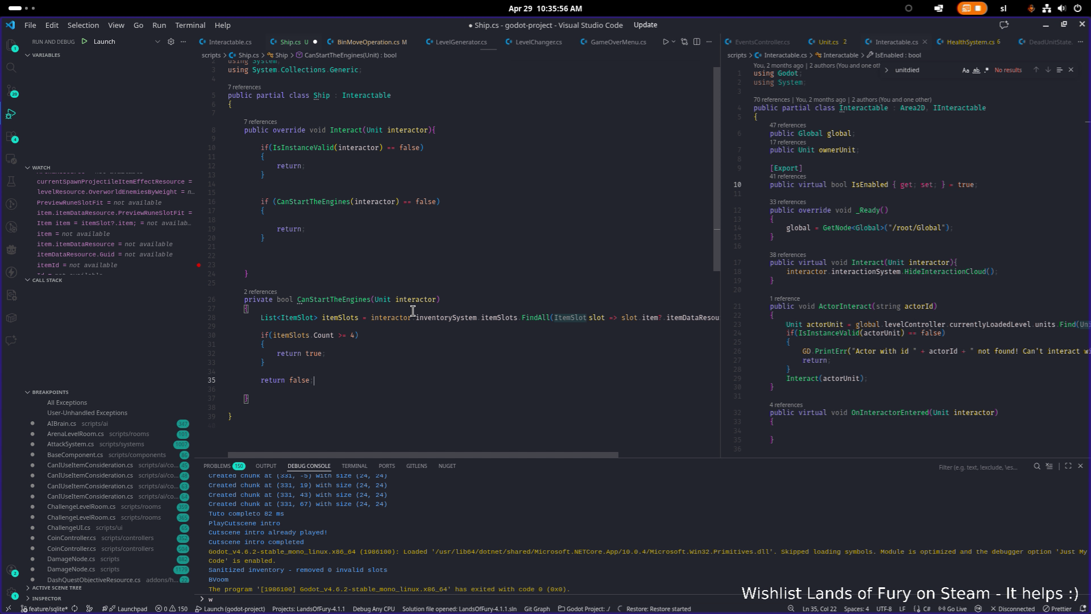
key("BackSpace")
key("ctrl+s")
key("Up")
key("Up")
key("Up")
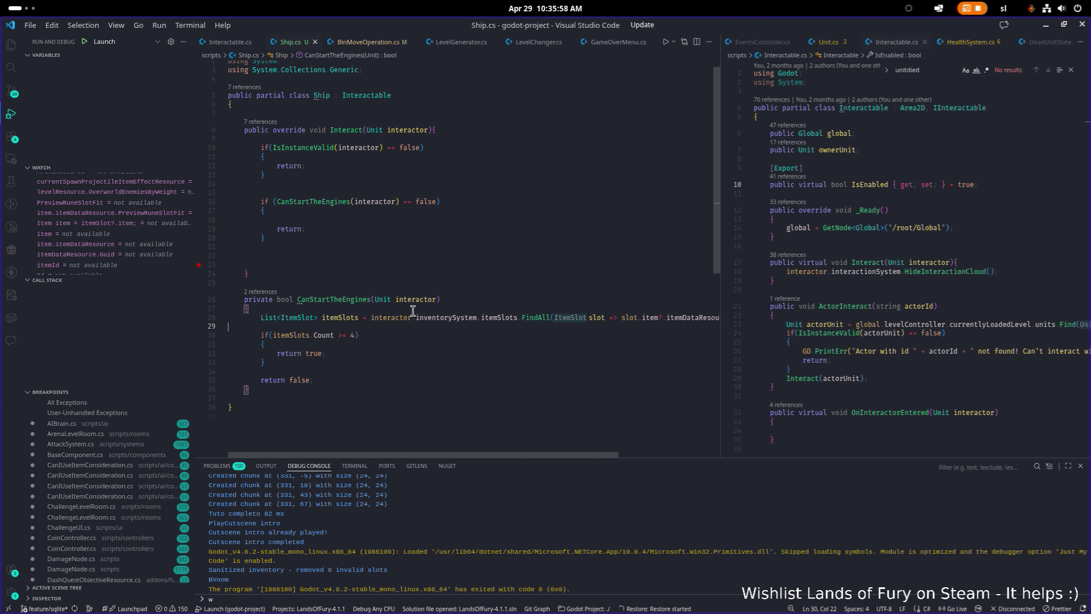
- Remove the surplus blank lines around Interact's engine-start failure branch
key("Up")
key("Up")
key("End")
key("Down")
key("Down")
key("Down")
key("BackSpace")
key("Delete")
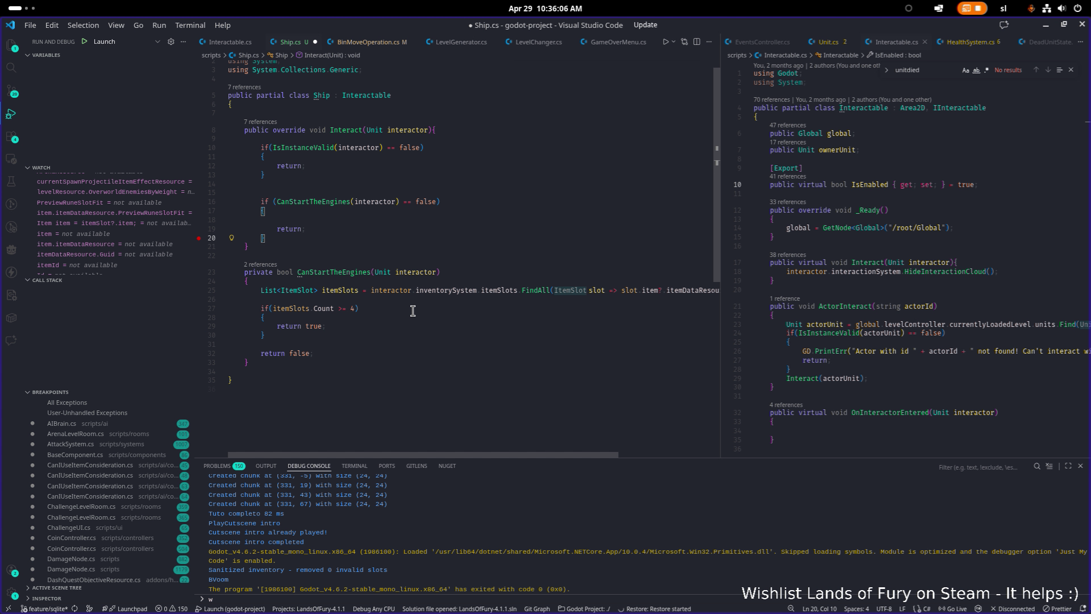
key("Up")
key("Up")
- Type global.notificationsController.Notification in the failed-engine branch
type("global.")
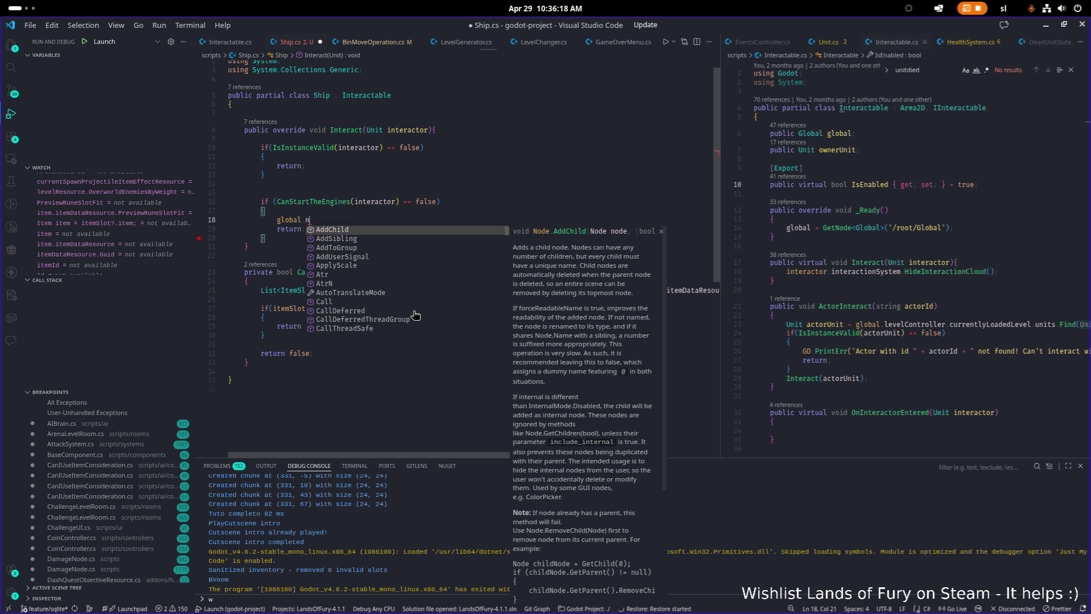
type("notificationsController.noti")
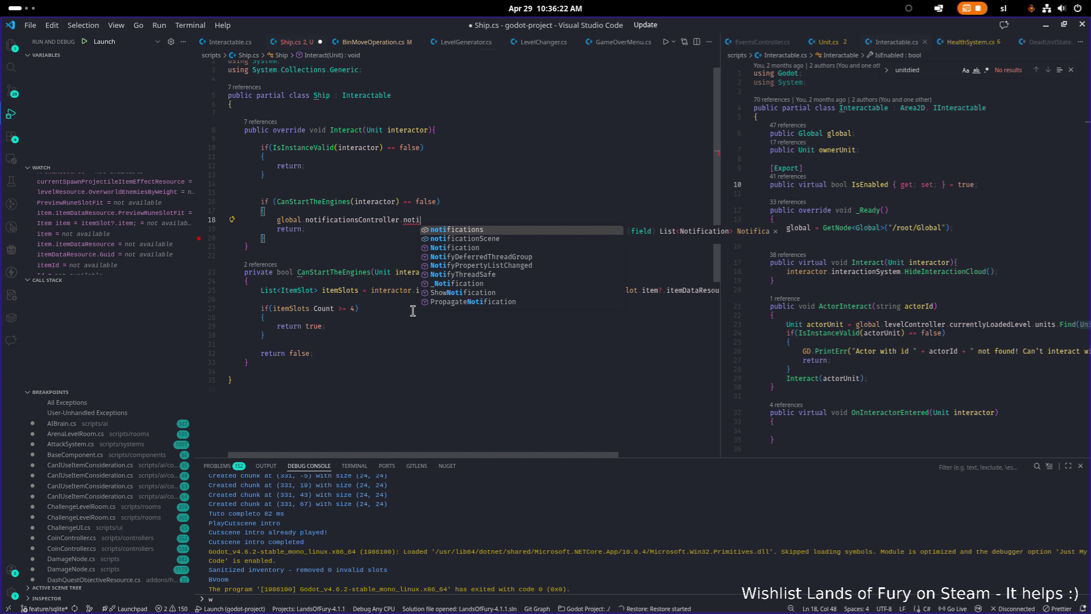
key("Down")
key("Down")
key("Return")
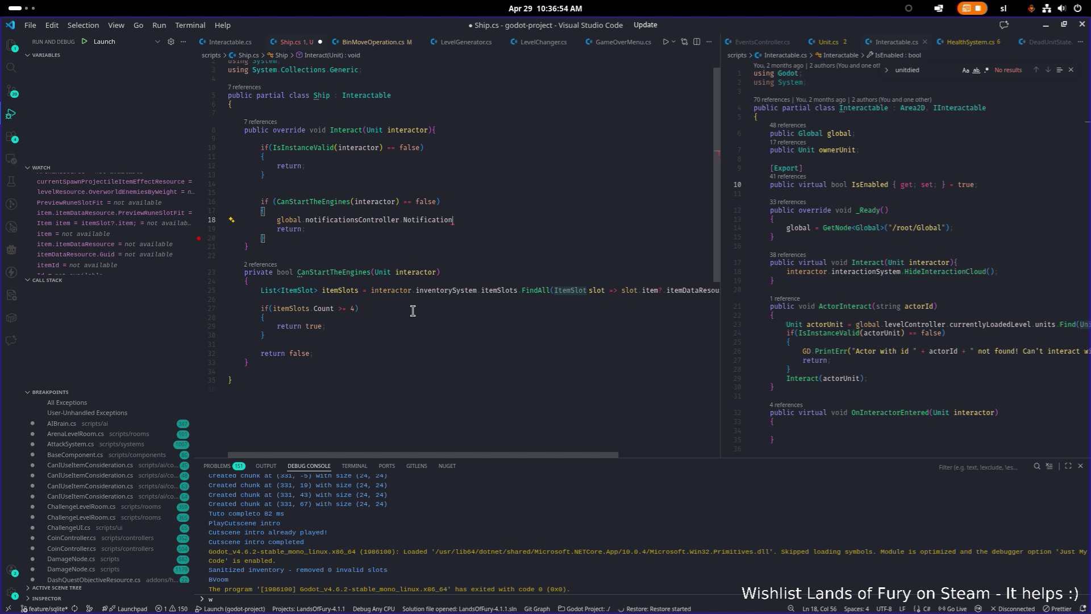
- Open NotificationsController.cs in the right-hand editor via a 'notif' file search
left_click(938, 184)
key("ctrl+p")
type("notif")
key("Return")
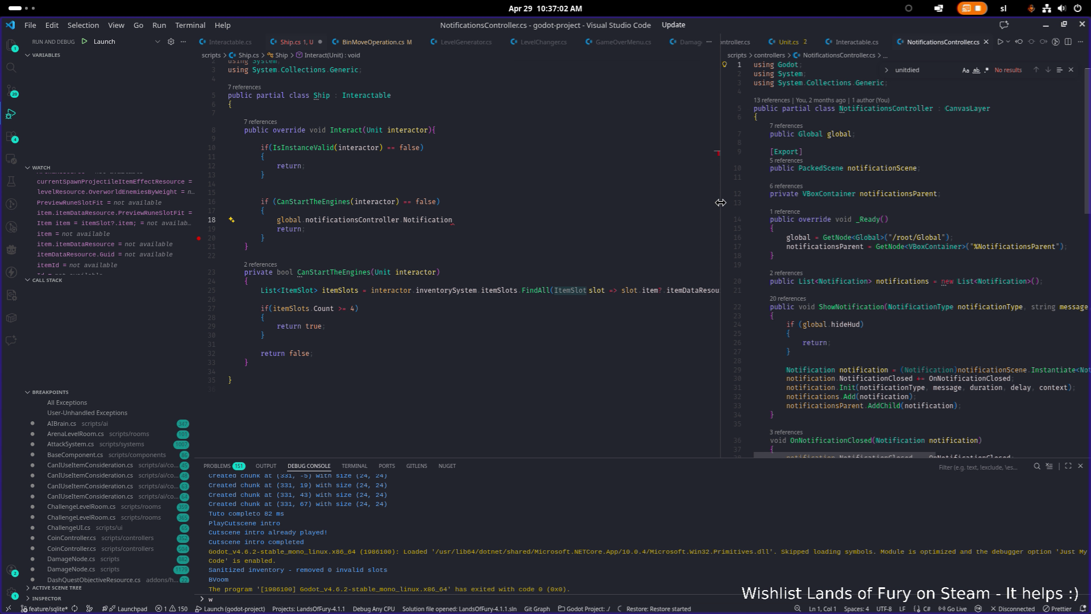
- Replace Notification on line 18 with ShowNotification copied from NotificationsController.cs
left_click_drag(720, 206, 703, 206)
scroll(868, 276, "down", 2)
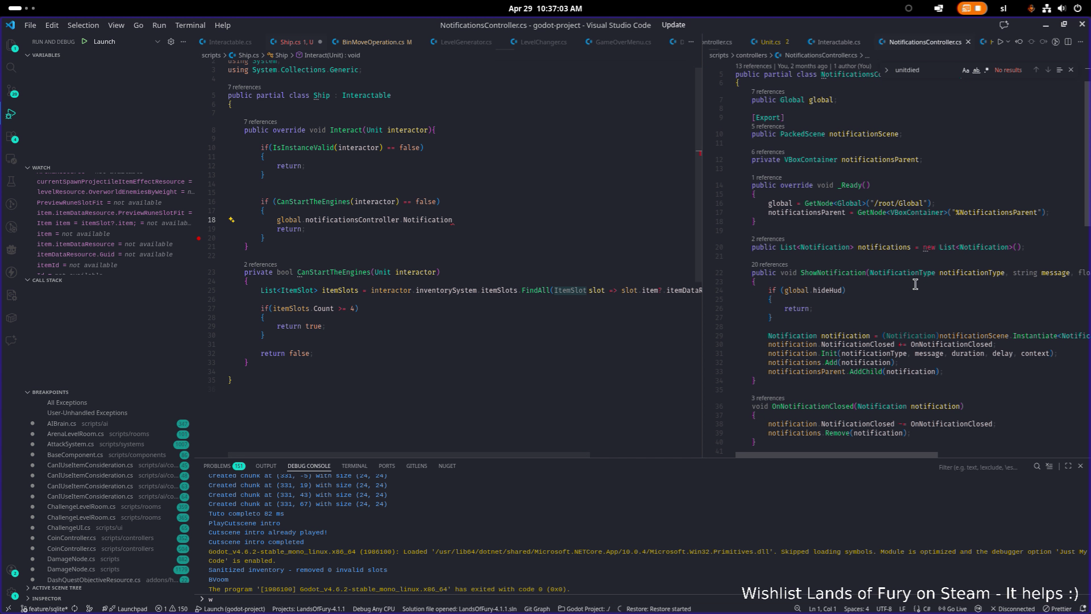
double_click(842, 272)
key("ctrl+c")
double_click(427, 220)
key("ctrl+v")
- Pass NotificationType.Info and Tr("MORE as the ShowNotification arguments
type("(")
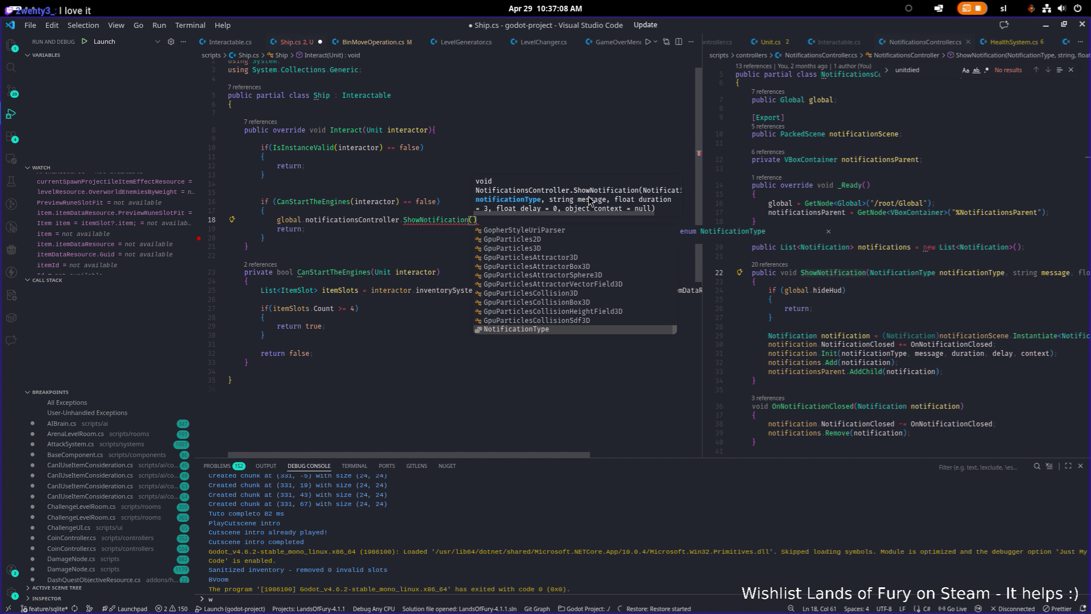
key("Tab")
type(".")
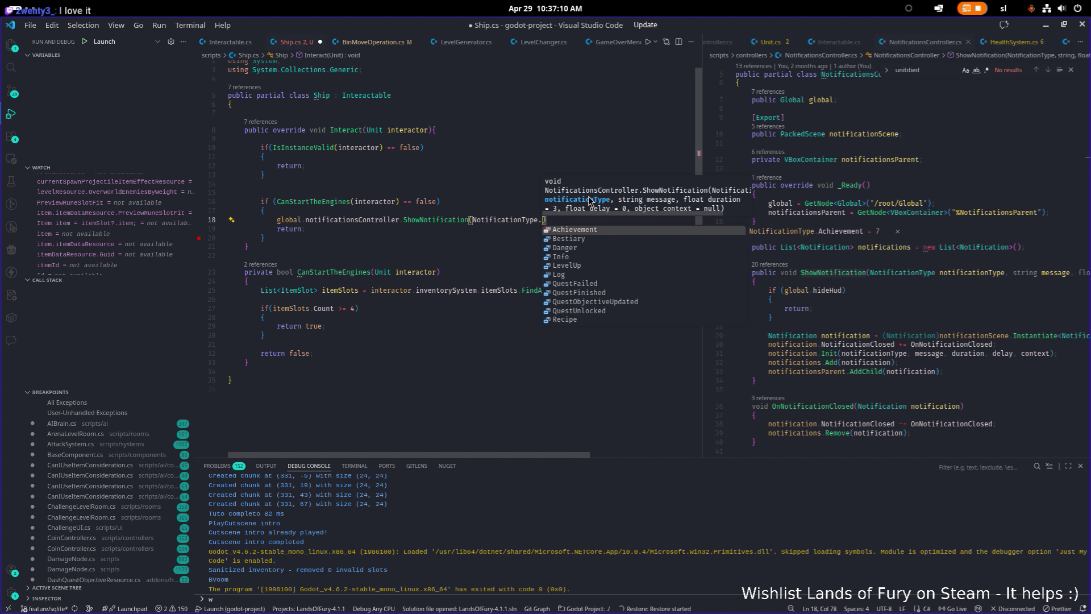
key("Down")
key("Down")
key("Down")
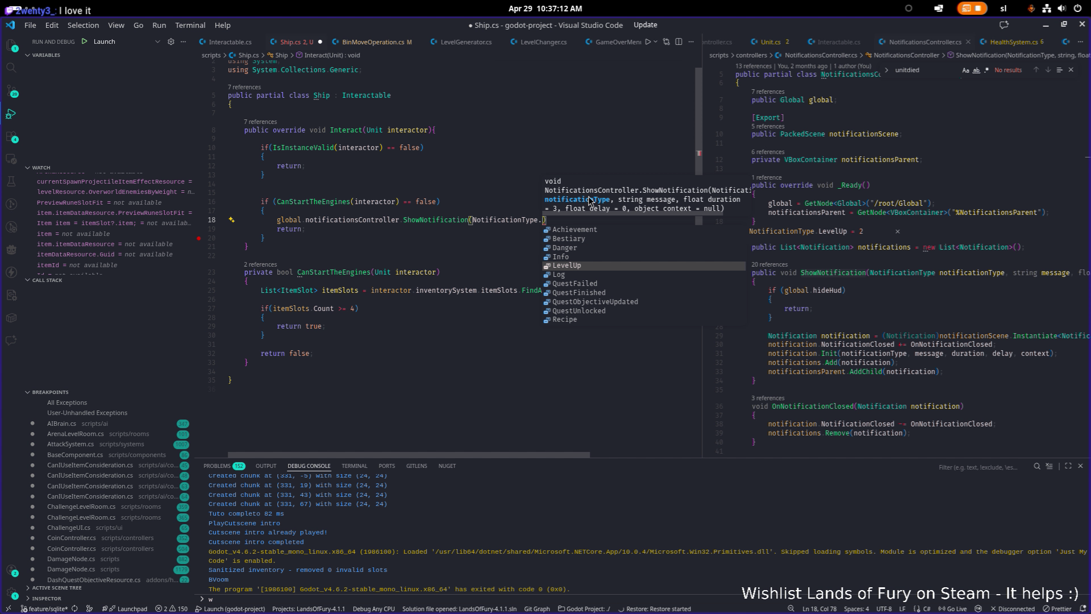
key("Up")
key("Tab")
type(",")
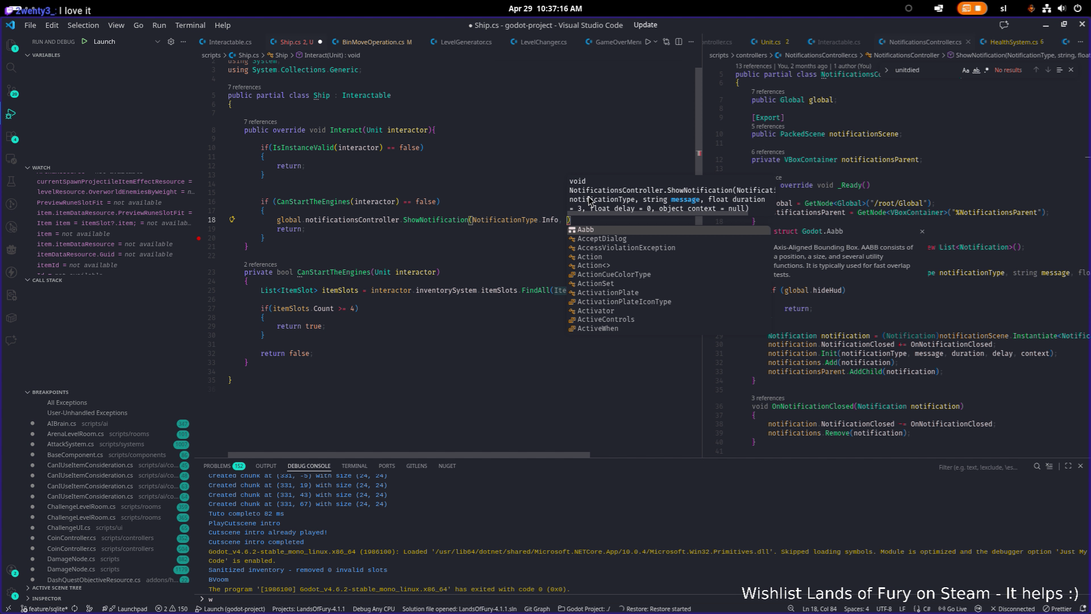
key("Escape")
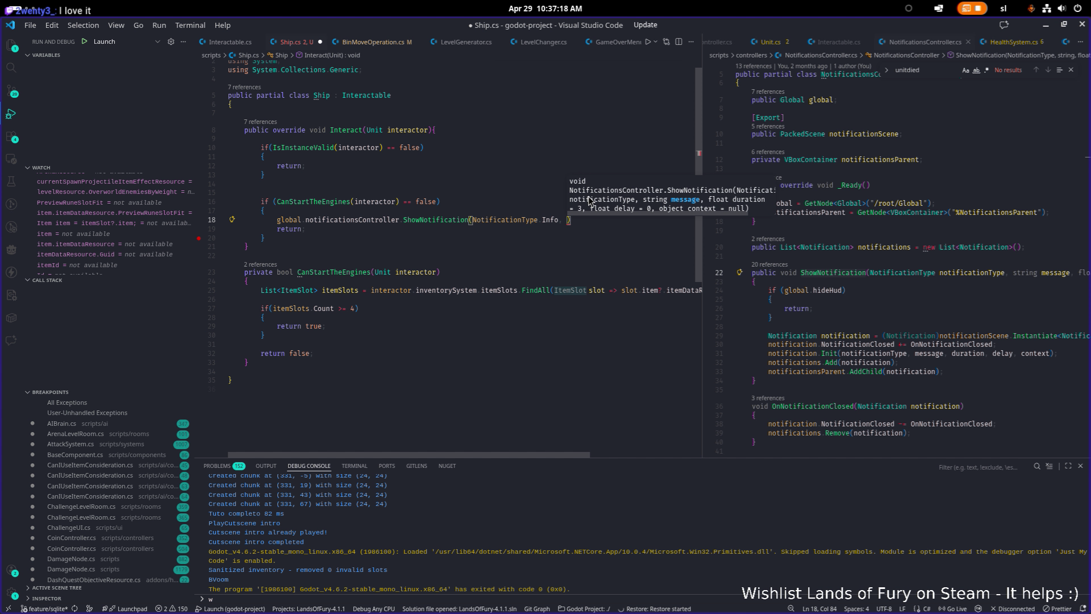
type("Tr(\"")
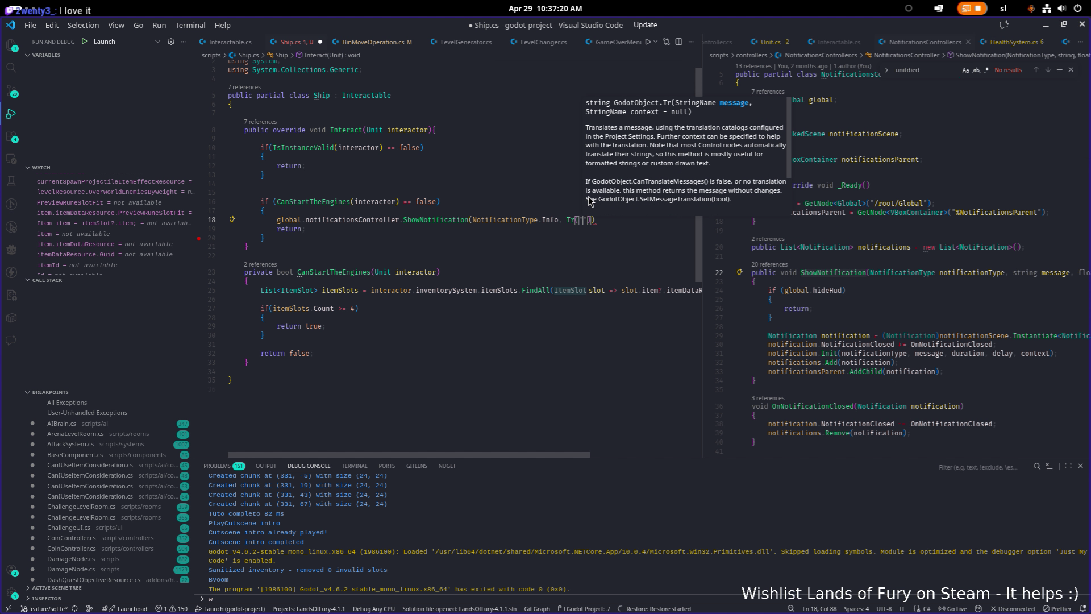
type("MORE")
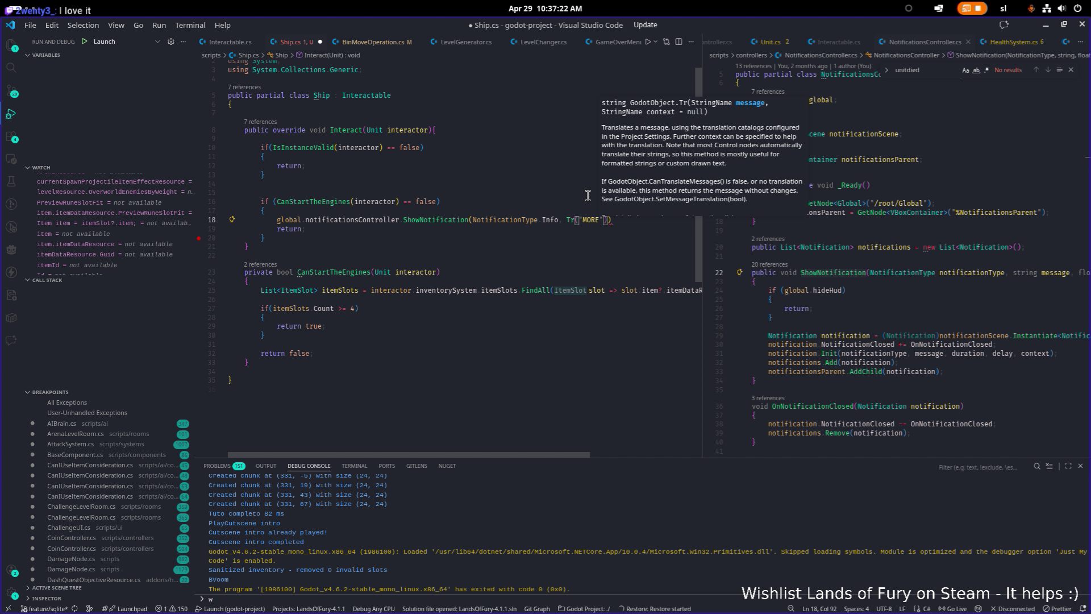
key("alt+Tab")
key("alt+Tab")
key("alt+Tab")
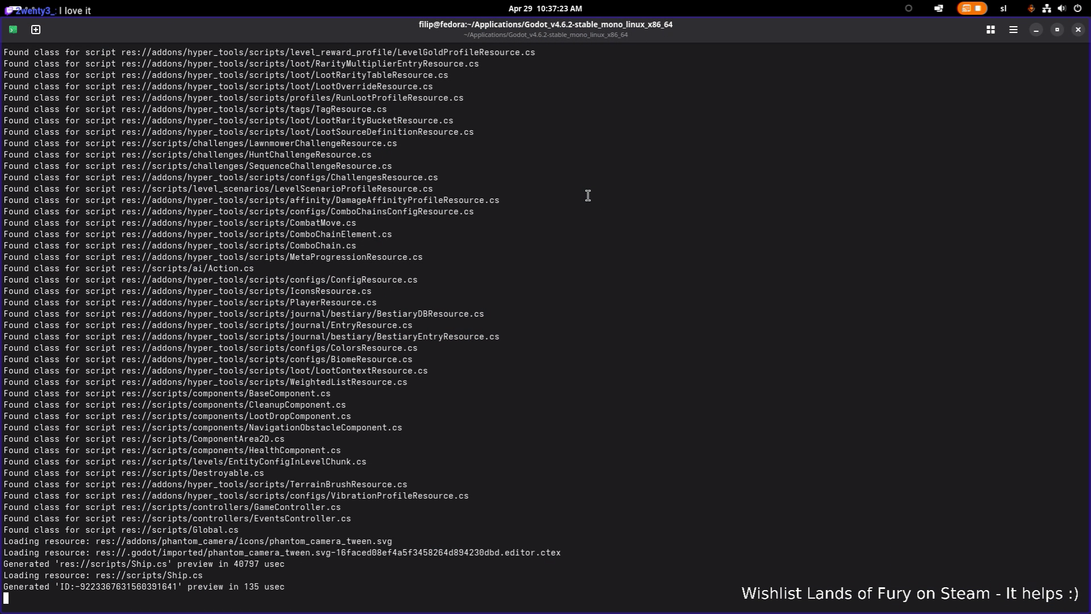
- In Translations.csv, find the notification keys and copy key A111 into A112
key("alt+Tab")
key("alt+Tab")
key("alt+Tab")
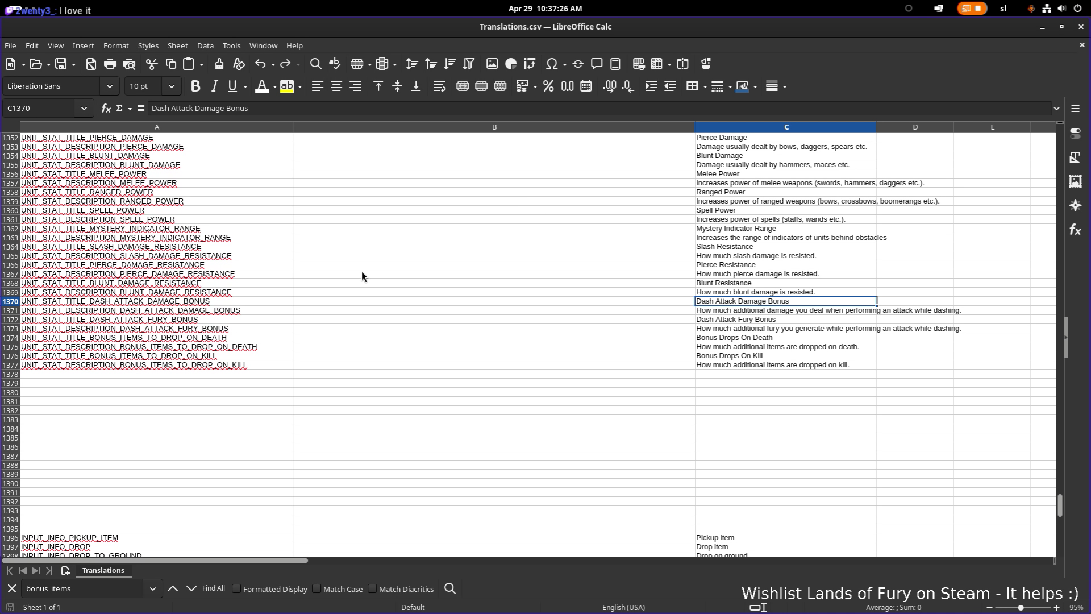
left_click(361, 274)
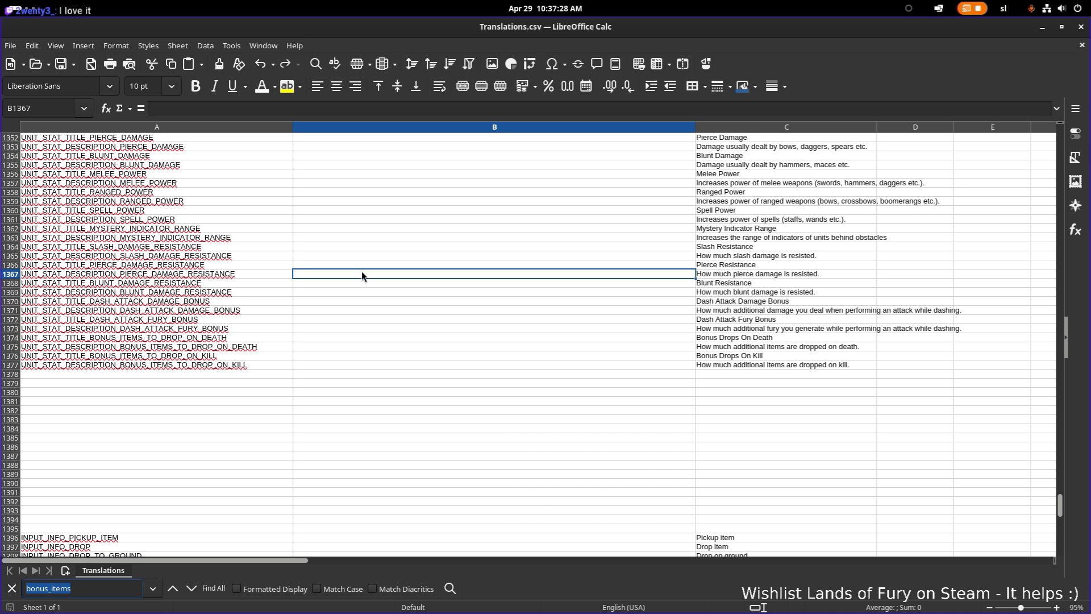
type("notif")
key("Return")
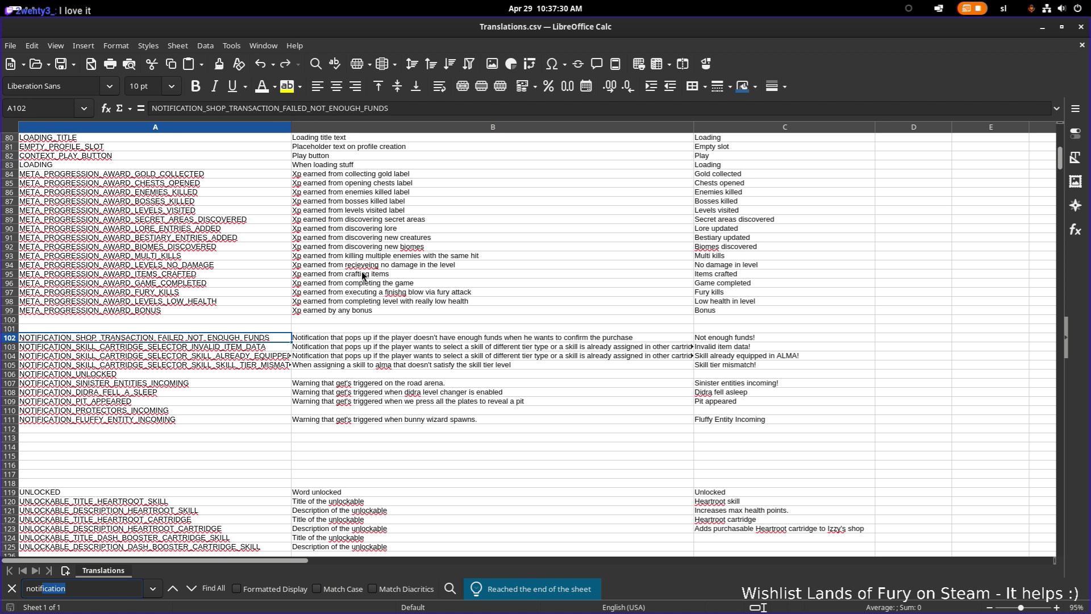
left_click(169, 420)
key("ctrl+c")
left_click(172, 432)
key("ctrl+v")
- Rename the A112 key to NOTIFICATION_FIND_MORE_FUEL_CELLS
double_click(173, 432)
key("Left")
key("Left")
key("Left")
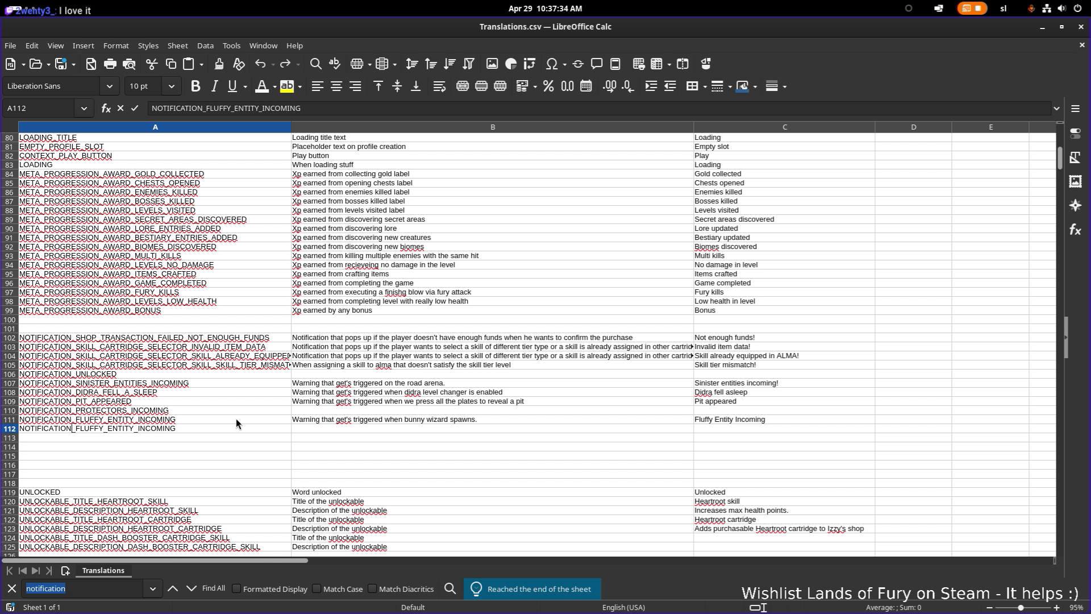
key("shift+End")
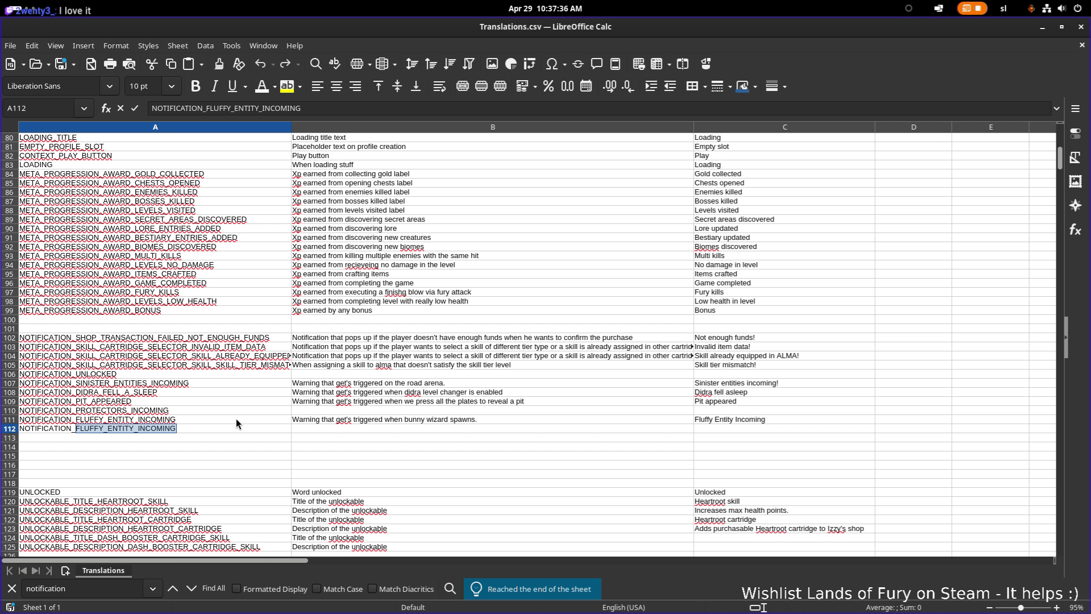
type("FIND:MO")
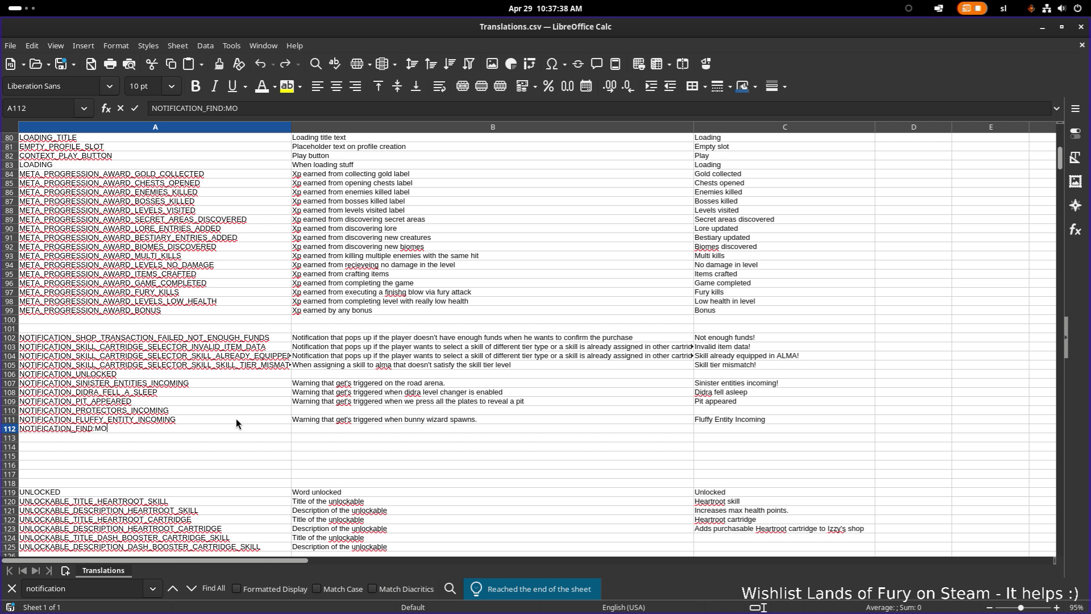
key("BackSpace")
key("BackSpace")
key("BackSpace")
type("_MORE")
type("_FUEL_CE")
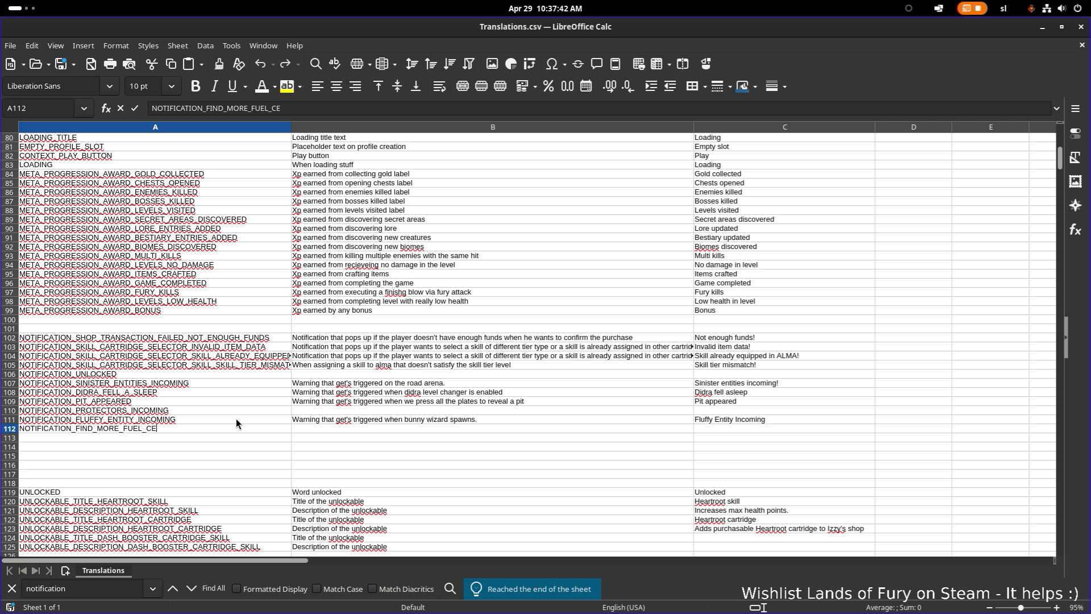
type("LLS")
- Describe it as the not-enough-fuel-cells ship warning, with text "Find more fuel cells!"
left_click(364, 428)
type("Warni")
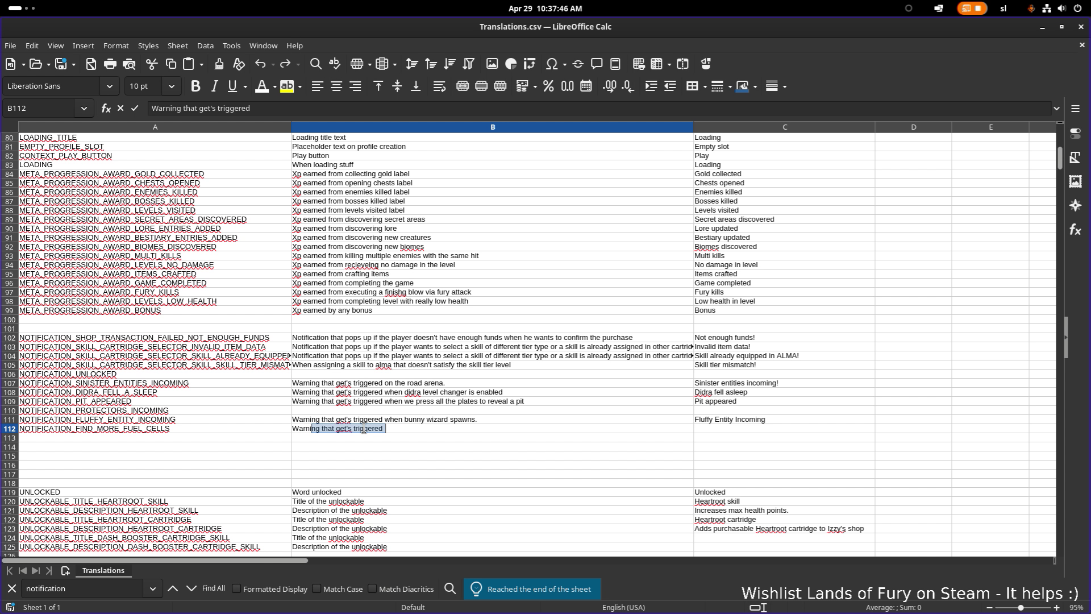
key("End")
type("wh")
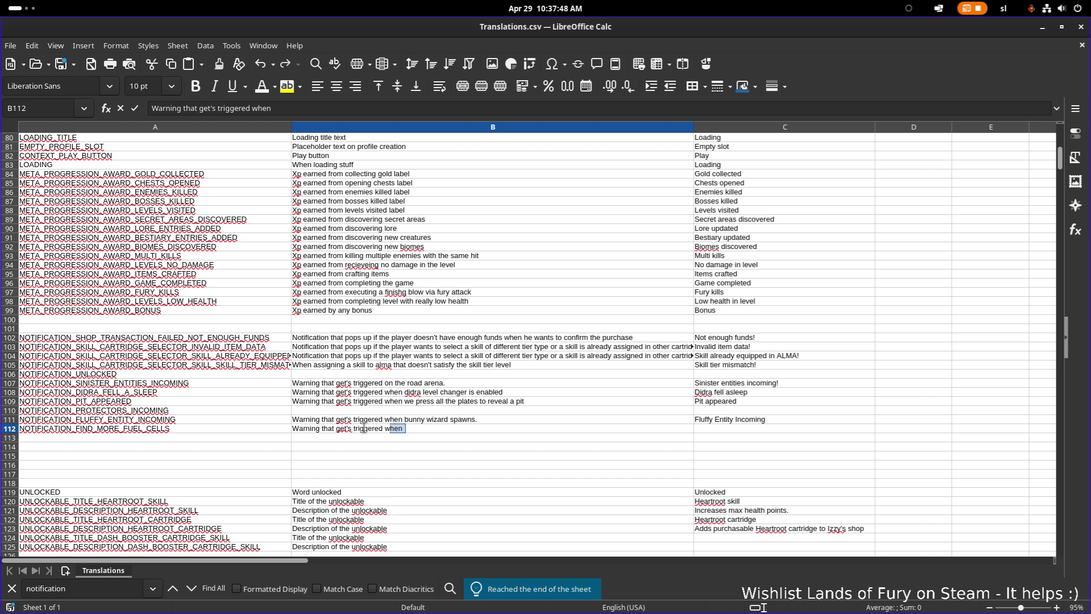
type("en you interact wi")
type("th a shiop")
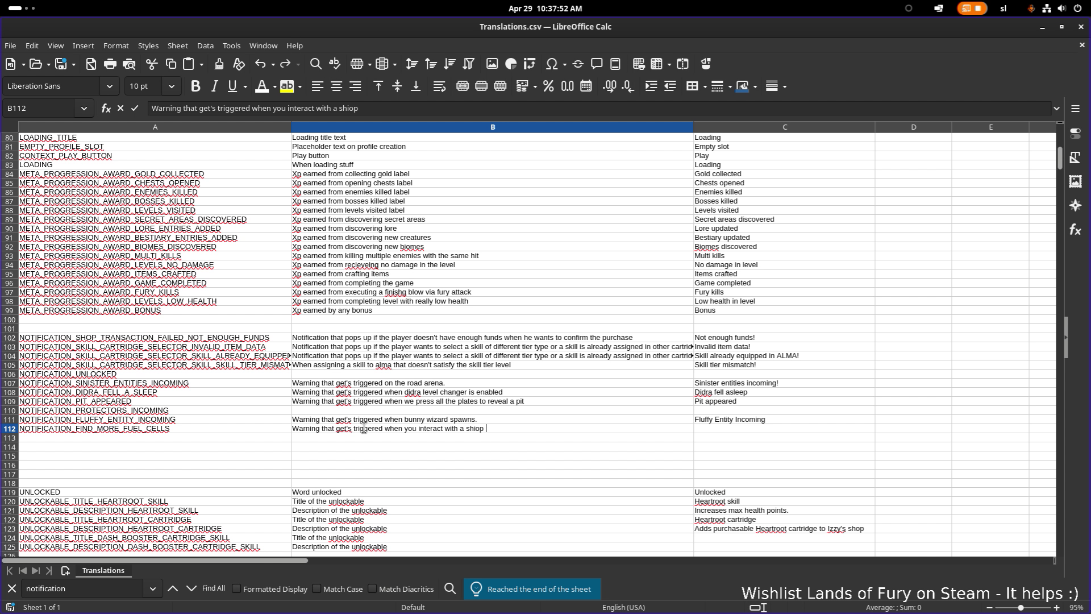
key("BackSpace")
key("BackSpace")
type("p and you don")
type("'t have enough")
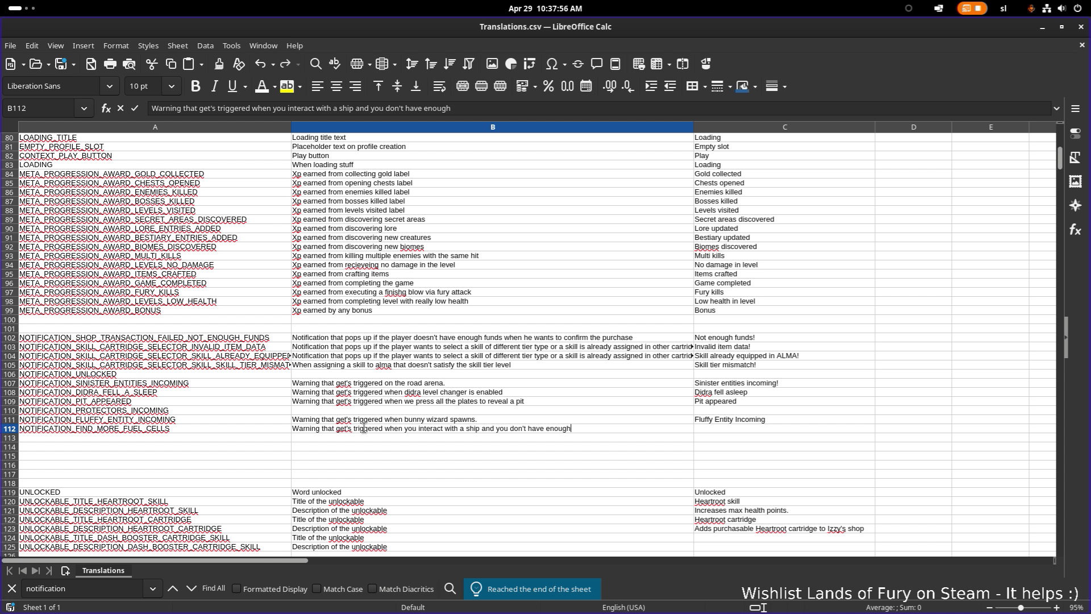
type(" fiuel cells")
type(".")
key("Tab")
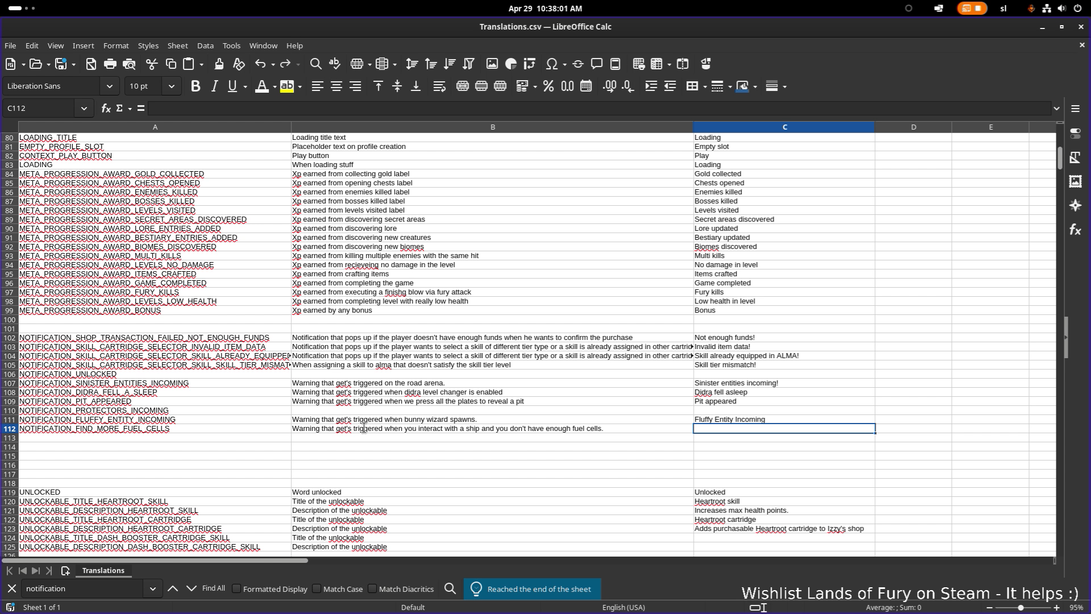
type("Find")
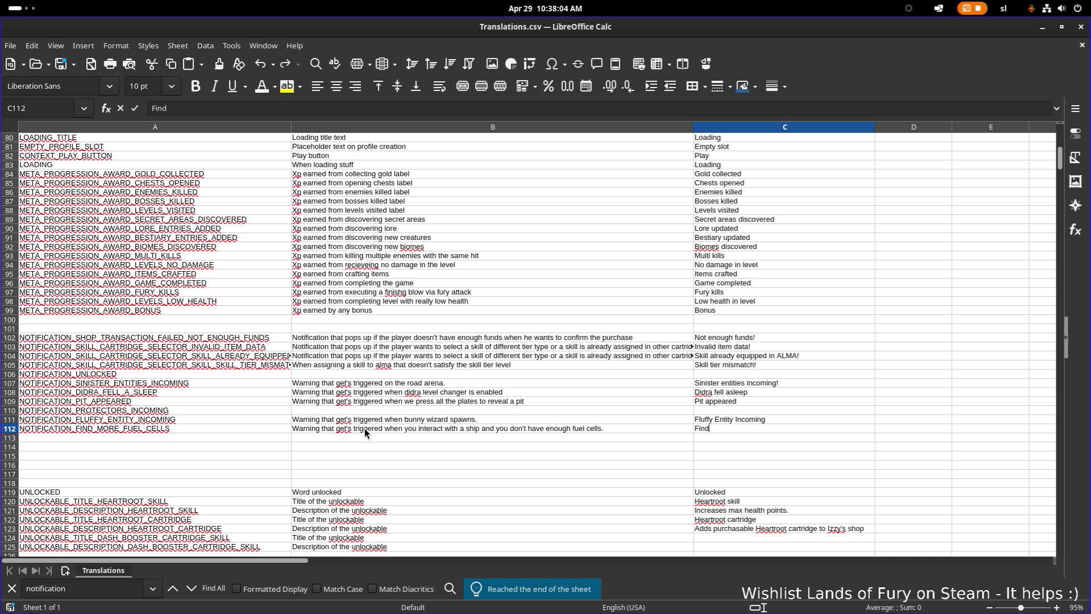
type(" more fuel c")
type("ells!")
key("Return")
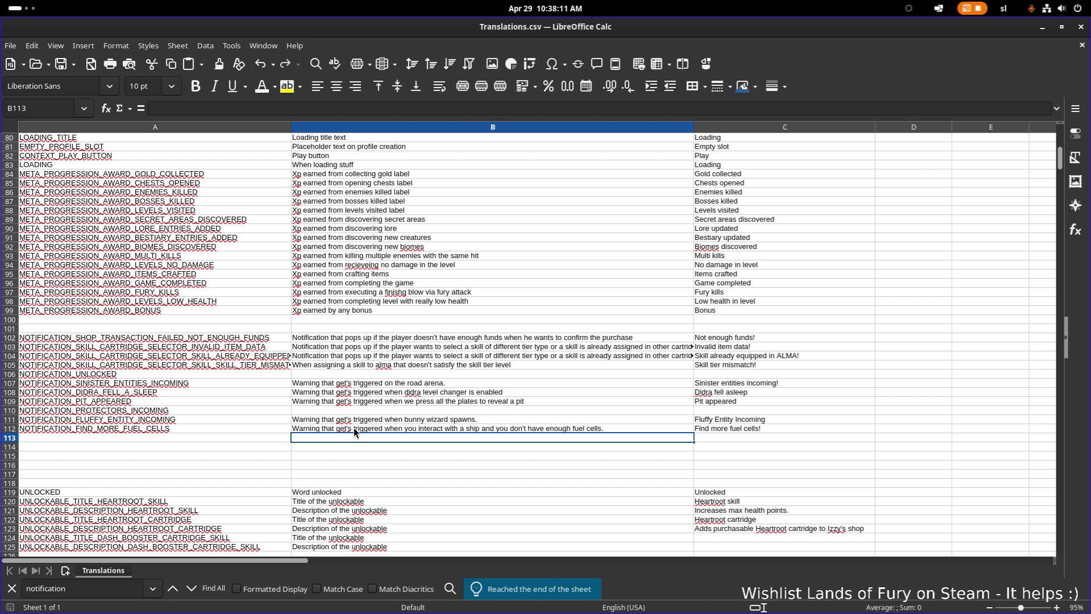
- Copy the NOTIFICATION_FIND_MORE_FUEL_CELLS key and hide the spreadsheet
left_click(199, 426)
key("ctrl+c")
left_click(1042, 28)
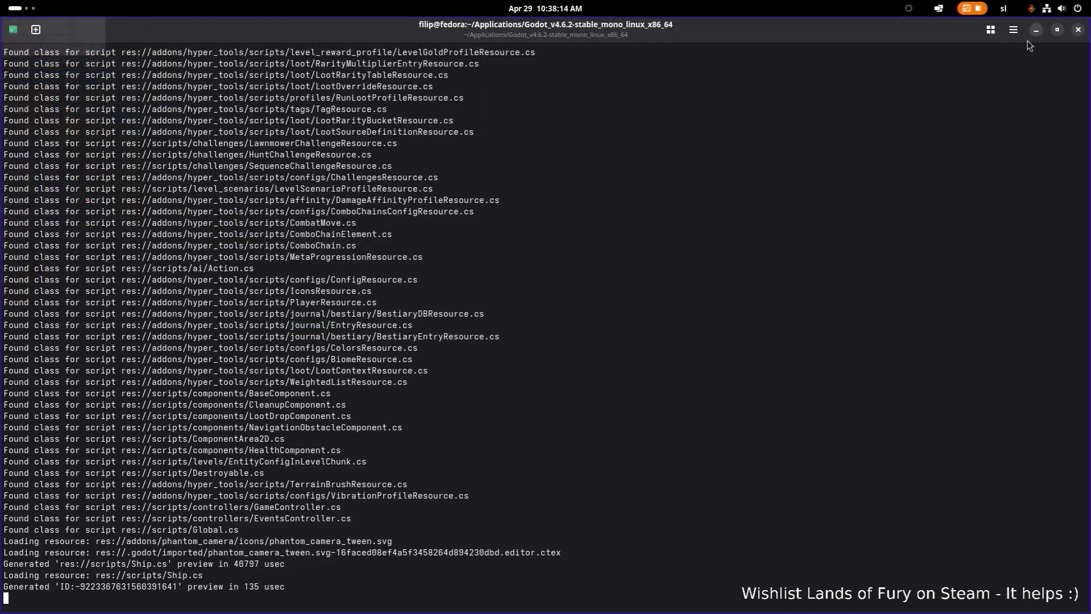
- Put the NOTIFICATION_FIND_MORE_FUEL_CELLS key into line 18's Tr() call, remove the stray character, and save Ship.cs
key("super")
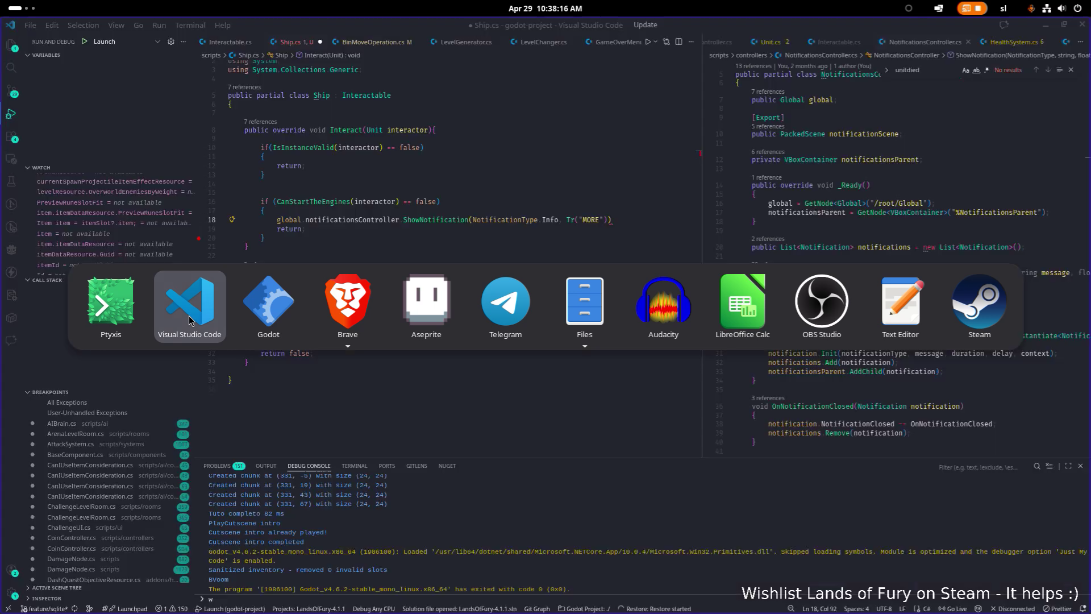
left_click(189, 304)
double_click(588, 219)
key("ctrl+v")
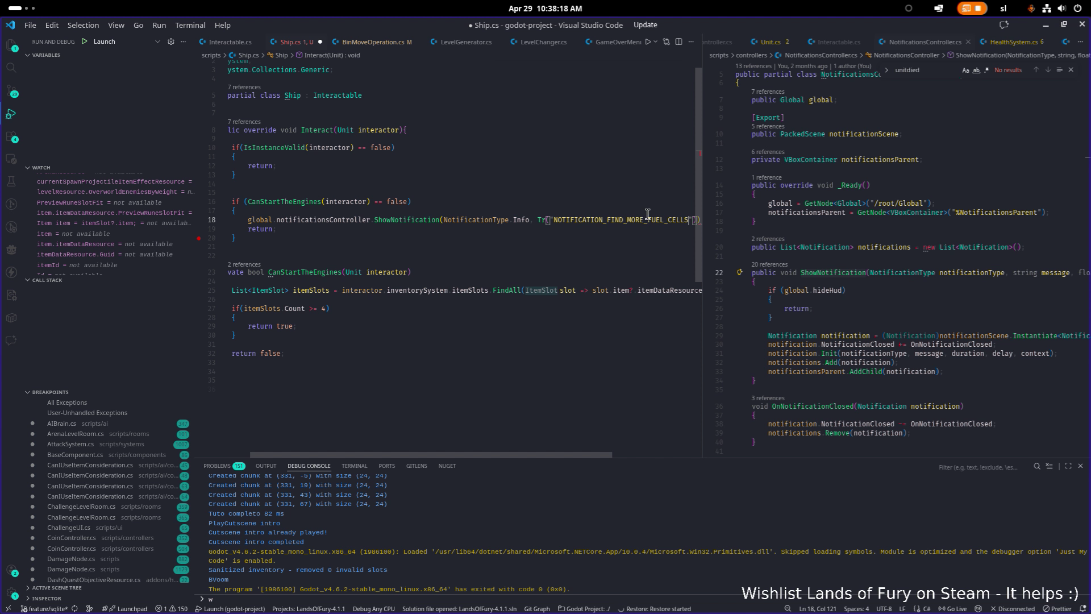
key("End")
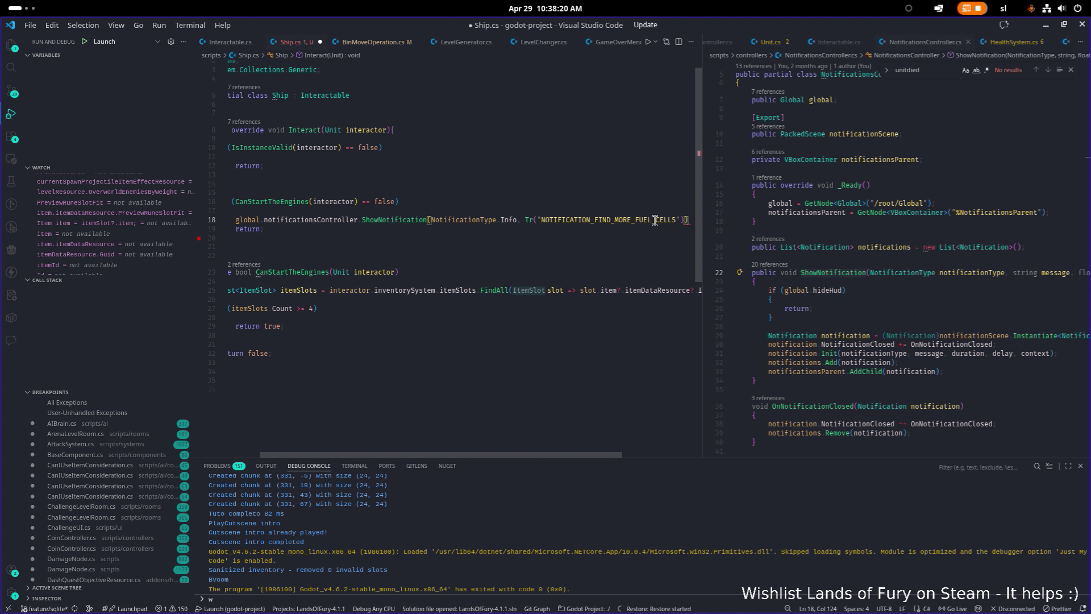
key("BackSpace")
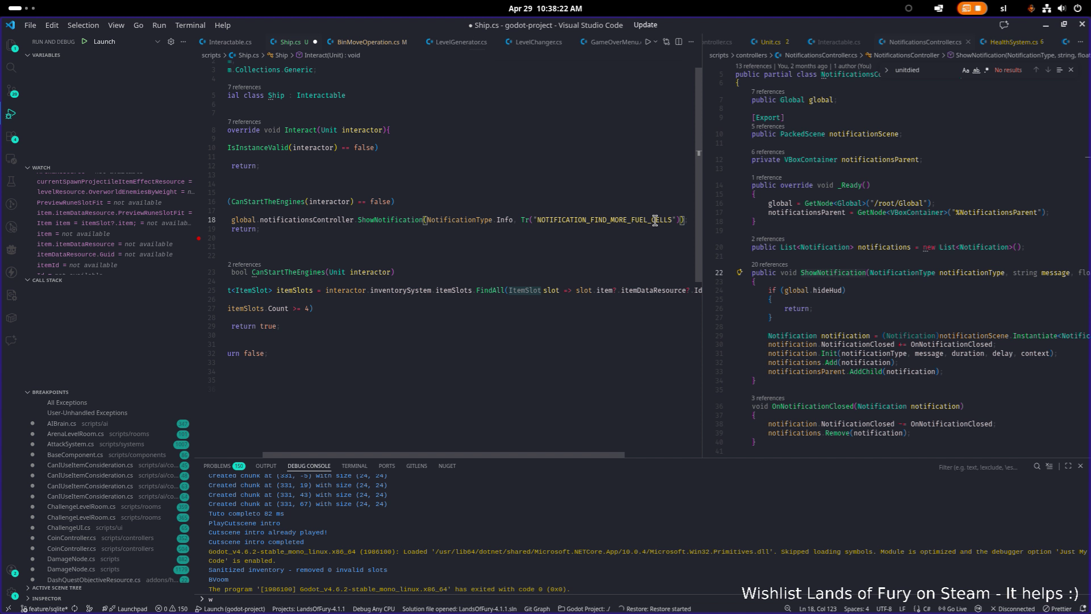
key("Home")
key("Home")
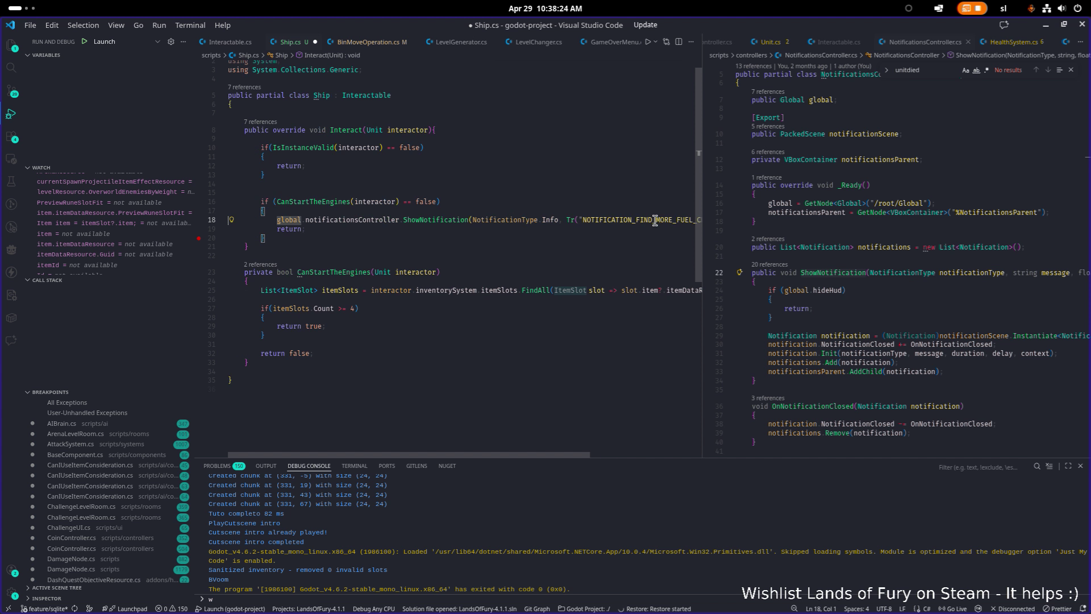
key("ctrl+s")
- Add a block comment below the if block: 'trigger the end slides and after that the game over.'
key("Down")
key("Down")
key("End")
key("Return")
key("Return")
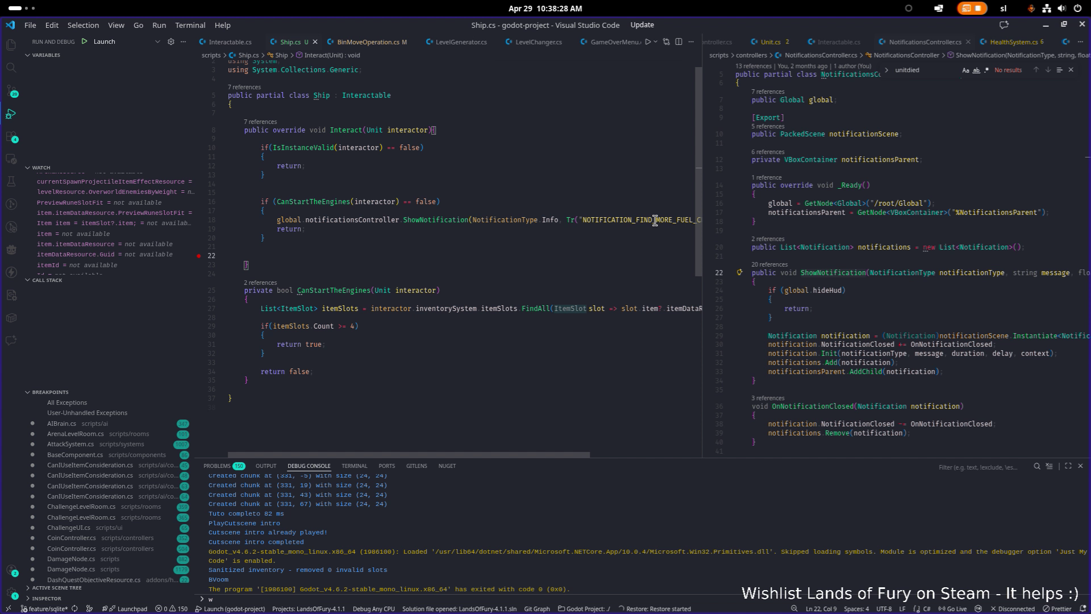
type("/**/")
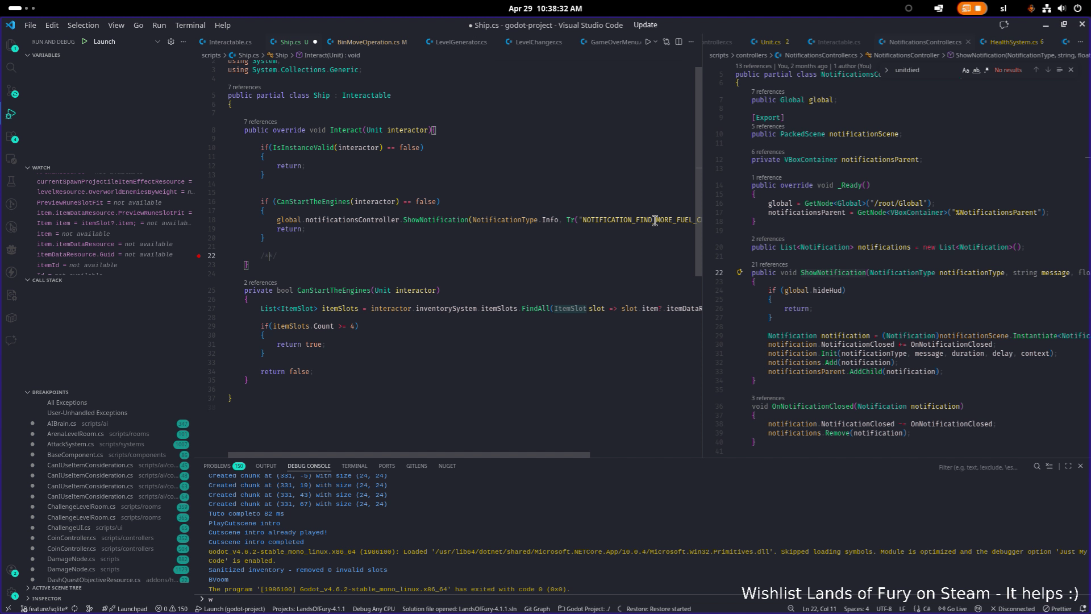
key("Return")
type("igg")
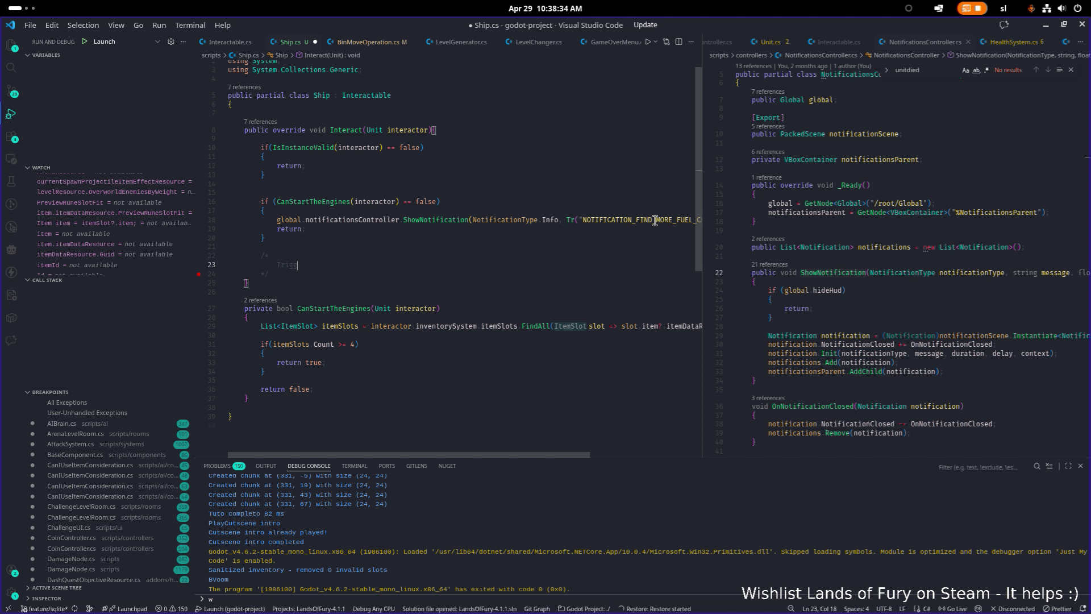
type("er th")
type("e end slide")
type("s and ")
type("after ")
type("that the game over.")
key("ctrl+s")
key("Down")
key("Return")
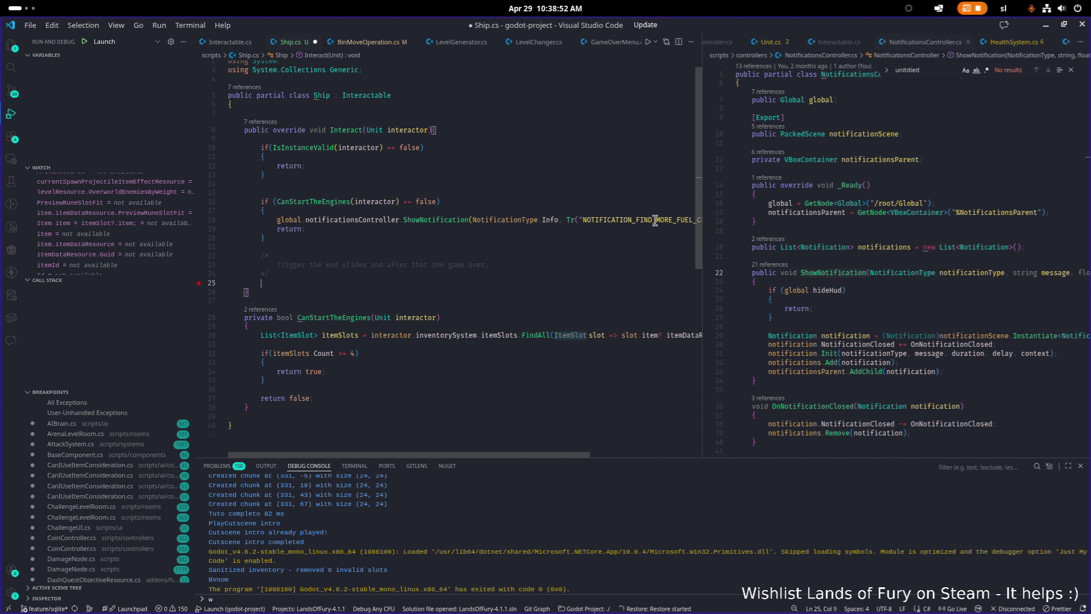
key("ctrl+s")
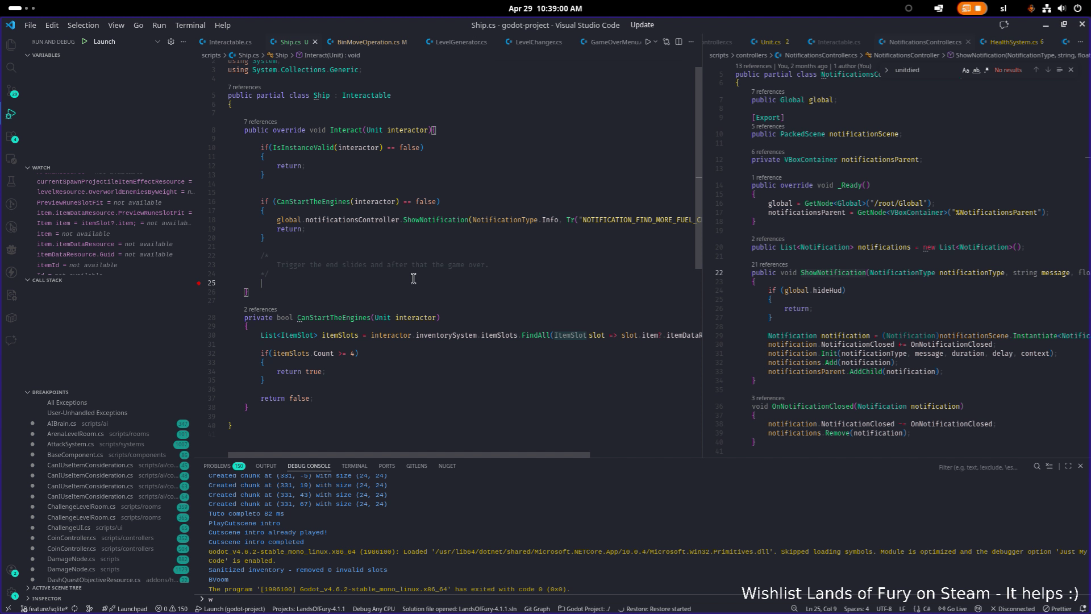
key("Return")
- Save Ship.cs and open LevelChanger.cs in the right-hand editor group
key("ctrl+s")
left_click(878, 233)
key("ctrl+p")
type("levelchanger")
key("Return")
- Locate the TriggerRunCompleted block in LevelChanger.cs and widen that editor
key("ctrl+f")
type("trigger")
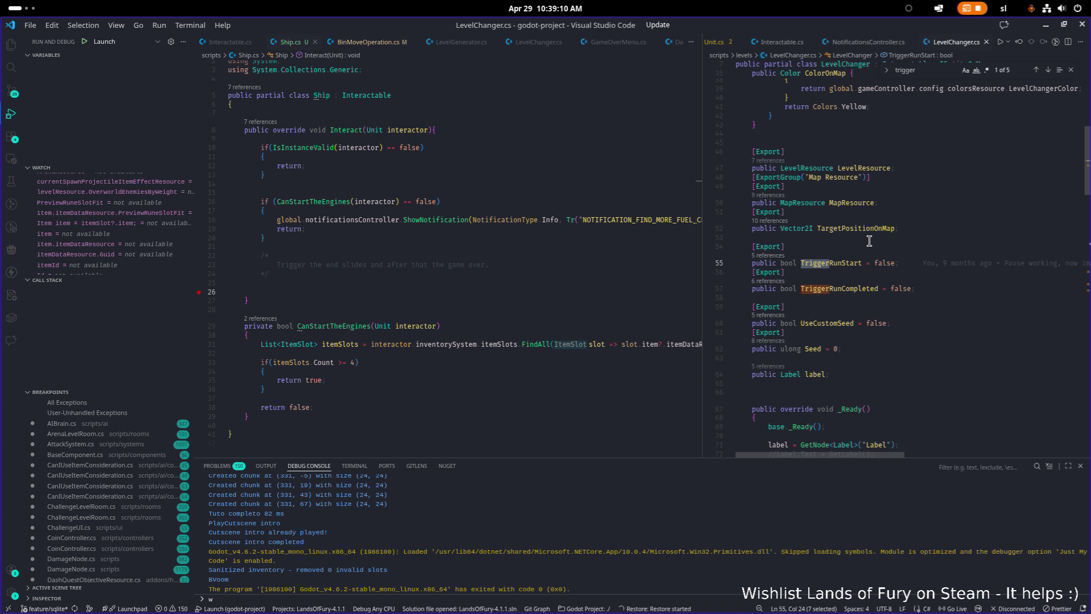
double_click(849, 288)
key("ctrl+f")
key("Return")
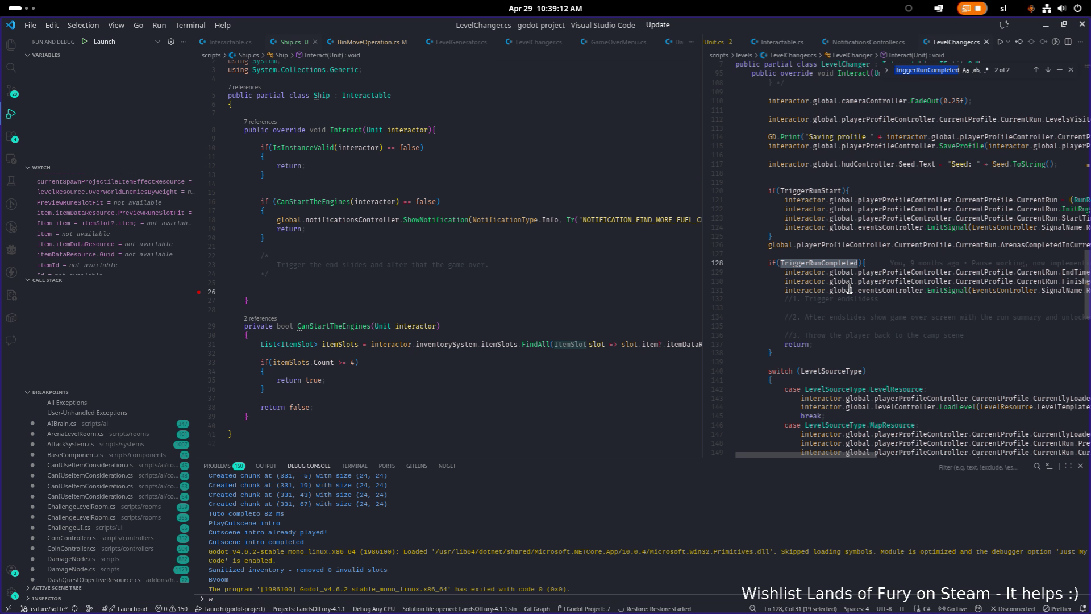
left_click(849, 272)
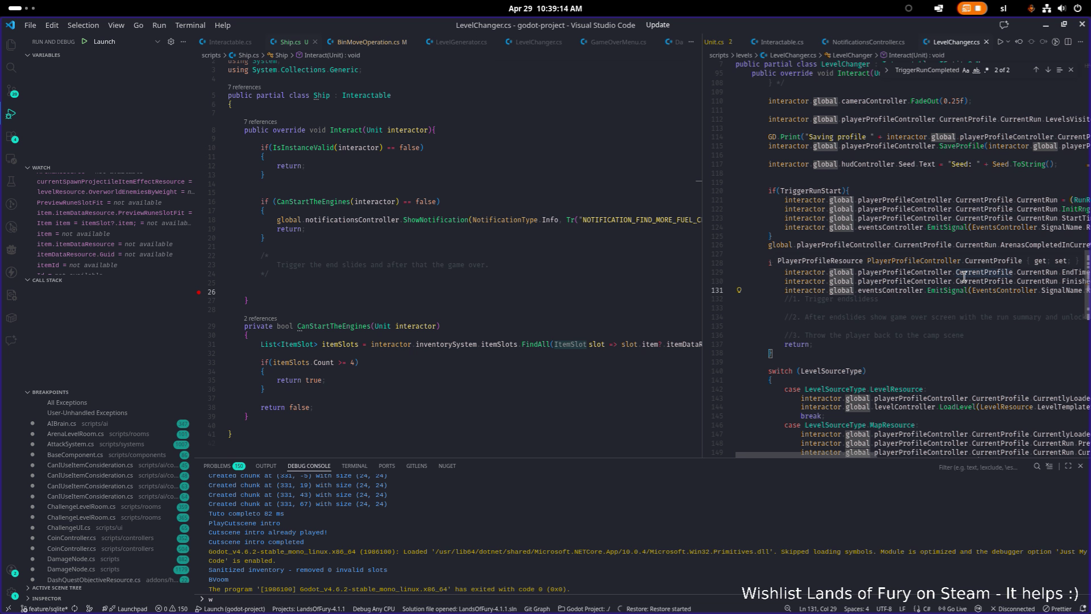
key("End")
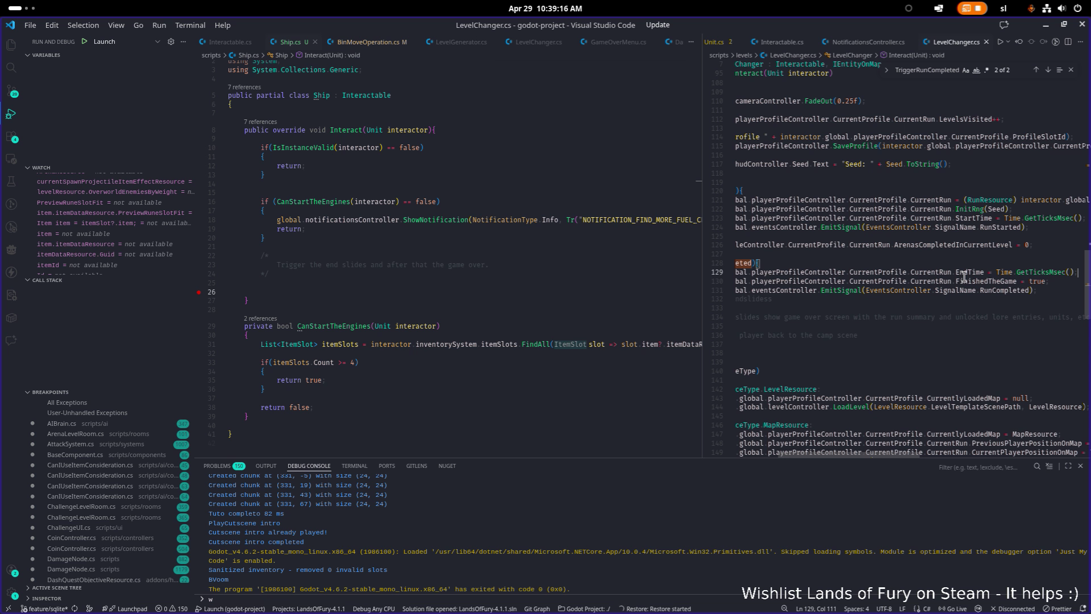
key("Home")
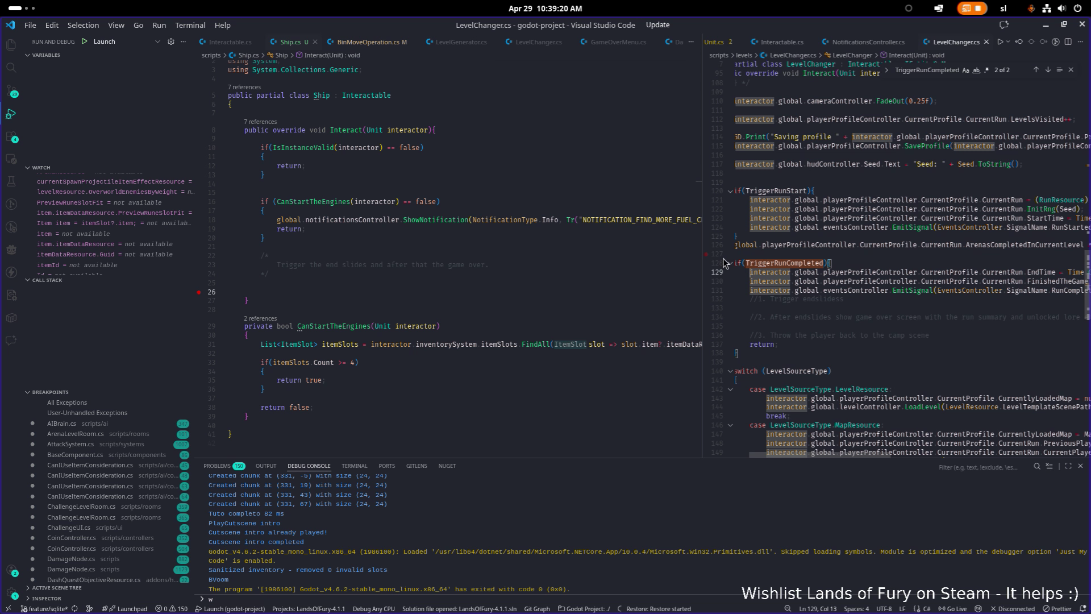
left_click_drag(704, 266, 660, 265)
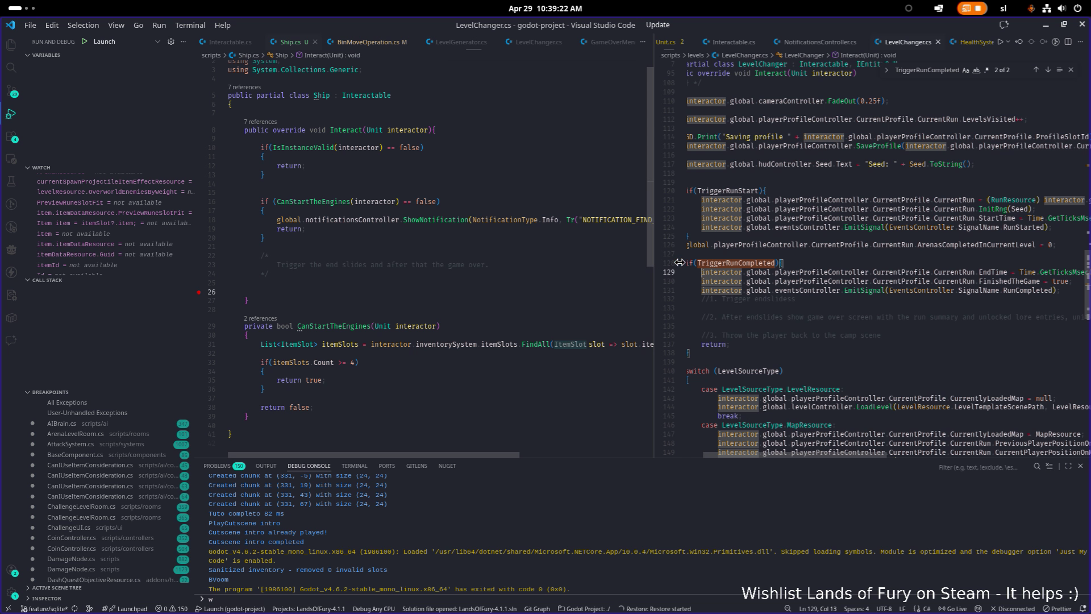
left_click(794, 281)
key("Down")
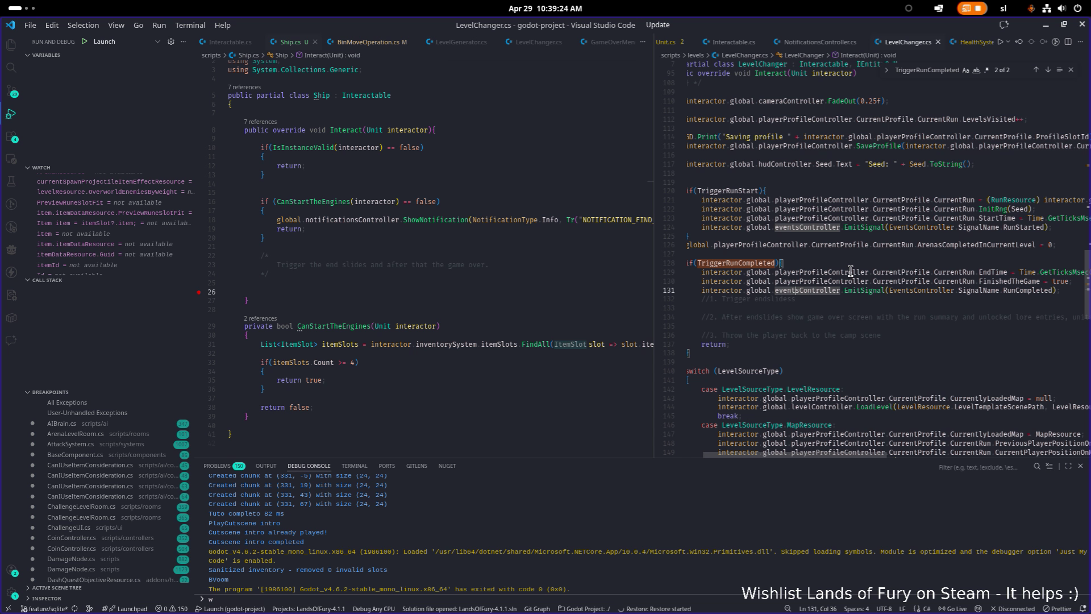
key("End")
key("BackSpace")
- Copy the EndTime, FinishedTheGame and RunCompleted lines into Ship.cs below the comment, fix indentation, and save
key("shift+Up")
key("shift+Up")
key("shift+Home")
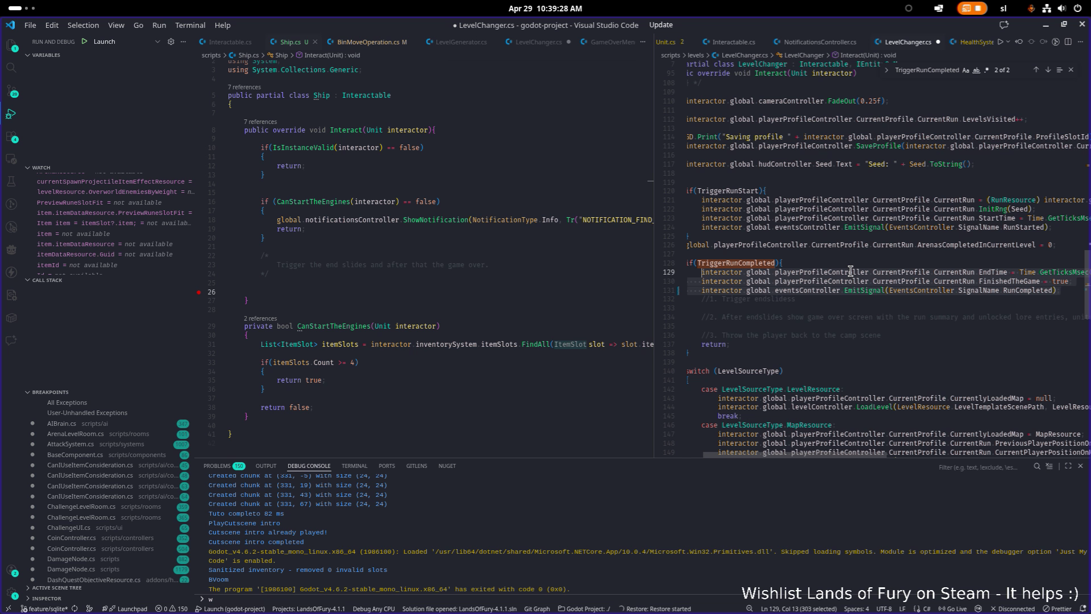
left_click(418, 282)
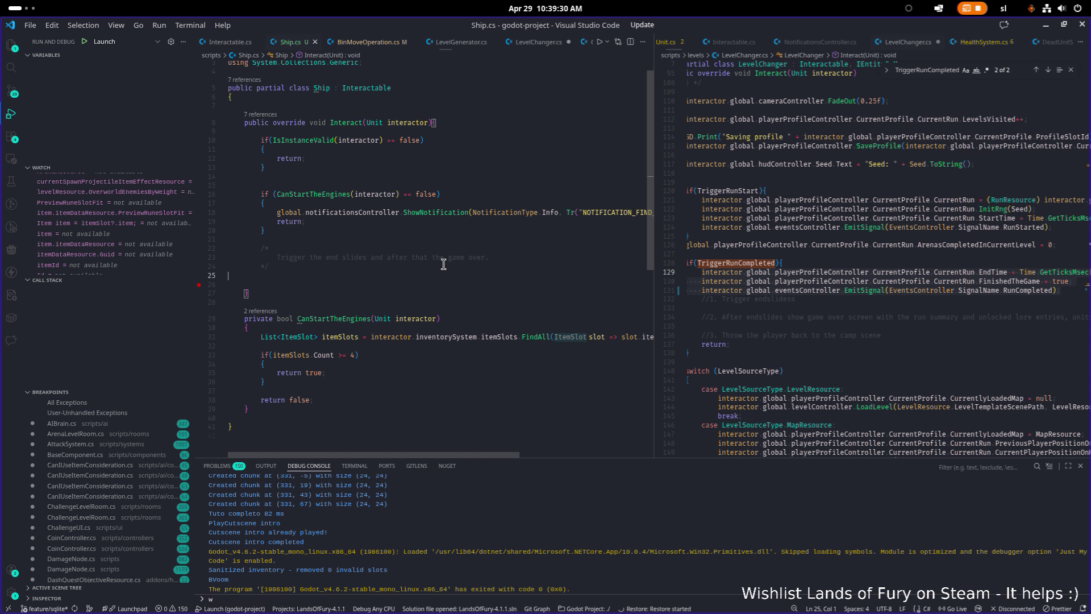
key("Tab")
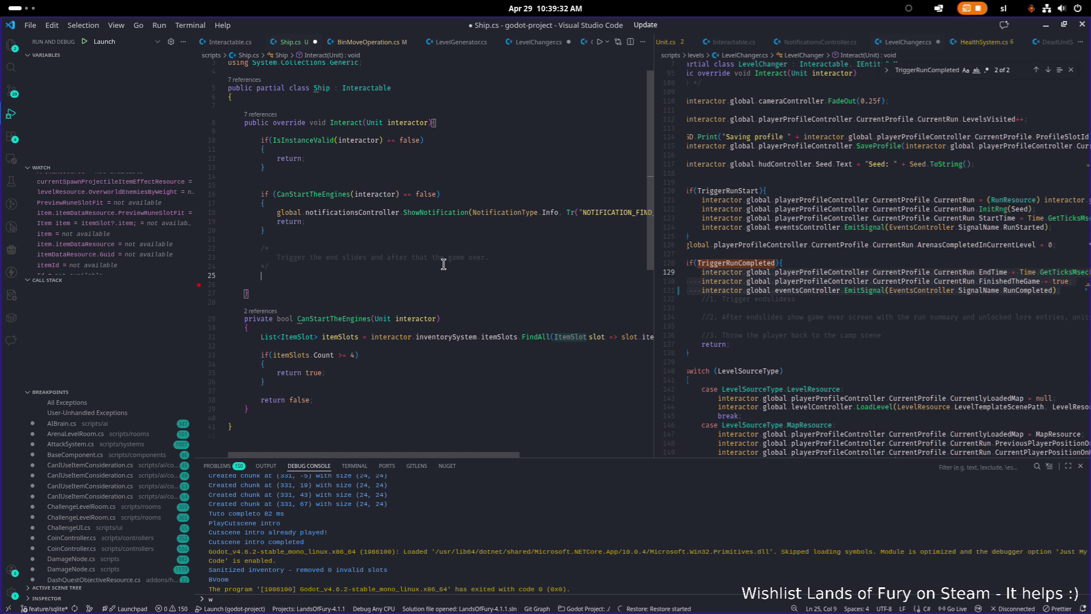
key("ctrl+v")
key("shift+Up")
key("shift+Home")
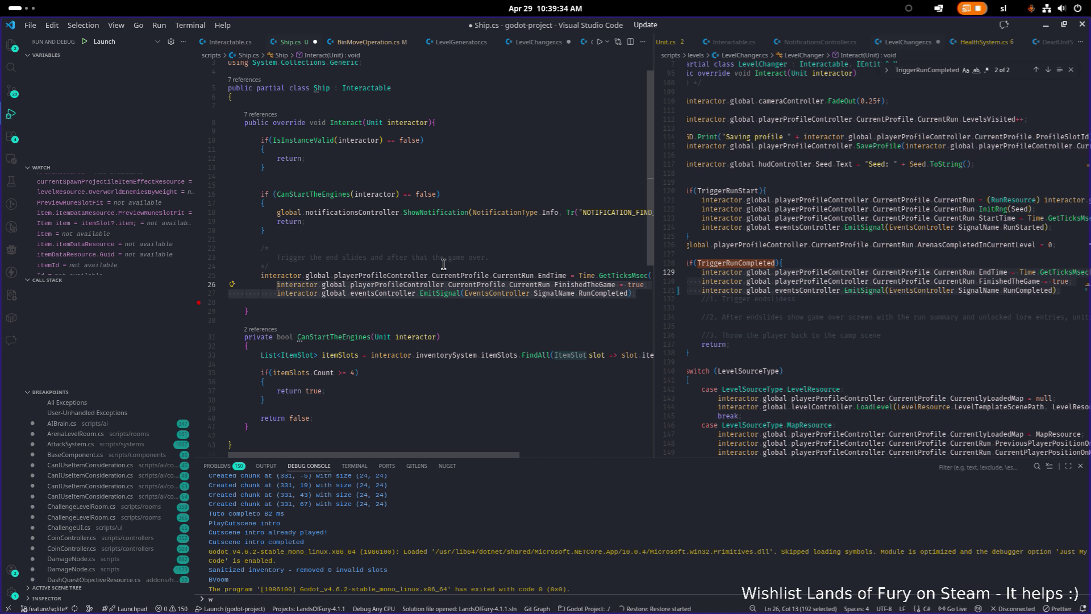
key("shift+Tab")
key("ctrl+s")
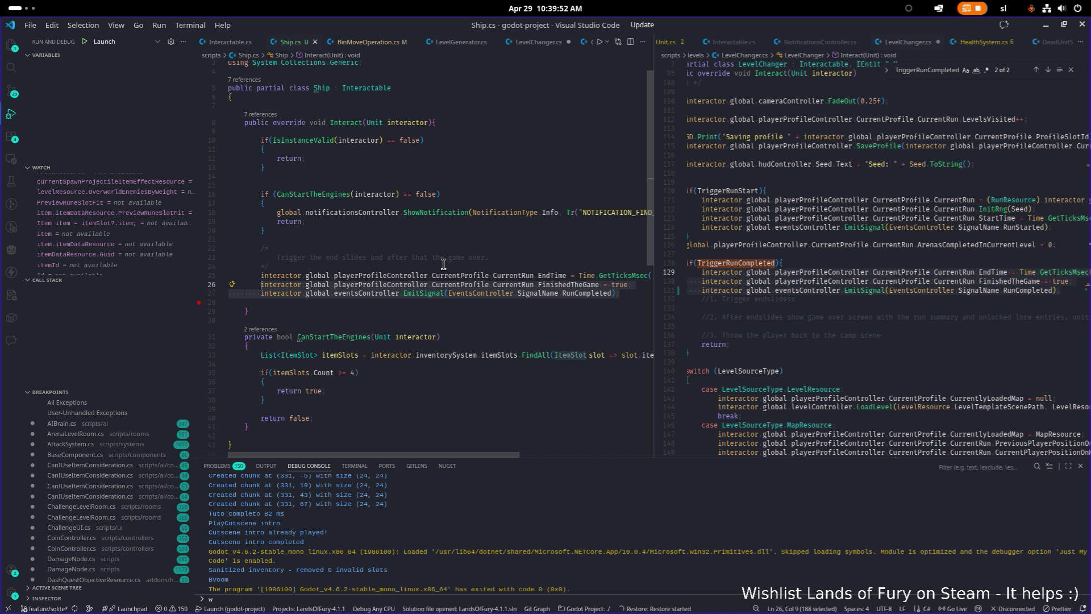
left_click(503, 275)
key("alt+Tab")
key("alt+Tab")
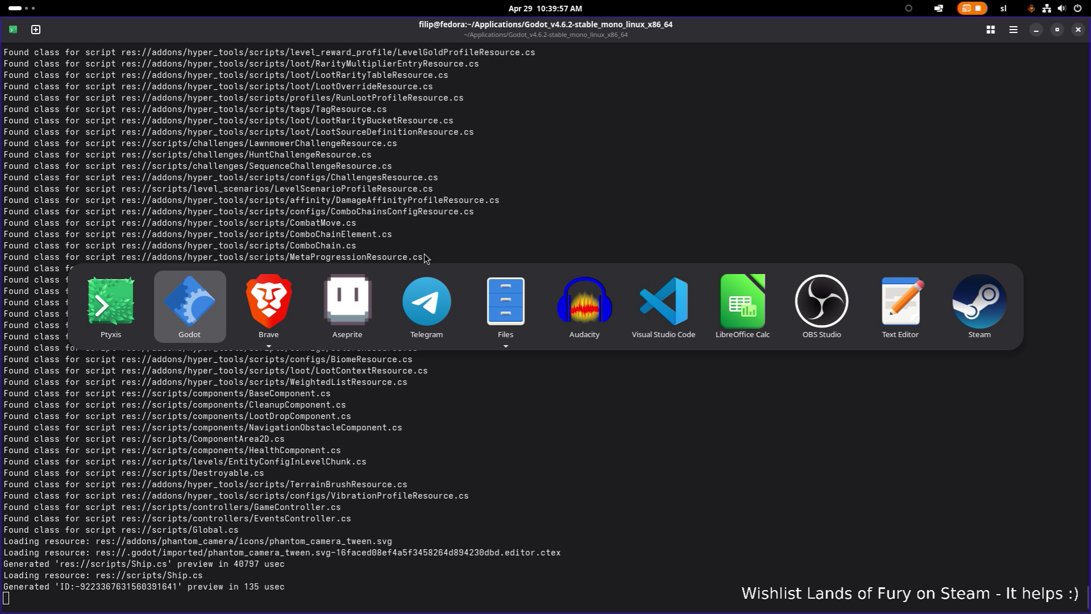
- Run the Lands of Fury project from the Godot editor and wait for its main menu
left_click(178, 289)
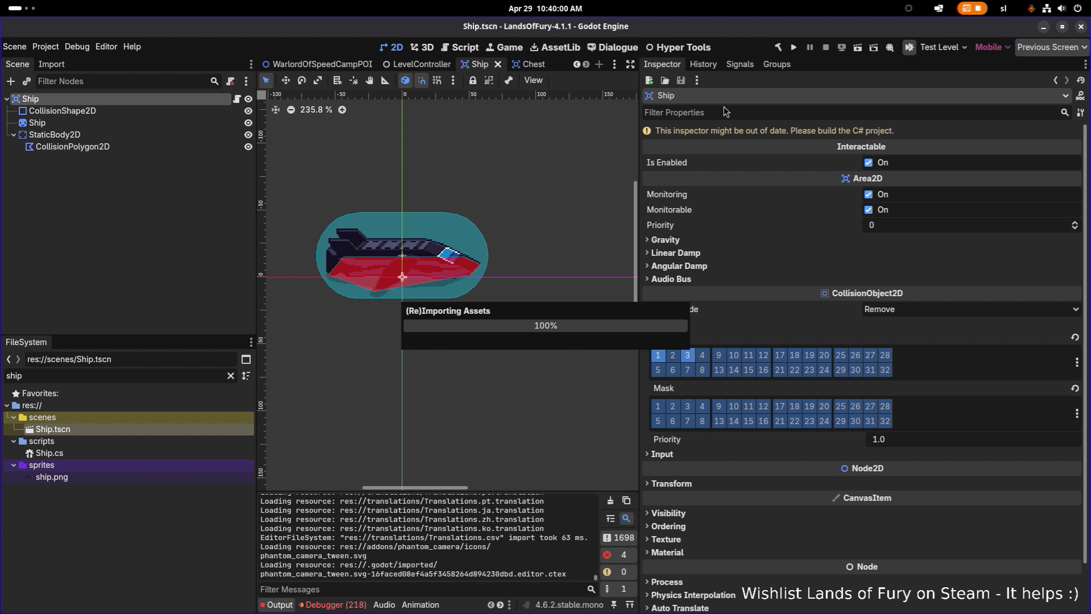
left_click(795, 46)
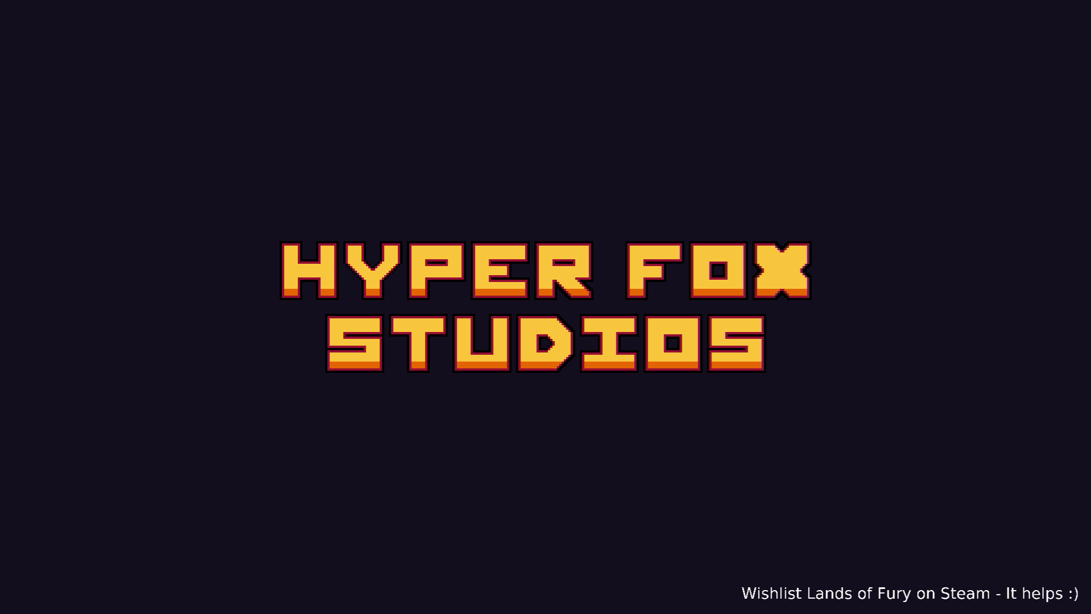
key("XF86AudioRaiseVolume")
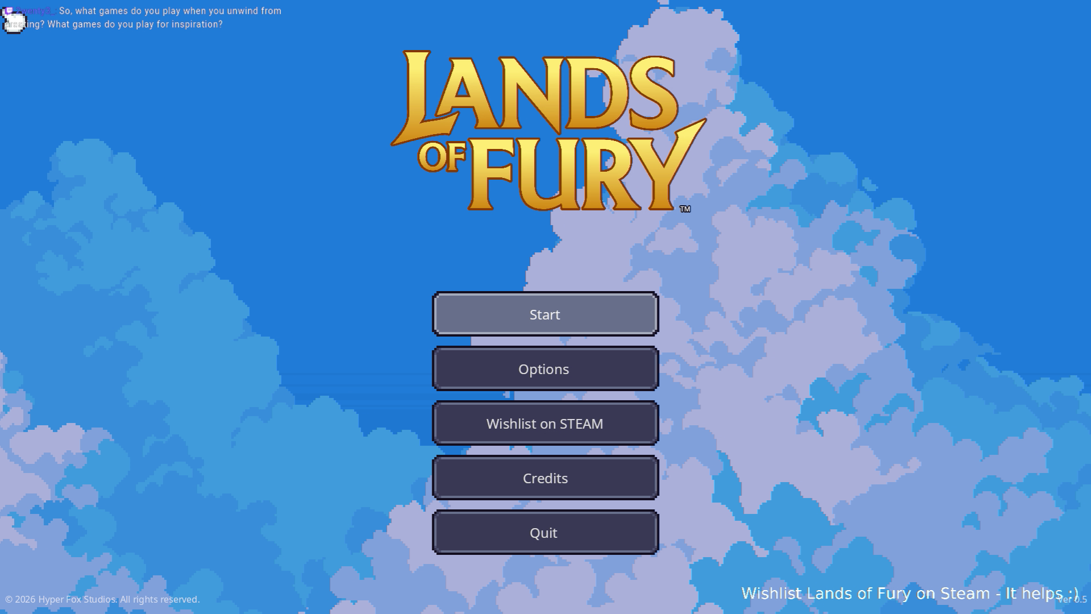
- Start the game, load the first Max profile, and walk the hero to the crashed ship
left_click(465, 315)
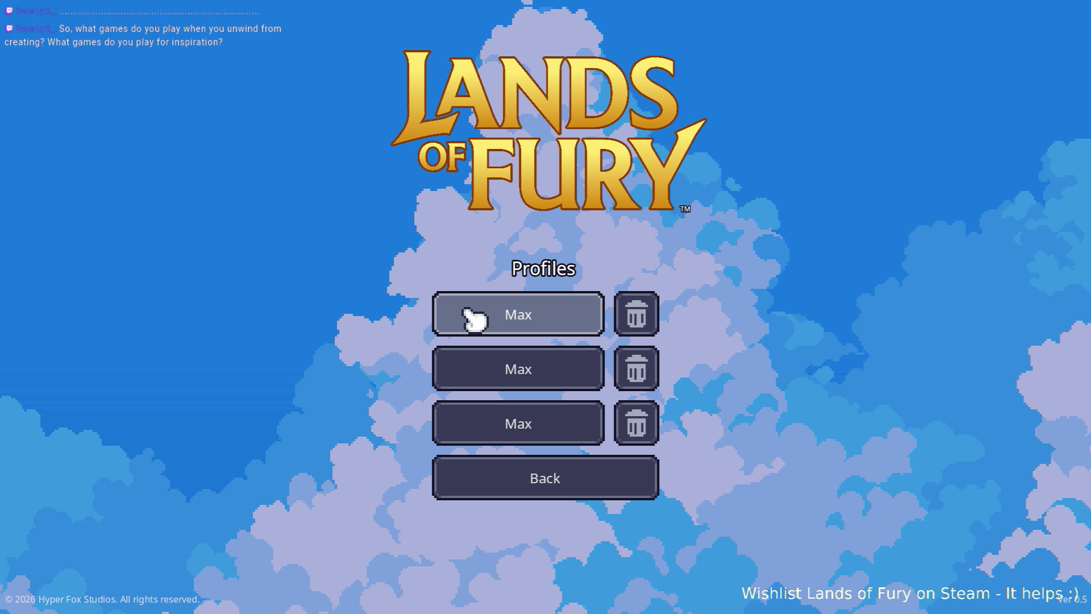
left_click(474, 320)
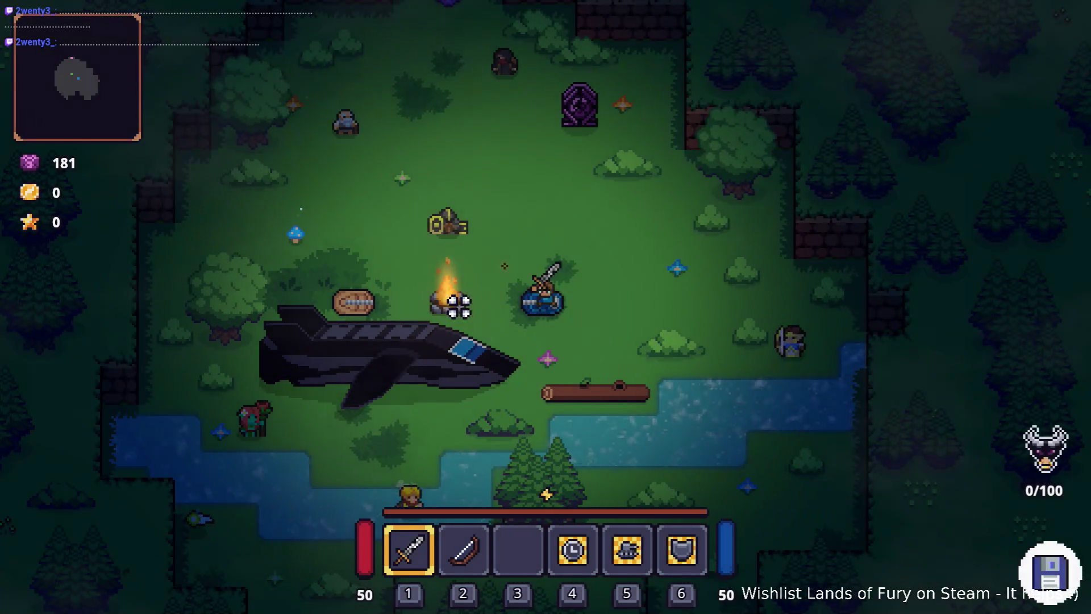
key("a")
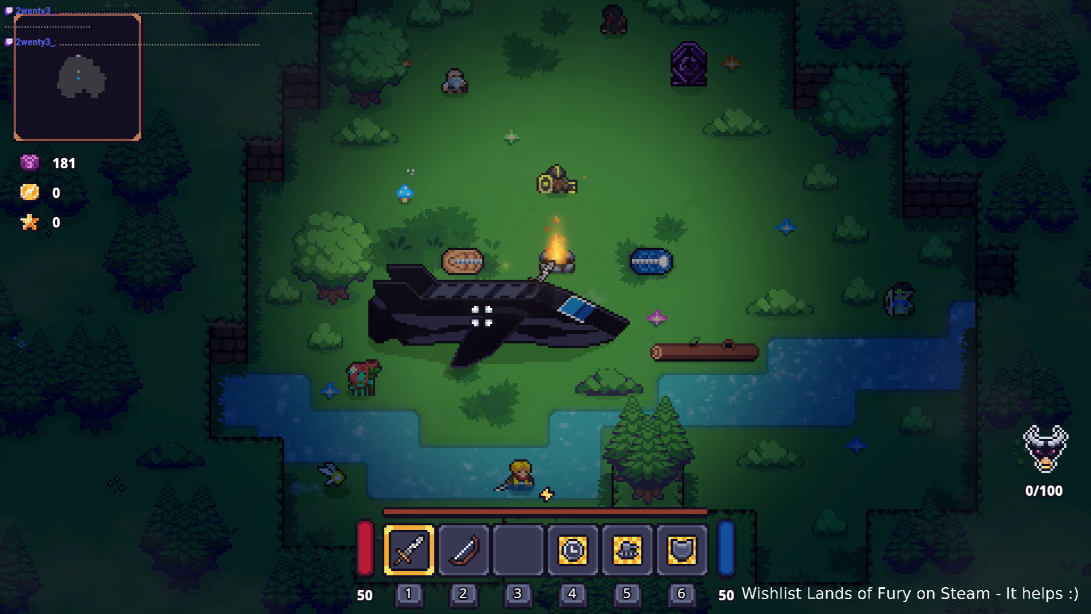
key("d")
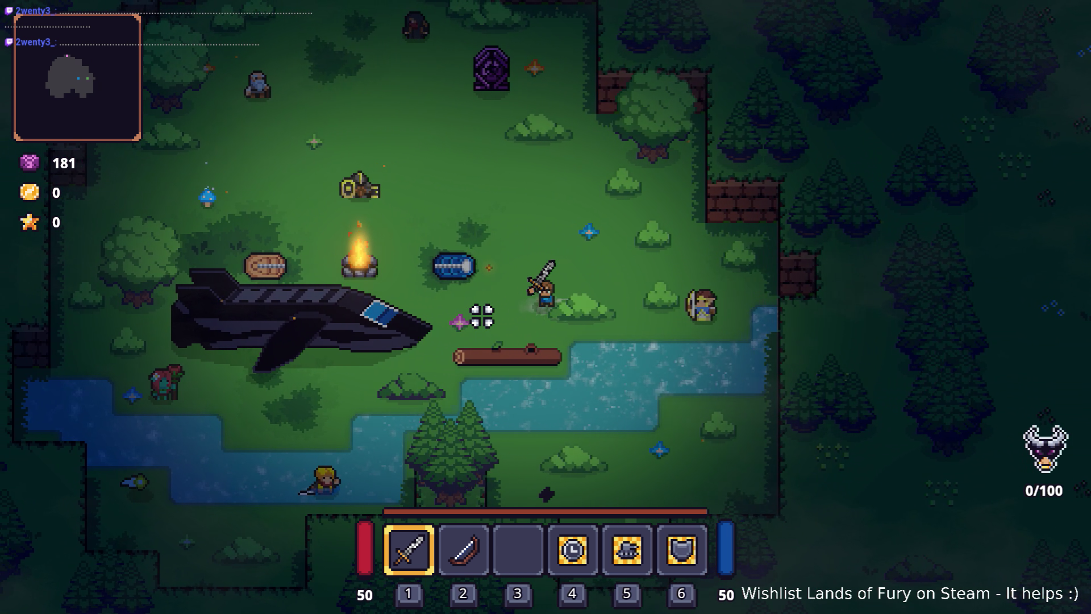
key("a")
key("s")
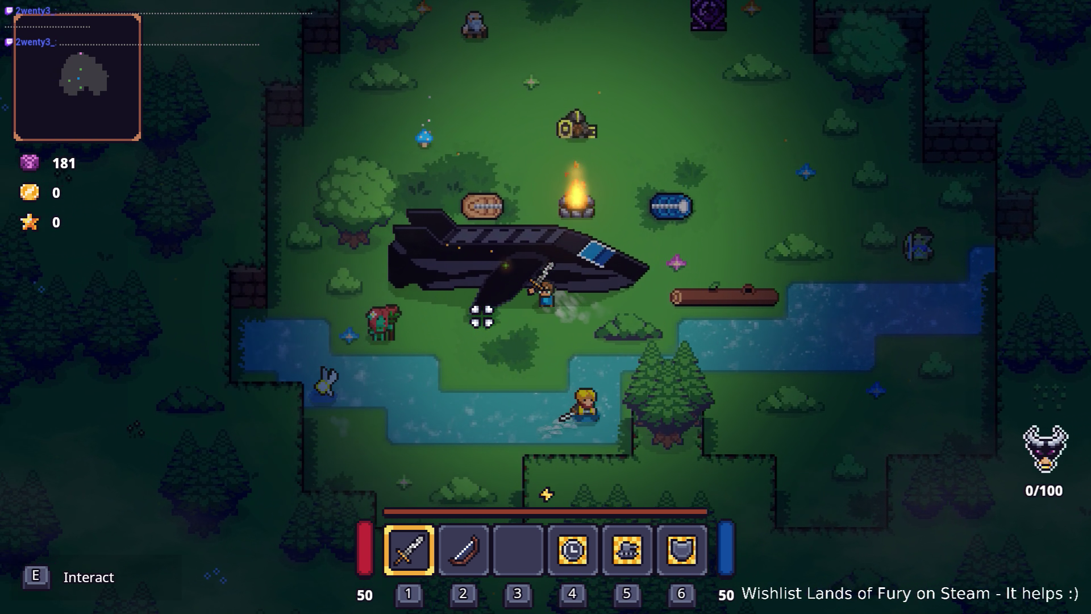
key("a")
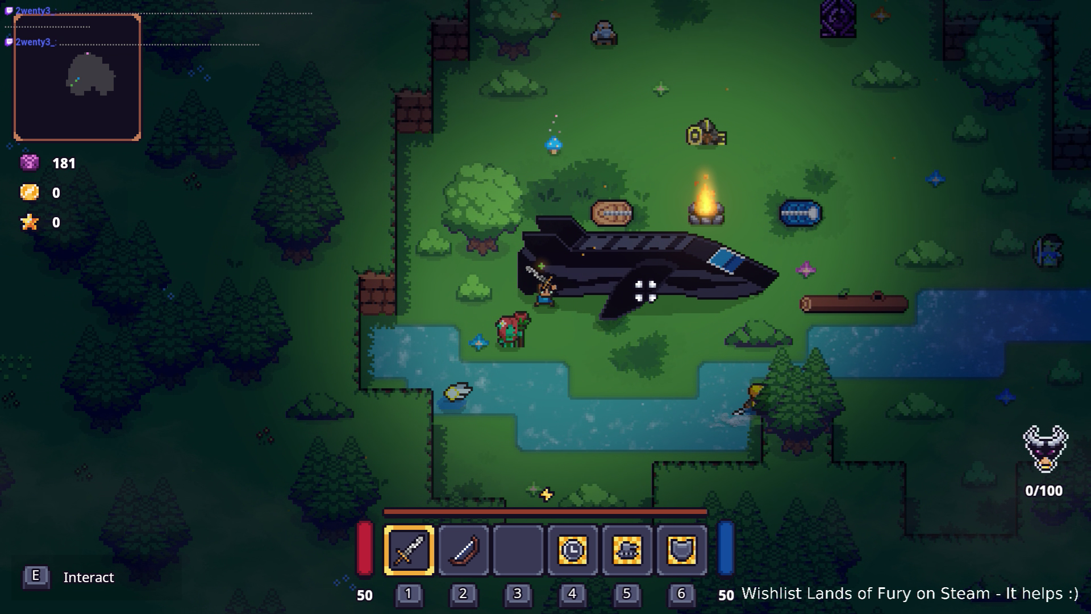
key("d")
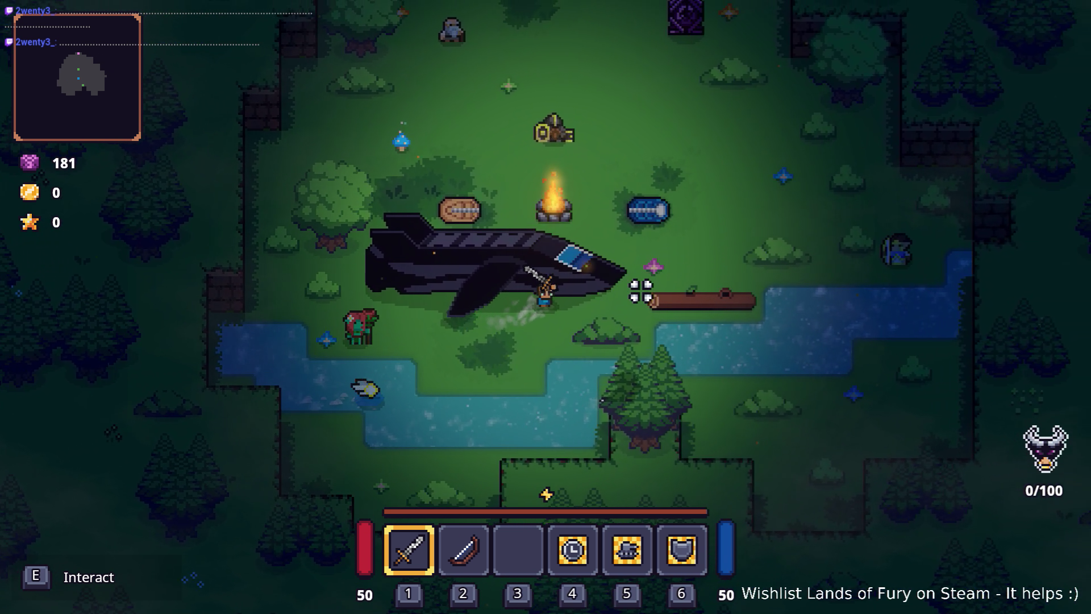
key("d")
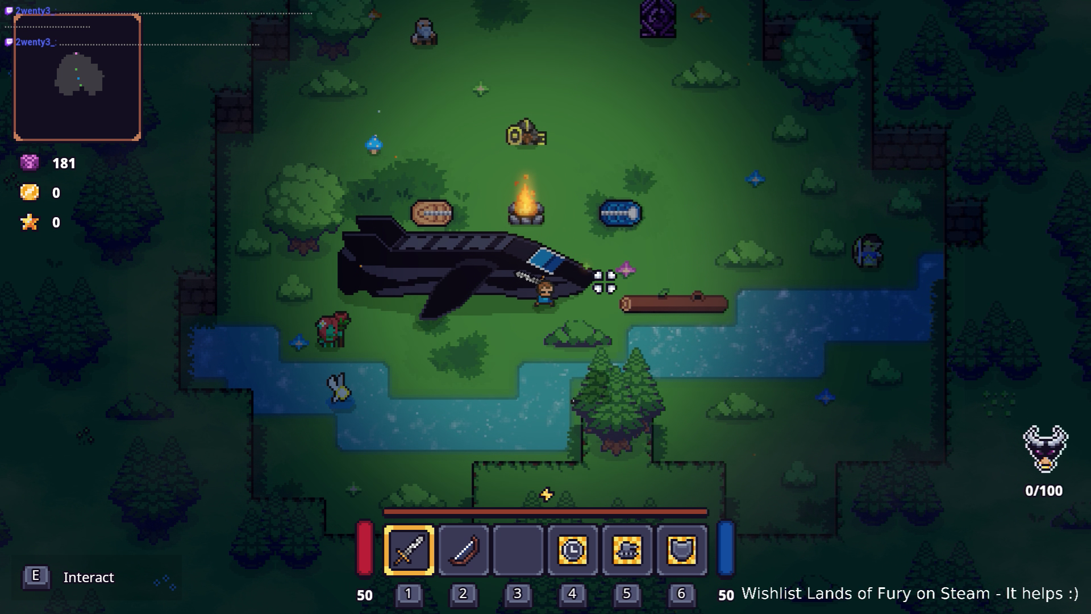
- Browse the open applications in the app switcher, then dismiss it and stay in the game
key("alt+Tab")
key("Tab")
key("Tab")
key("Tab")
key("Escape")
key("alt+Tab")
key("Escape")
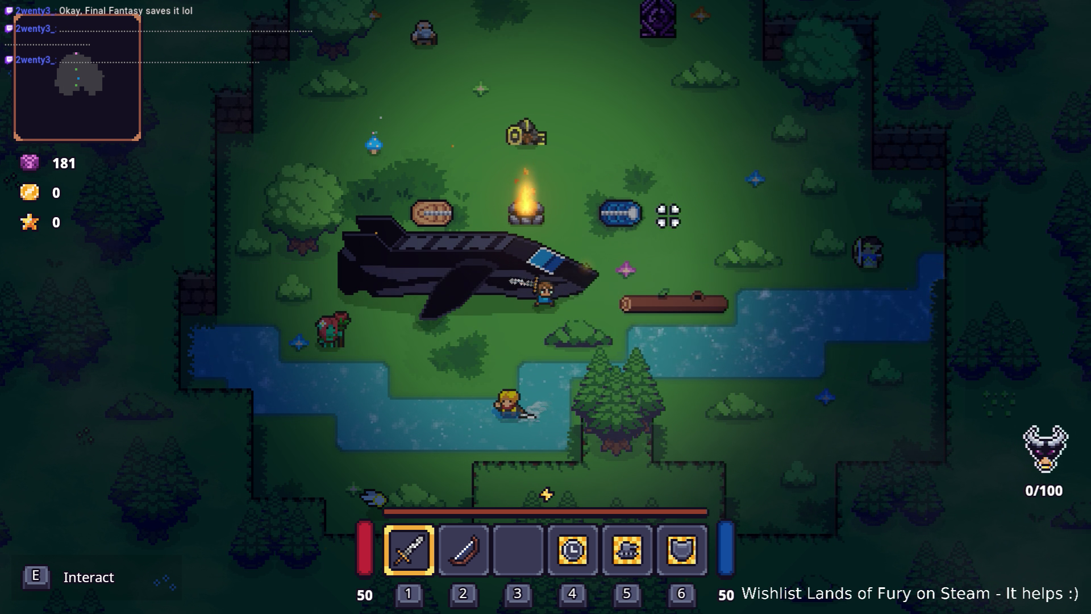
key("alt+Tab")
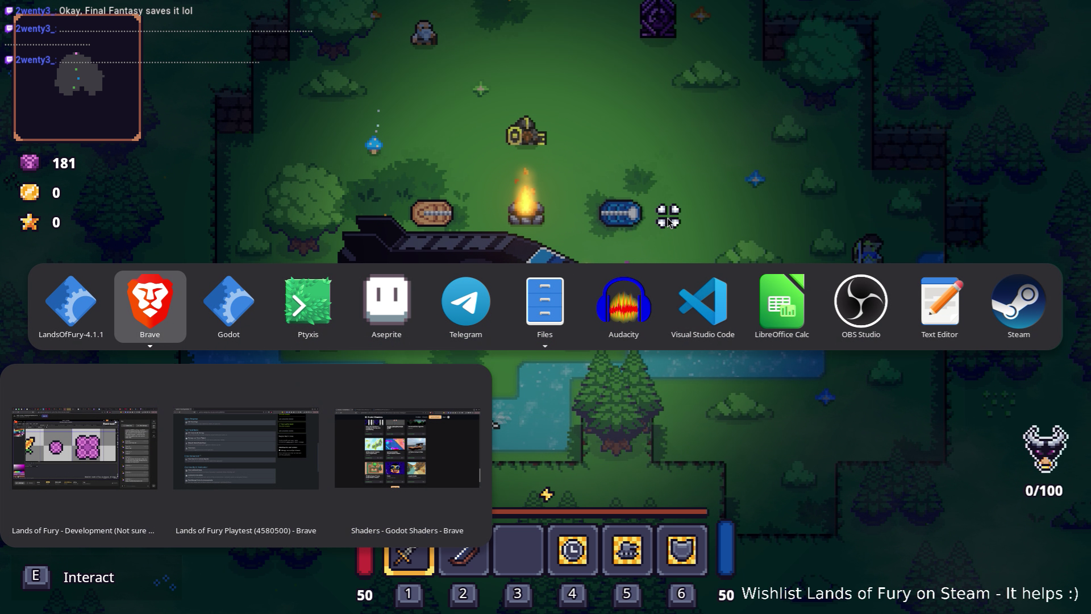
key("Escape")
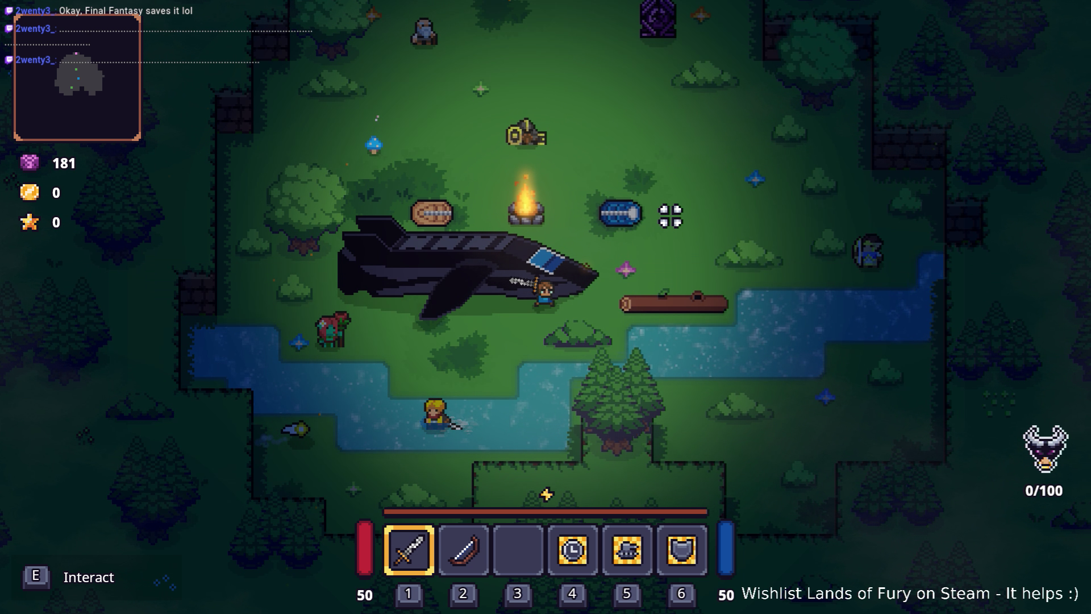
- Launch Steam from the desktop search
key("super")
type("steam")
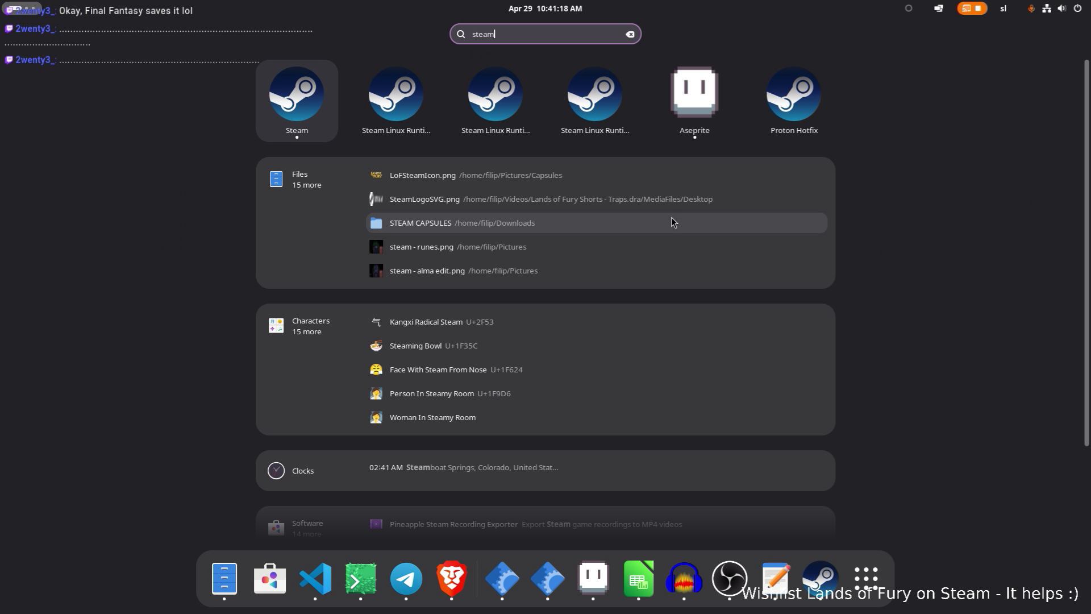
key("Return")
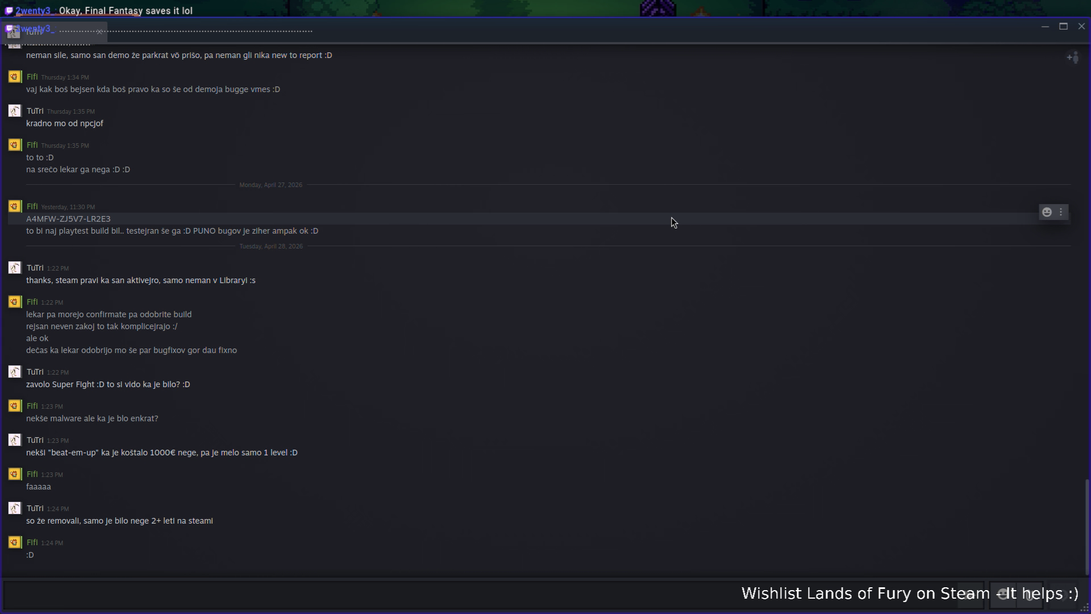
mouse_move(710, 28)
left_mouse_down()
mouse_move(713, 61)
mouse_move(145, 129)
left_mouse_up()
key("alt+Tab")
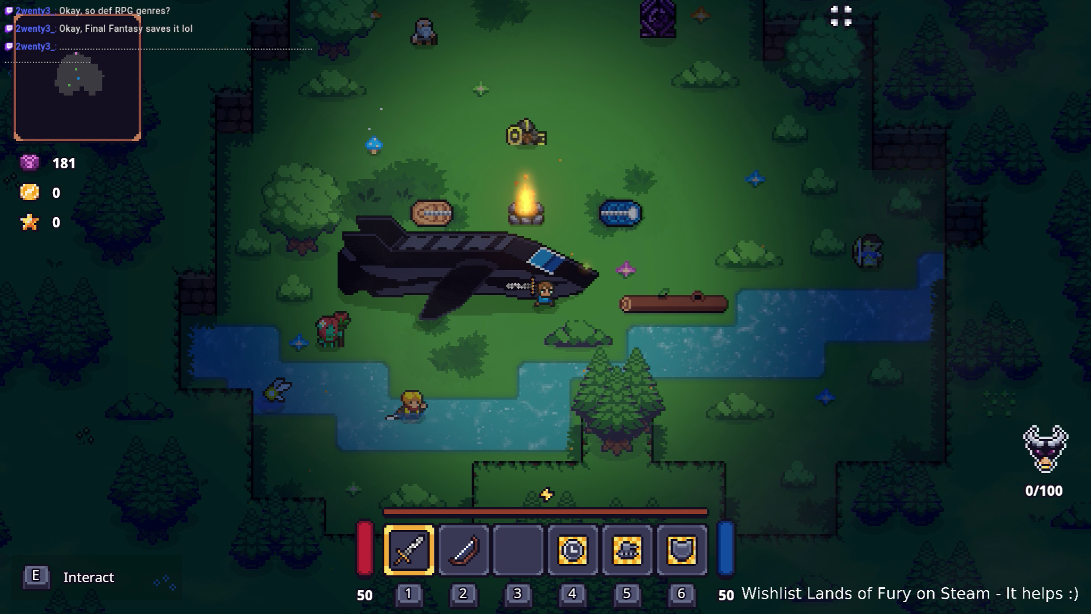
key("alt+Tab")
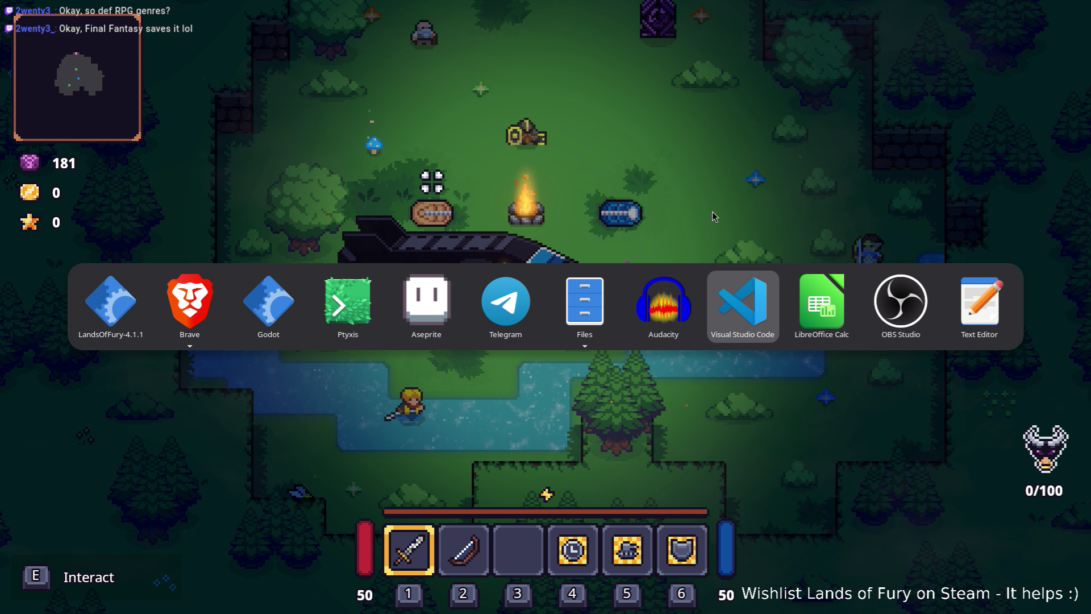
key("Escape")
key("super")
type("steam")
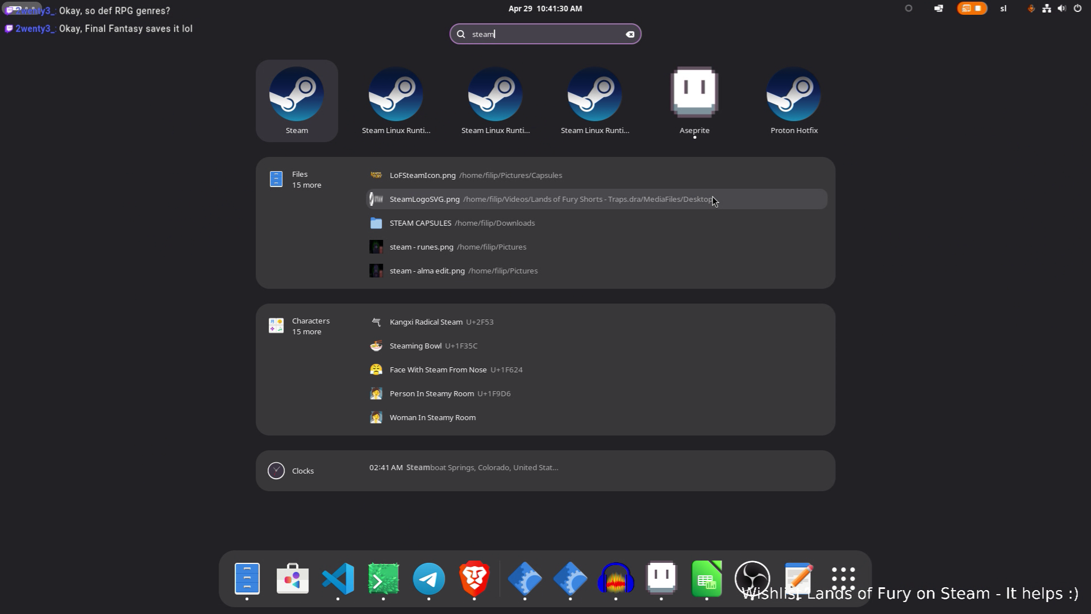
key("Right")
key("Left")
key("Return")
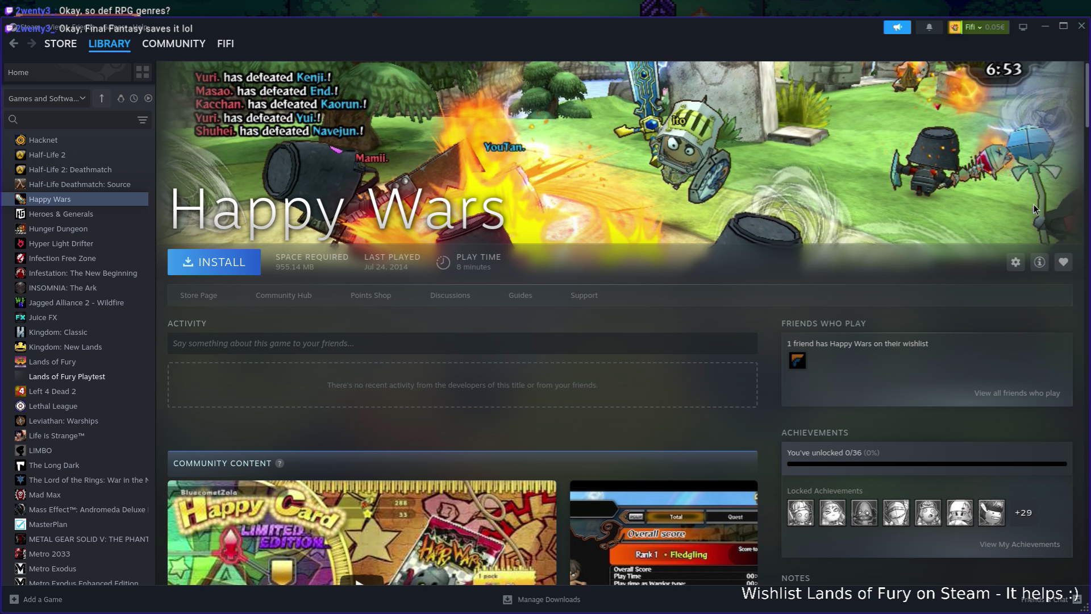
- Find Circle Empires Rivals in the library and view its store page screenshots
left_click(48, 119)
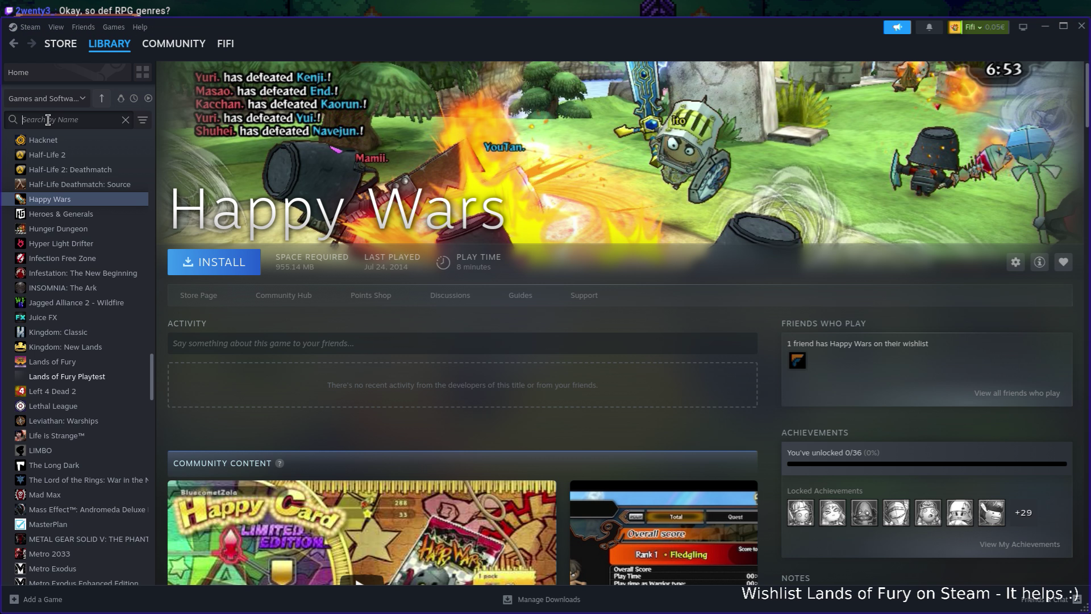
type("circ")
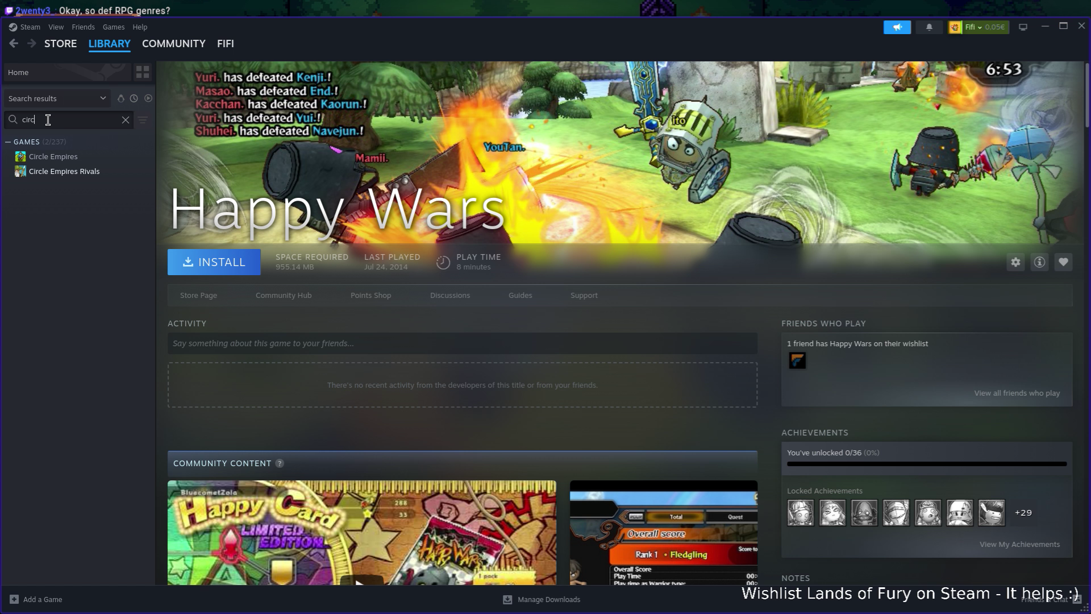
left_click(64, 171)
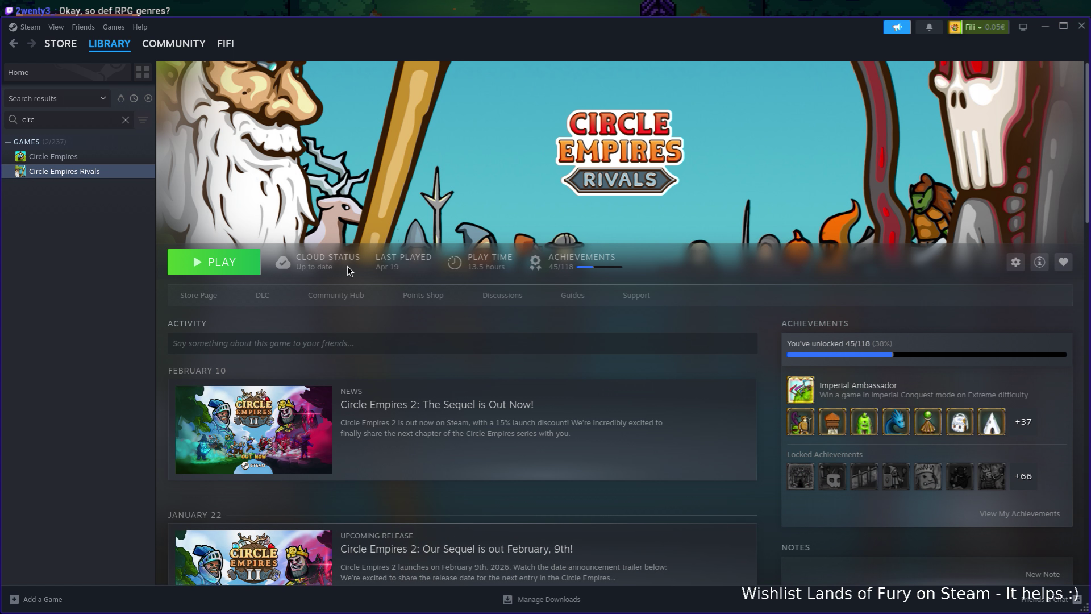
left_click(199, 295)
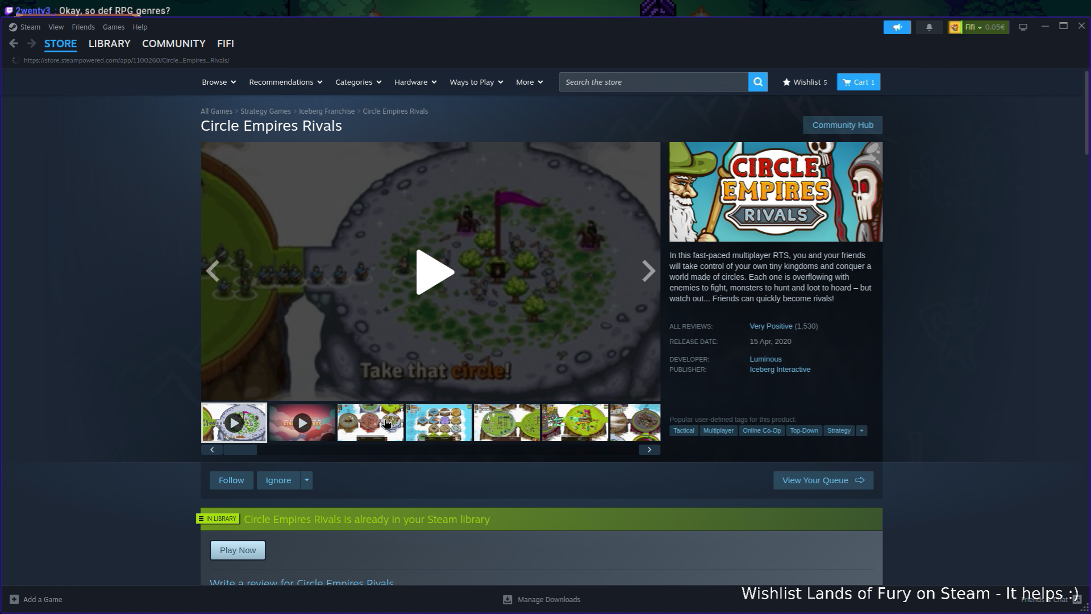
left_click(385, 424)
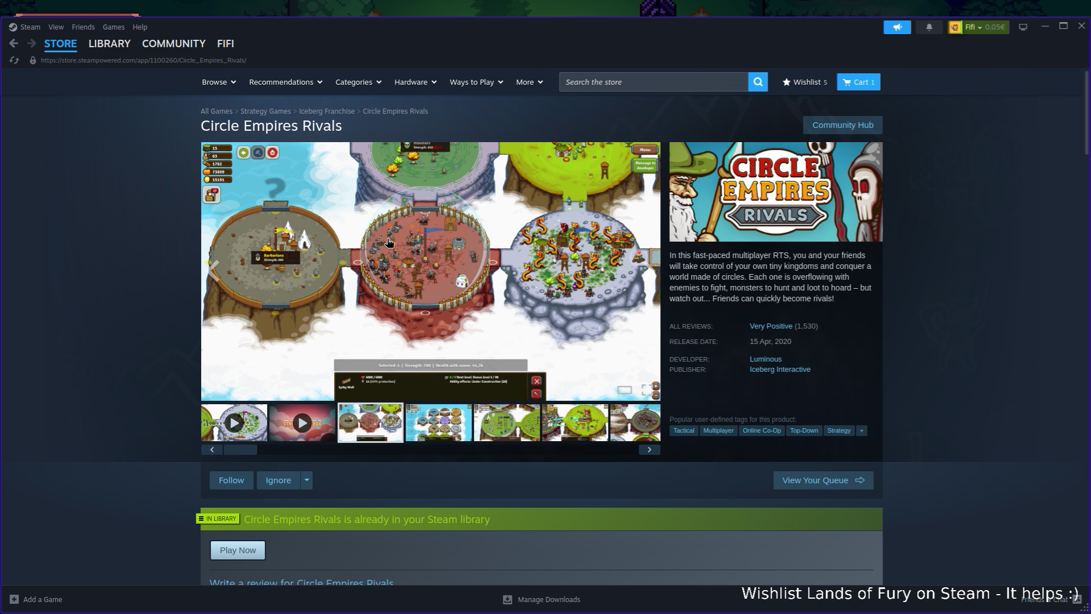
- Search the store for 'despot', browse Despot's Game screenshots, then hide Steam to return to the game
left_click(623, 84)
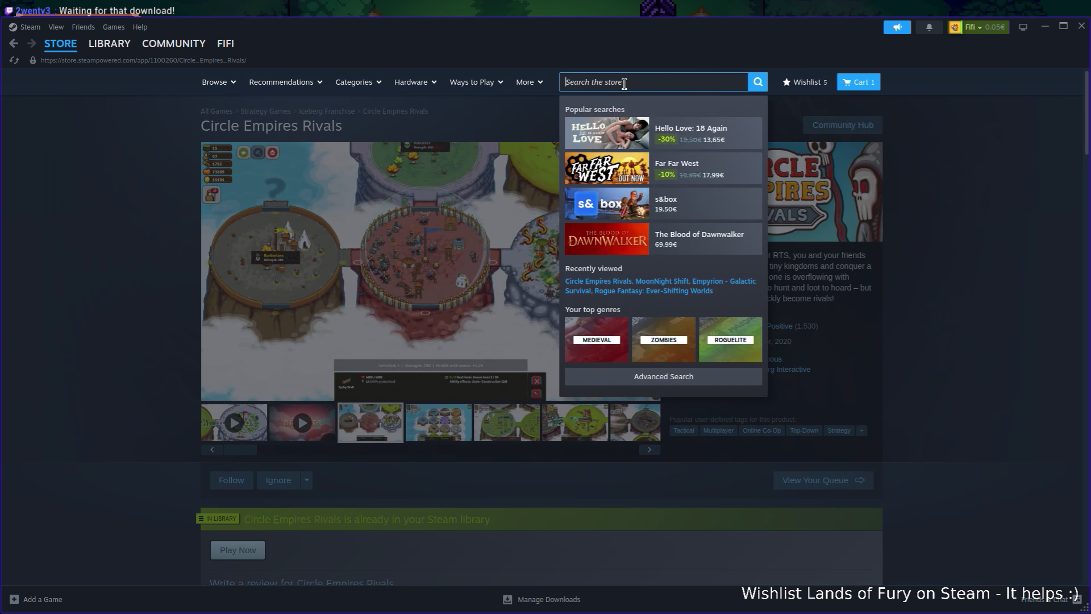
type("despot")
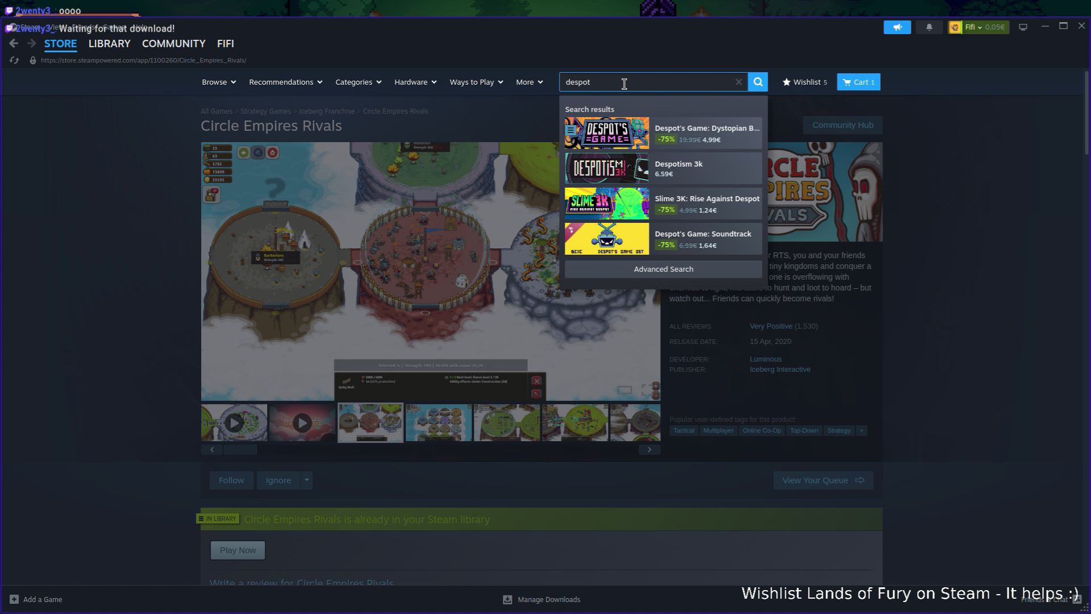
left_click(717, 135)
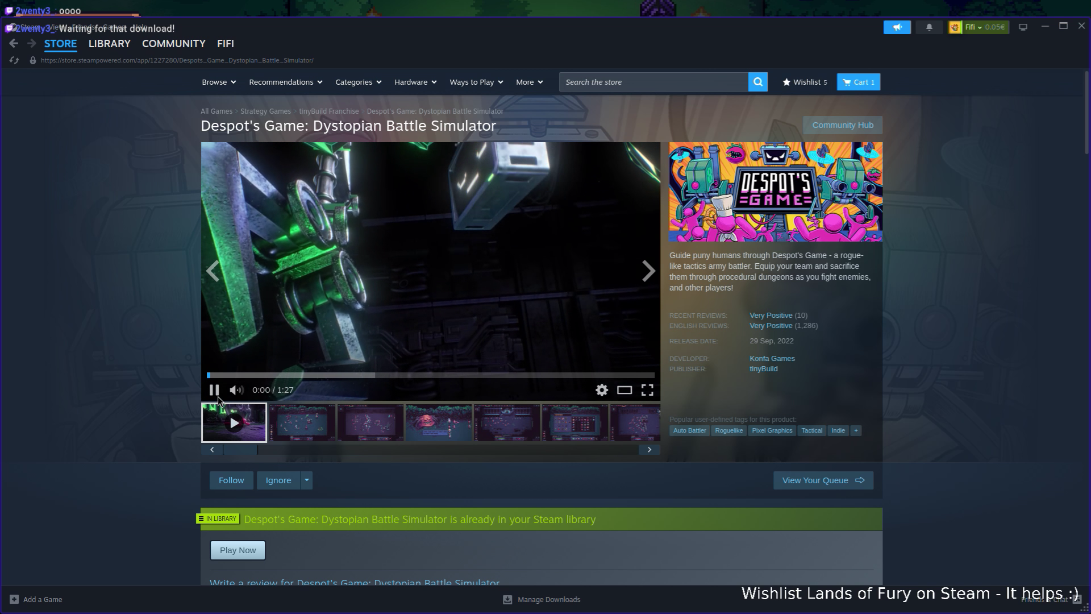
left_click(620, 271)
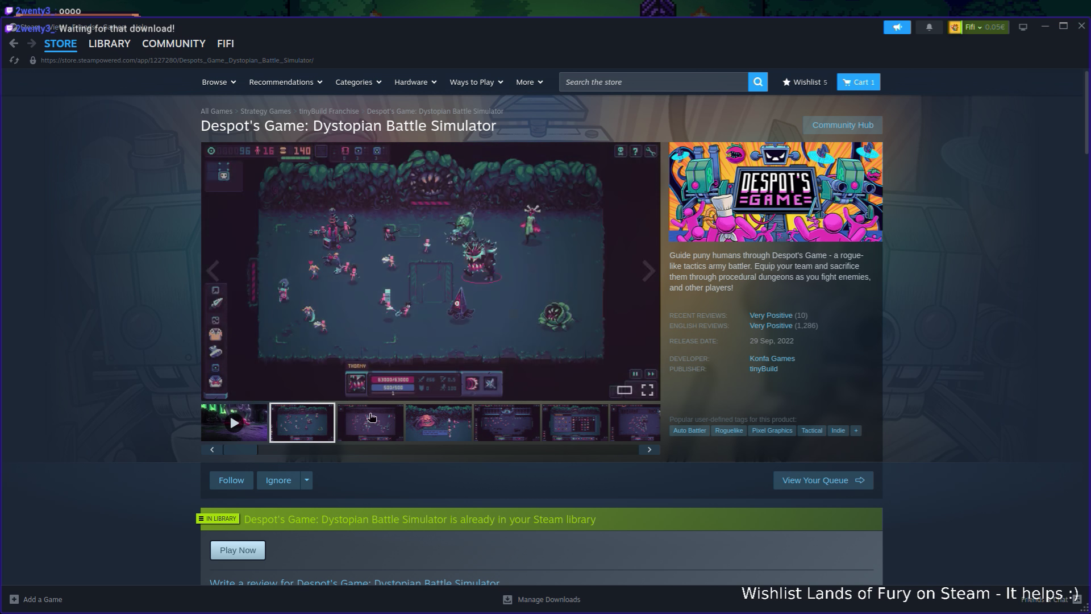
left_click(647, 271)
left_click(648, 273)
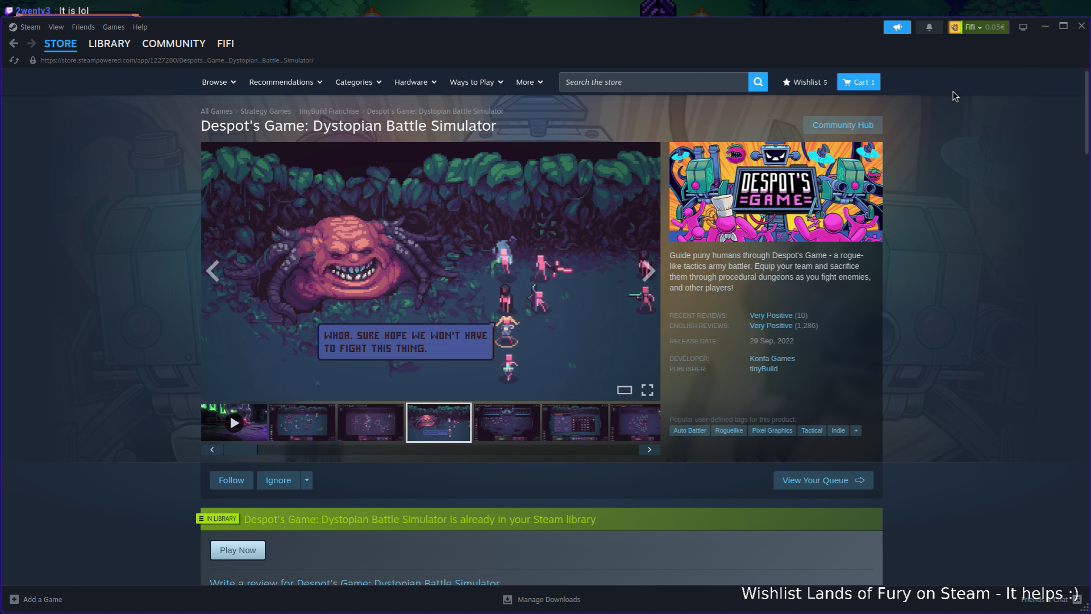
left_click(1045, 27)
- Walk the hero around the crashed ship down to Brin
left_click(599, 243)
key("d")
key("a")
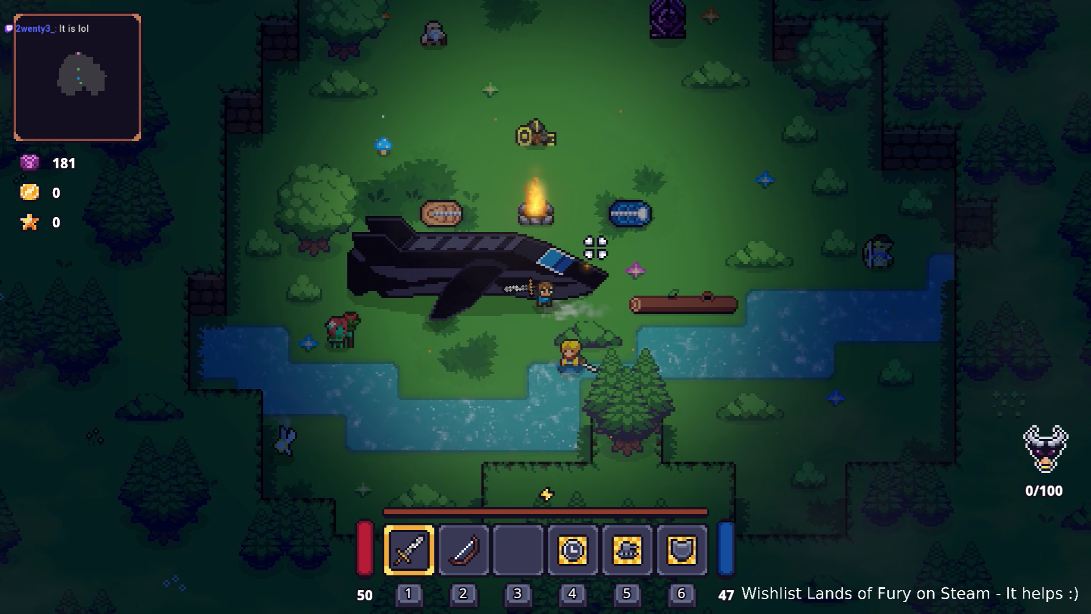
key("s")
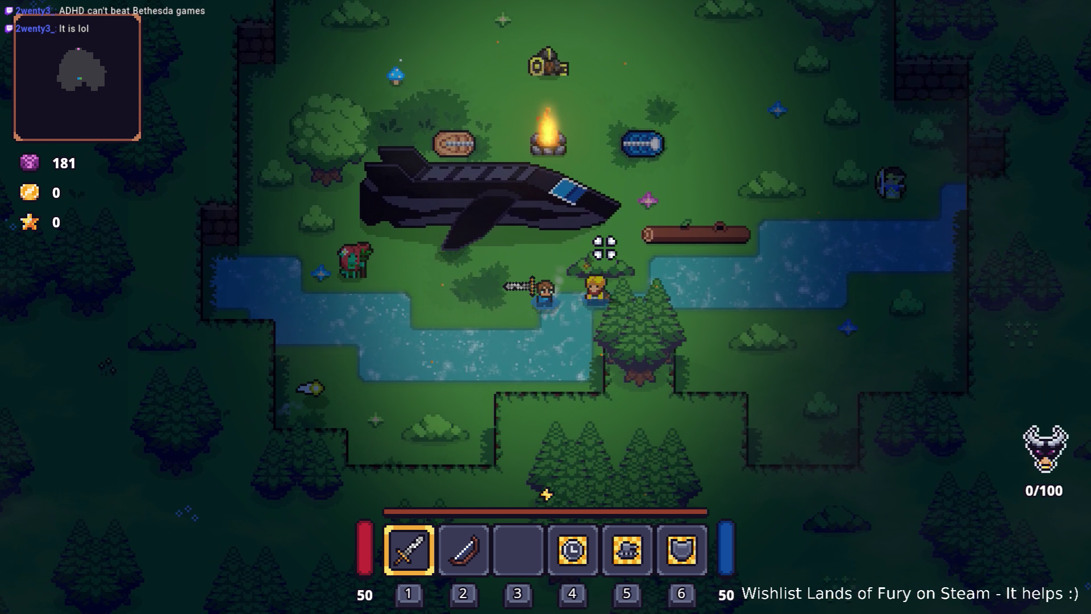
key("w")
- Talk to Brin, pick 'Nothing.' to end the chat, walk around the ship, and open the dock
key("e")
key("e")
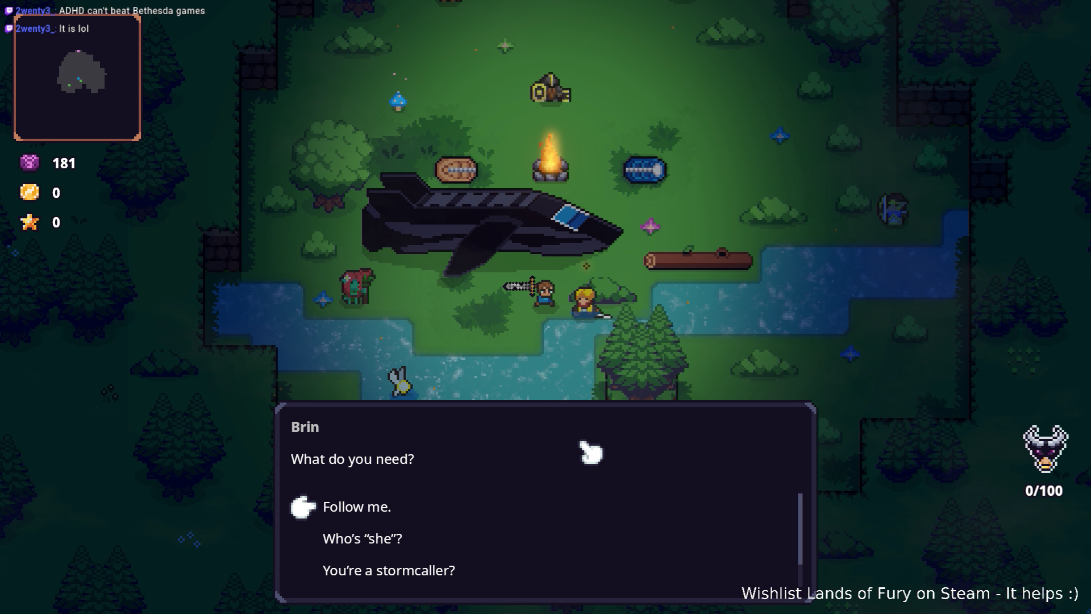
key("s")
key("s")
key("s")
key("e")
key("w")
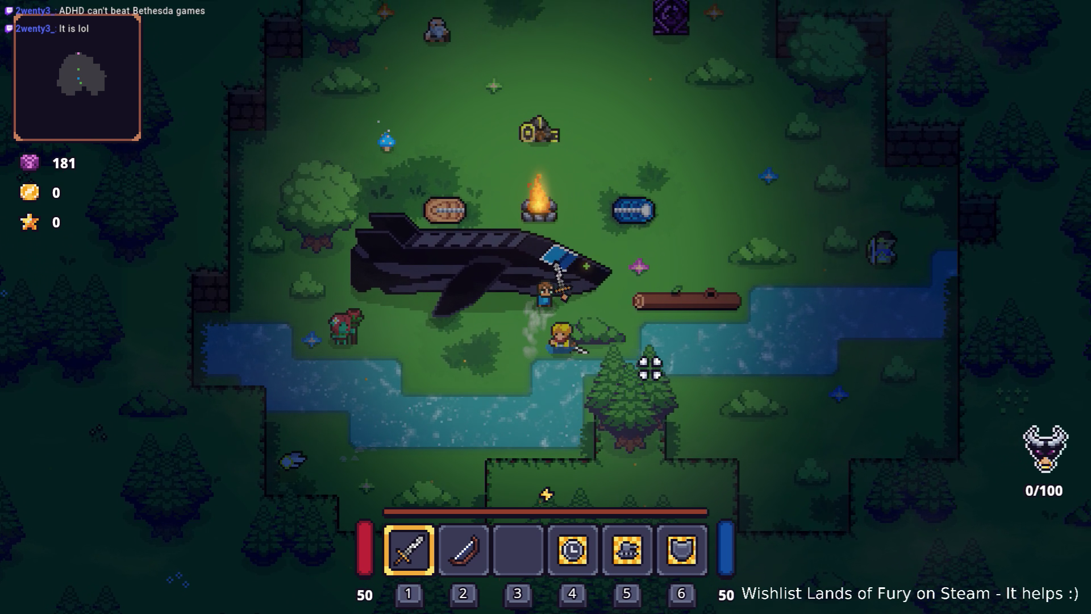
key("a")
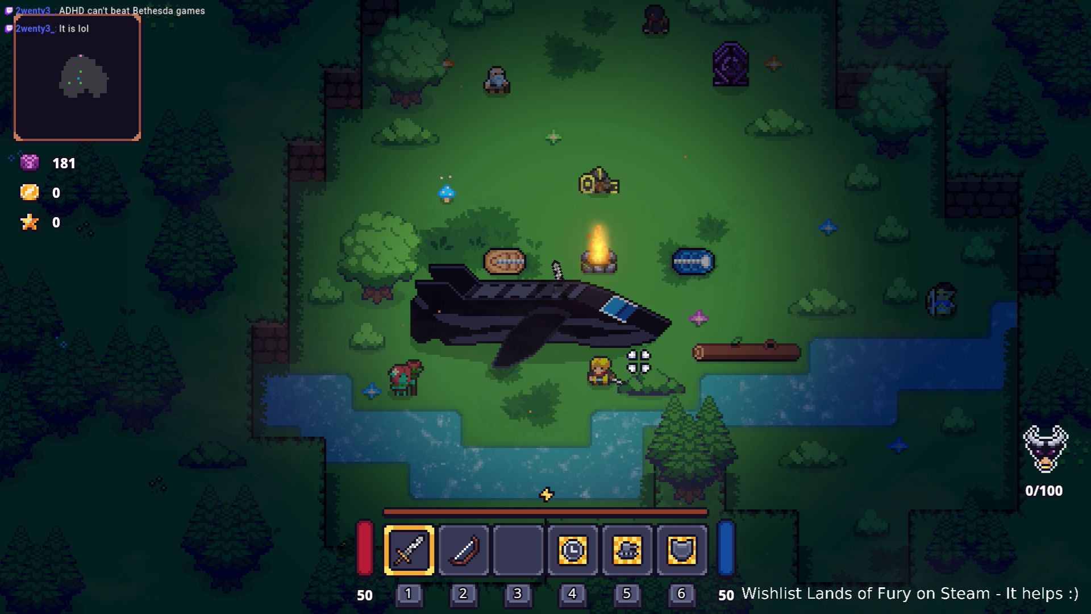
key("s")
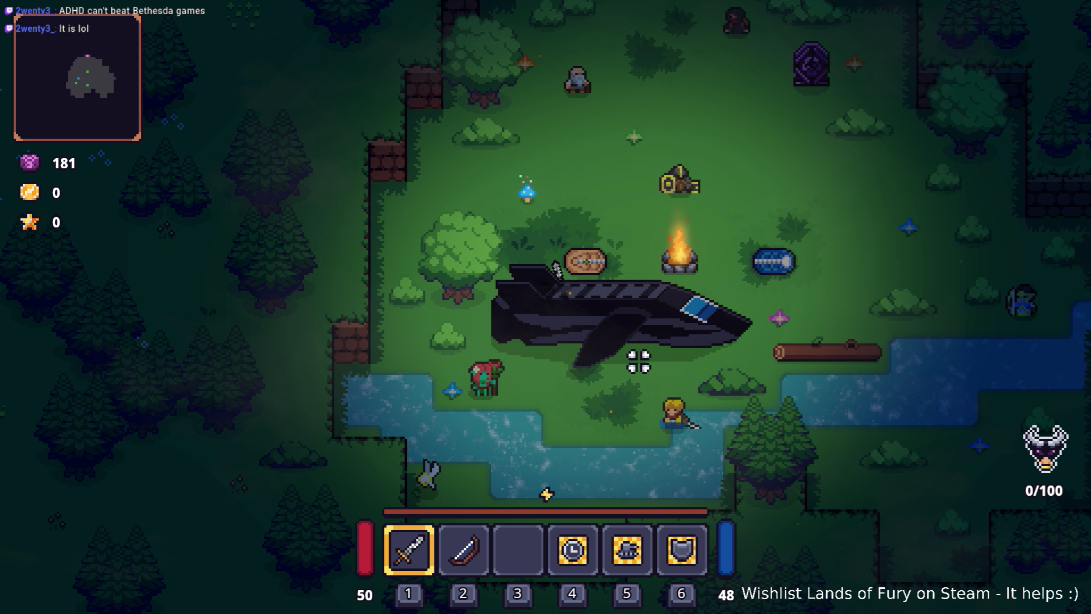
key("super")
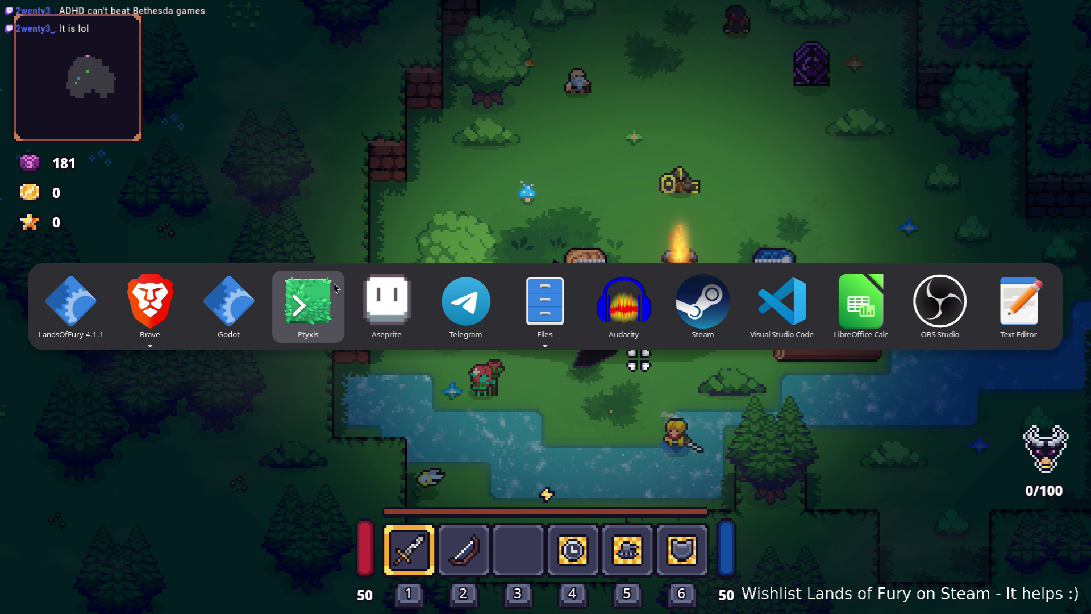
- Toggle breakpoints on lines 16, 33, 37, 40 and 10 of Ship.cs
left_click(773, 297)
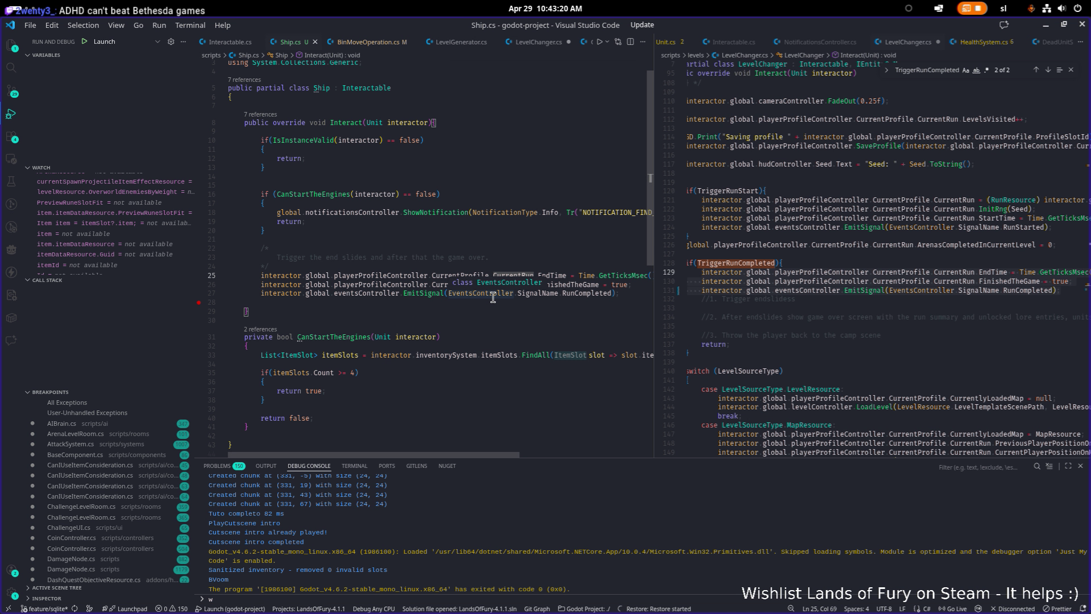
scroll(484, 313, "down", 2)
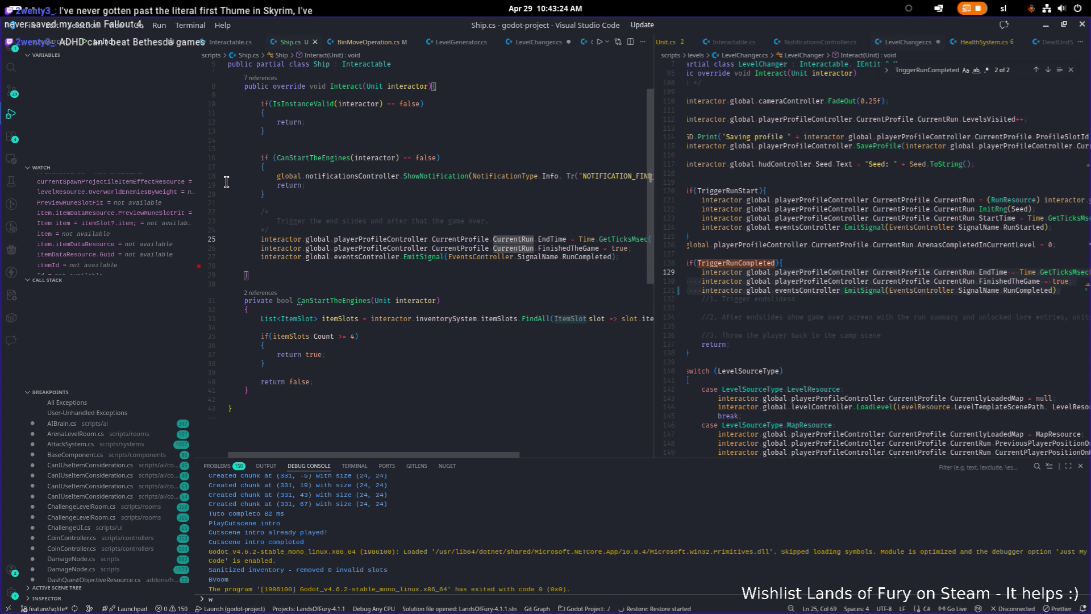
left_click(198, 157)
left_click(199, 319)
left_click(199, 354)
left_click(199, 381)
scroll(225, 357, "up", 2)
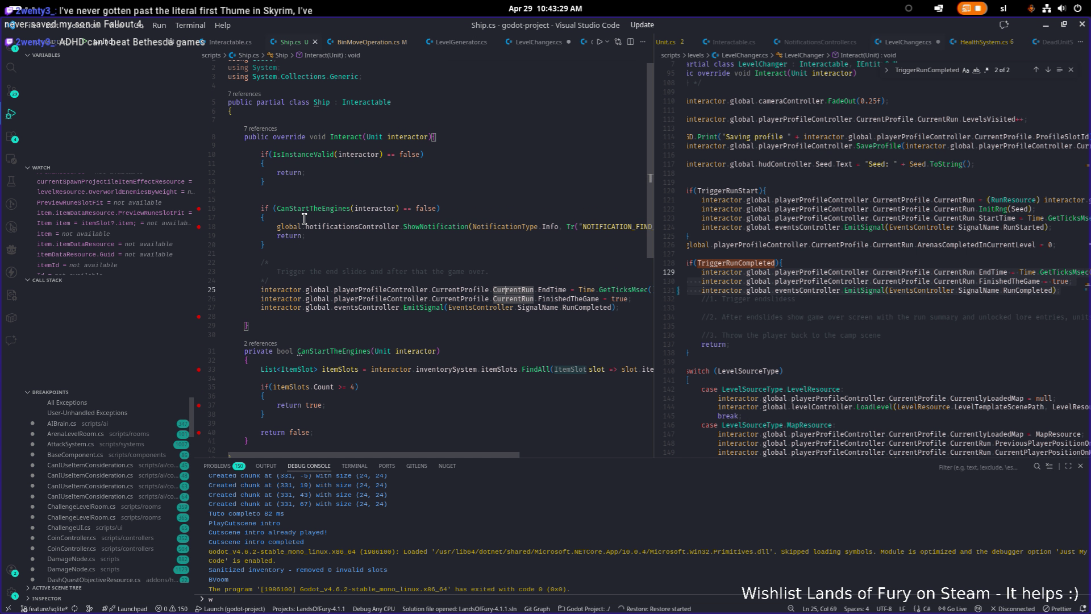
left_click(199, 154)
left_click(435, 208)
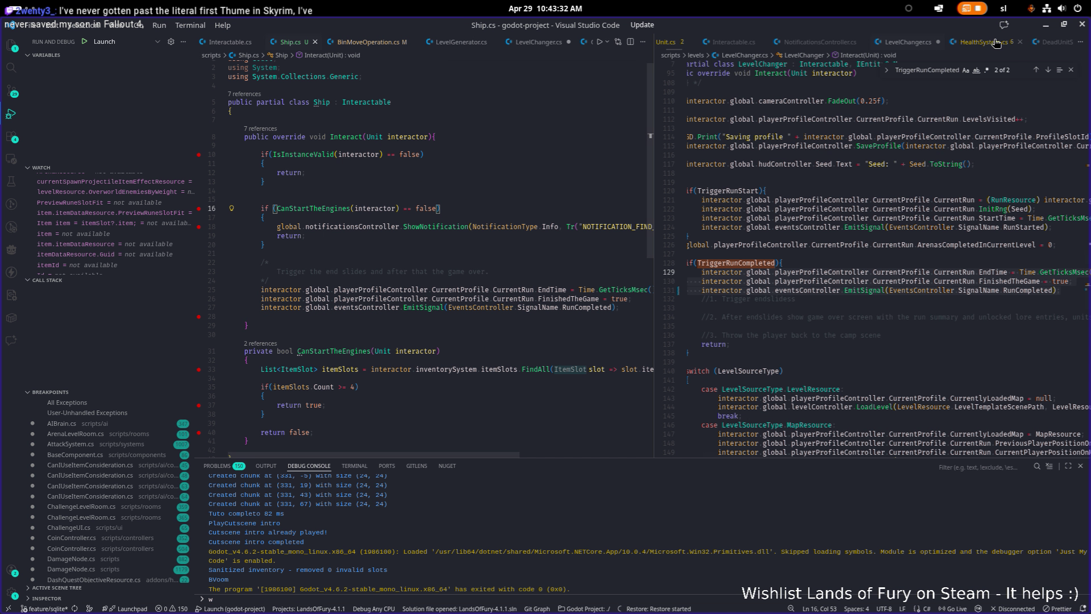
- Pause the running game and quit it to the desktop
left_click(1045, 25)
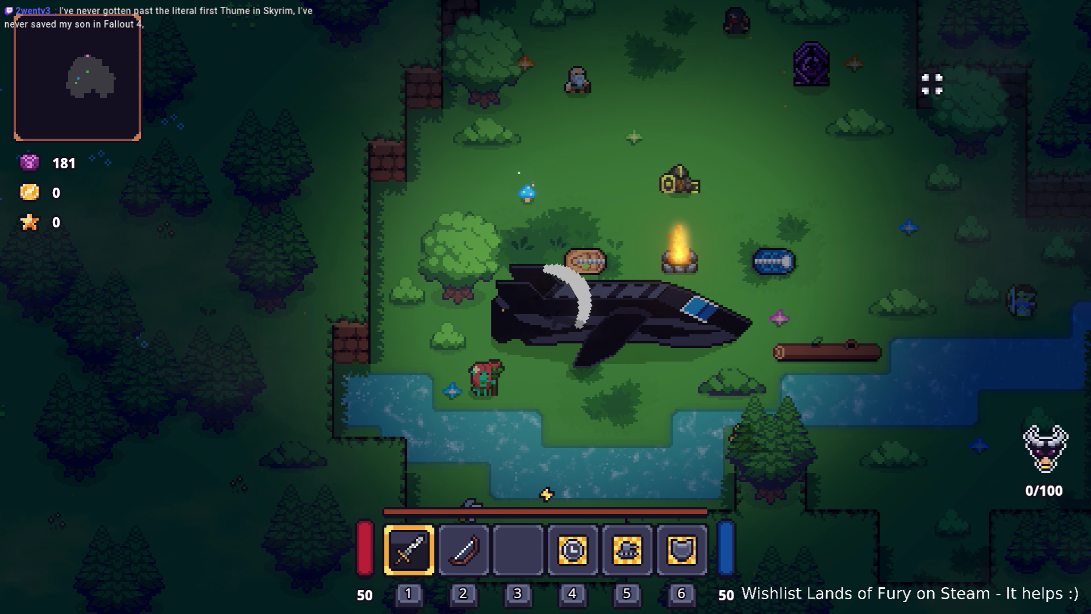
key("Escape")
left_click(554, 528)
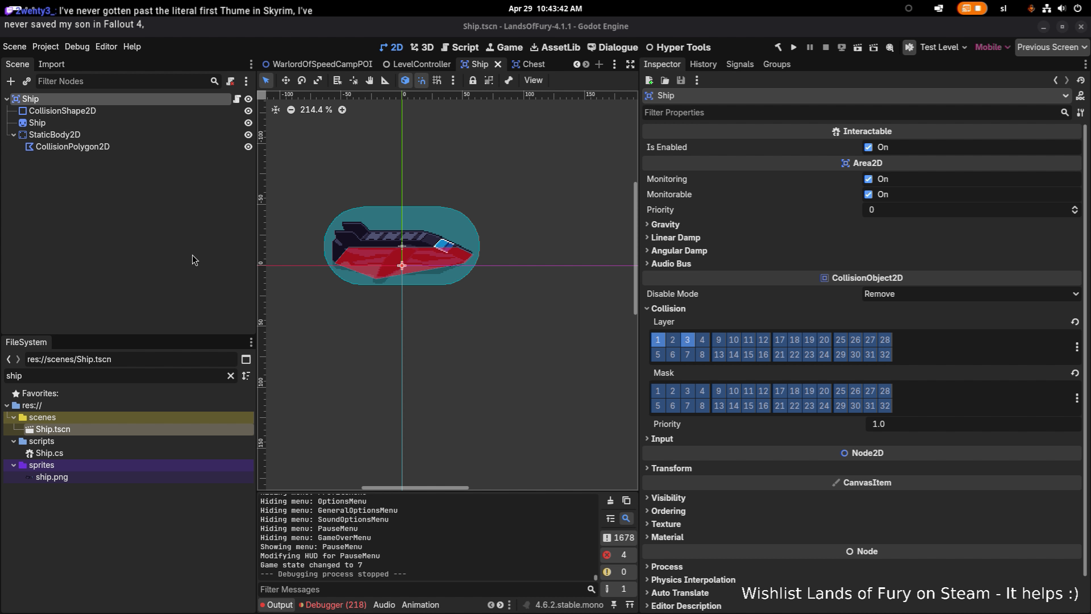
- Deselect the Ship node in the Scene dock and switch back to Visual Studio Code
left_click(150, 244)
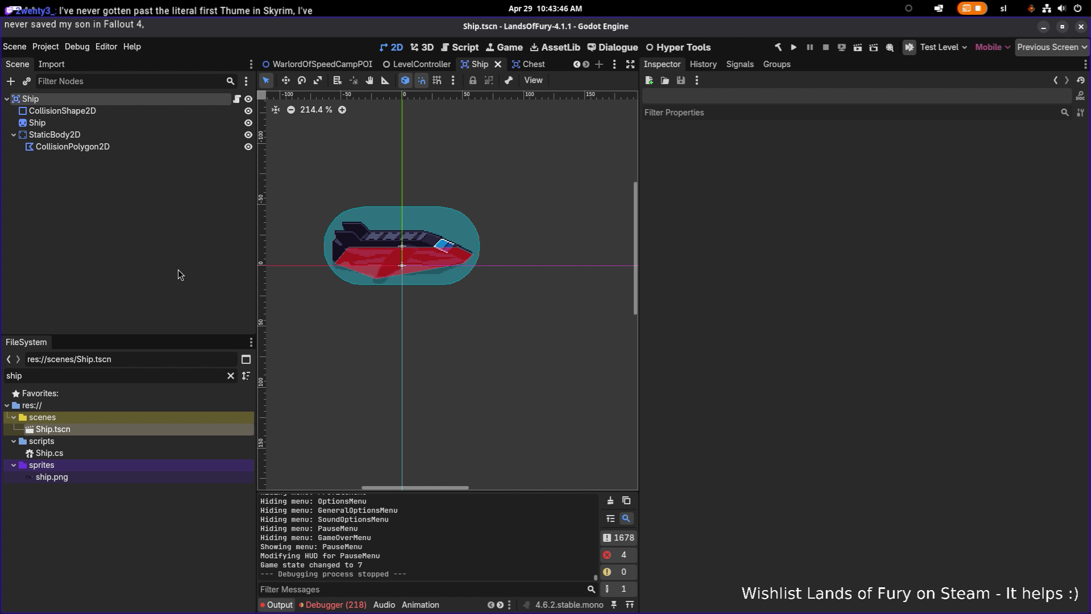
key("alt+Tab")
left_click(656, 302)
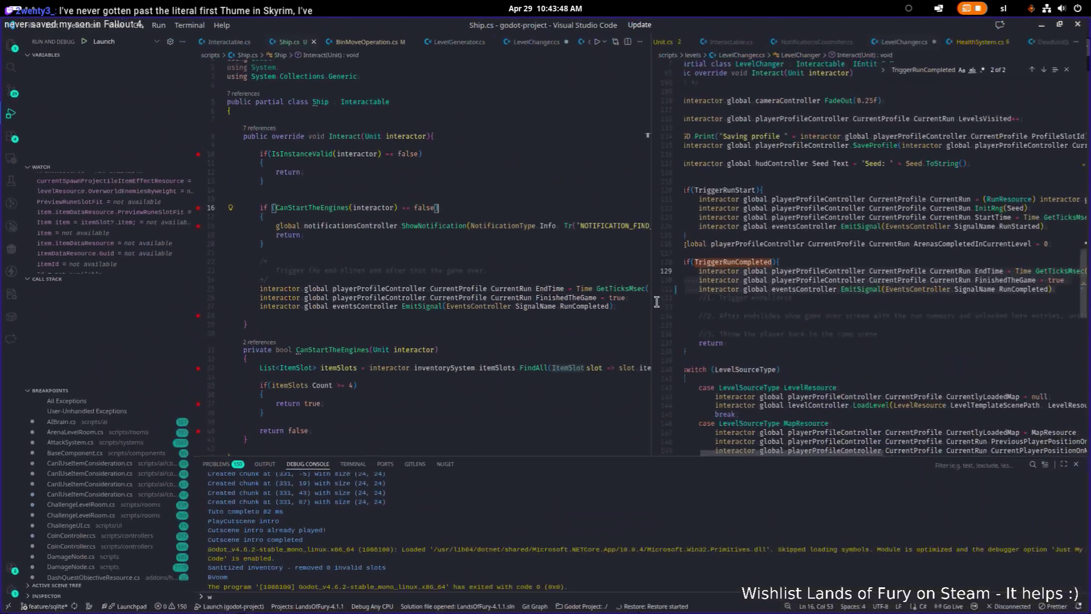
- Start debugging with F5, set a breakpoint on line 28, and return to the Godot editor
left_click(406, 330)
key("F5")
left_click(467, 318)
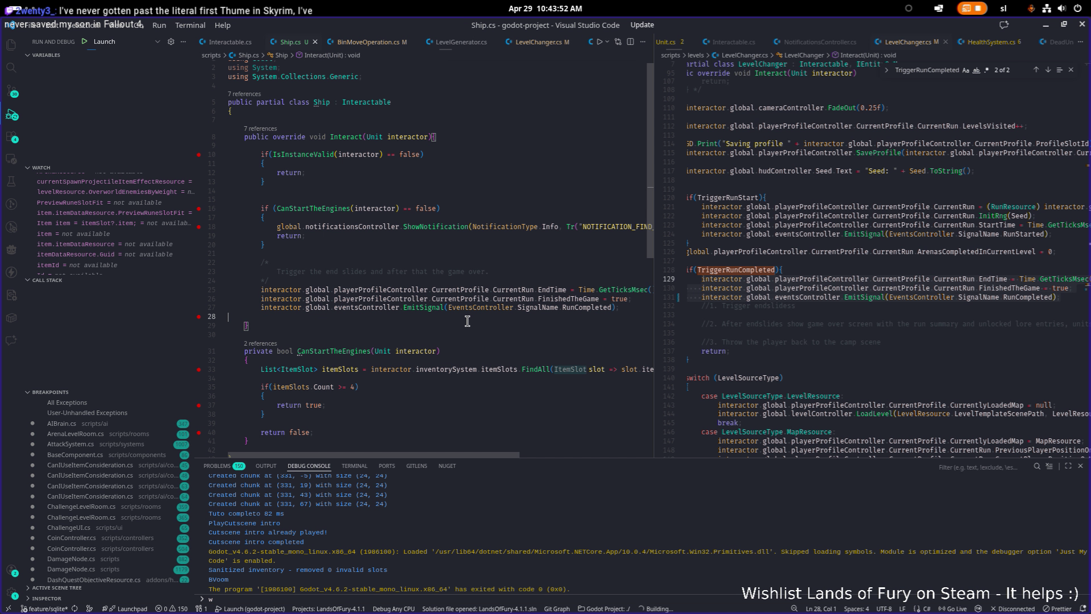
key("alt+Tab")
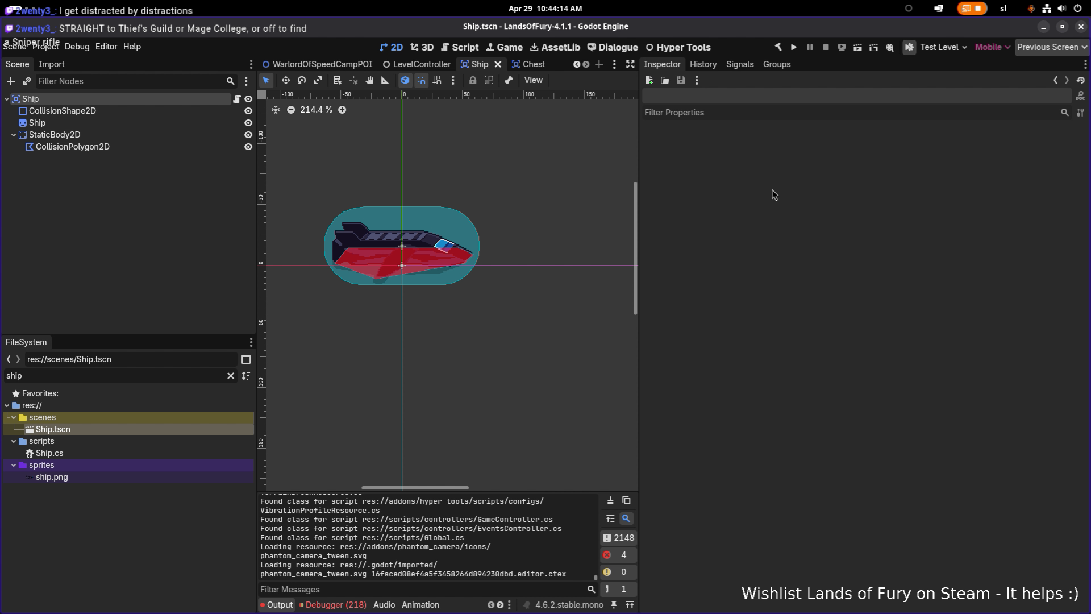
- Stay in Godot and run the Lands of Fury project through to its main menu
key("alt+Tab")
key("alt+Tab")
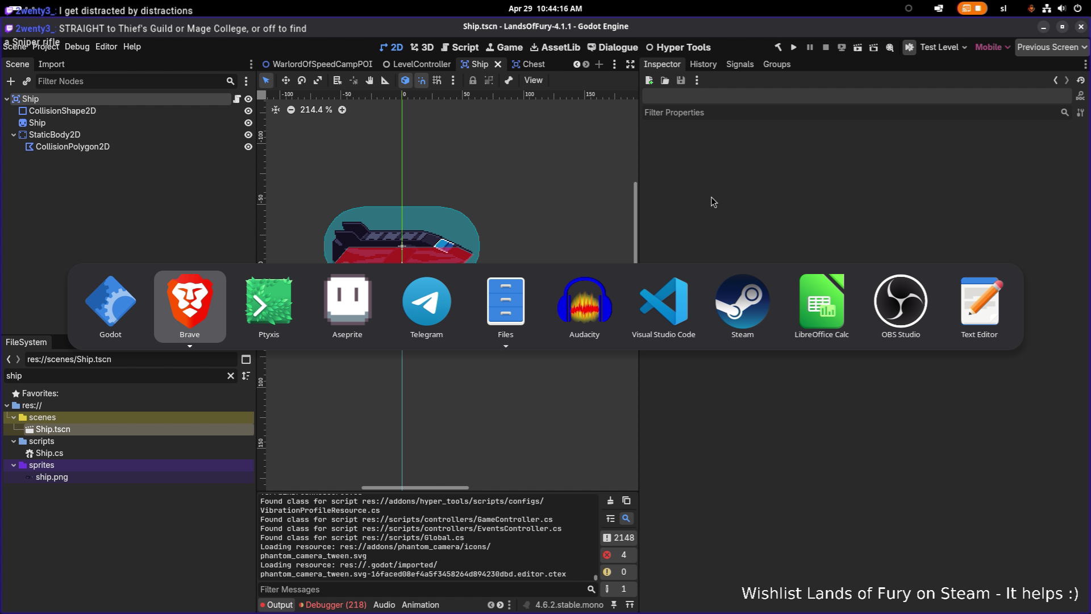
key("Escape")
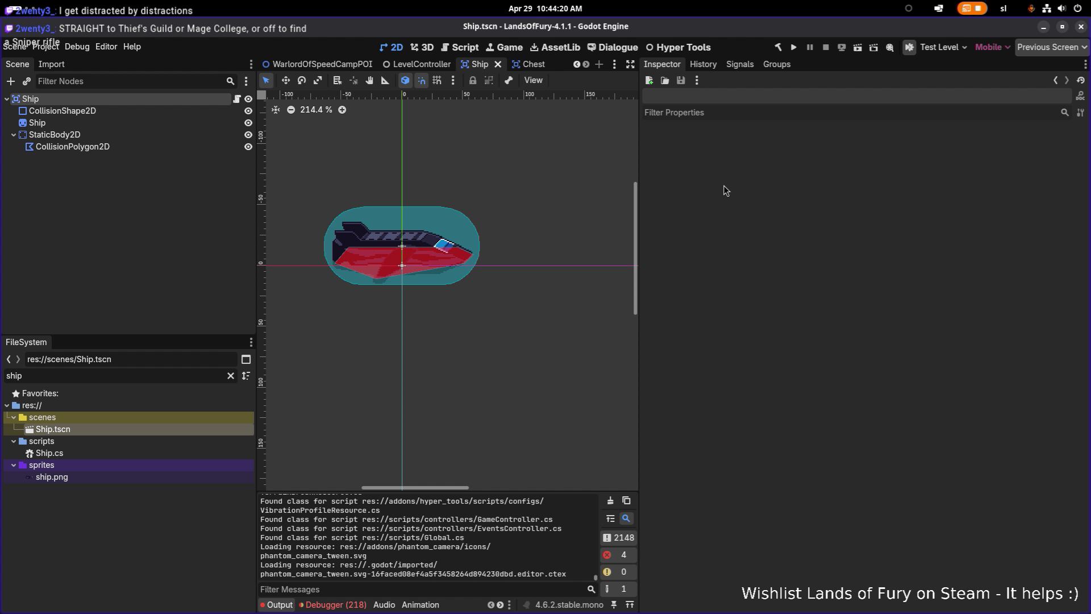
key("alt+Tab")
key("Escape")
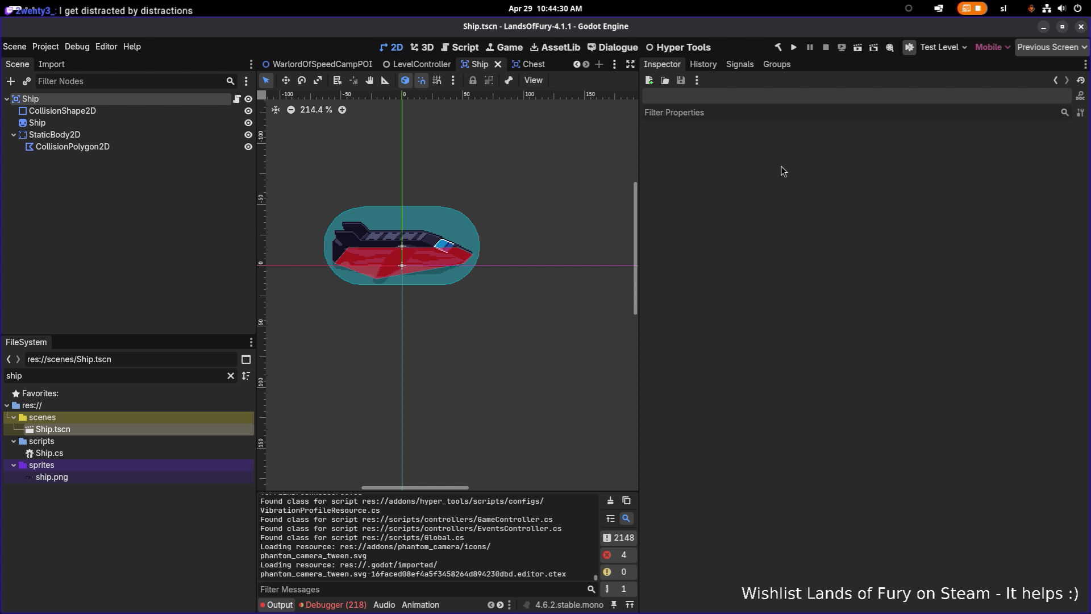
left_click(793, 50)
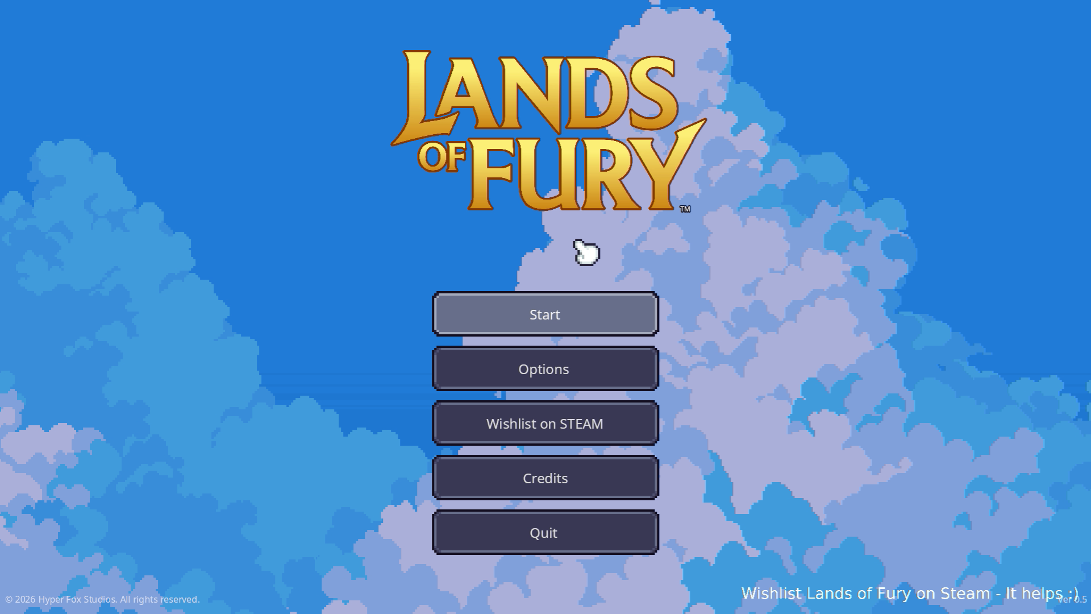
- Start the game on the first save profile and walk the hero down-left toward the crashed ship
left_click(542, 315)
left_click(554, 323)
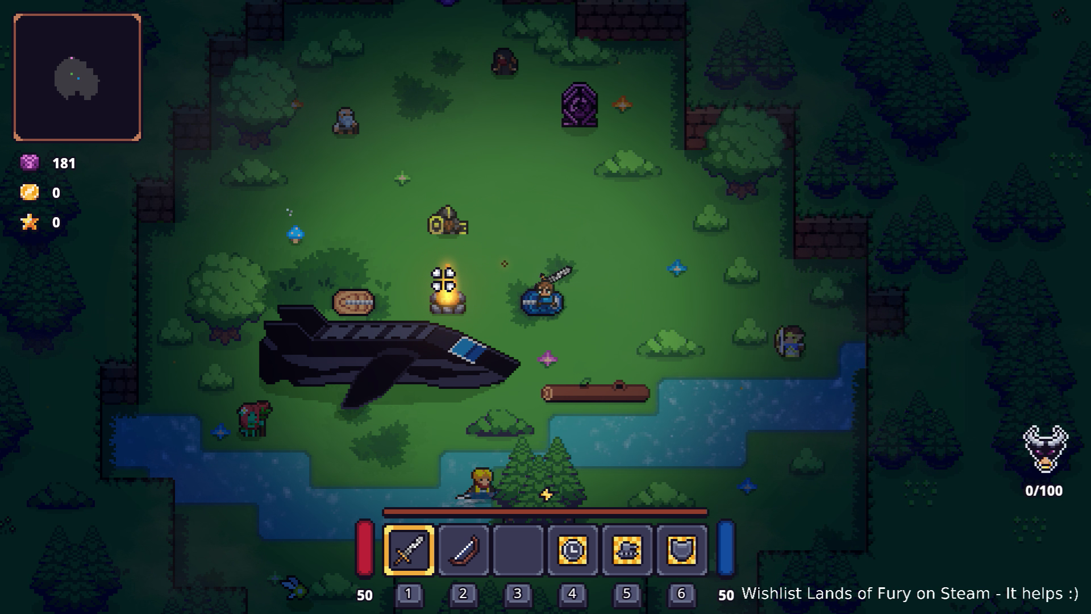
key("a+s")
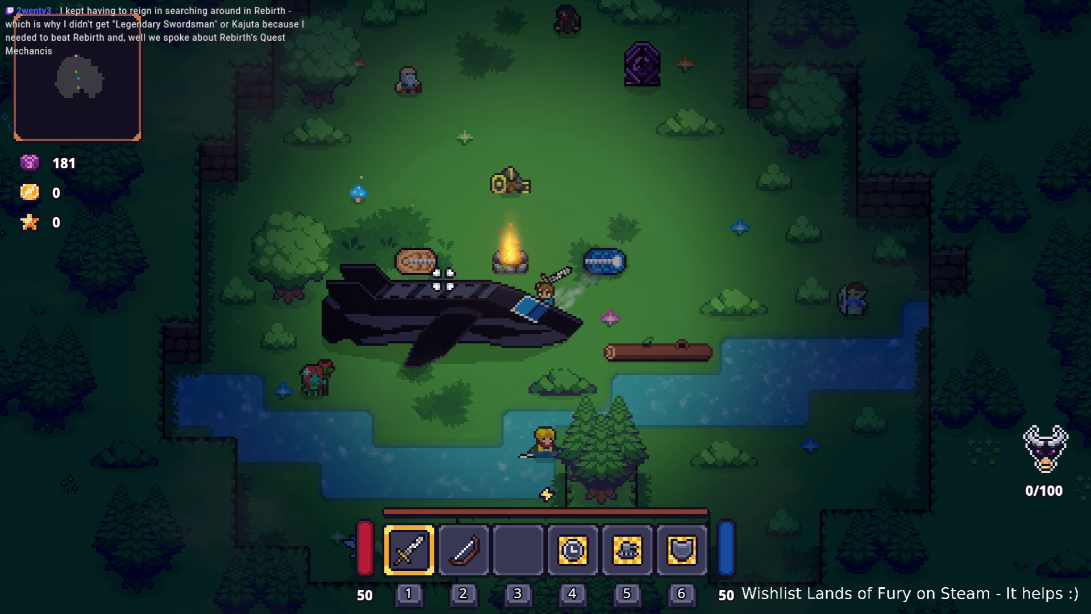
key("a")
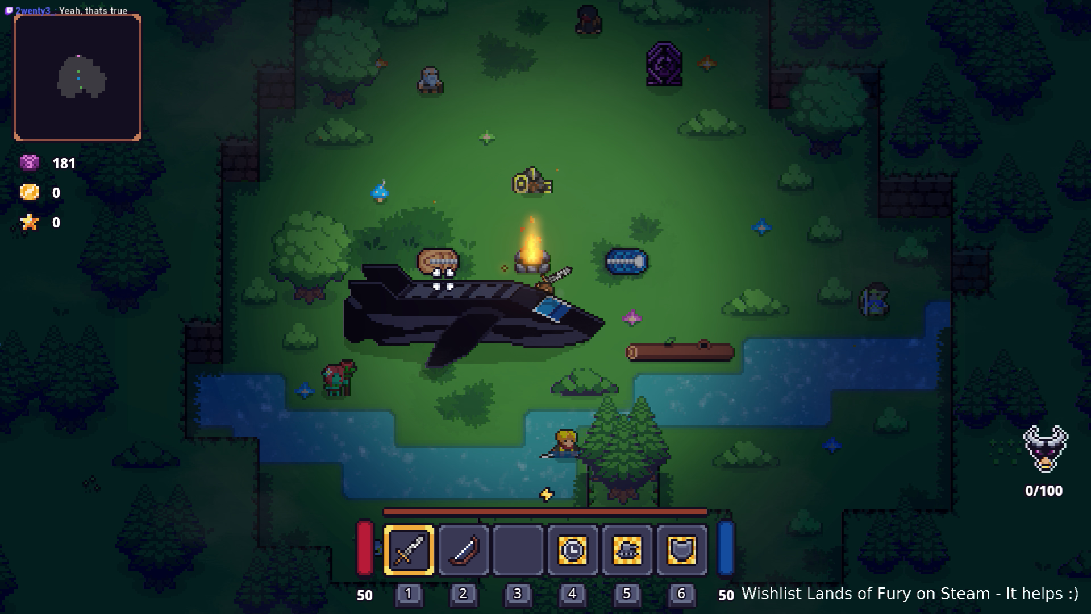
- Walk to the crashed ship's cockpit and interact with E, triggering the 'Find more fuel cells!' warning
key("d")
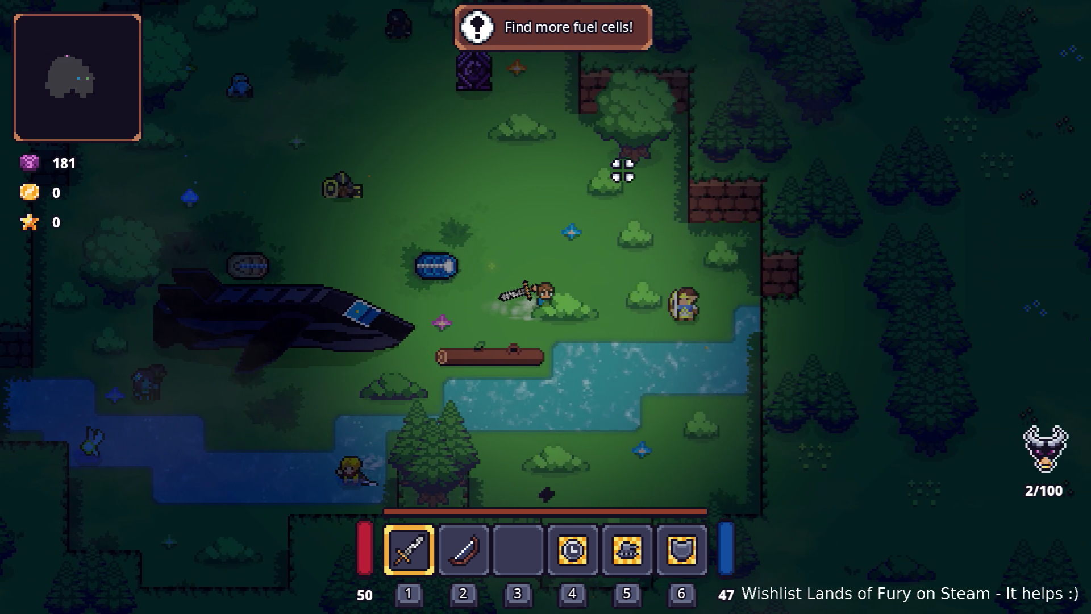
key("a")
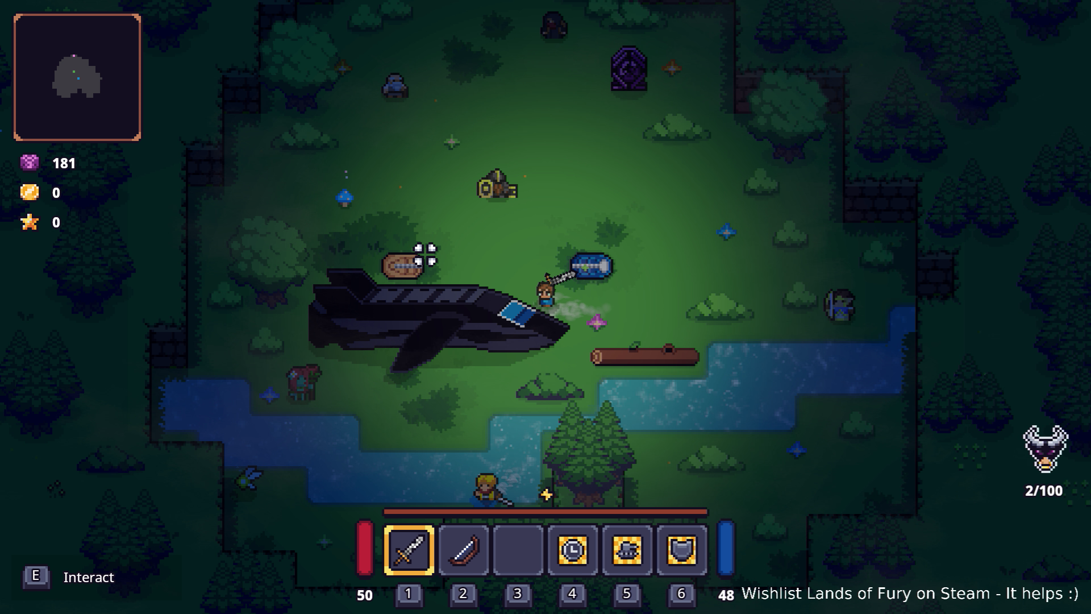
key("e")
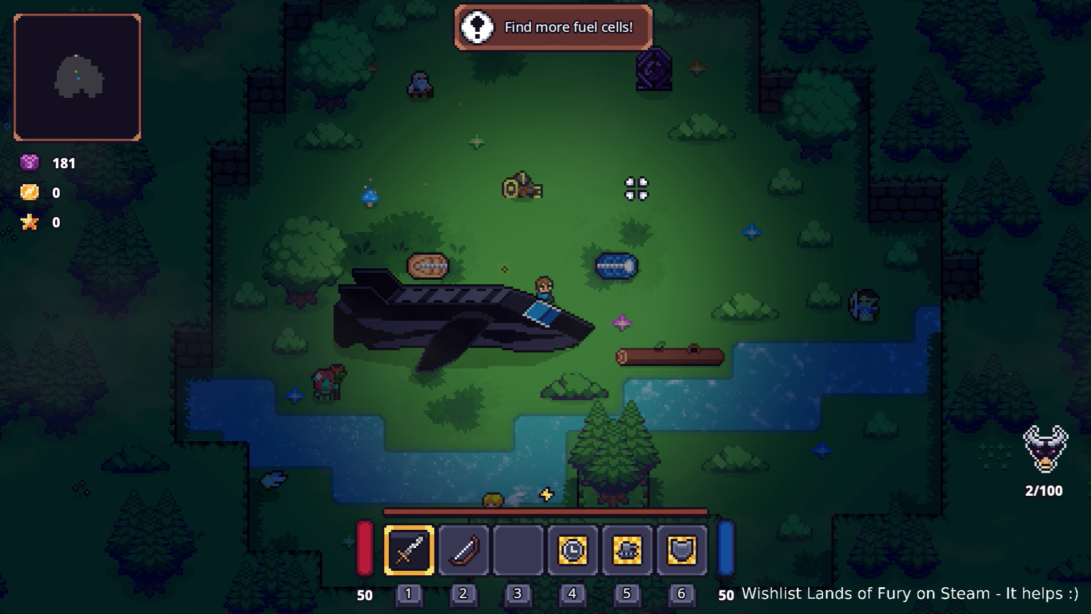
key("d")
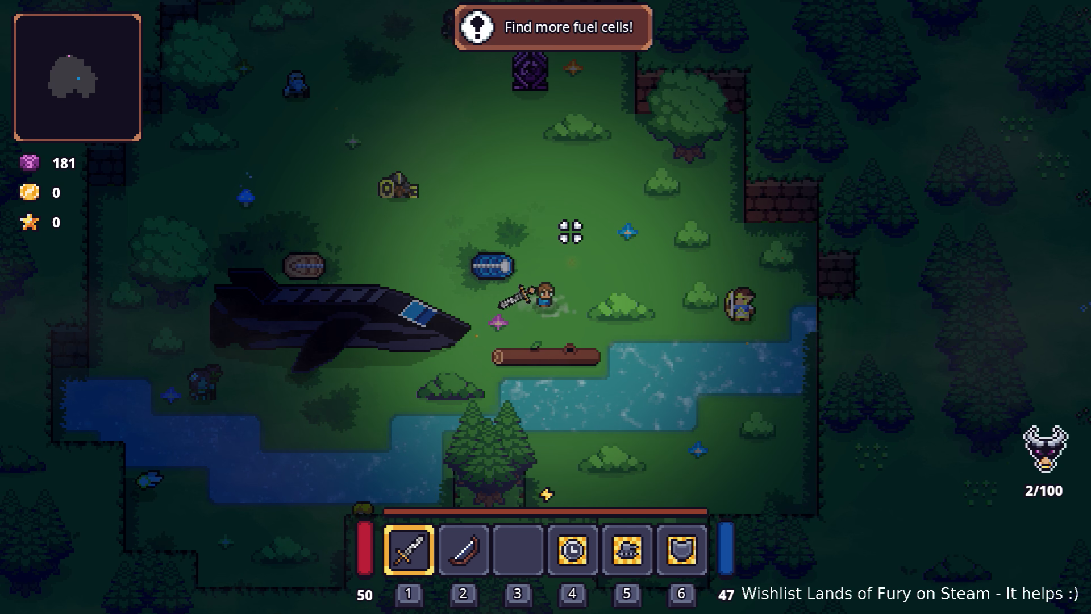
key("s")
key("a")
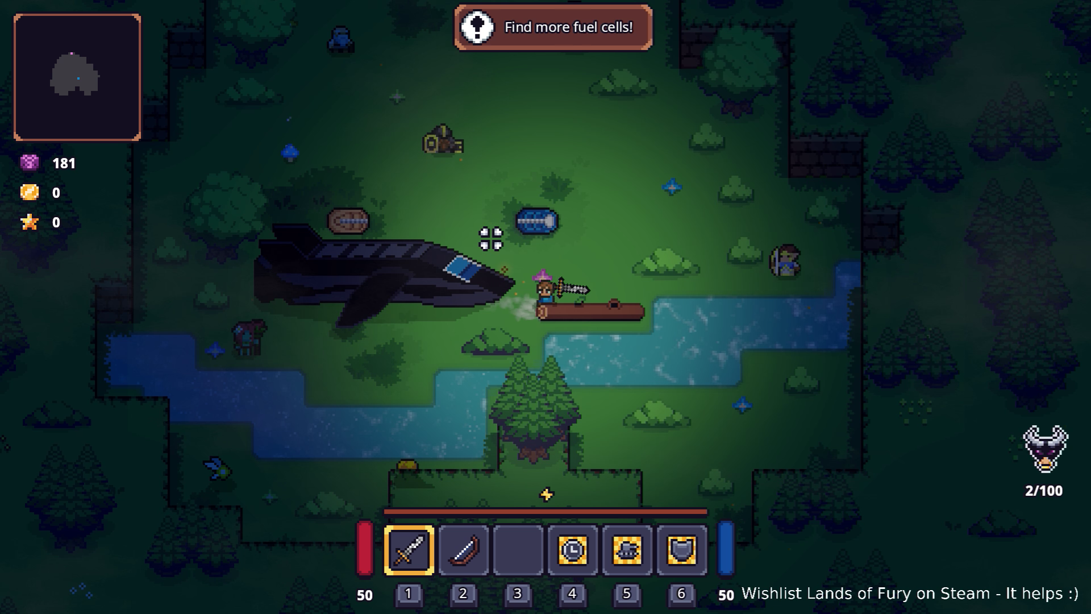
key("e")
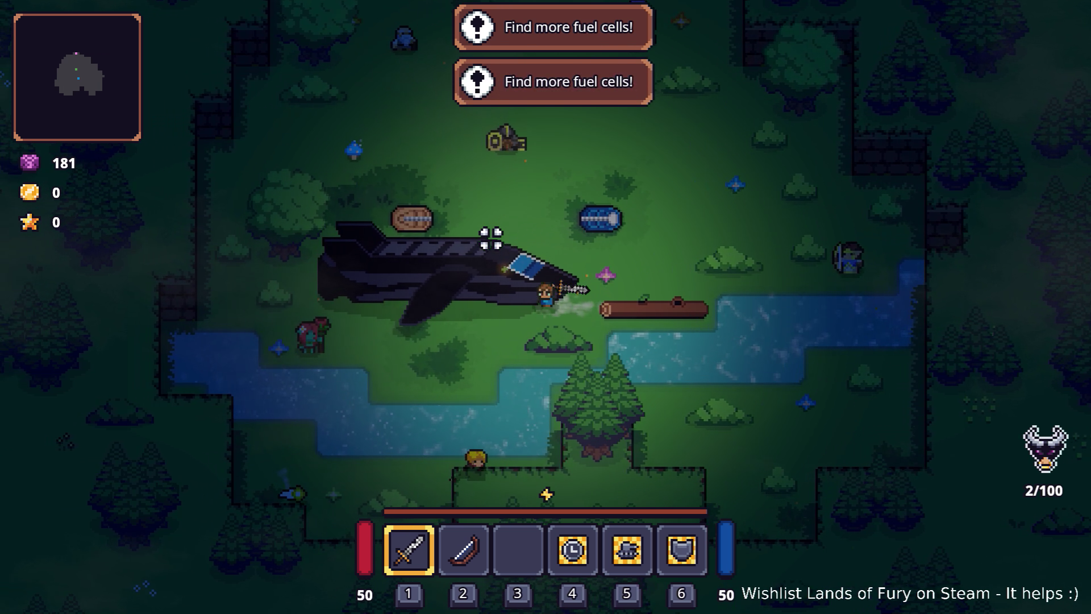
key("a")
key("s")
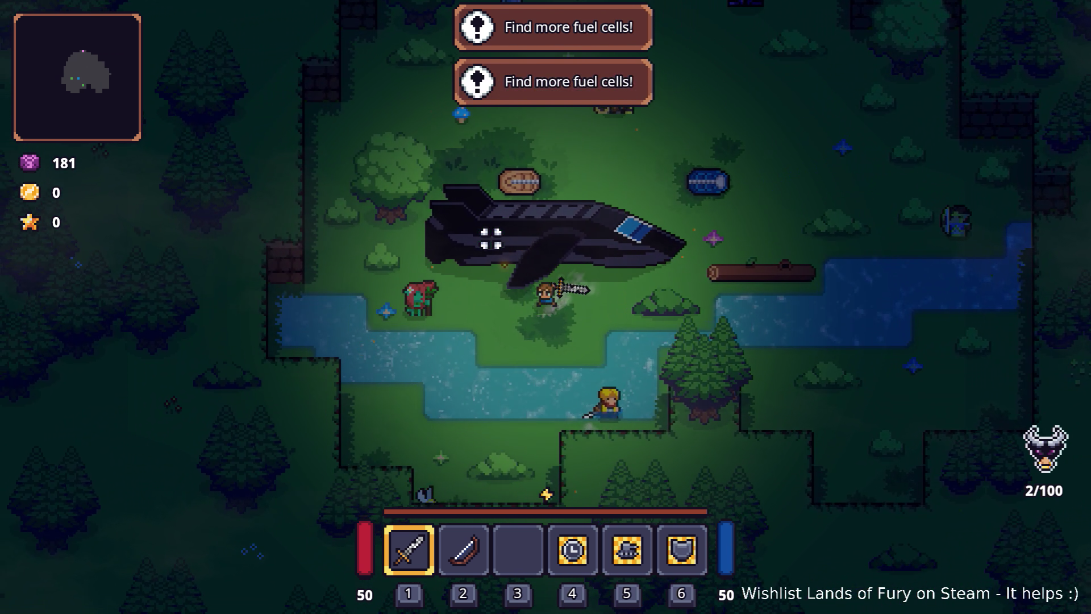
key("a")
key("w")
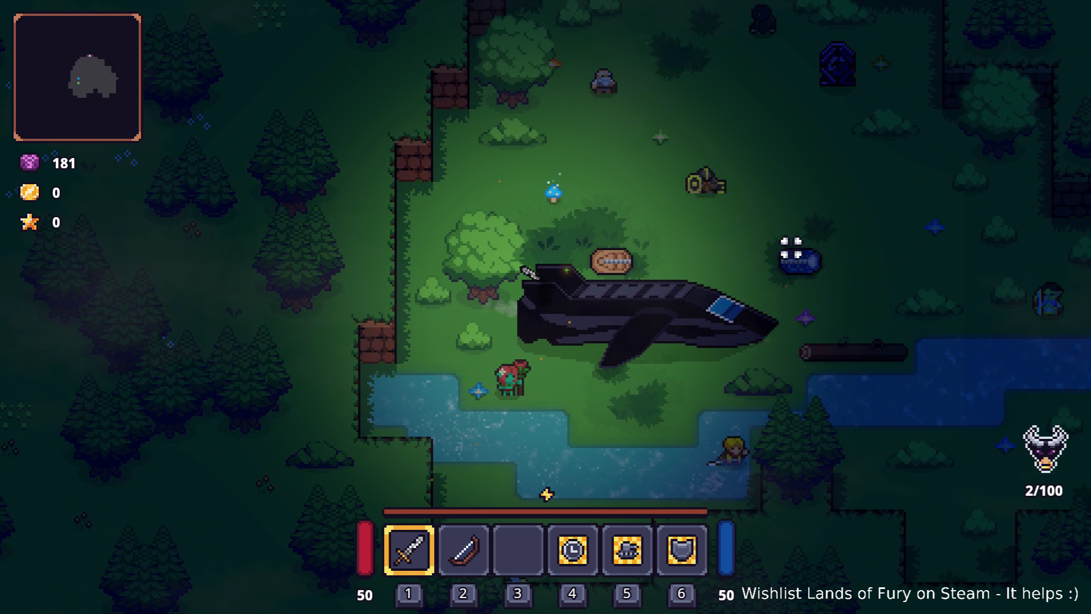
key("d")
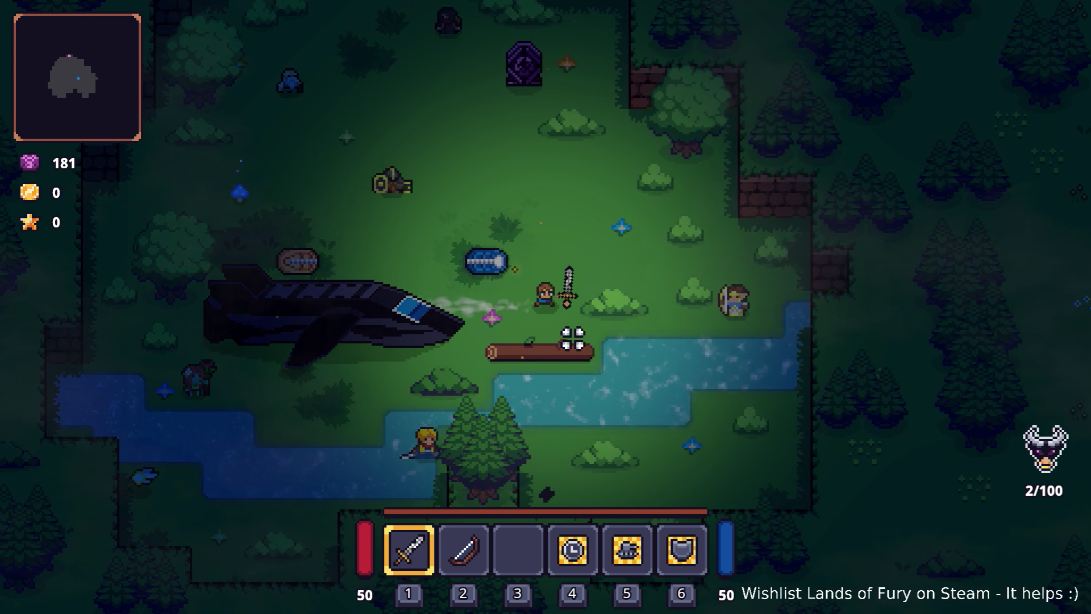
key("e")
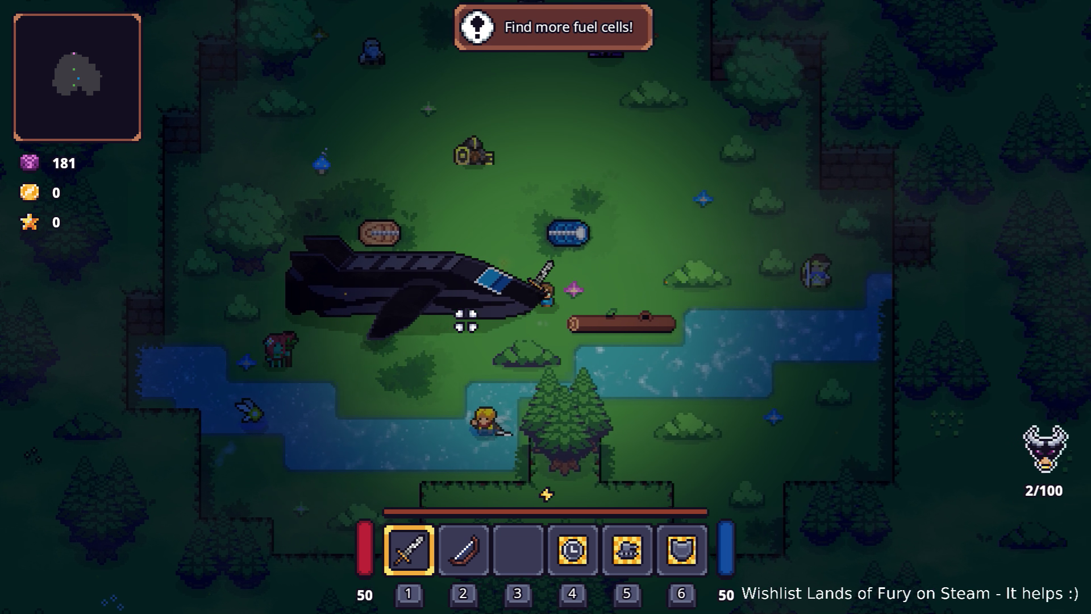
- Walk around the crashed ship and retry the interaction at its nose, still without fuel cells
key("w")
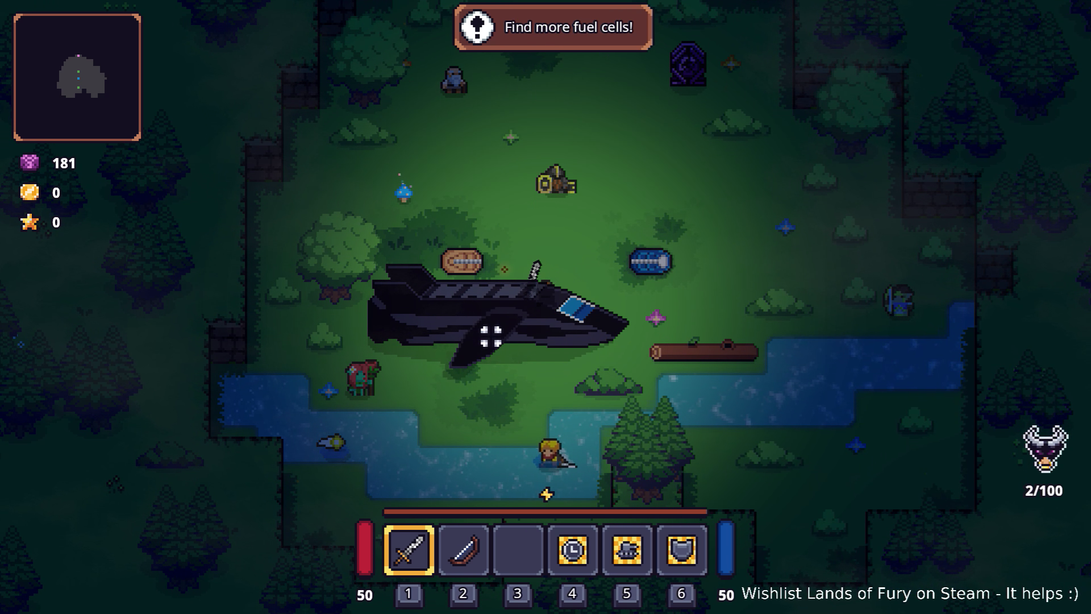
key("w")
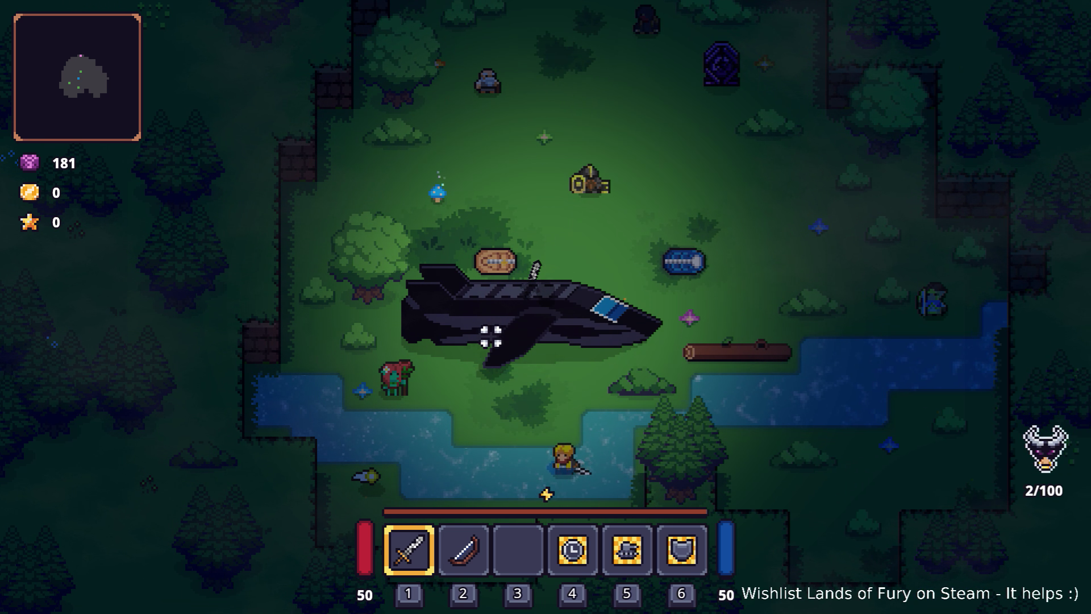
key("w")
key("s")
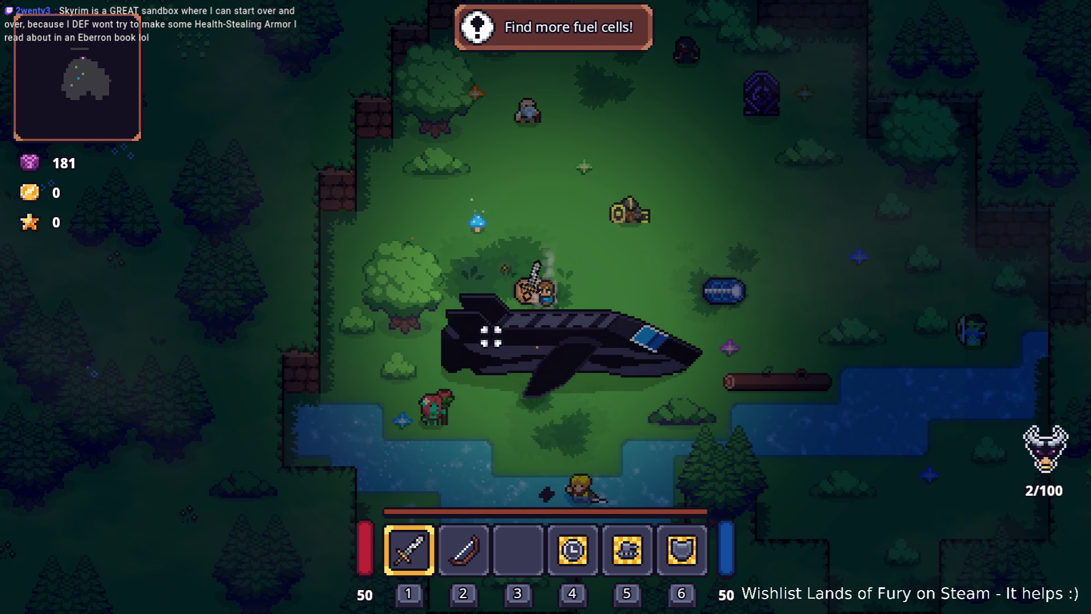
key("w")
key("a")
key("s")
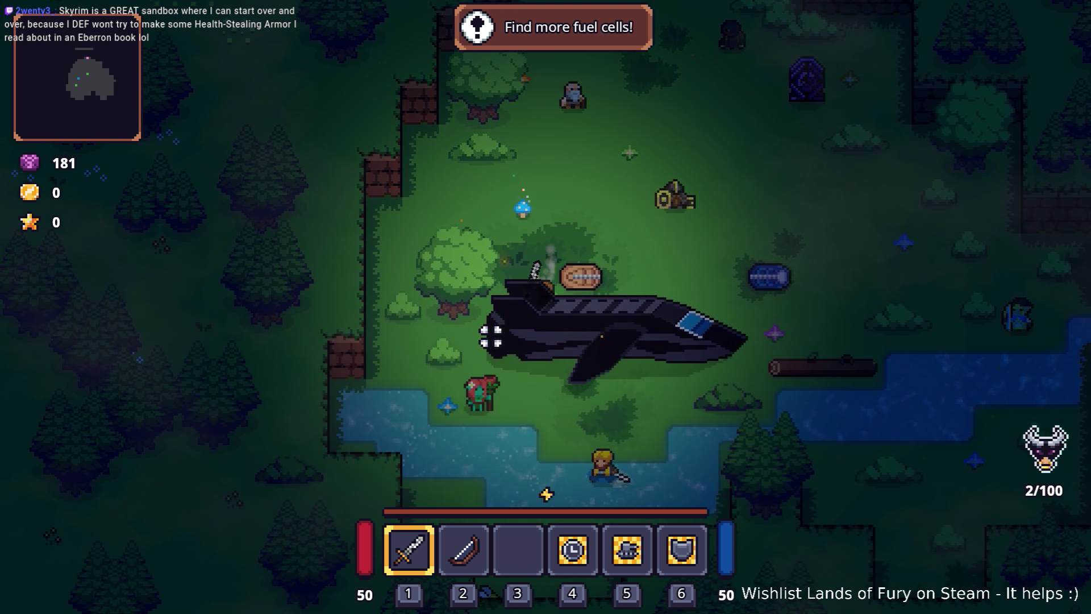
key("s")
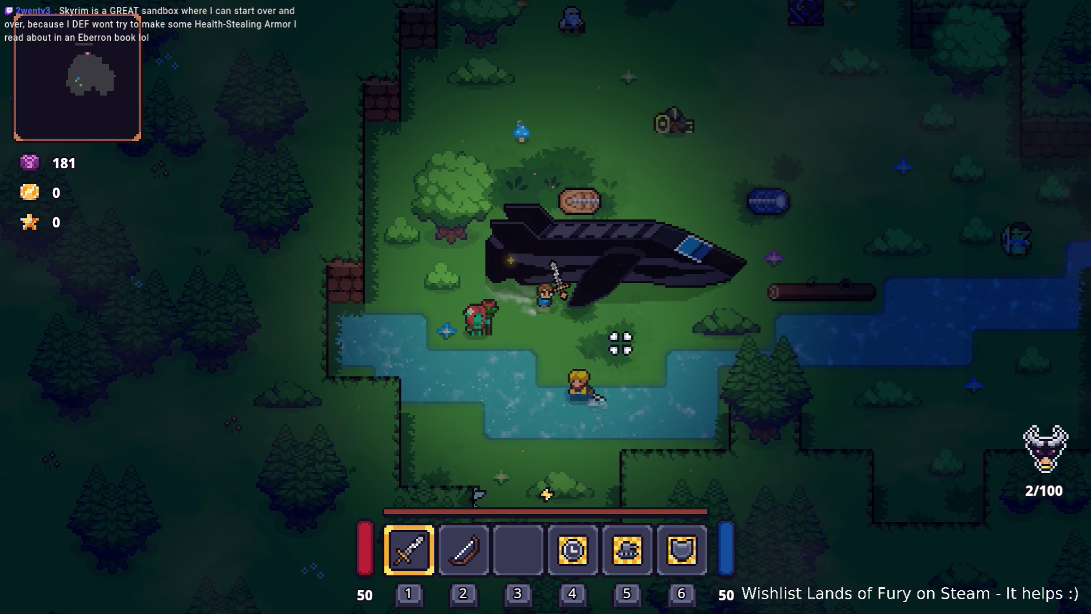
key("d")
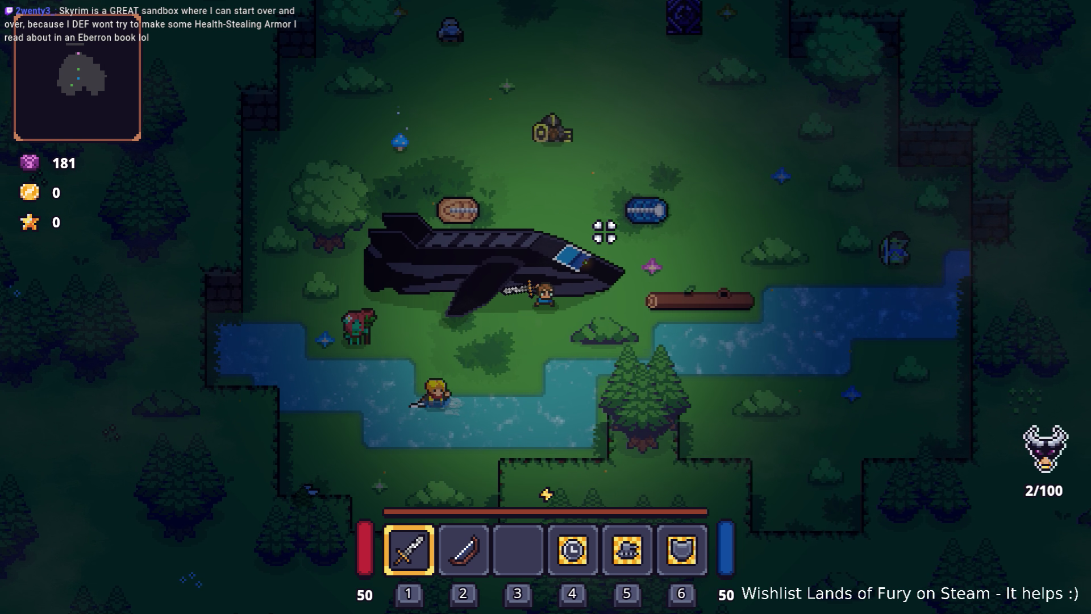
key("d")
key("w")
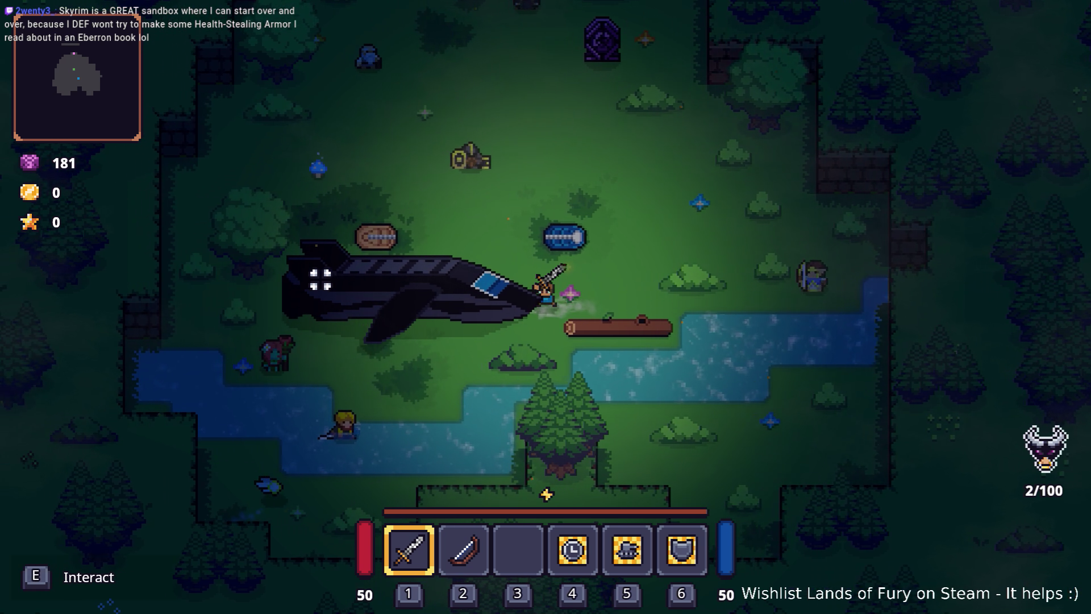
key("e")
key("d")
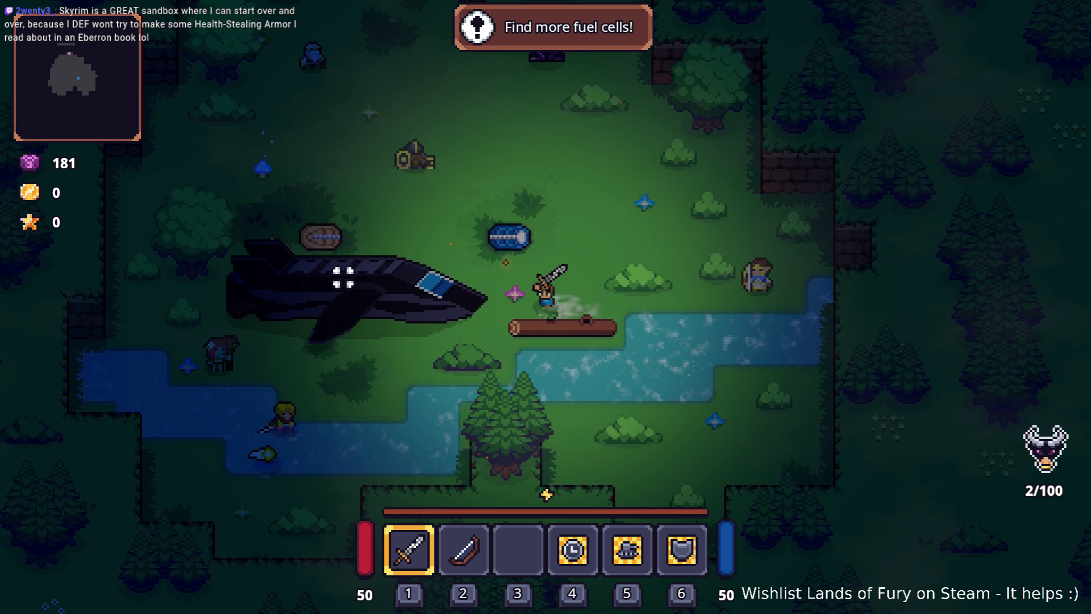
key("a")
key("e")
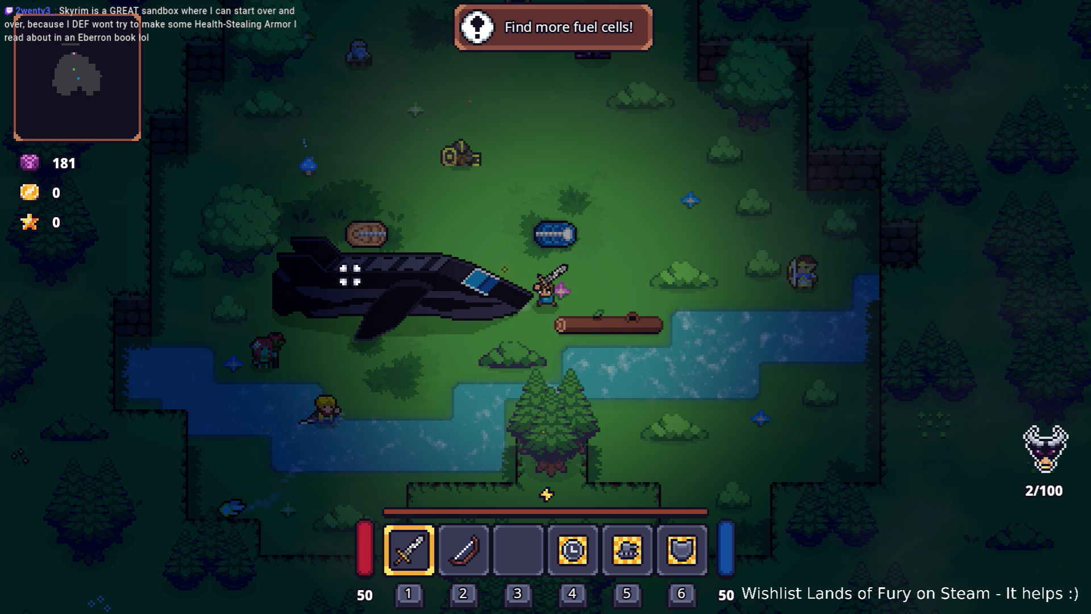
- Switch the hero to the bow with 2 and bring up the developer console
key("2")
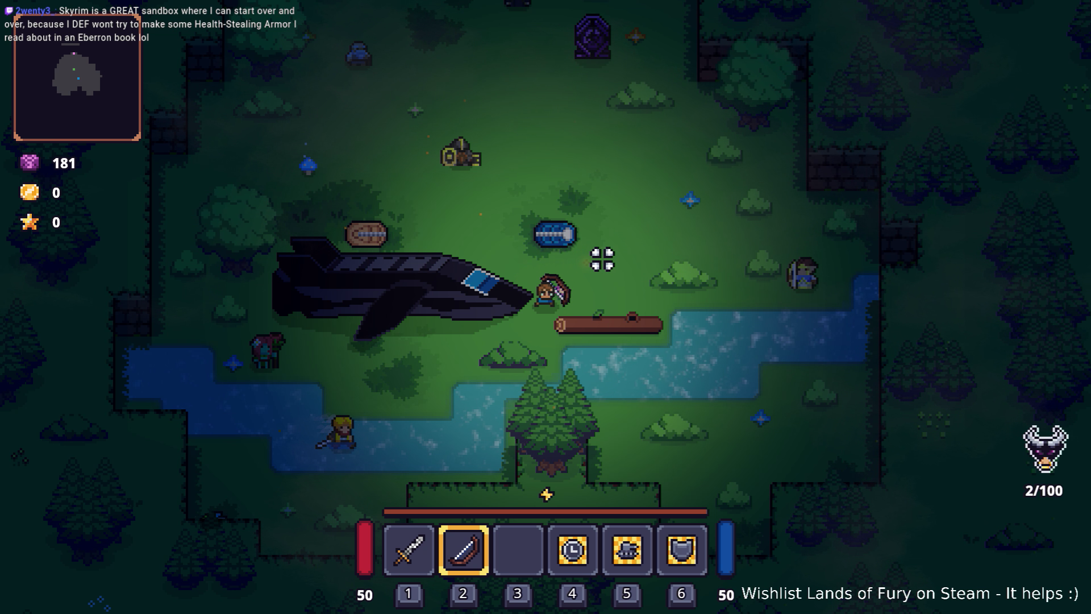
key("d")
key("grave")
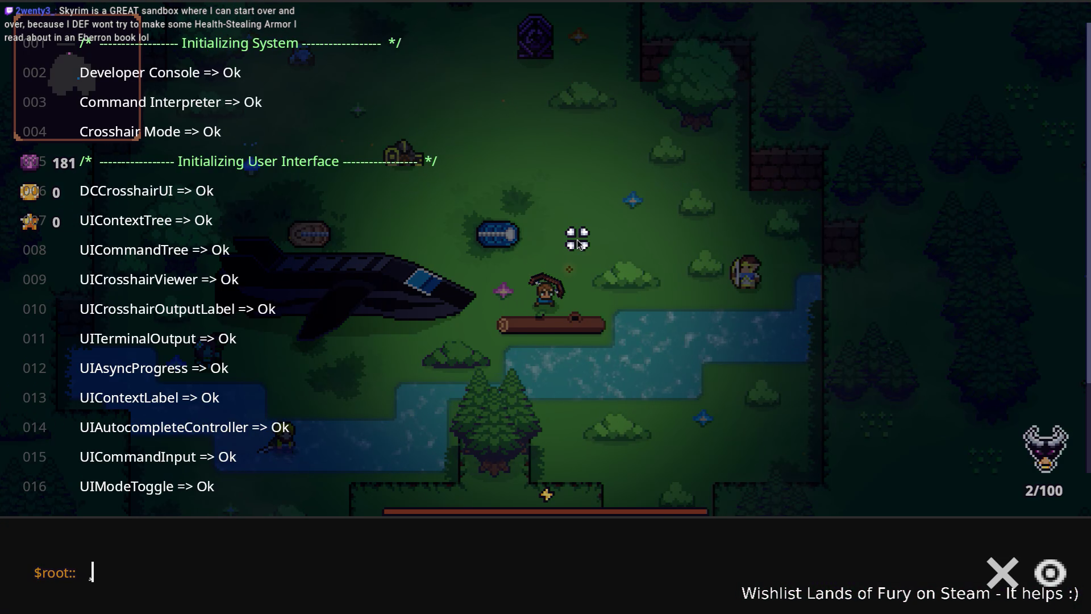
- Run Player.AddItem(fuel_cell,1) four times in the console to add four fuel cells
type("Playae")
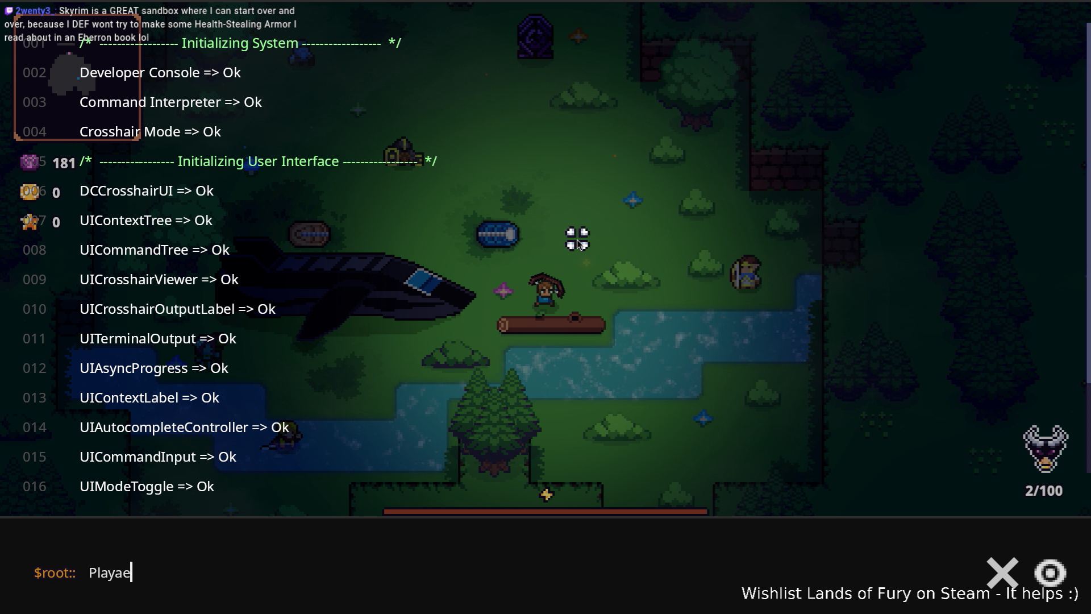
key("BackSpace")
key("BackSpace")
type("er.AddItem(")
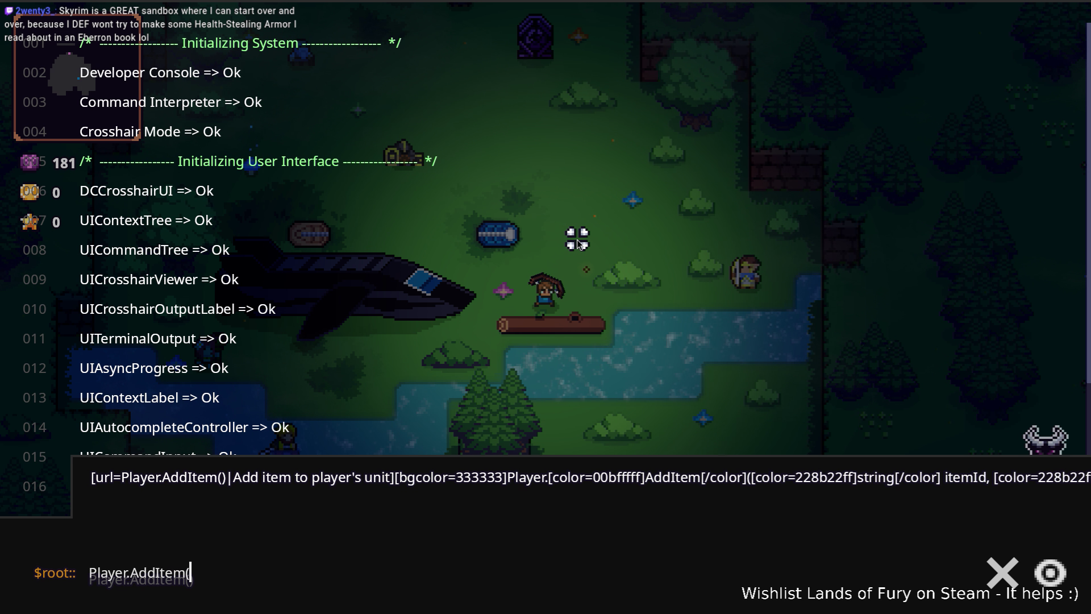
type("fuel_cell,1")
key("Return")
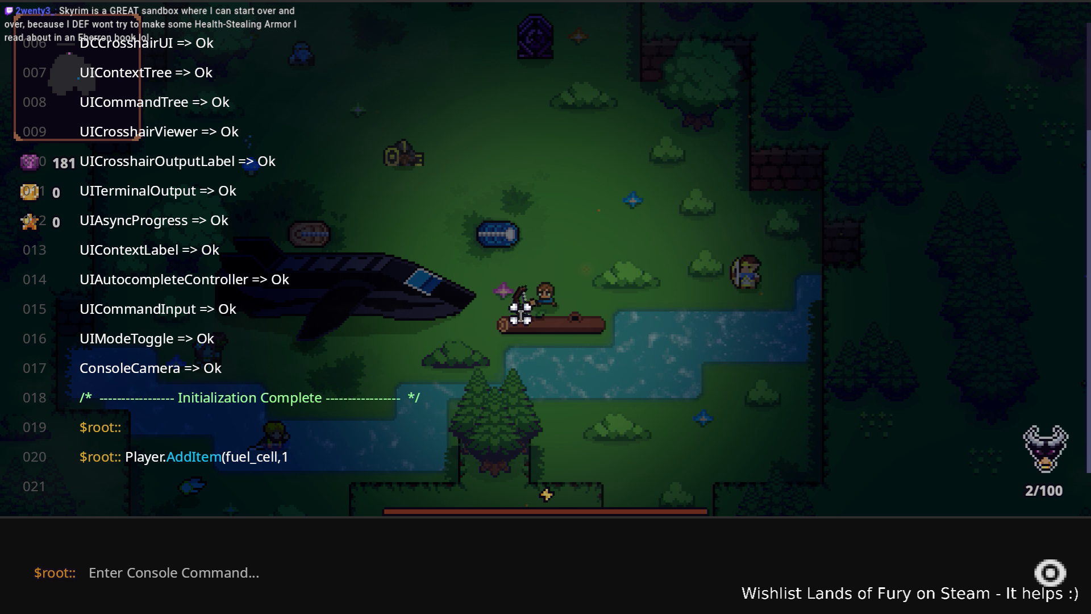
key("Up")
key("Return")
key("Up")
key("Return")
key("Up")
key("Return")
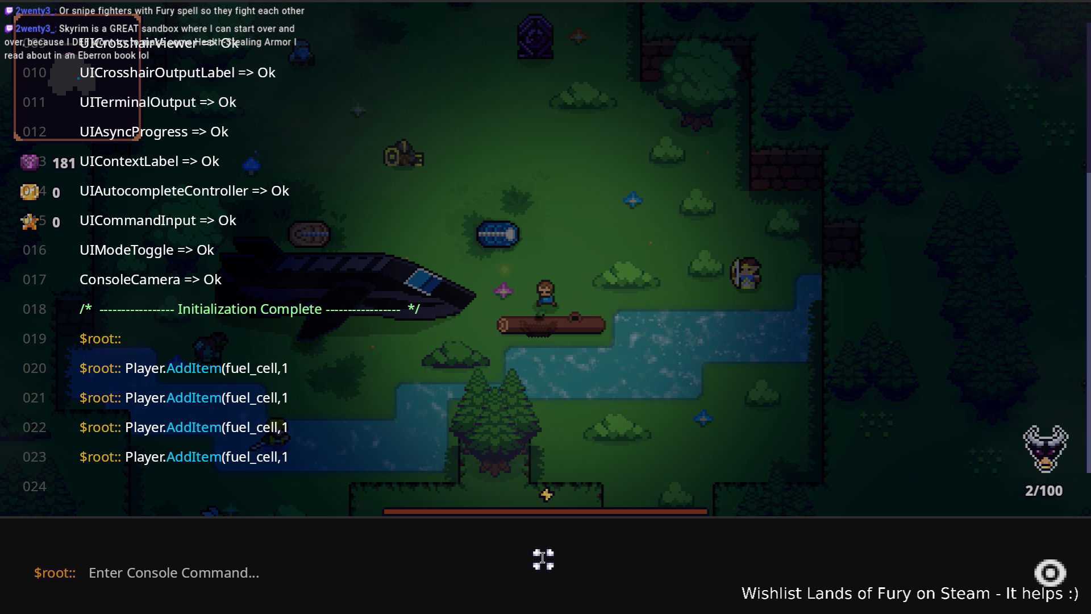
- Close the console and show the hero's inventory with the fuel cells
key("grave")
key("a")
key("Tab")
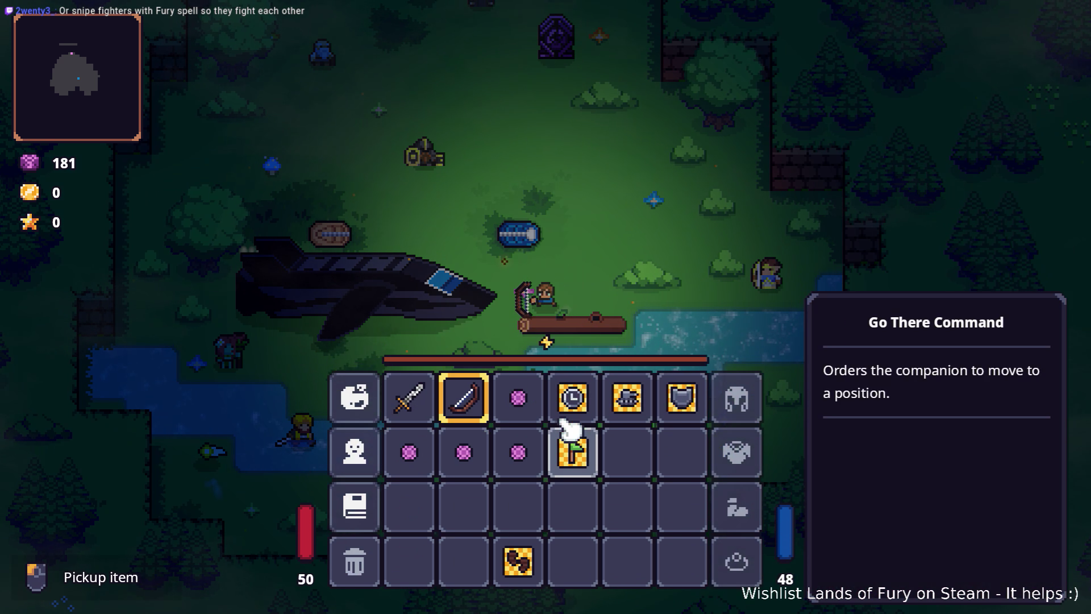
- Move a fuel cell between inventory slots and drop the item in row 2, column 3
left_click(519, 462)
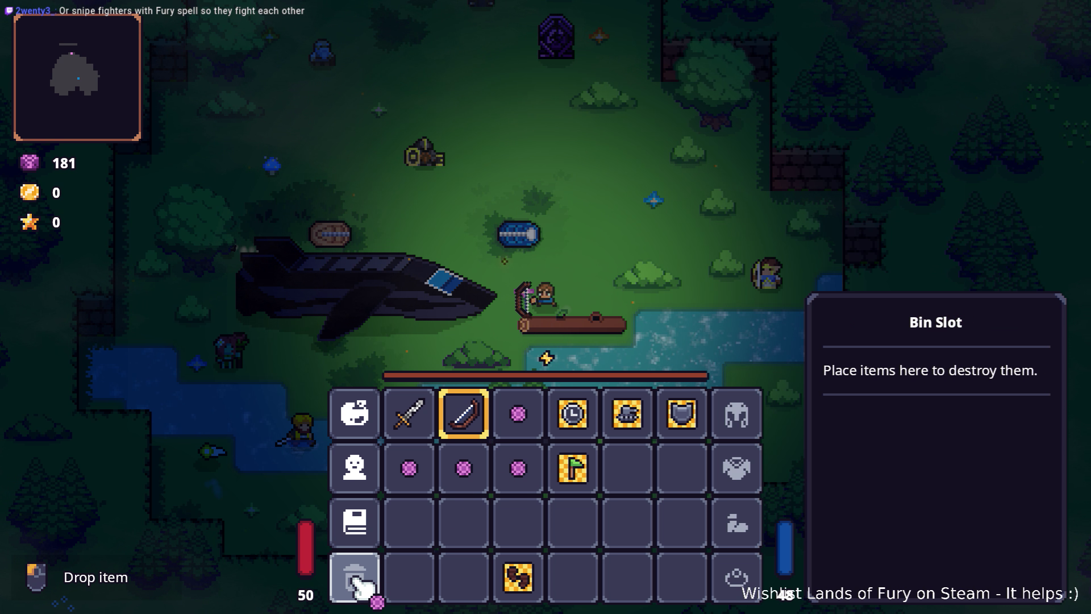
left_click(514, 520)
left_click(515, 520)
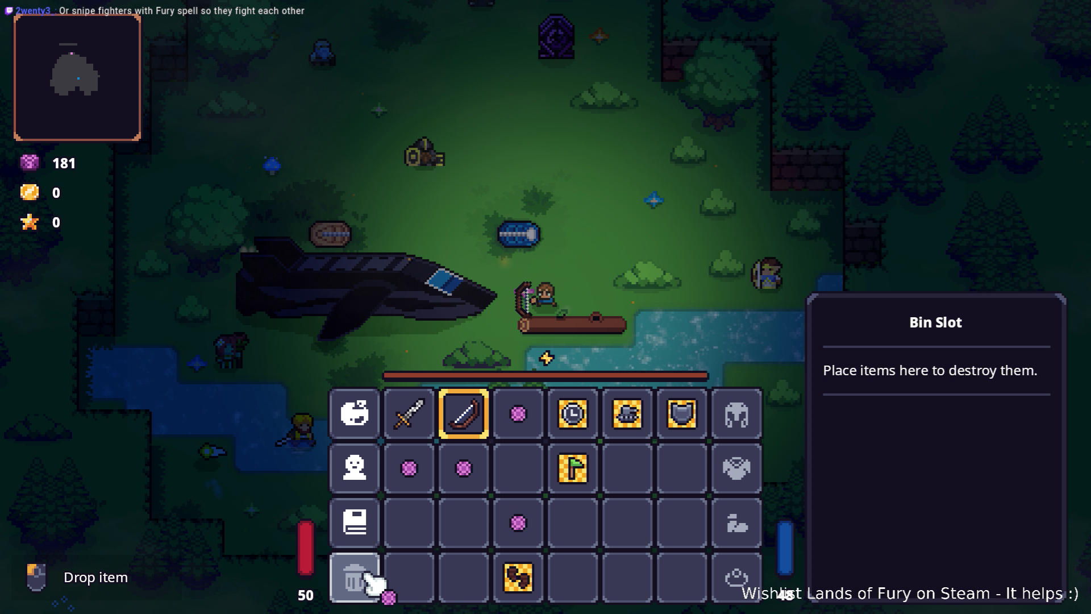
left_click(518, 468)
key("Tab")
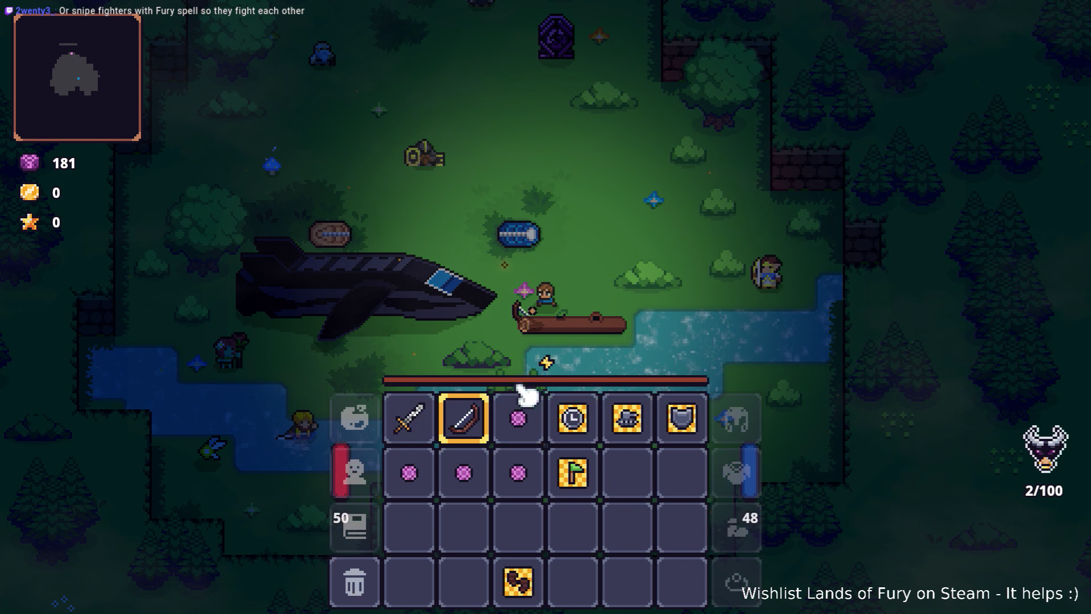
right_click(525, 463)
key("Tab")
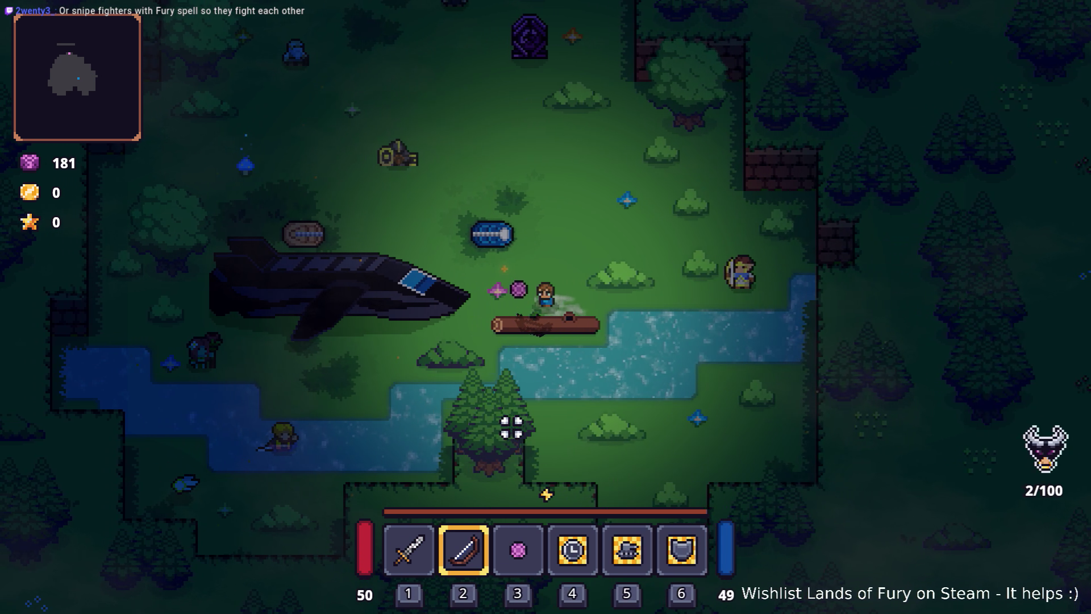
- Walk to the crashed ship and use it with the fuel cells to reach Game over
key("a")
key("Tab")
key("Tab")
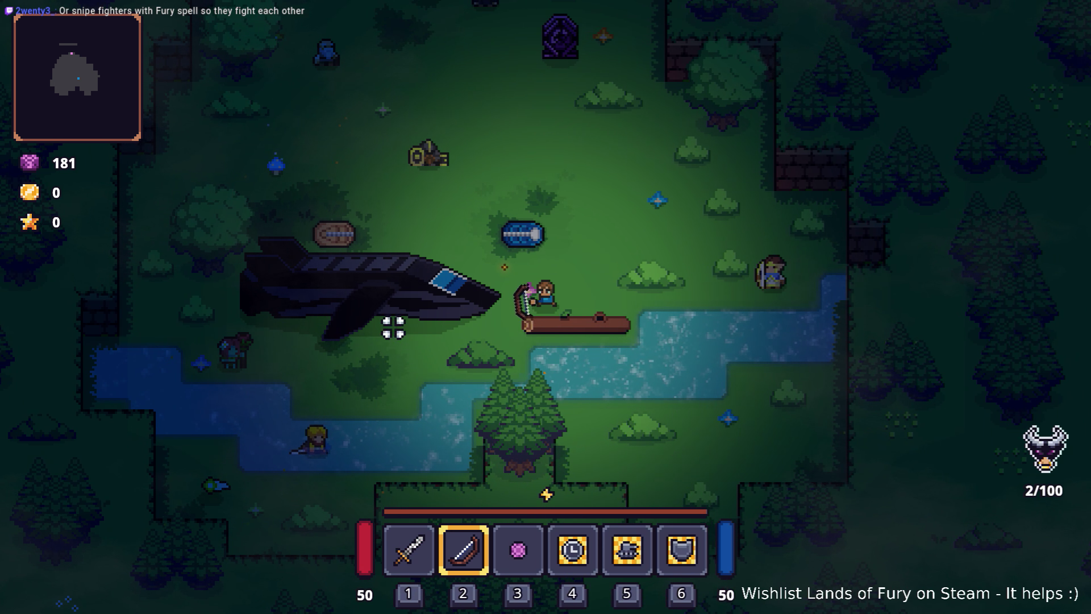
key("a")
key("e")
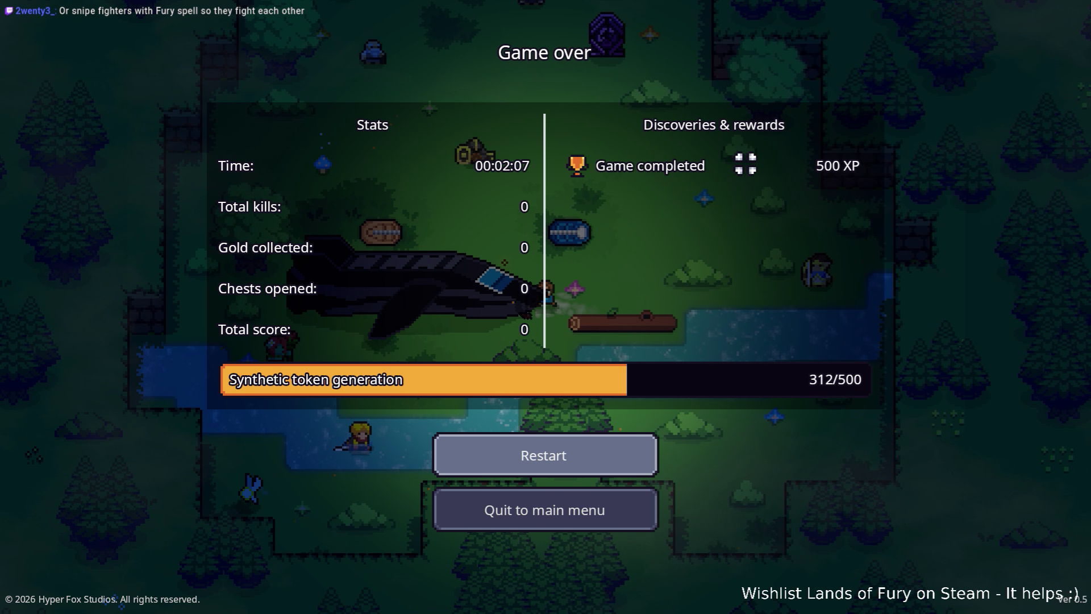
- Quit from Game over to the main menu, exit the game, and return to VS Code
left_click(613, 500)
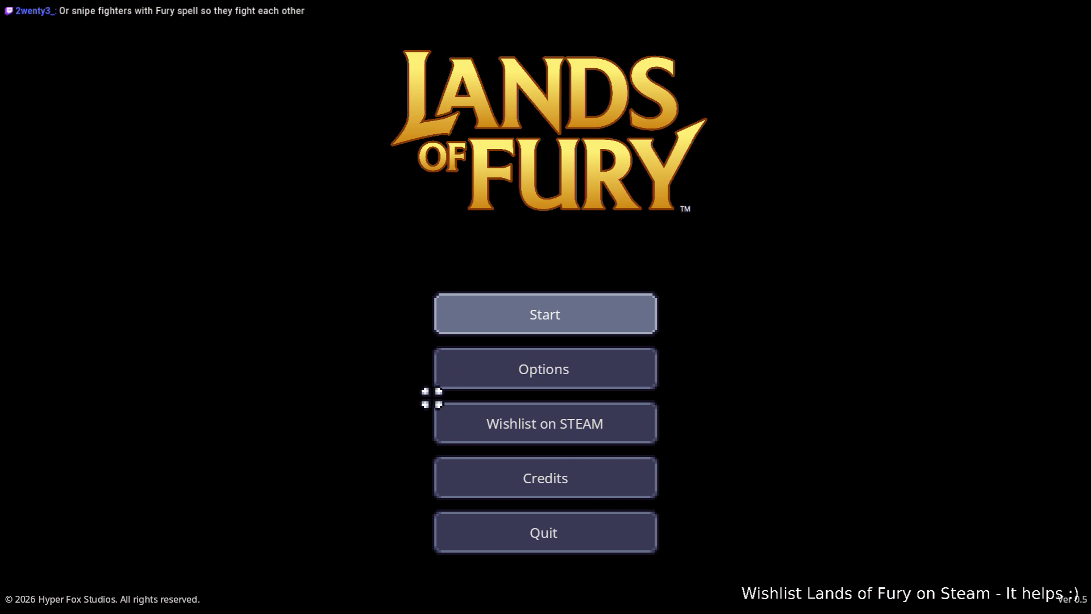
left_click(513, 536)
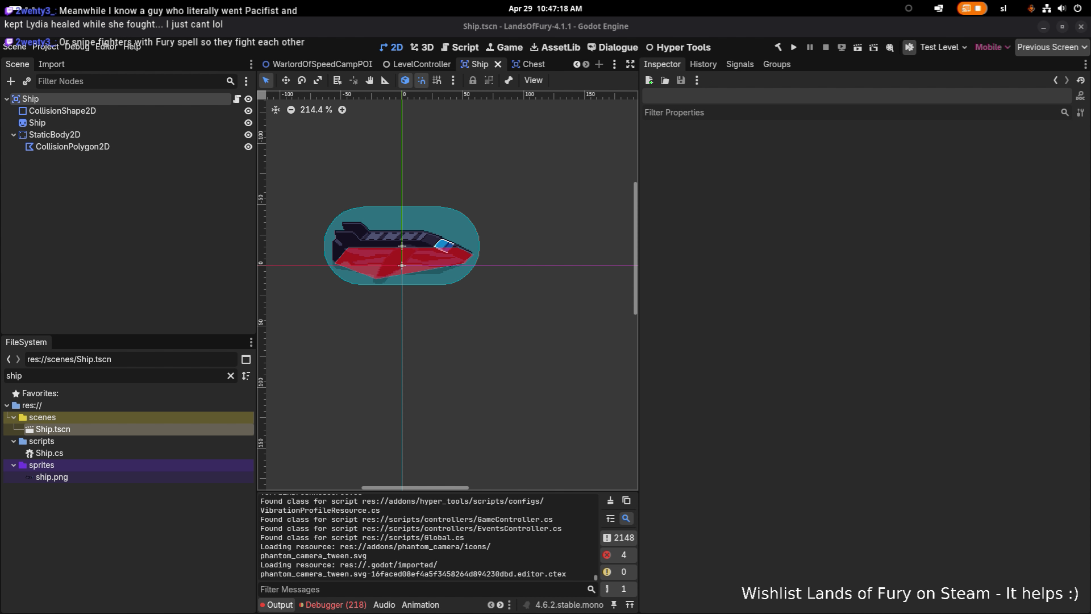
key("alt+Tab")
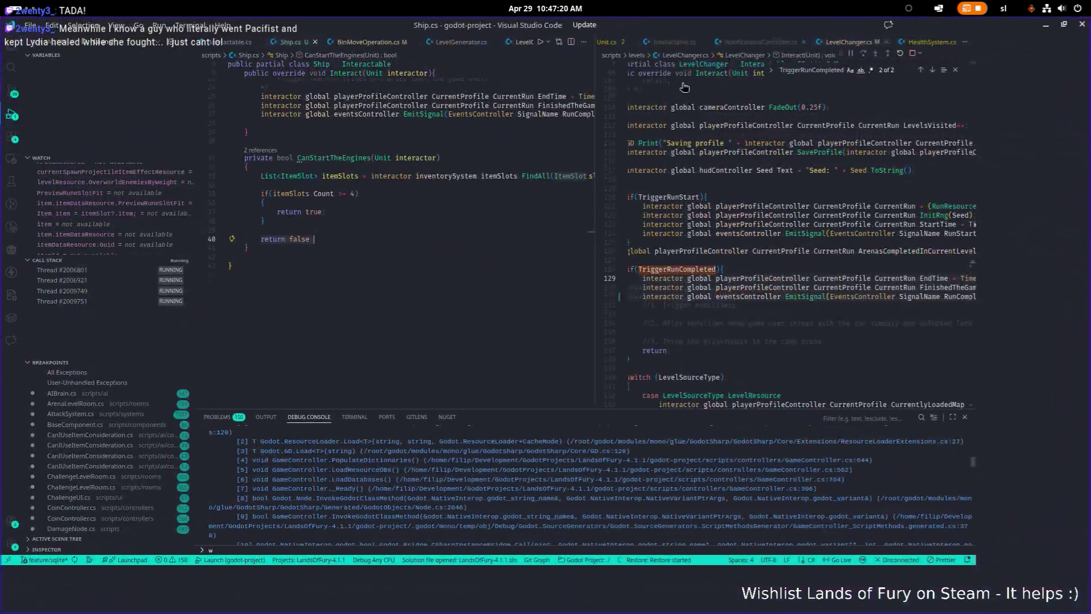
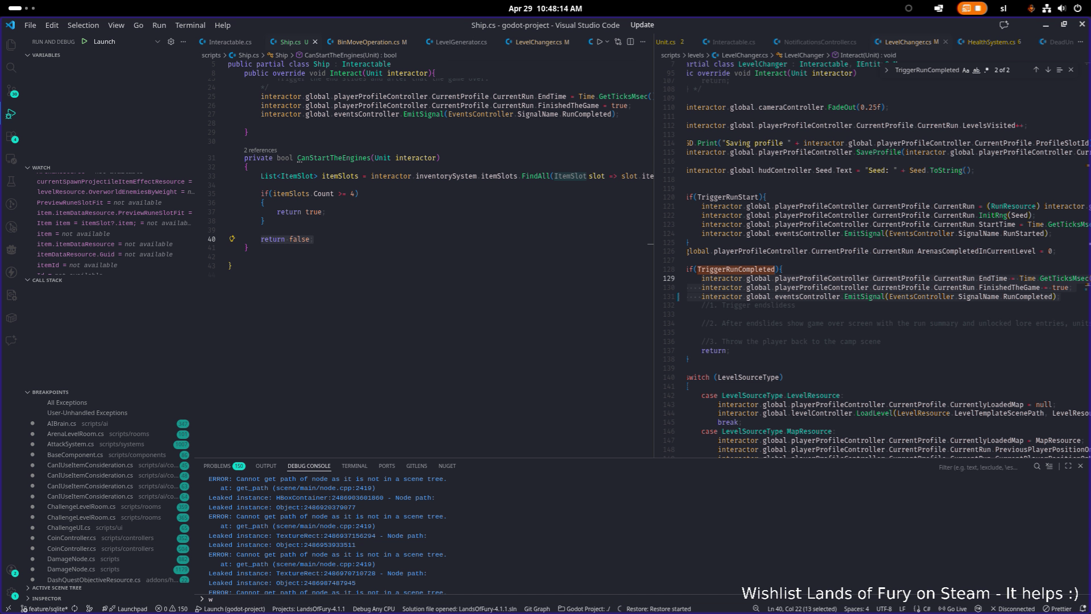
- Back in Godot, select the ship's CollisionShape2D and shorten its capsule
left_click(450, 309)
scroll(547, 249, "down", 1)
key("alt+Tab")
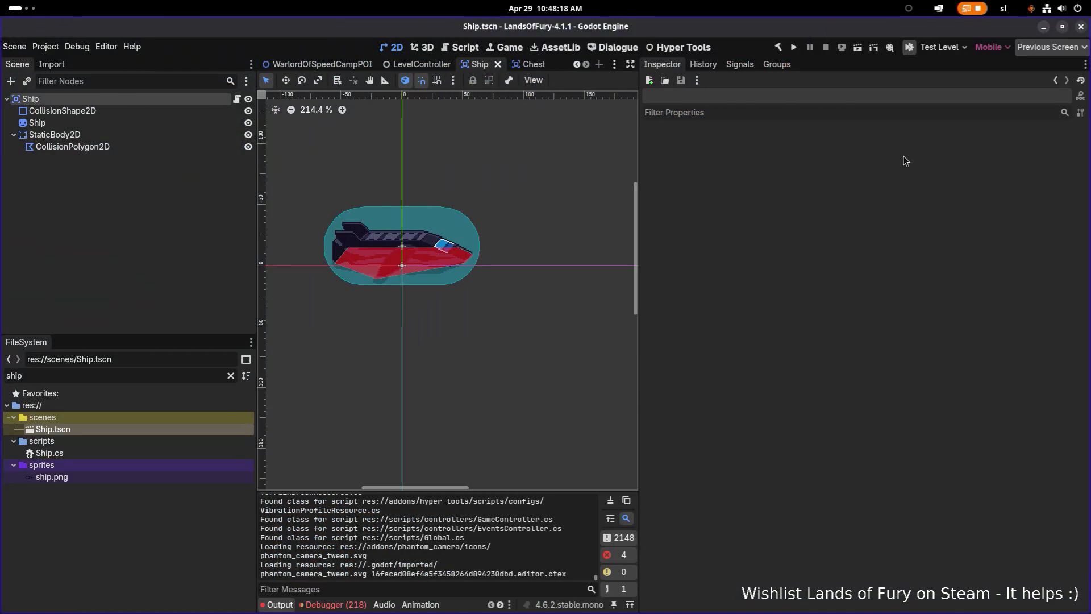
scroll(429, 252, "up", 3)
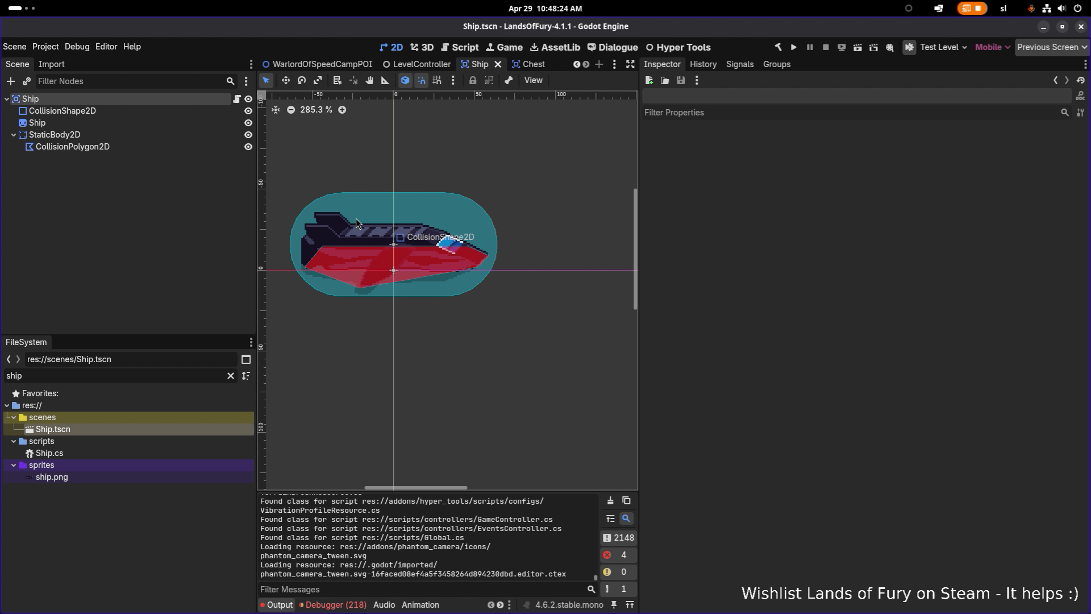
scroll(338, 231, "up", 7)
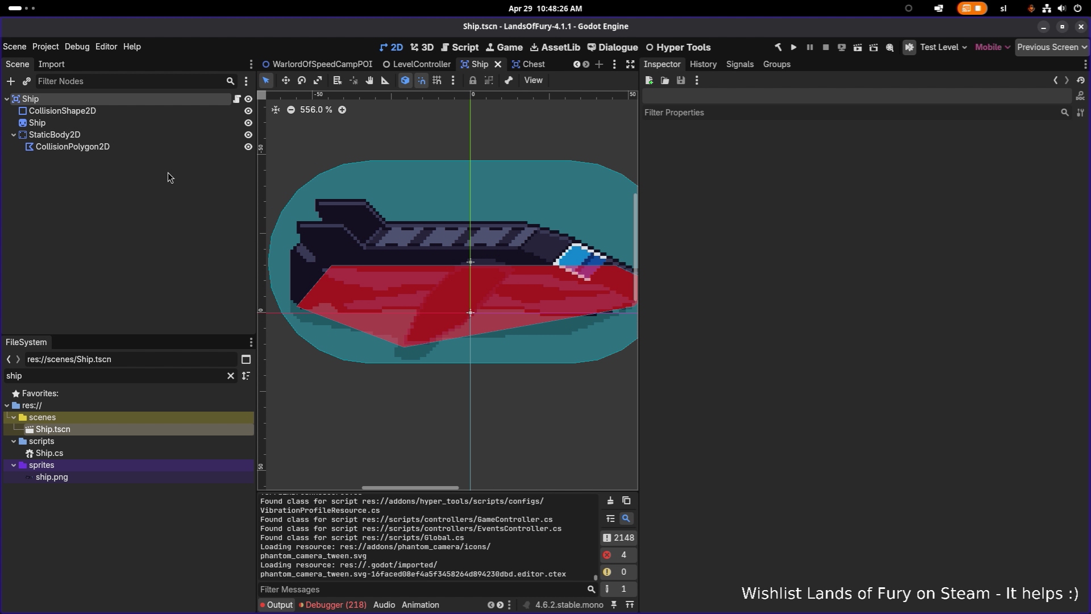
left_click(156, 112)
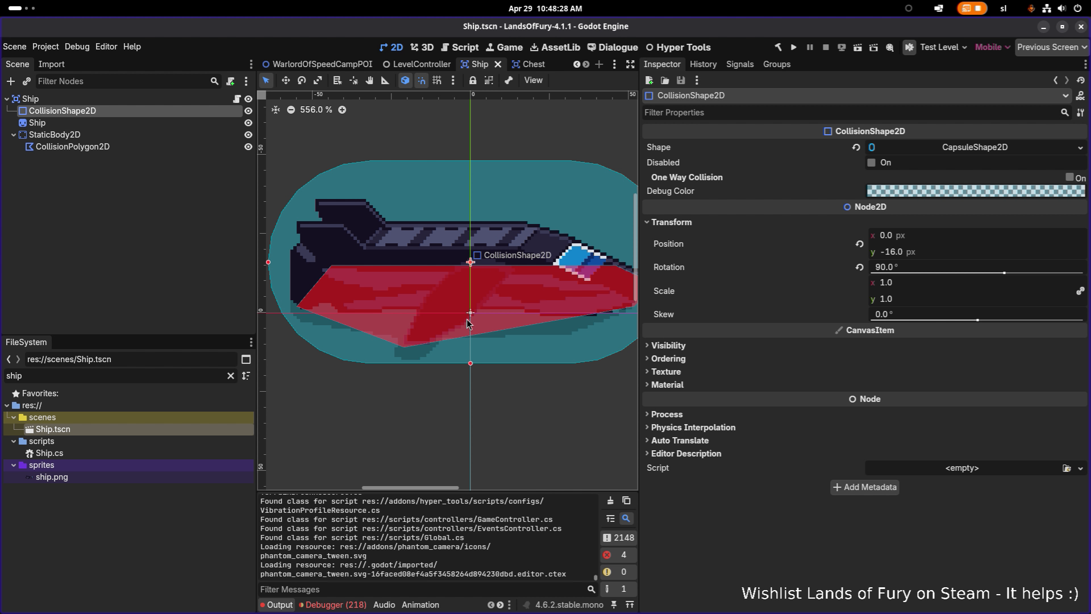
scroll(467, 322, "down", 3)
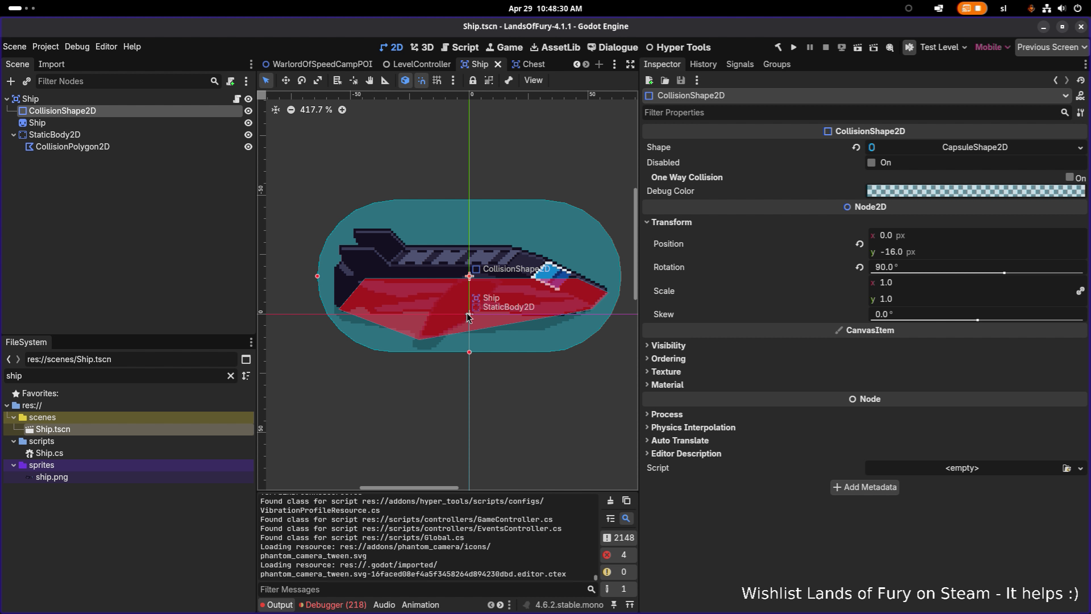
left_click_drag(472, 348, 471, 338)
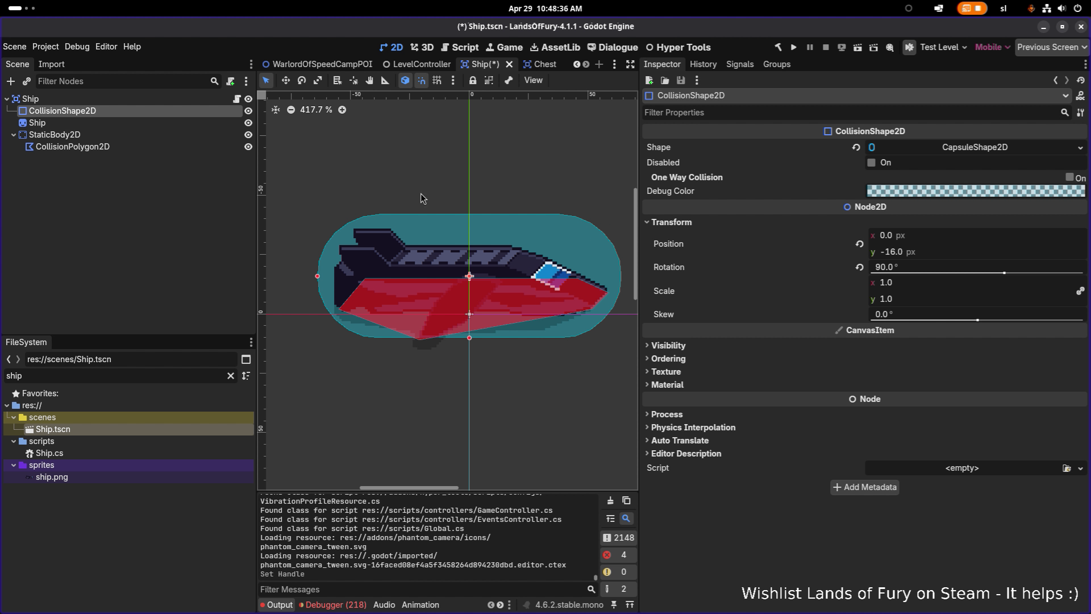
- Thin the capsule, move it down to y -3, and save Ship.tscn
key("w")
left_click_drag(469, 292, 471, 311)
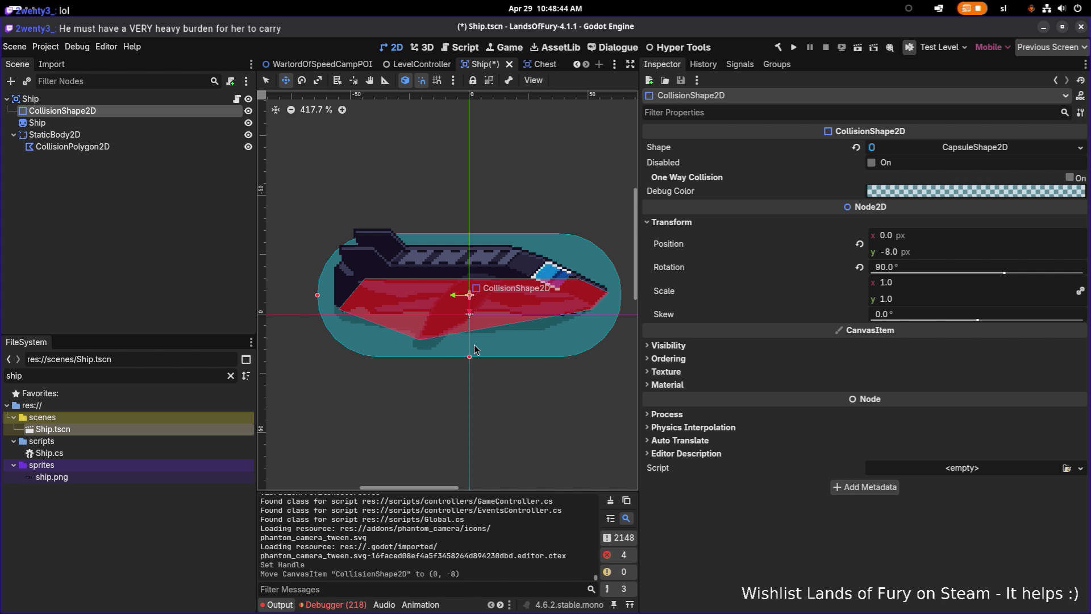
left_click_drag(470, 357, 470, 324)
left_click(470, 350)
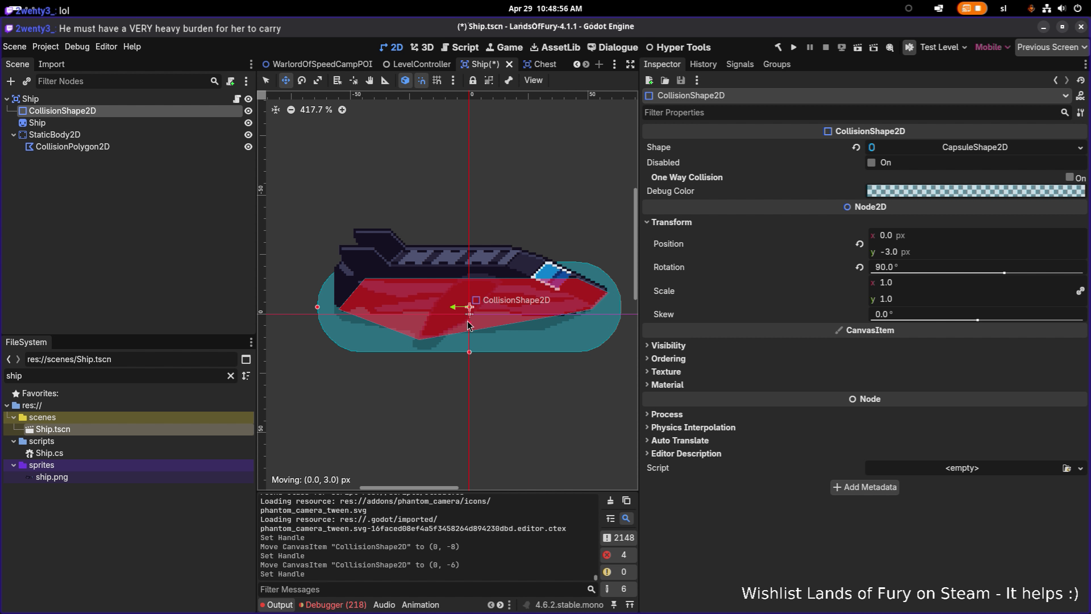
left_click_drag(468, 324, 468, 324)
key("ctrl+s")
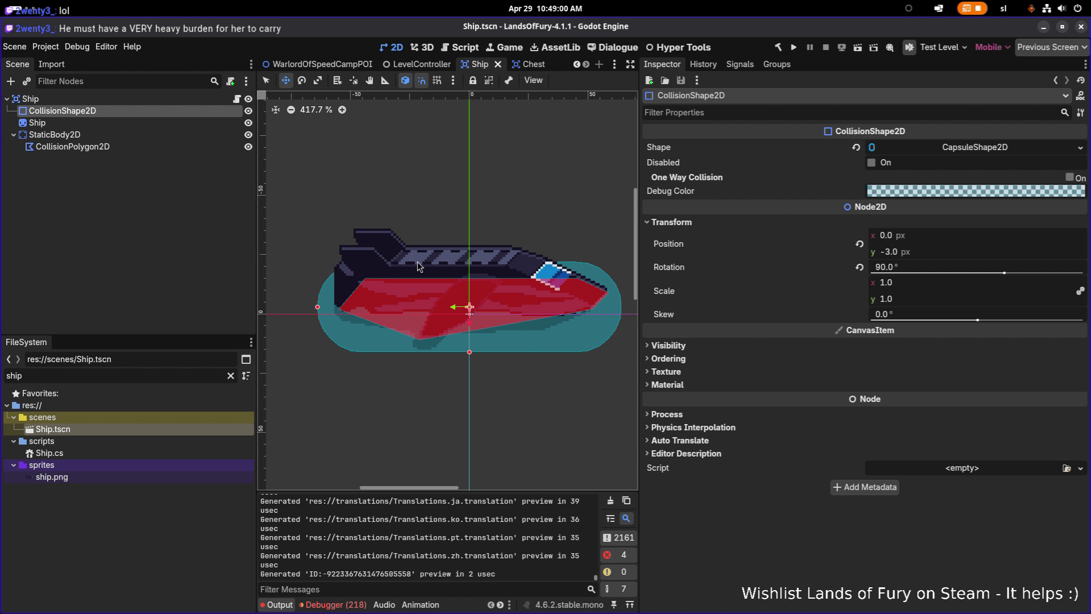
- Trim the capsule's bottom and left ends to hug the hull, save, and deselect it
left_click_drag(469, 352, 470, 346)
key("ctrl+s")
left_click_drag(317, 307, 322, 309)
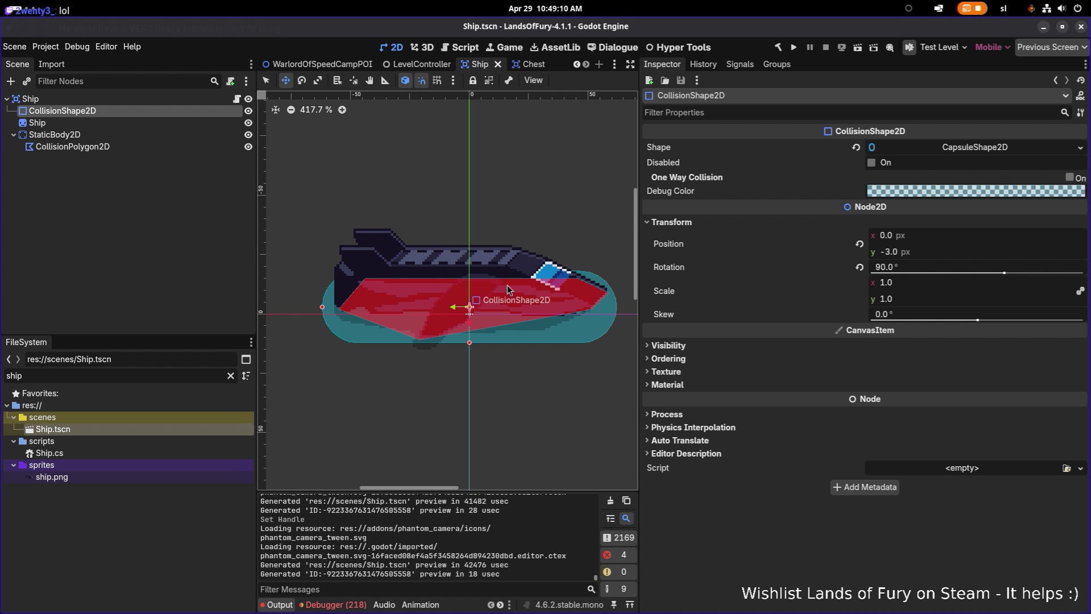
scroll(500, 285, "down", 5)
left_click(92, 287)
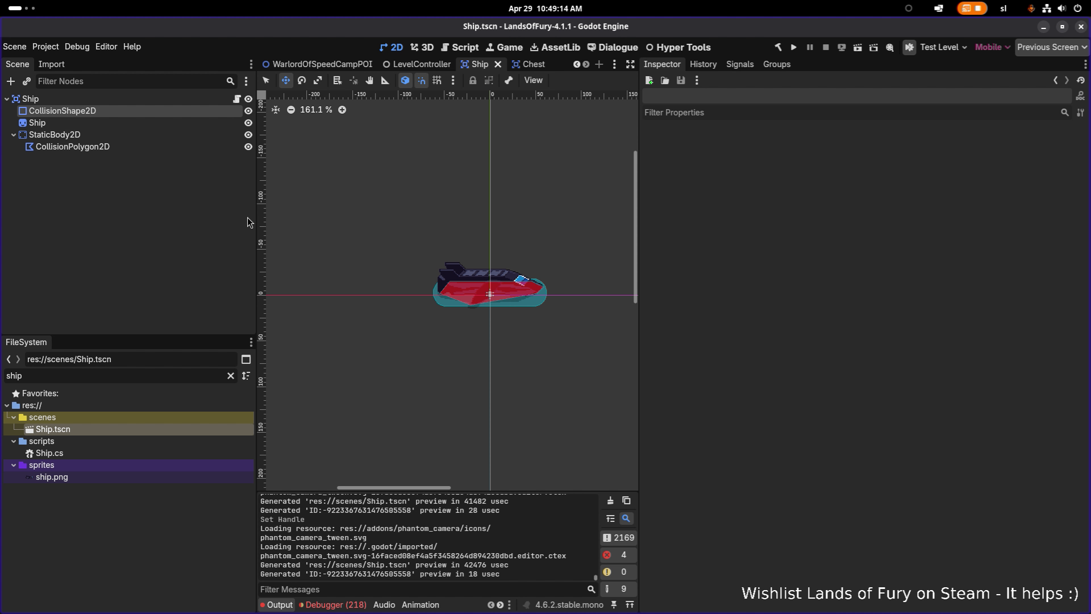
- Filter the FileSystem dock by 'poi' and select BearDenPOI.tscn
left_click(195, 375)
key("ctrl+a")
key("BackSpace")
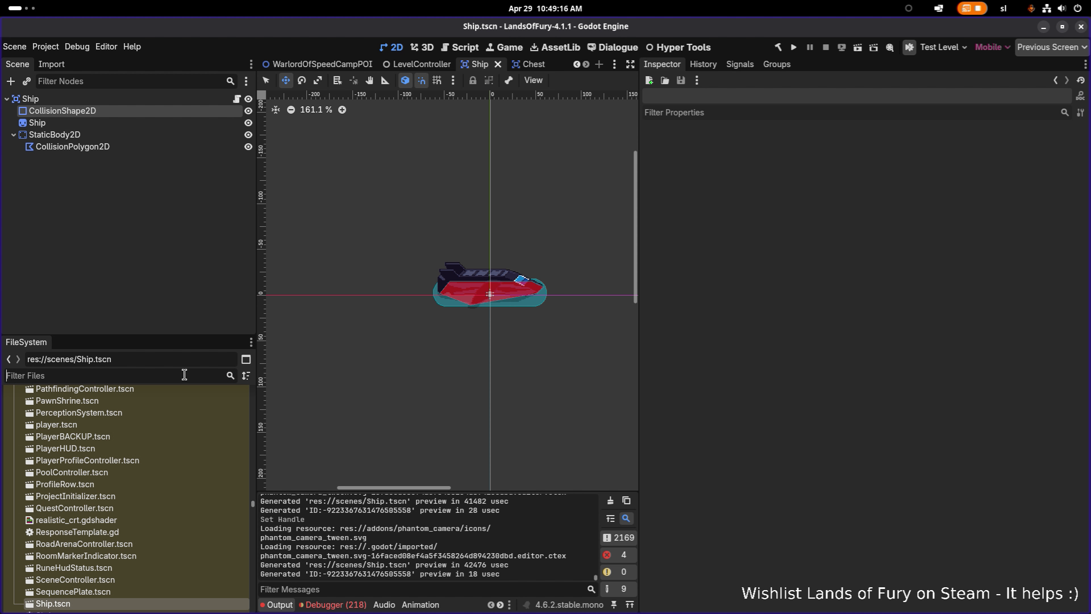
type("poi")
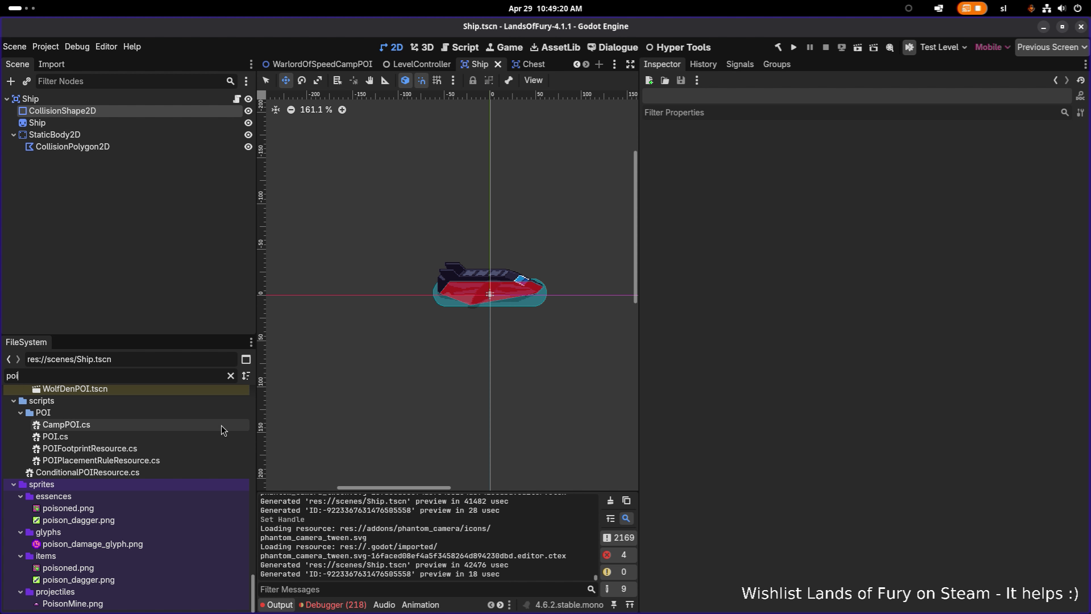
scroll(195, 470, "up", 3)
scroll(182, 469, "down", 1)
scroll(178, 470, "up", 3)
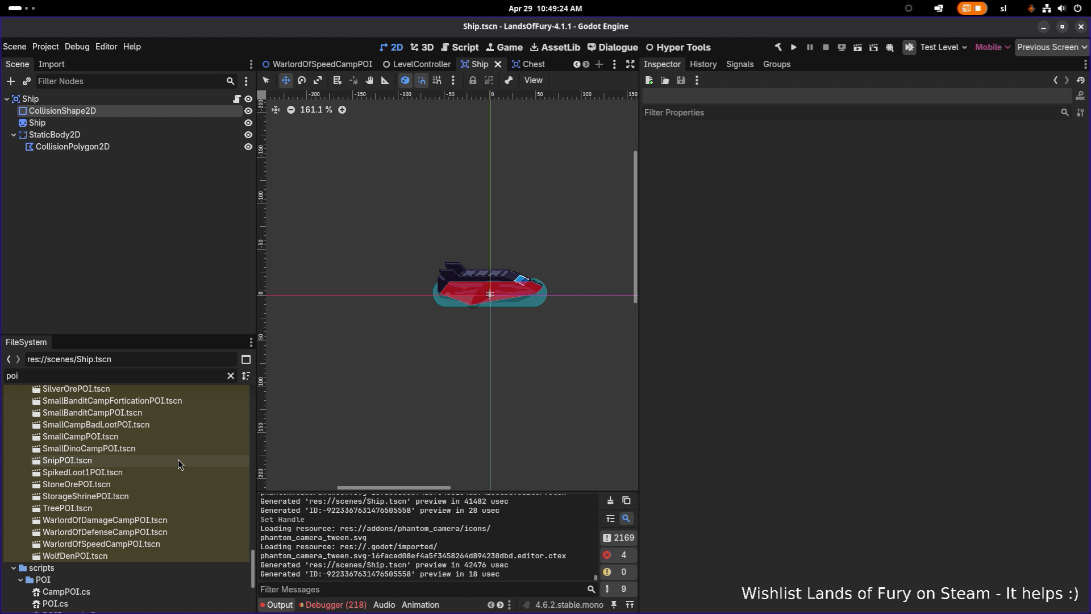
scroll(176, 461, "up", 10)
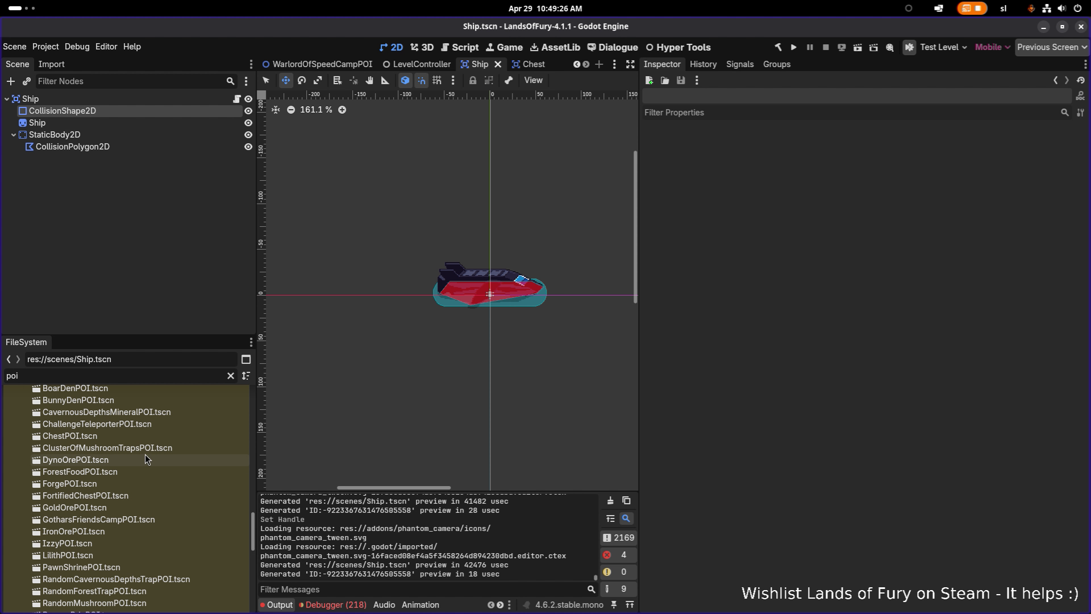
left_click(122, 461)
scroll(136, 442, "up", 3)
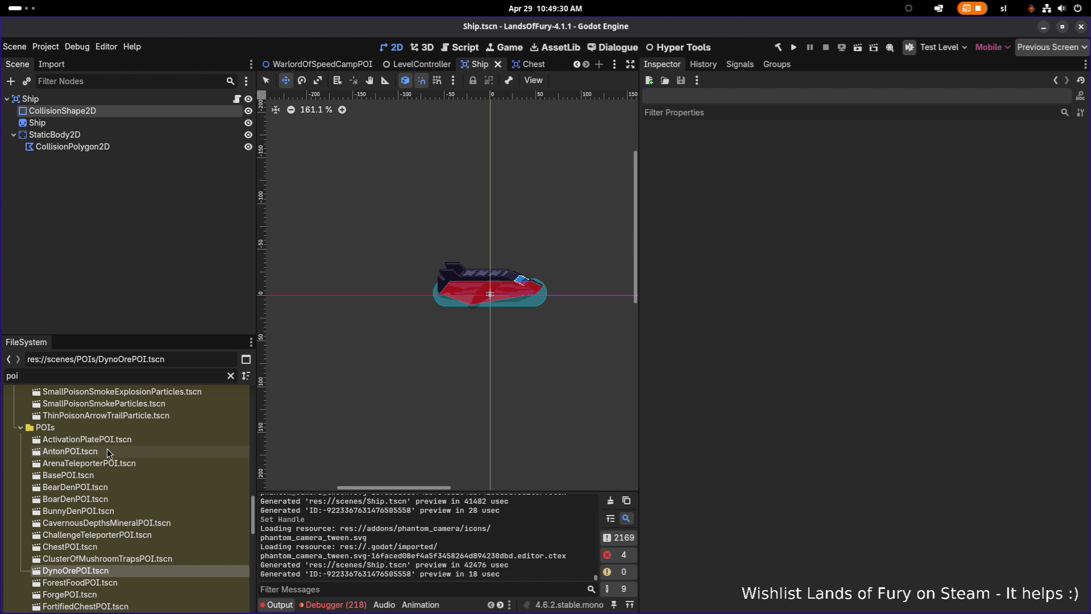
left_click(120, 489)
- Duplicate BearDenPOI.tscn as ShipPOI.tscn and open the new scene
key("ctrl+d")
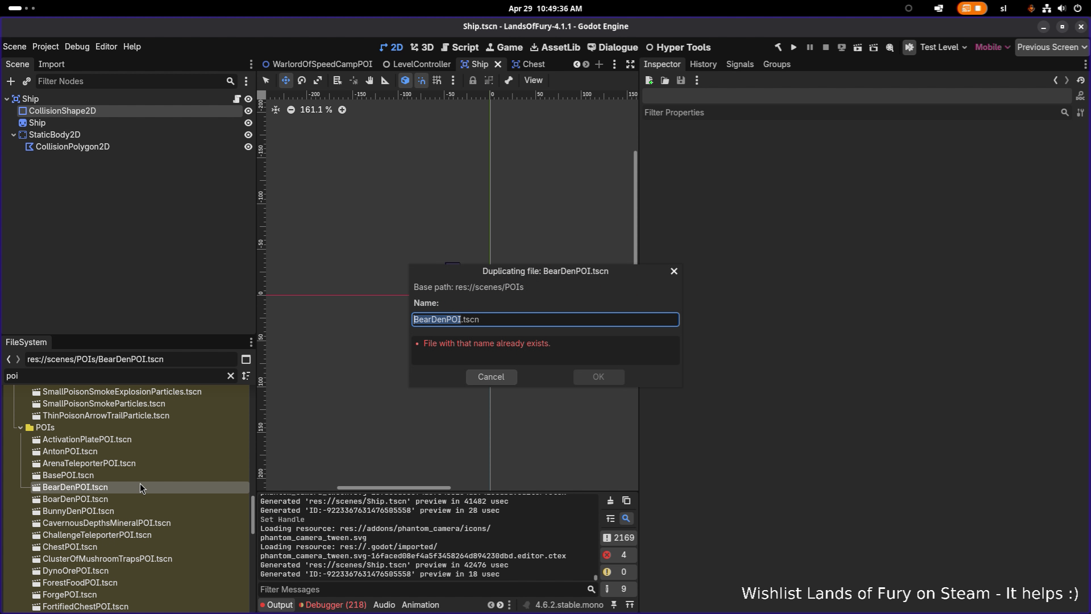
key("Left")
key("shift+Home")
type("Ship")
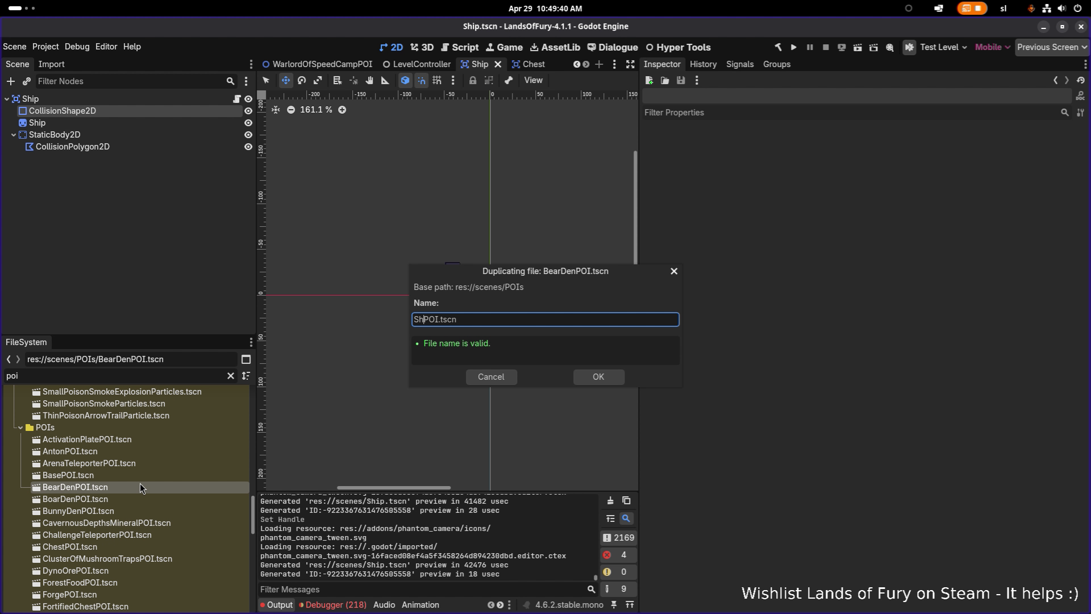
key("Return")
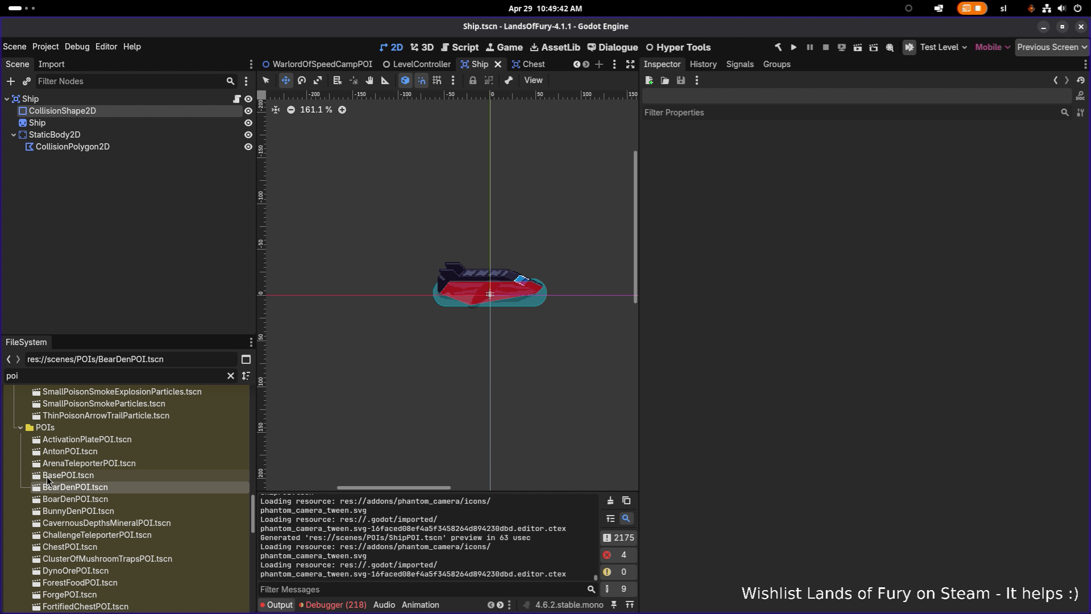
scroll(108, 486, "down", 5)
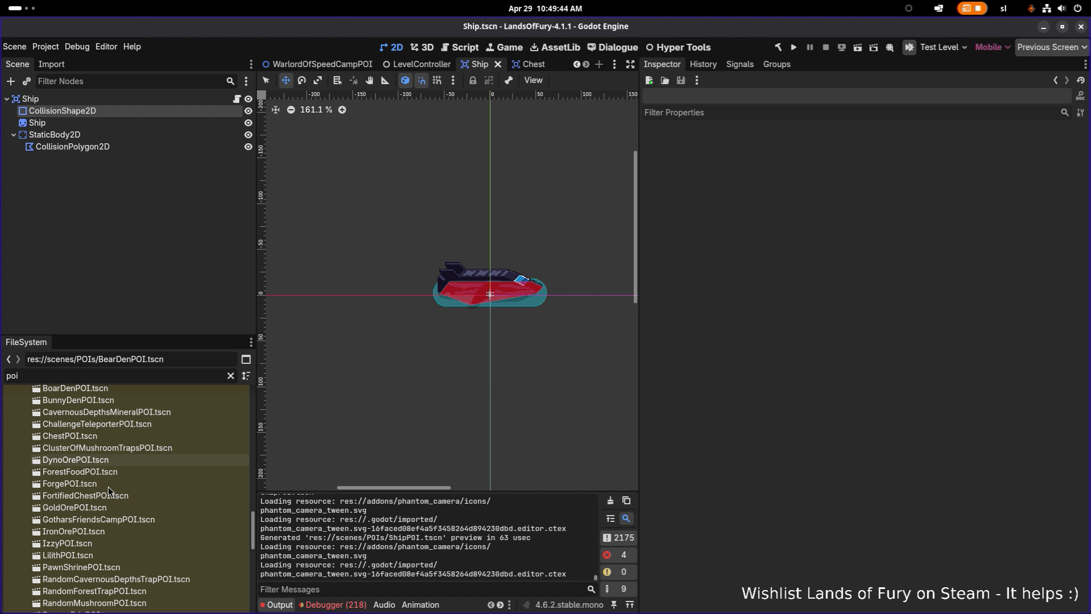
scroll(115, 505, "down", 5)
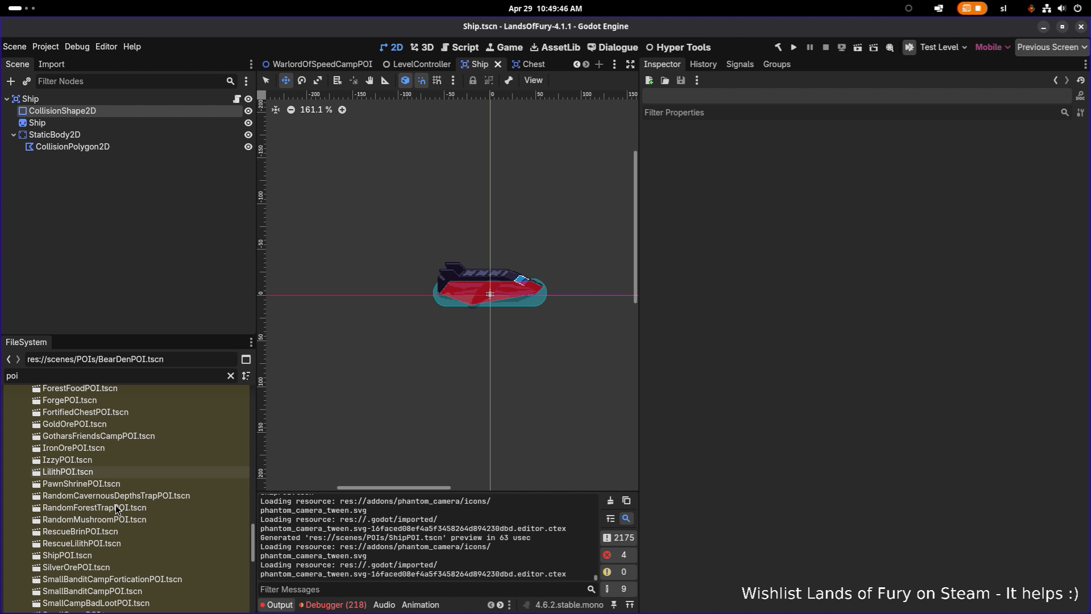
double_click(99, 528)
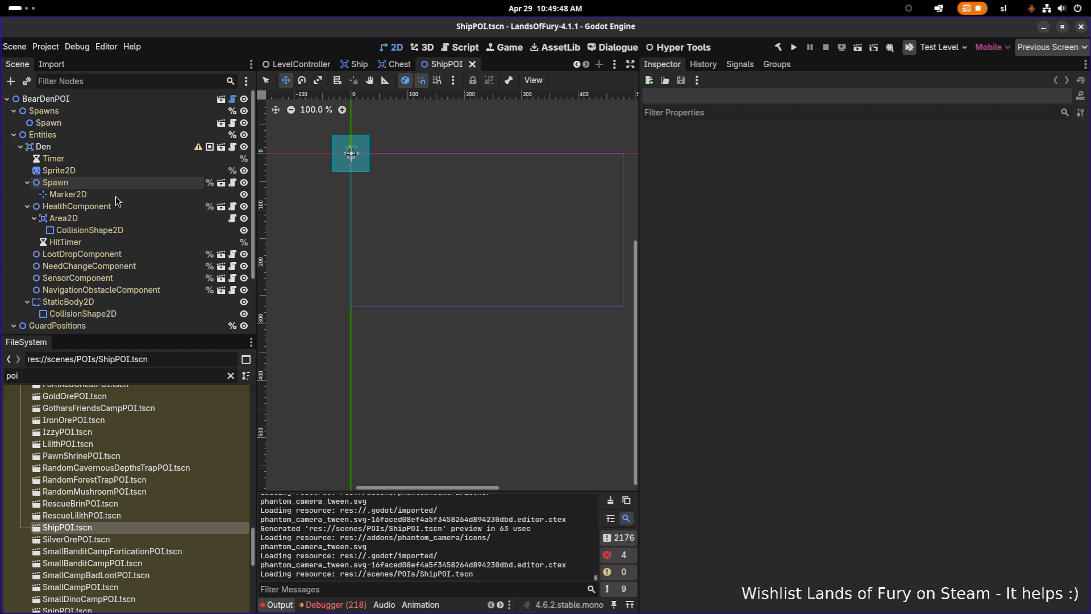
- Delete the Den node and rename the root node to ShipDenPOI
left_click(101, 148)
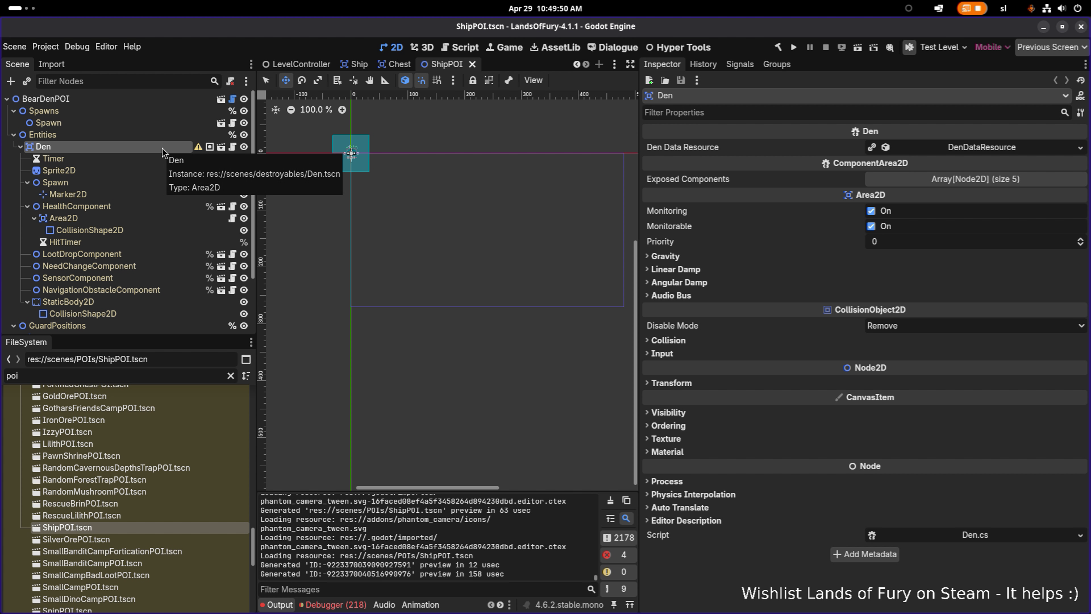
key("Delete")
key("Return")
double_click(128, 98)
key("Home")
key("Delete")
key("Delete")
key("Delete")
type("Ship")
key("Return")
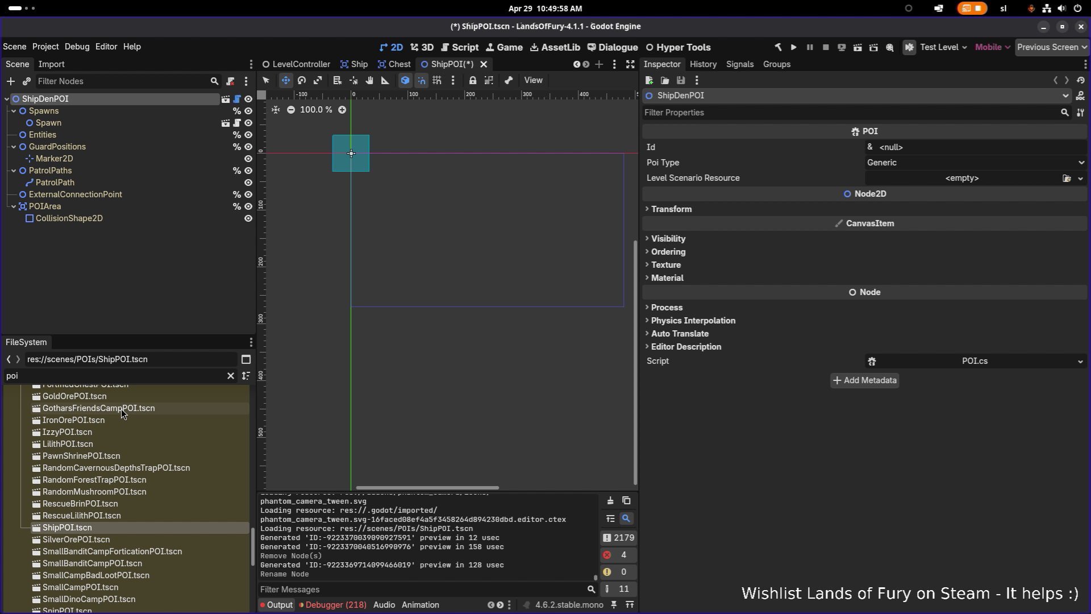
- Add Ship.tscn under Entities, center it on the origin, and save
double_click(133, 376)
type("ship")
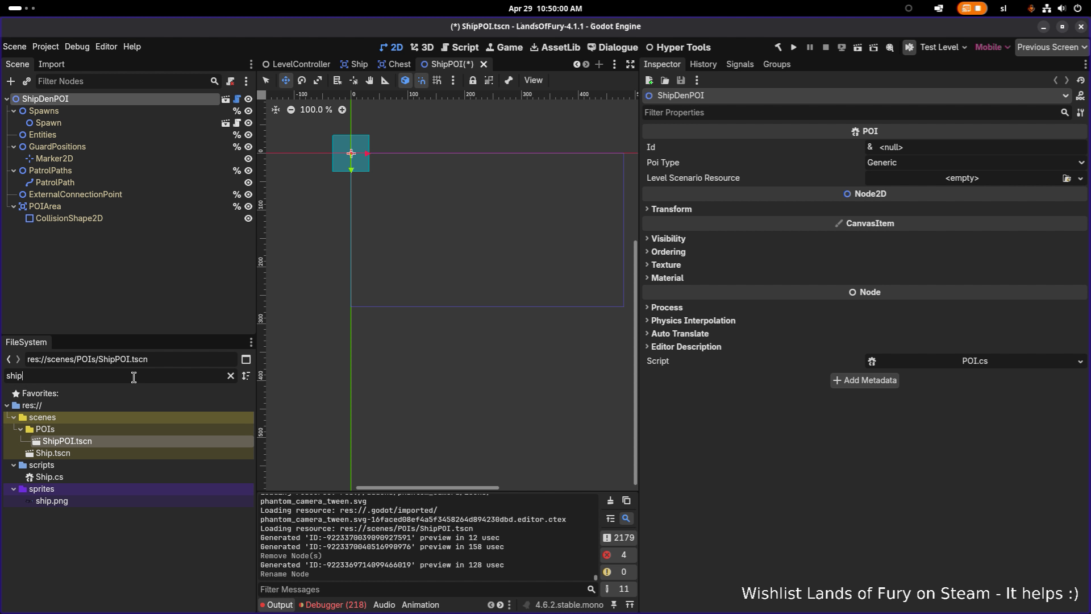
mouse_move(51, 453)
left_mouse_down()
mouse_move(209, 176)
mouse_move(158, 147)
mouse_move(161, 136)
left_mouse_up()
scroll(413, 170, "up", 2)
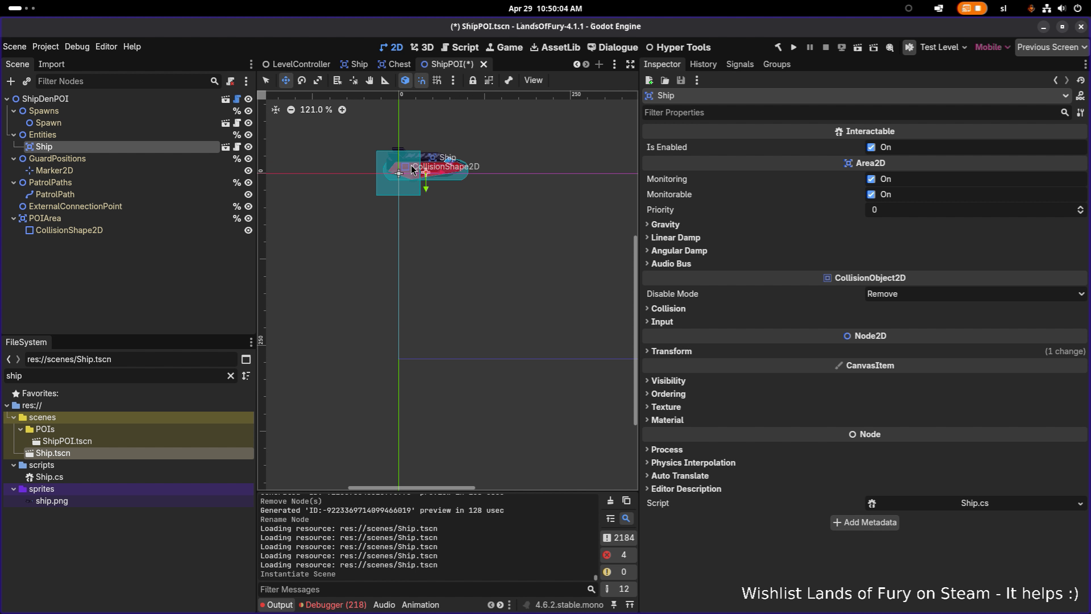
scroll(413, 170, "up", 8)
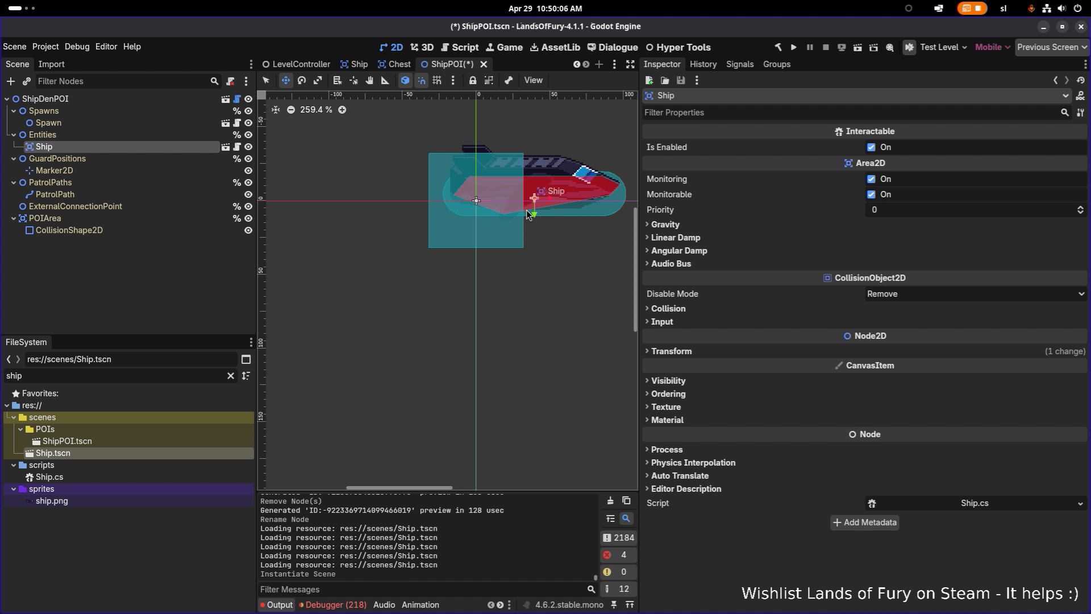
mouse_move(551, 197)
left_mouse_down()
mouse_move(494, 199)
mouse_move(489, 215)
left_mouse_up()
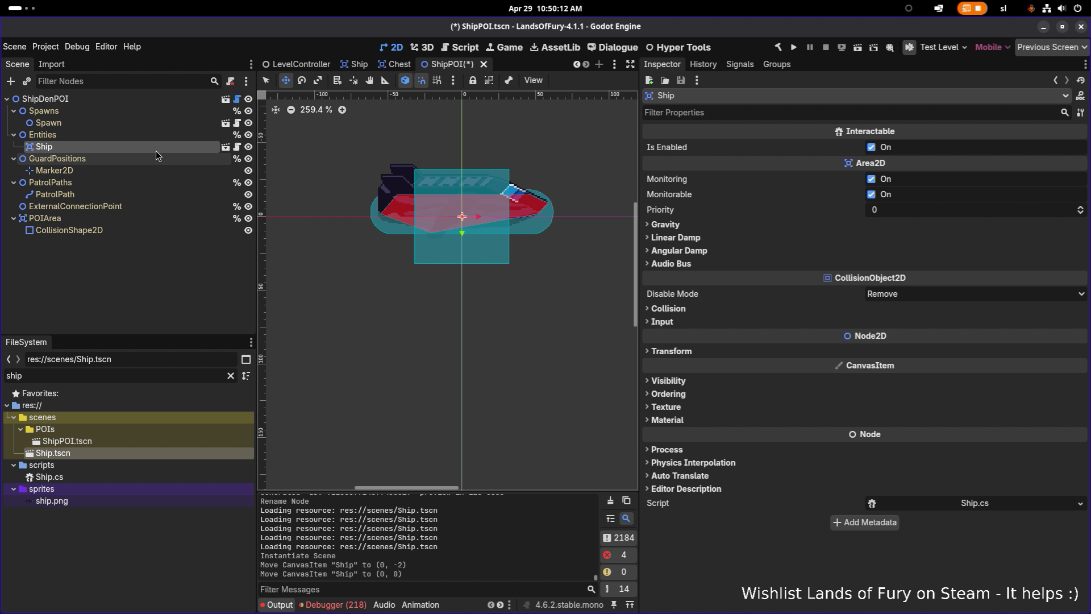
key("ctrl+s")
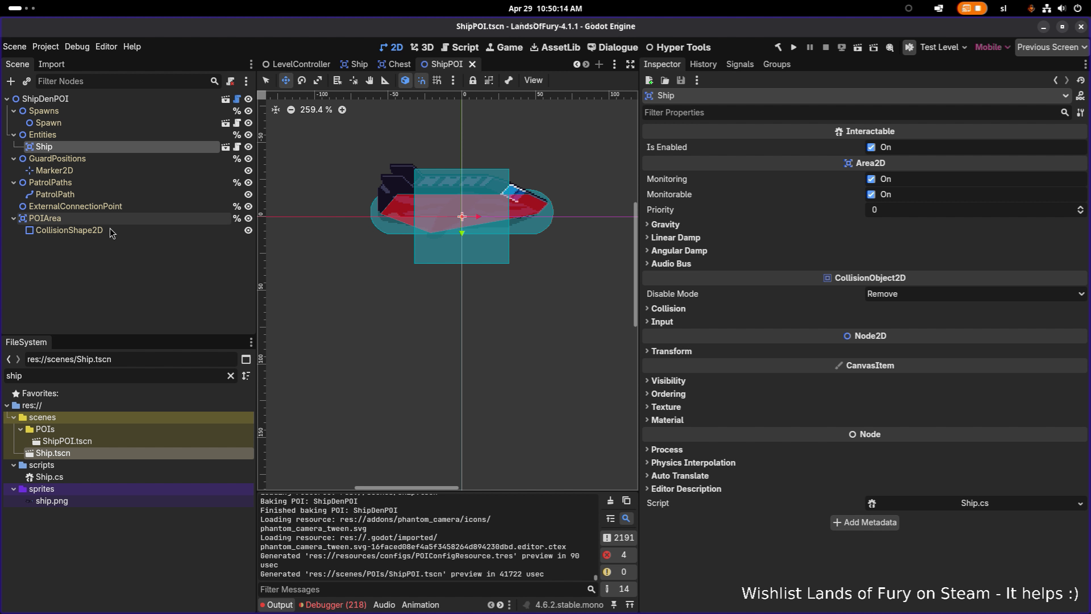
- Select the POI area's collision shape and stretch its rectangle over the ship
left_click(110, 229)
left_click(915, 147)
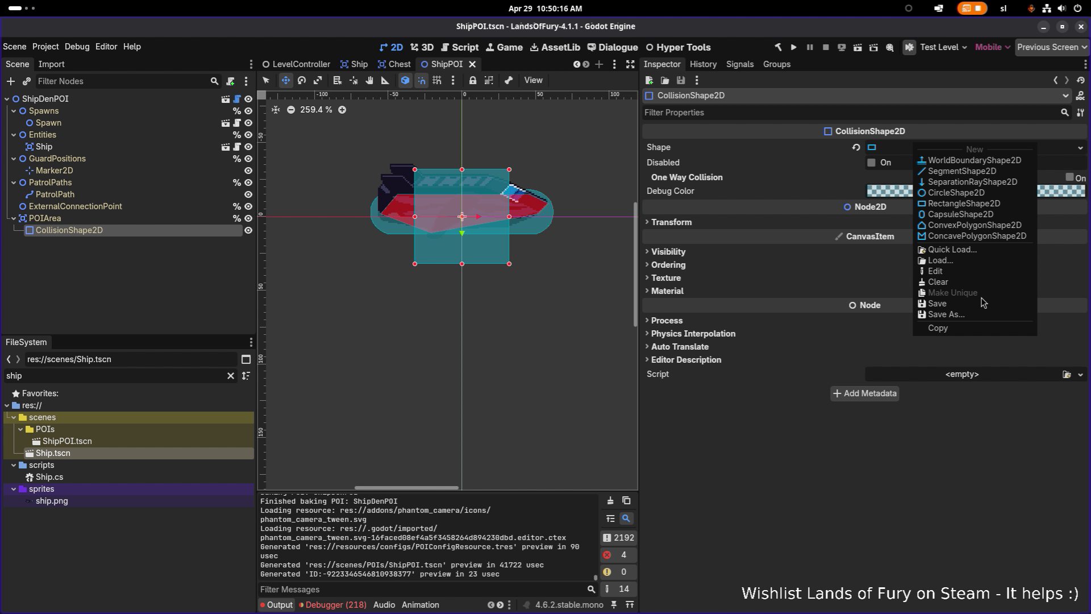
left_click(781, 446)
left_click(974, 149)
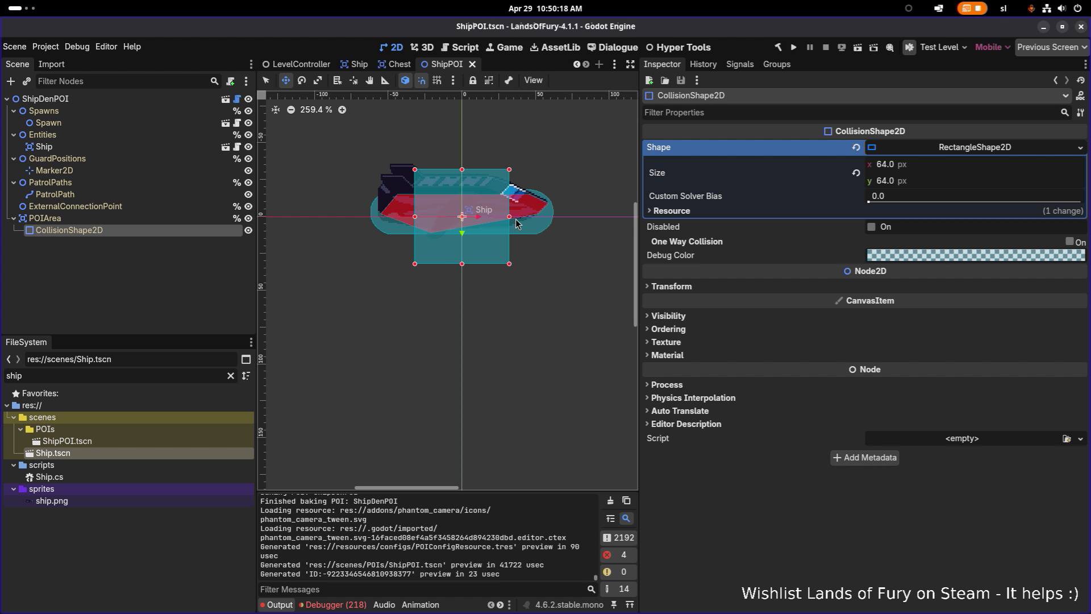
left_click_drag(509, 217, 561, 219)
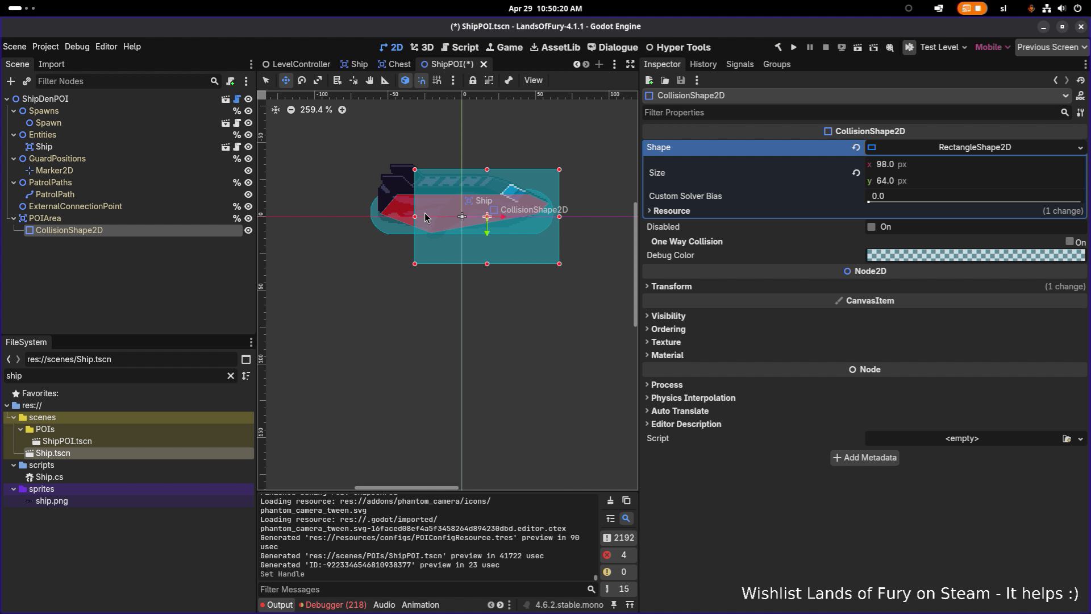
left_click_drag(415, 217, 364, 224)
- Set the collision rectangle's width to 160 in the Inspector
left_click(937, 169)
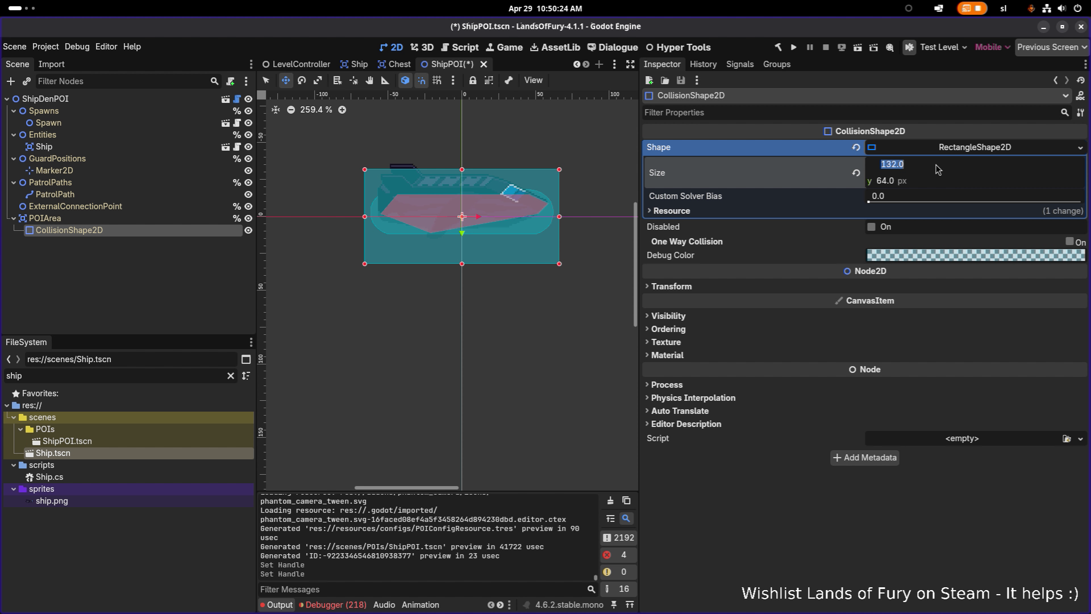
type("144")
key("Return")
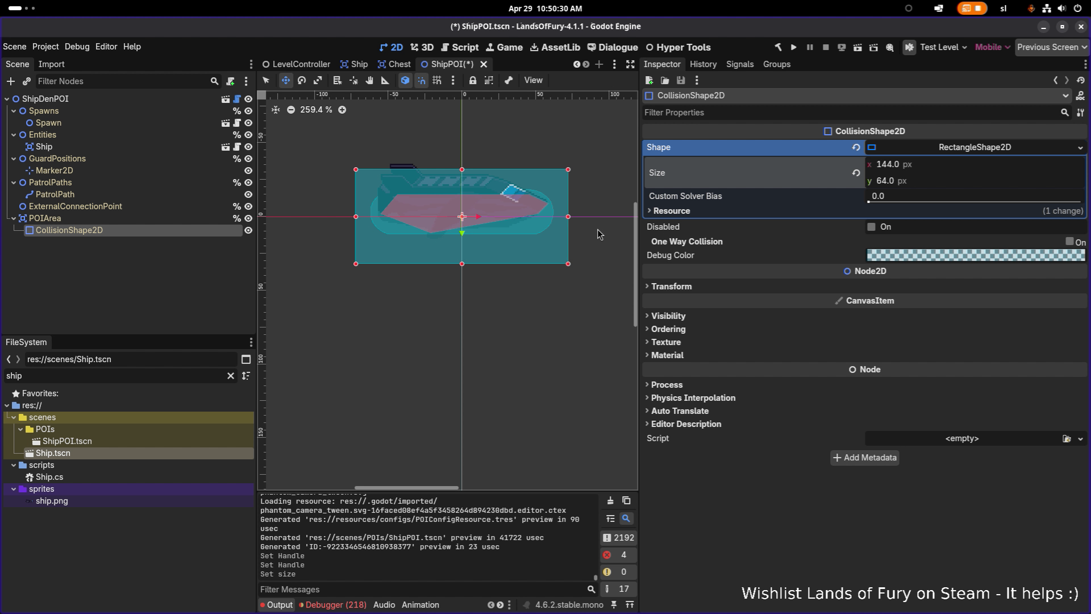
left_click(670, 286)
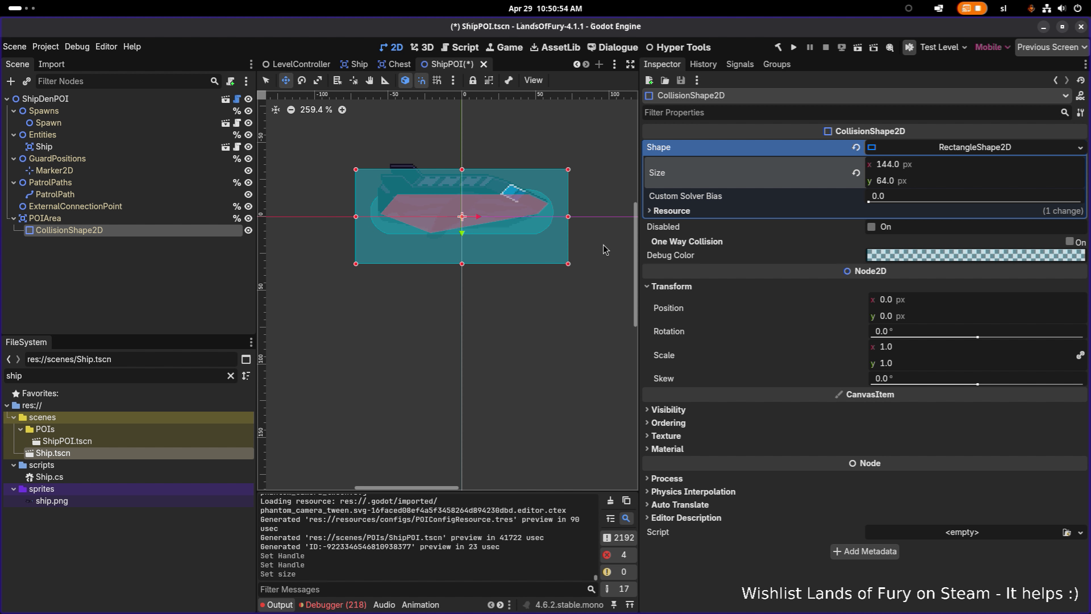
left_click(951, 168)
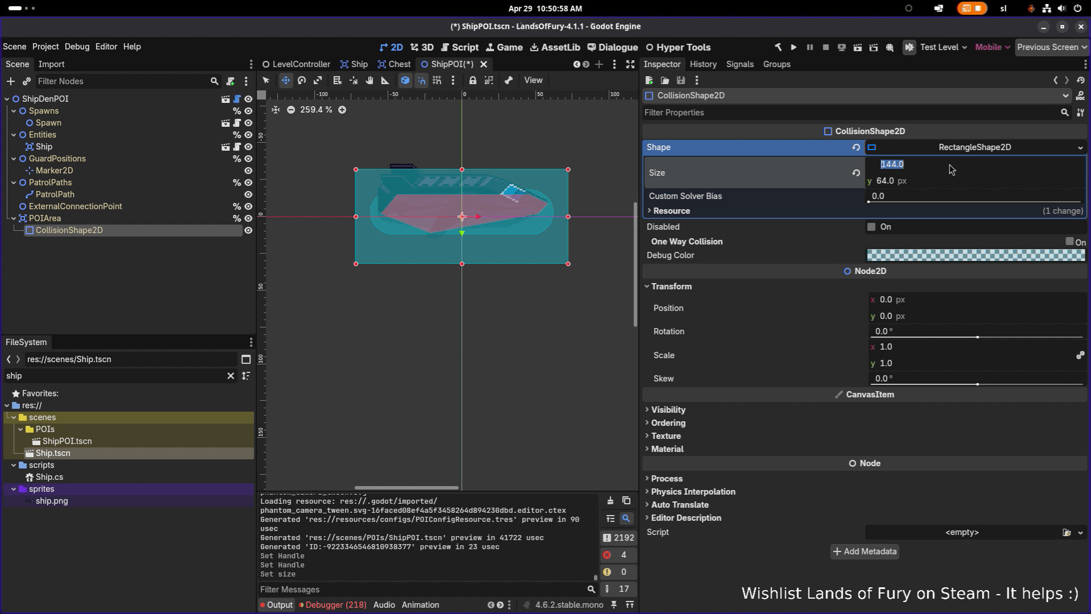
type("99+28")
key("Escape")
left_click(951, 169)
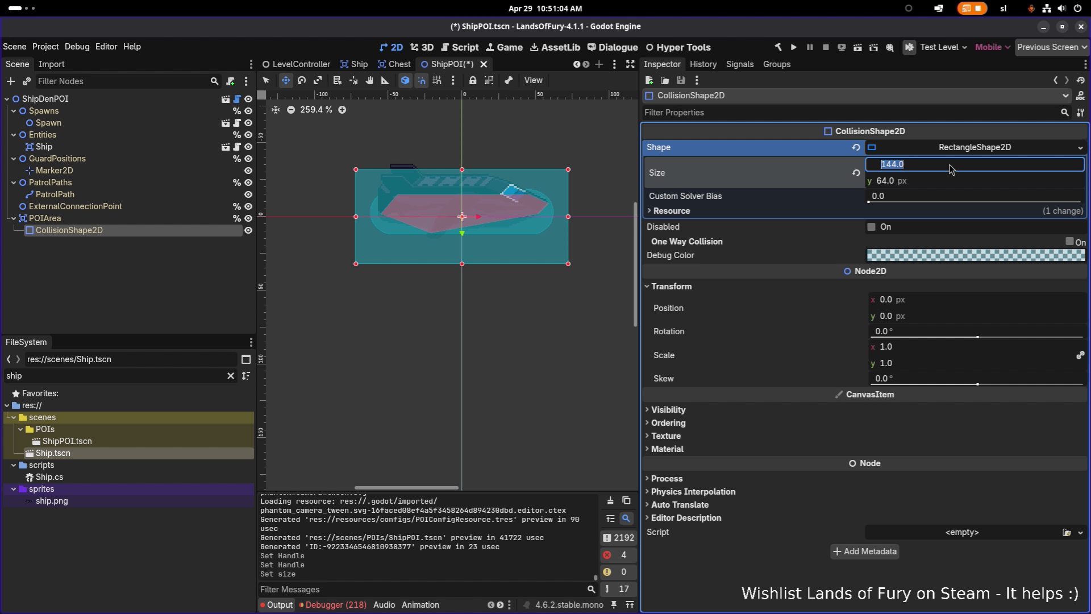
left_click(951, 169)
type("16")
key("Return")
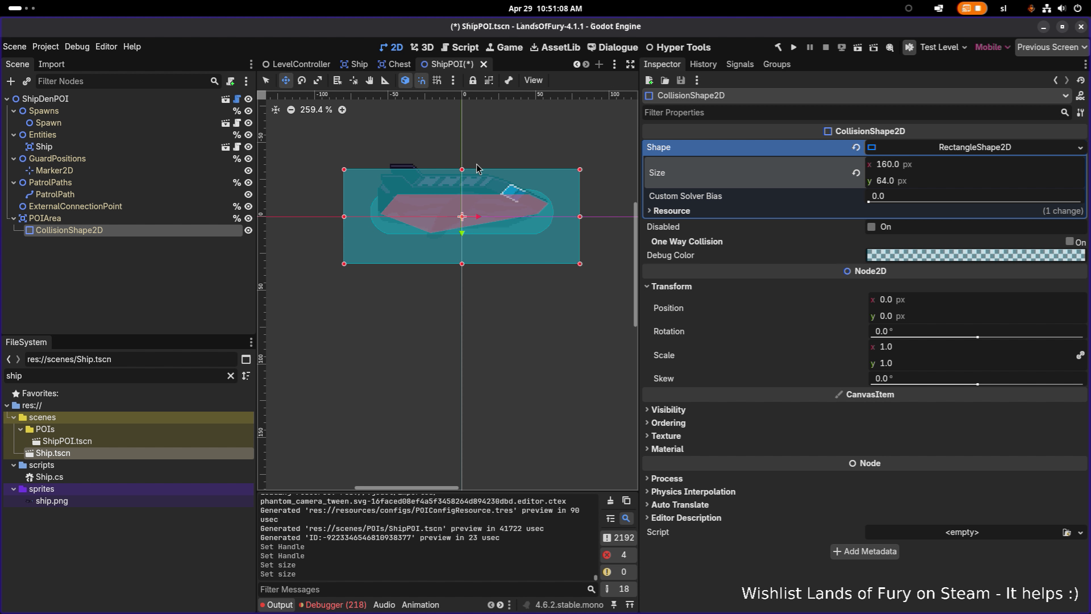
- Raise the rectangle's height to 80 and save ShipPOI.tscn
left_click(972, 183)
left_click(972, 184)
type("+16")
key("Return")
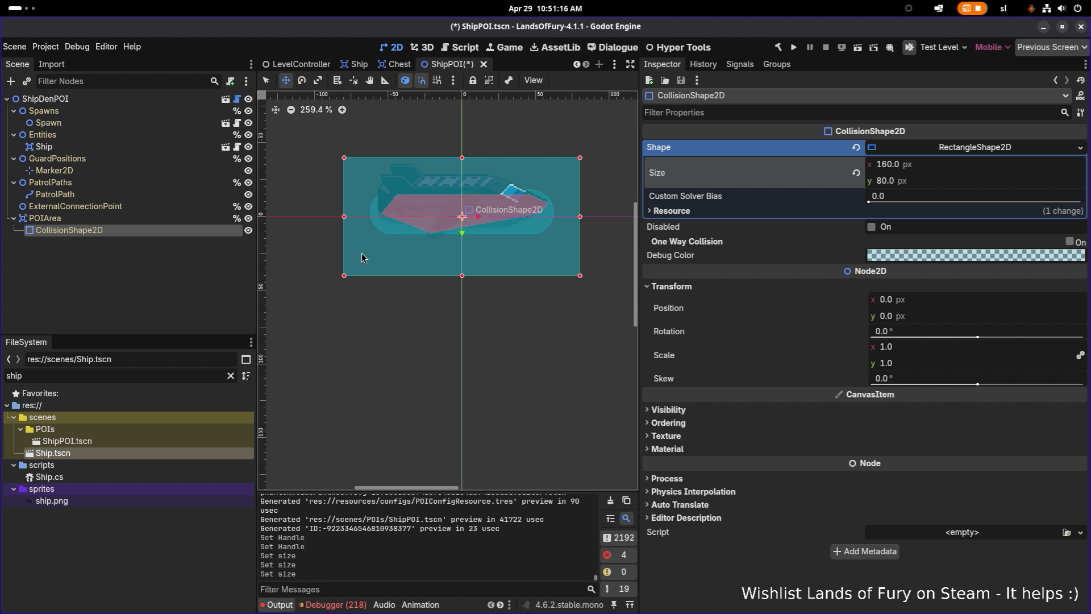
left_click(186, 220)
key("ctrl+s")
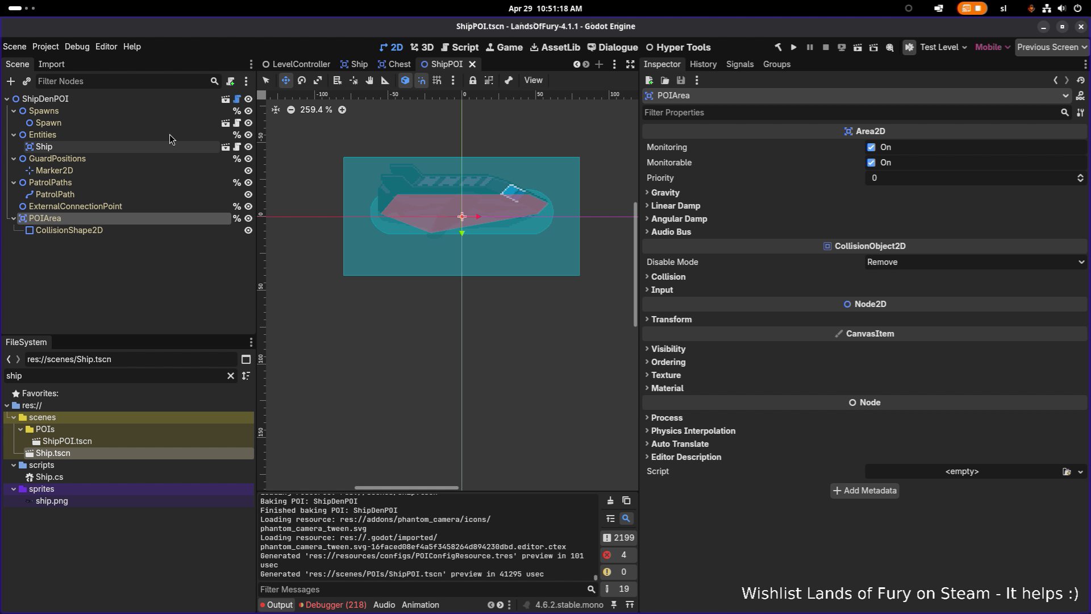
left_click(178, 100)
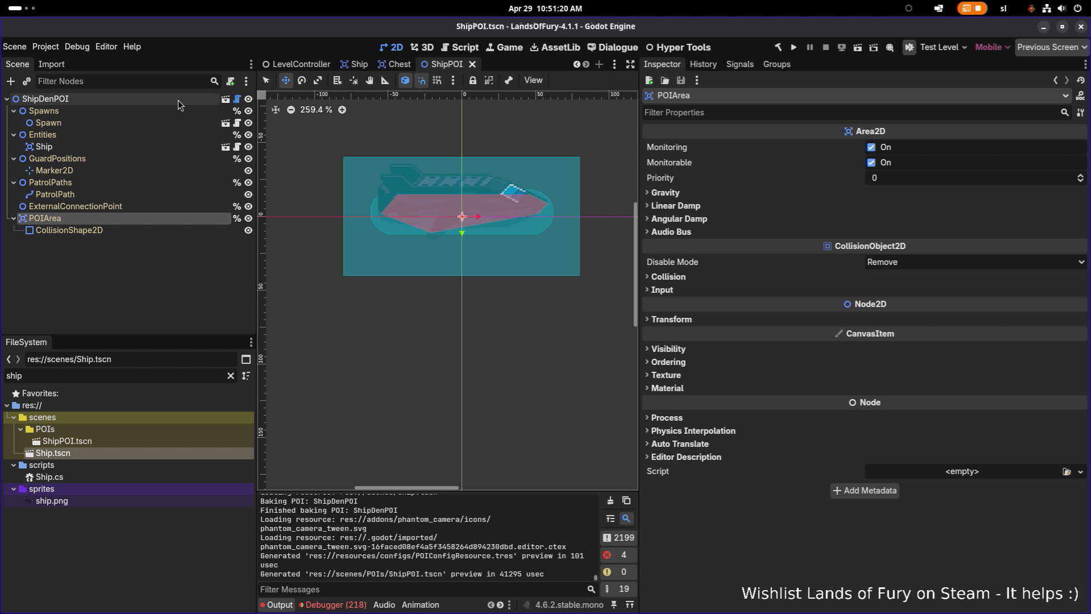
key("ctrl+s")
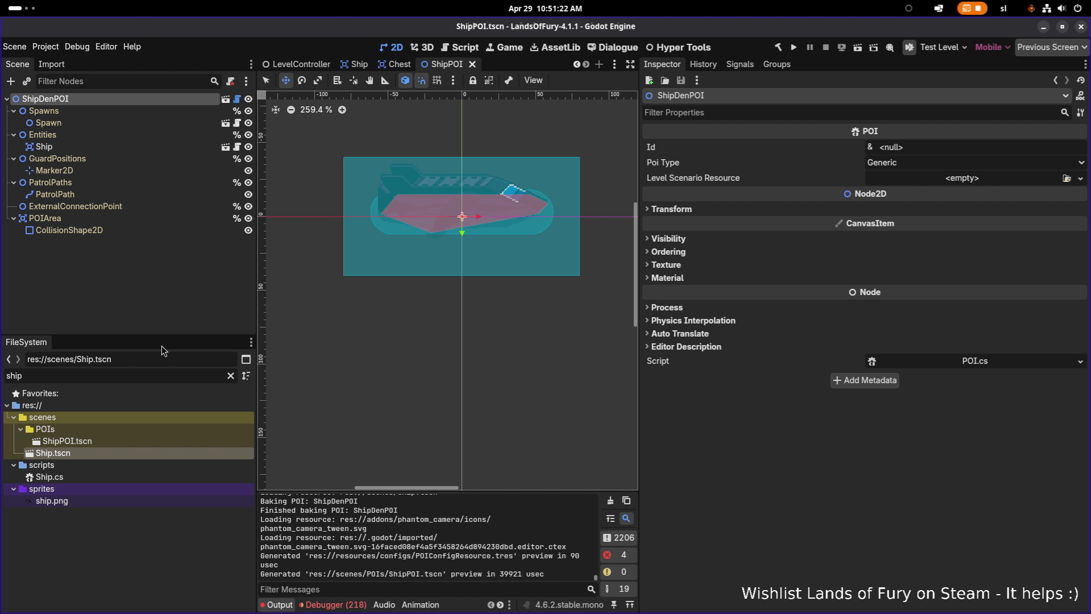
- Filter the FileSystem dock by 'rule' and select BossGolemPOIPlacementRule
left_click(154, 375)
key("ctrl+a")
key("BackSpace")
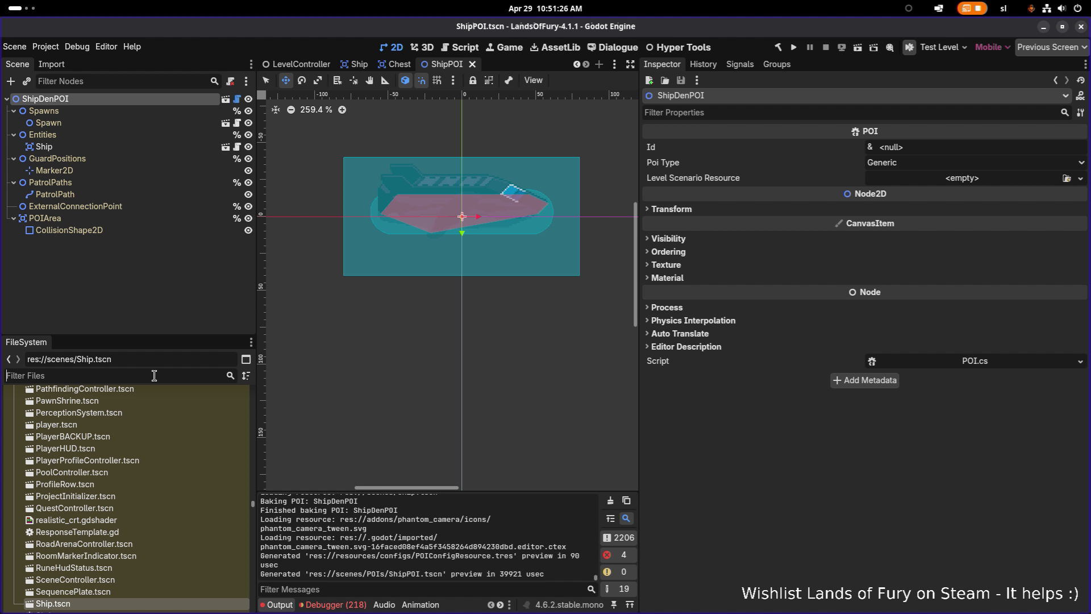
type("poi")
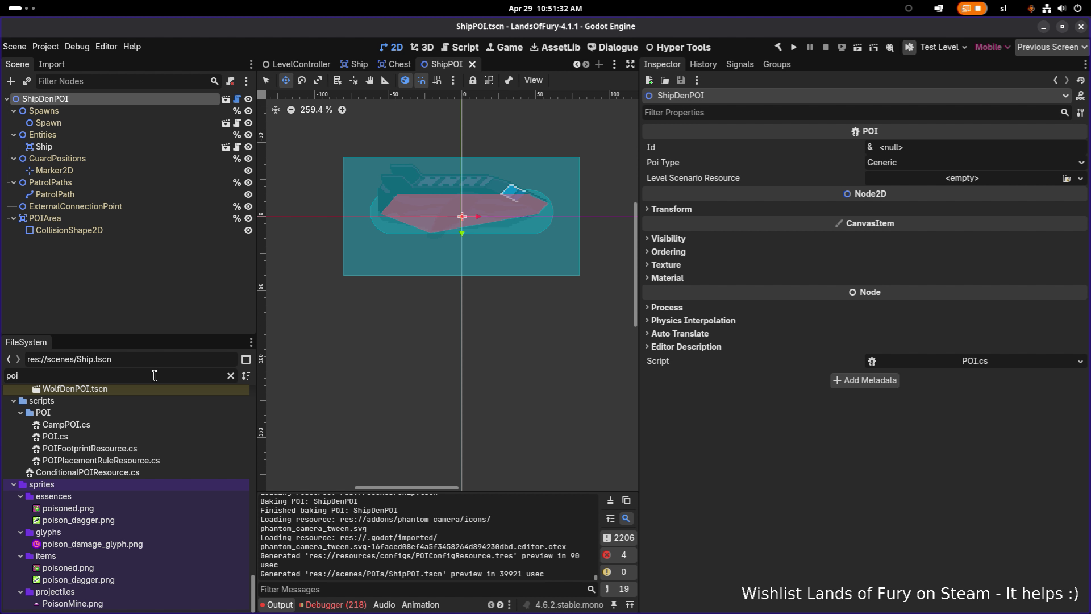
type("r")
key("BackSpace")
key("BackSpace")
key("BackSpace")
type("poi")
key("BackSpace")
key("BackSpace")
key("BackSpace")
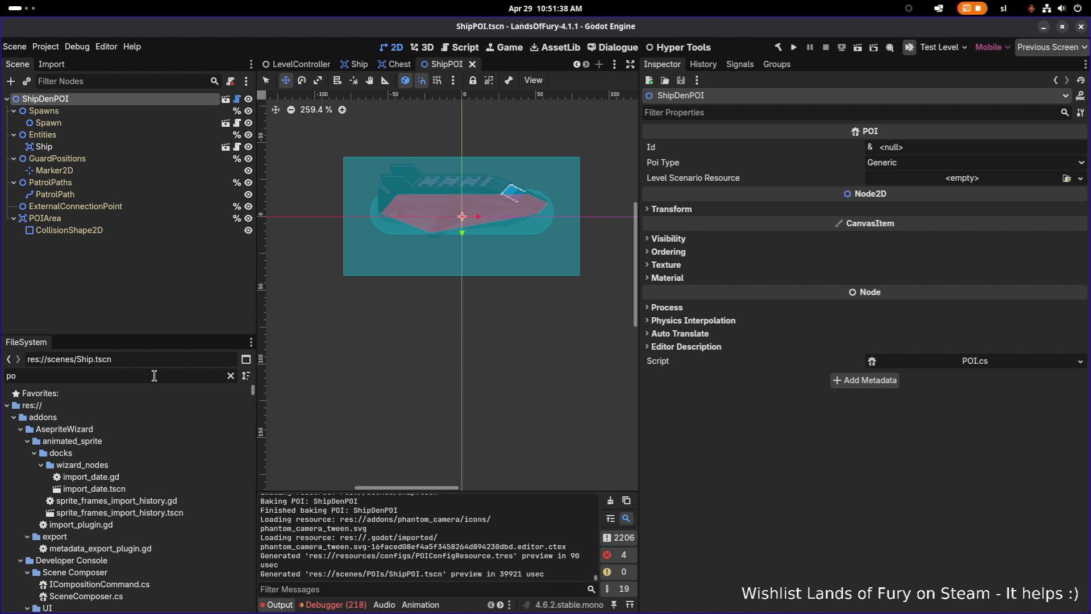
type("rule")
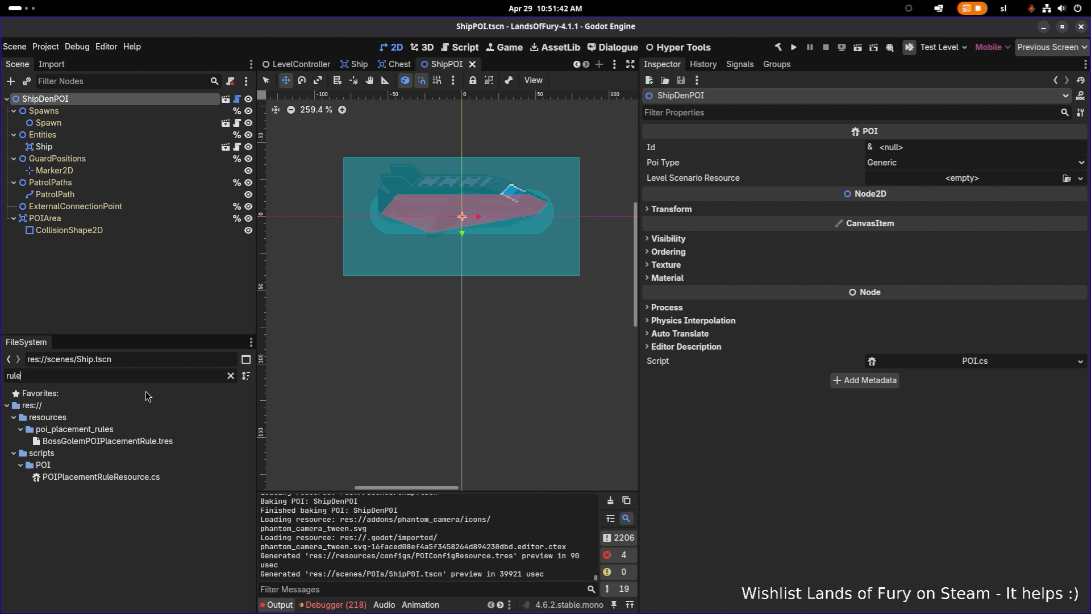
left_click(192, 441)
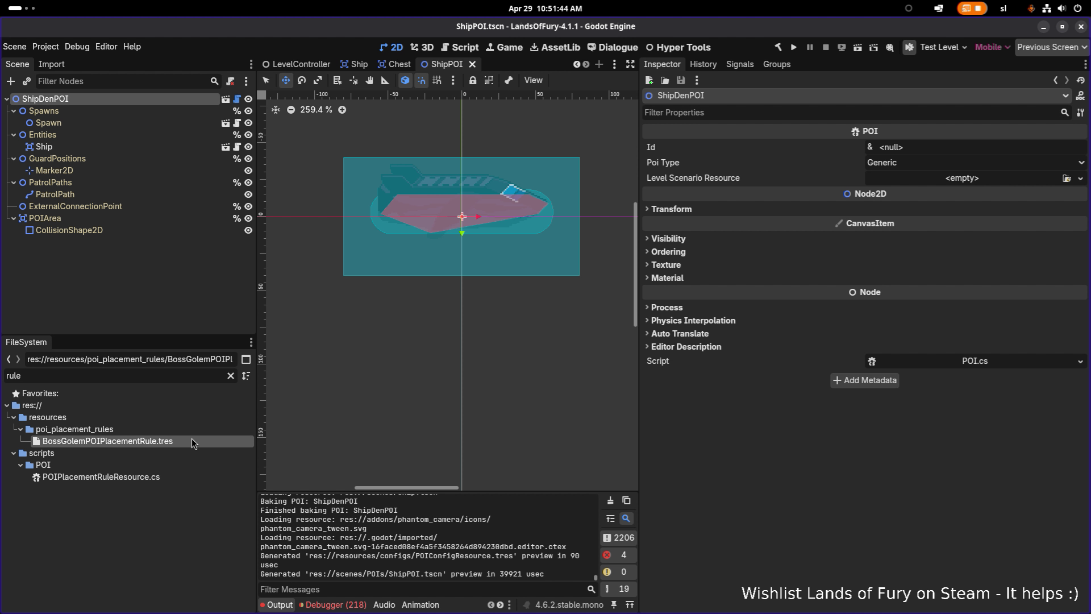
- Clear the filter, view CavernousDepthsCombatPOIs1.tres, then select EldergladeForestCombatPOIs1.tres
left_click(230, 375)
scroll(178, 470, "down", 3)
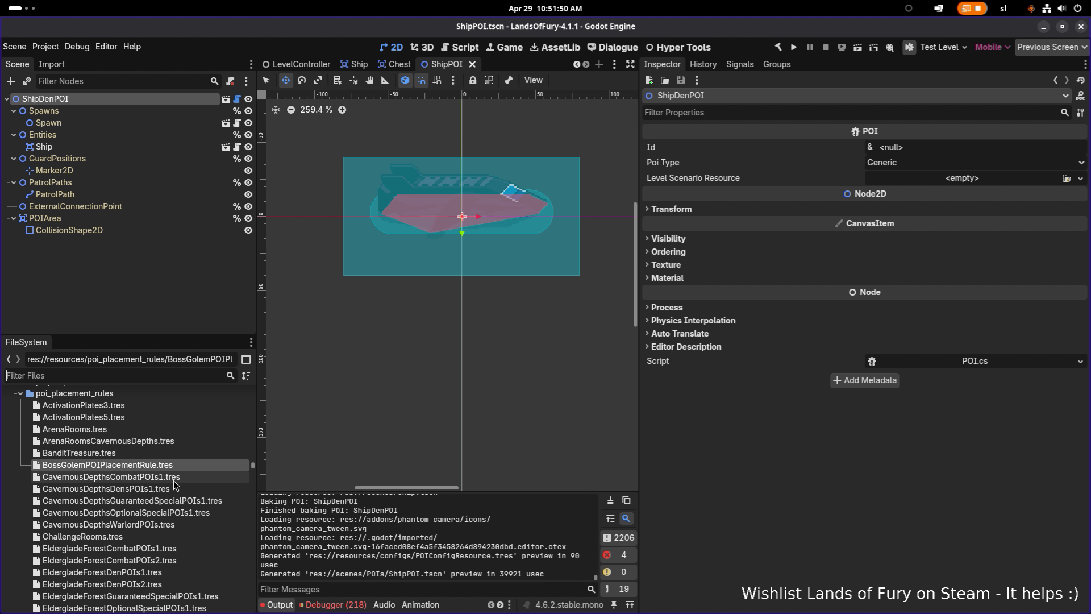
left_click(166, 479)
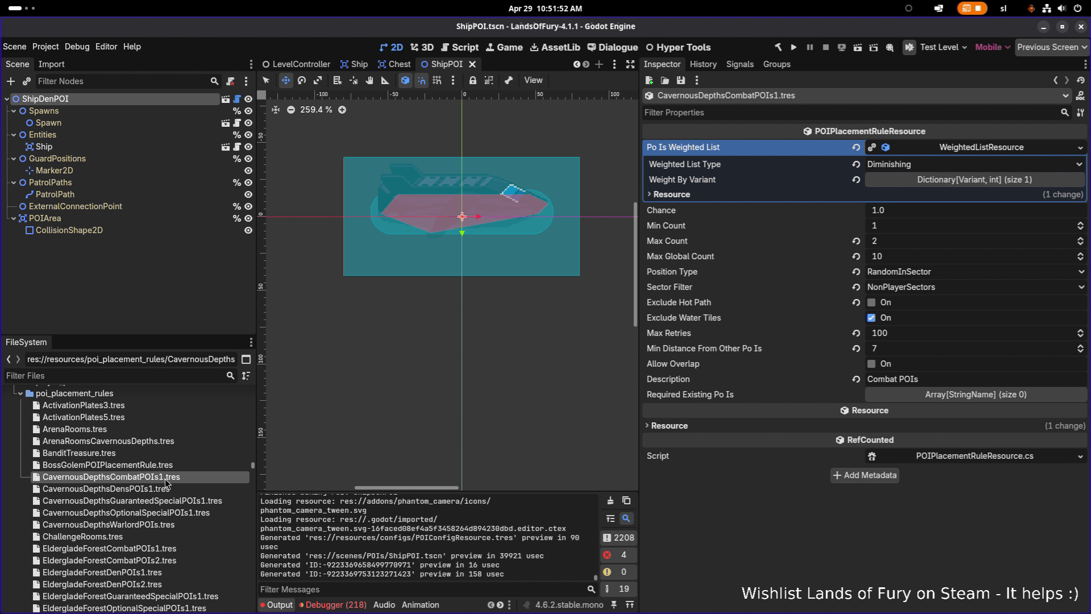
scroll(163, 472, "down", 1)
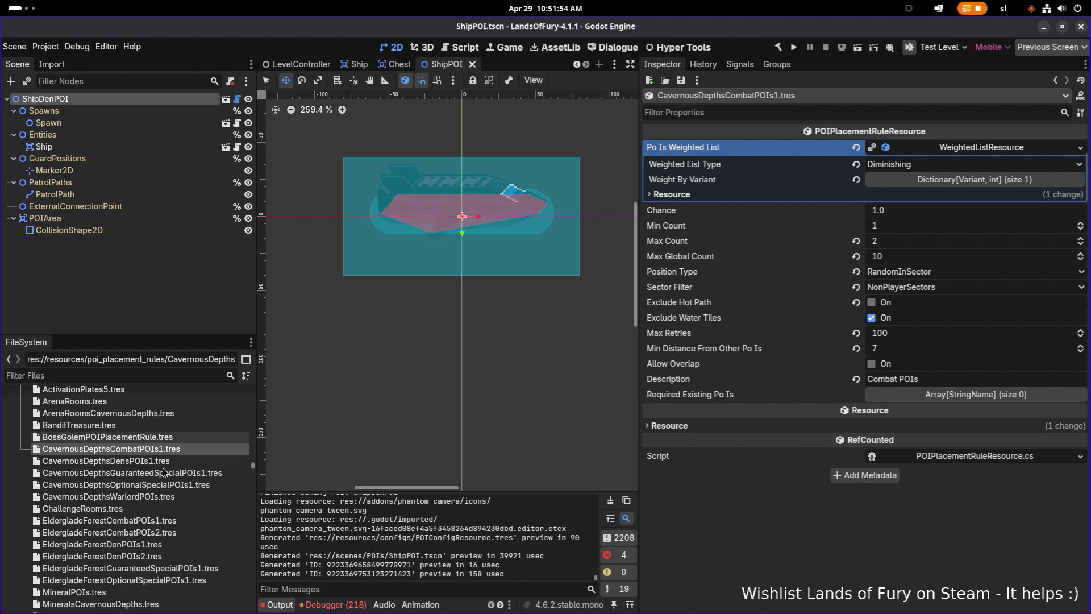
scroll(165, 474, "down", 2)
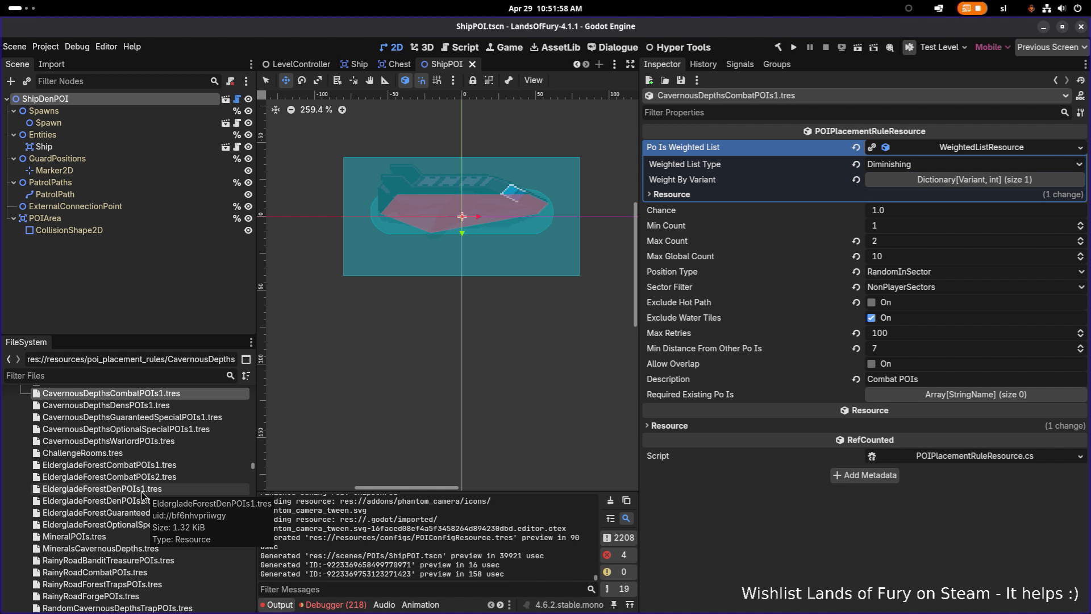
left_click(147, 465)
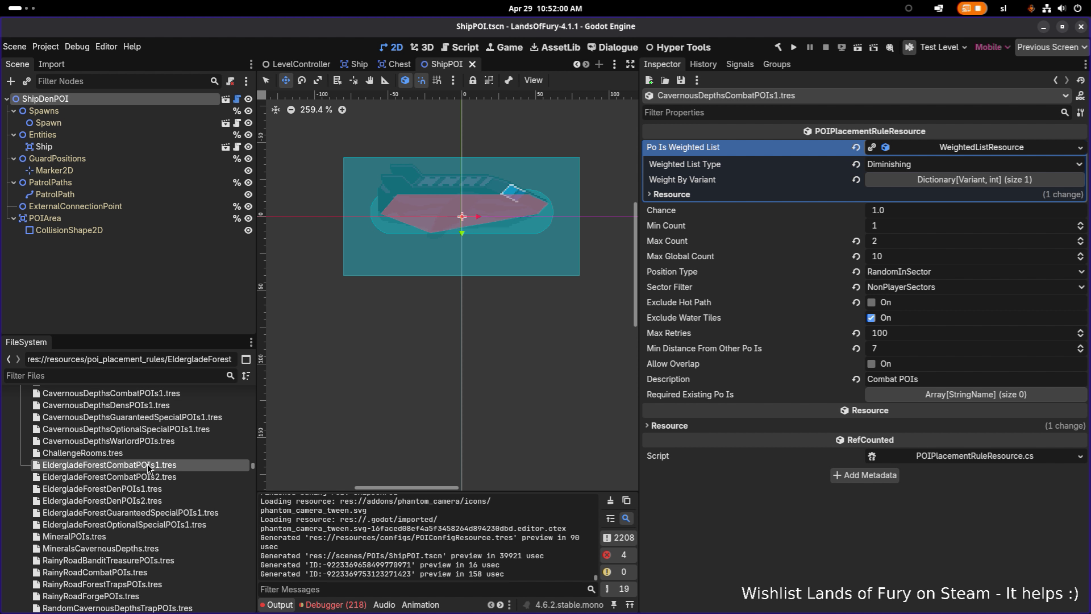
right_click(133, 465)
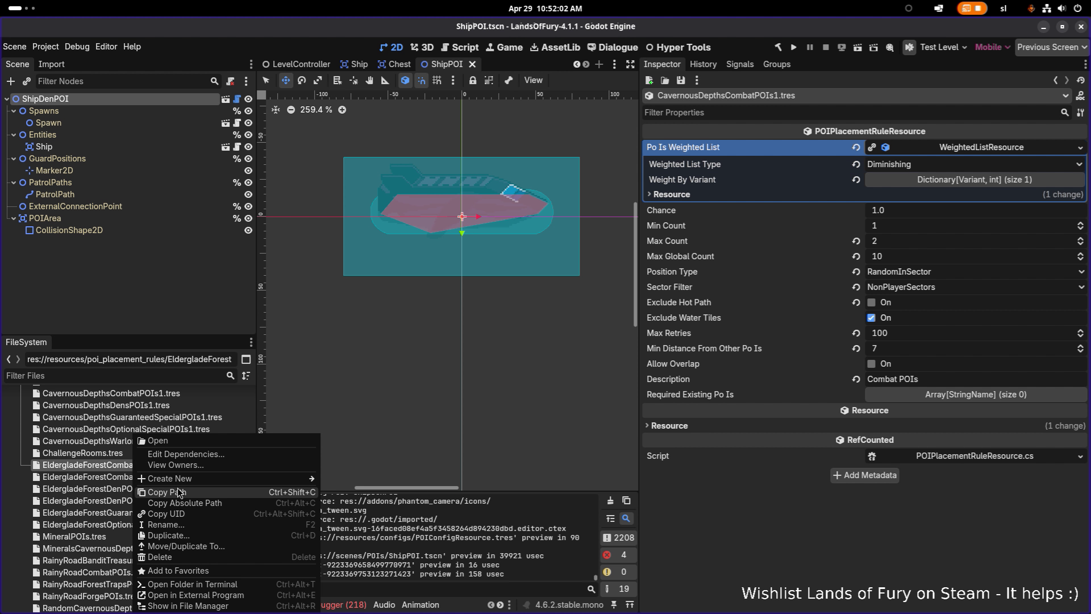
- Duplicate EldergladeForestCombatPOIs1.tres as ShipPOIs.tres
left_click(91, 453)
left_click(118, 464)
key("ctrl+d")
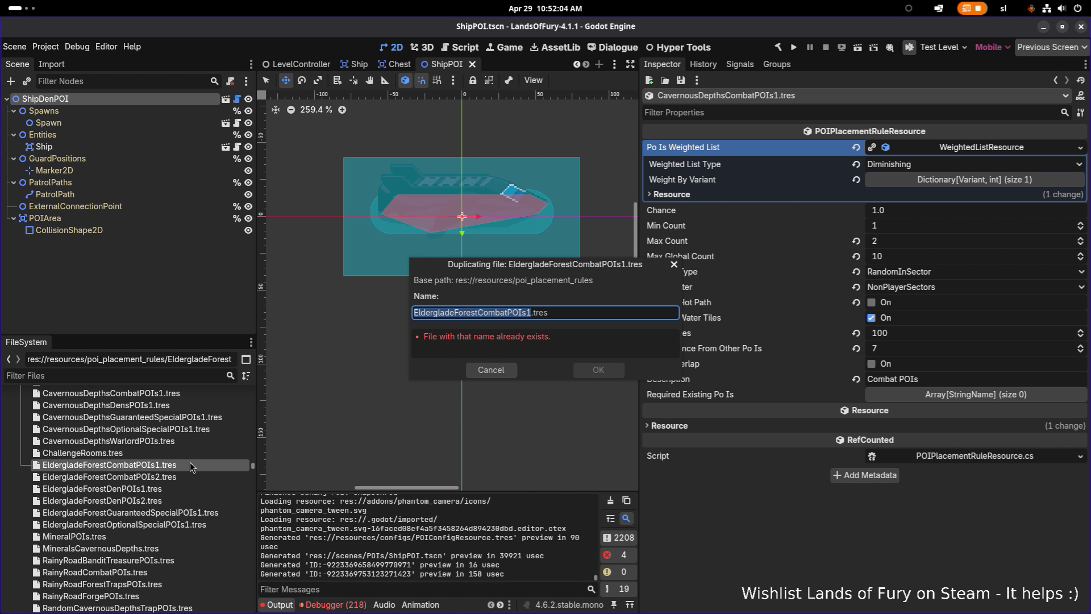
key("Right")
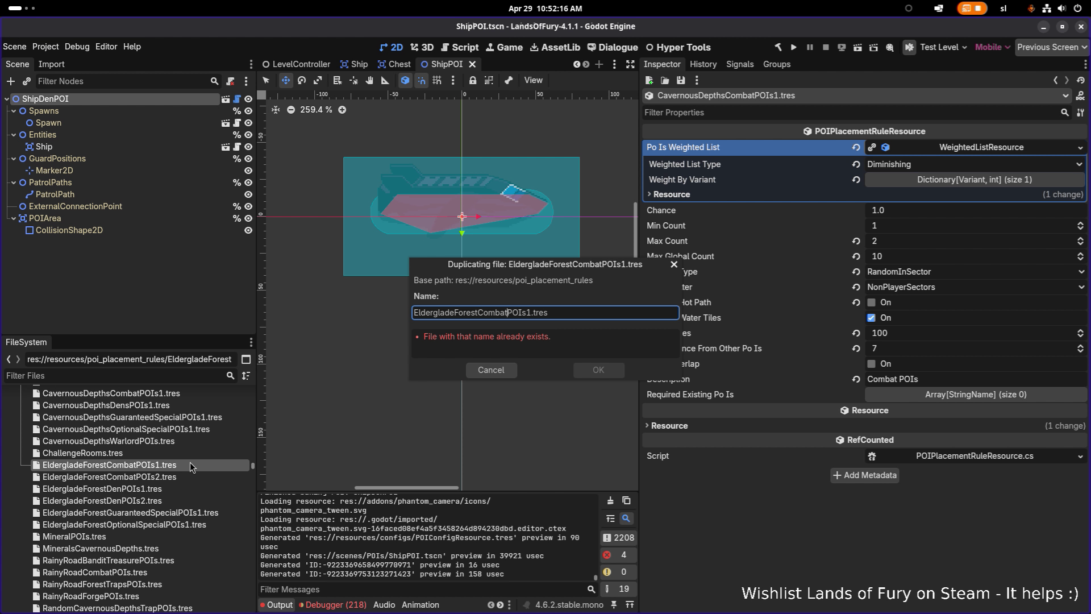
key("shift+Home")
type("Ship")
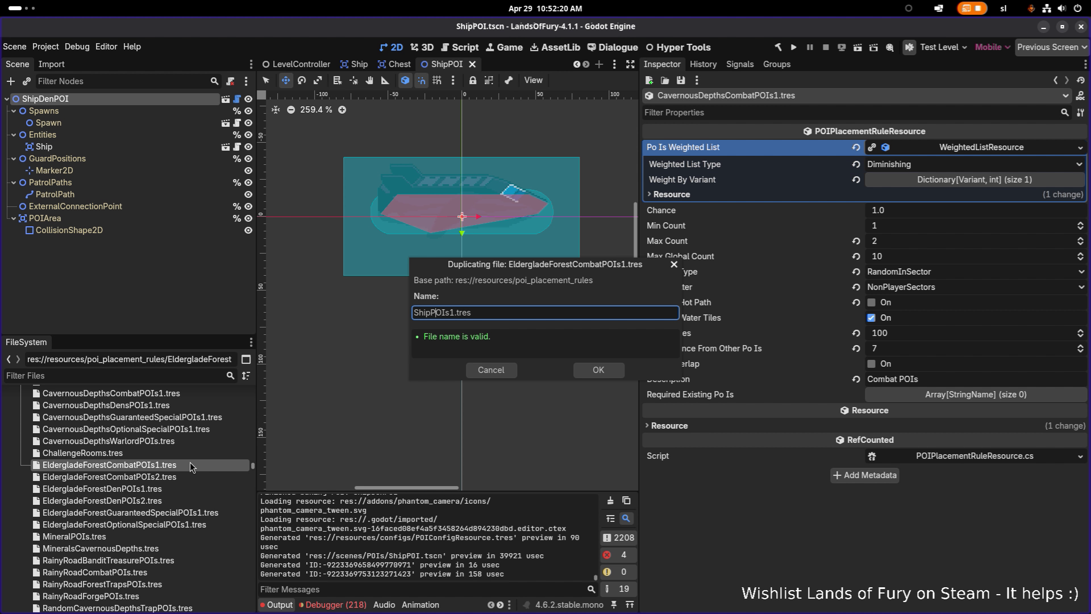
key("BackSpace")
key("Return")
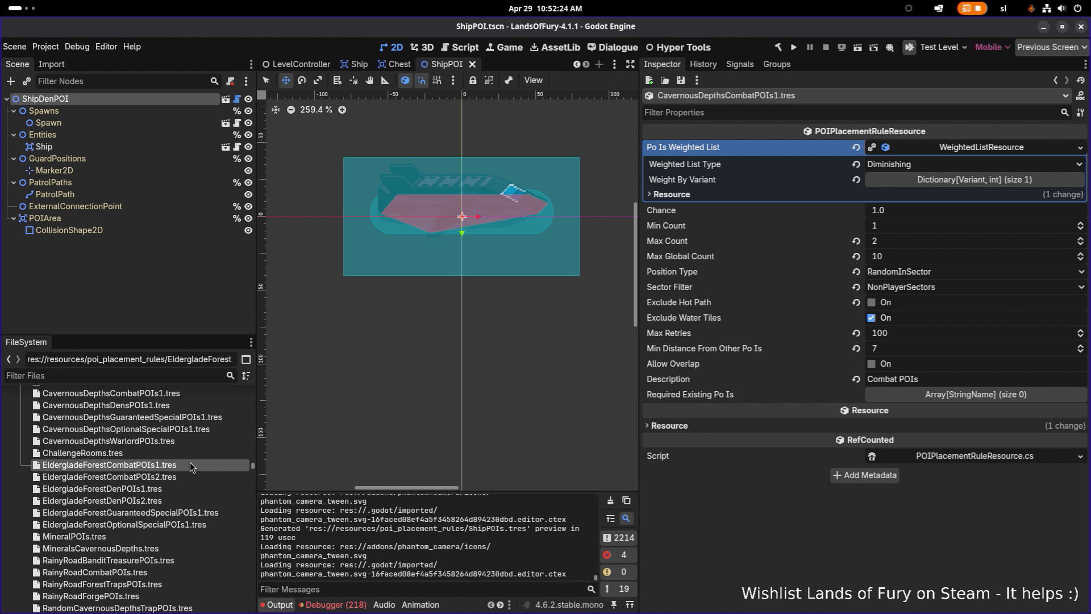
- Filter FileSystem for 'shippois' and open the ShipPOIs.tres rule
type("sg")
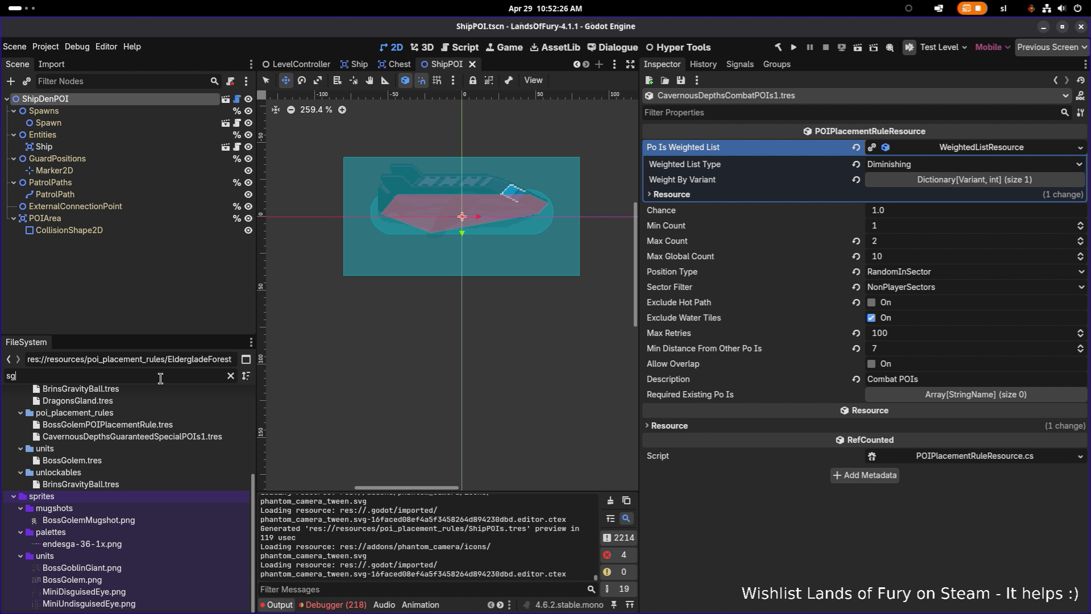
key("BackSpace")
type("hi")
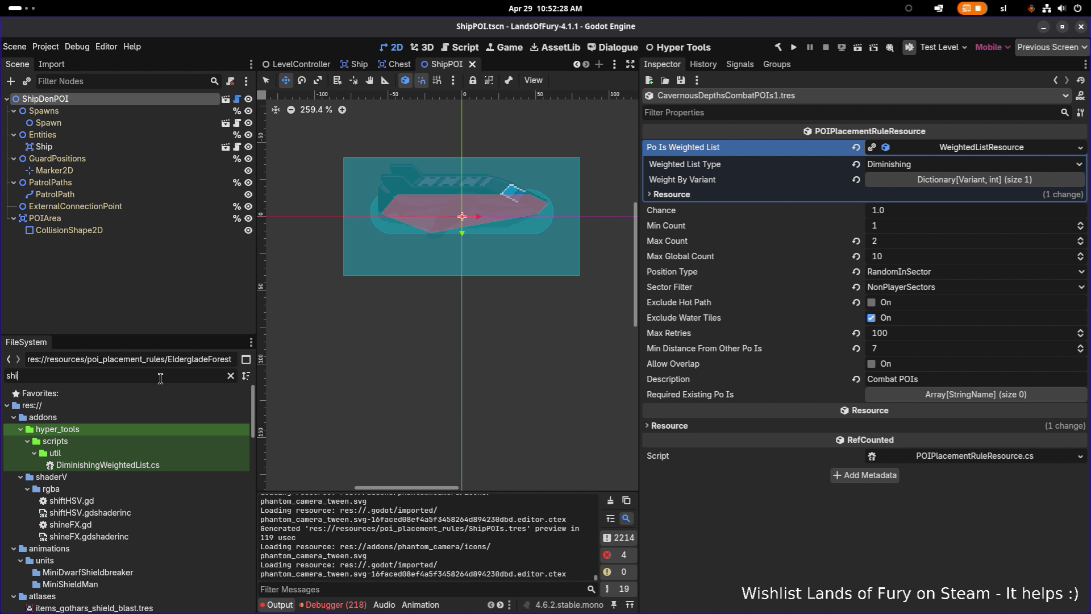
type("ppois")
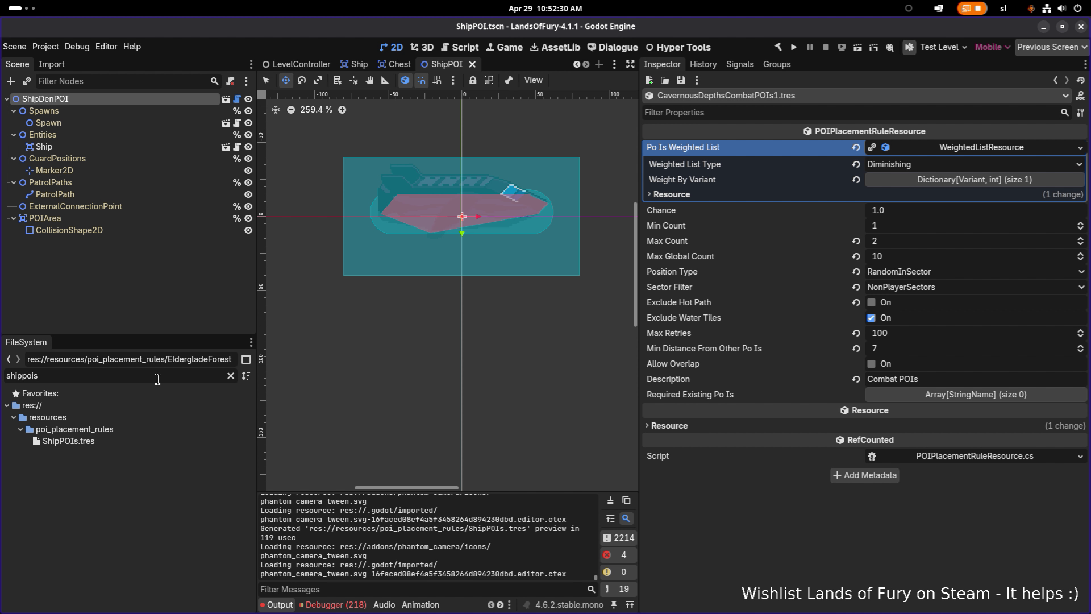
left_click(147, 441)
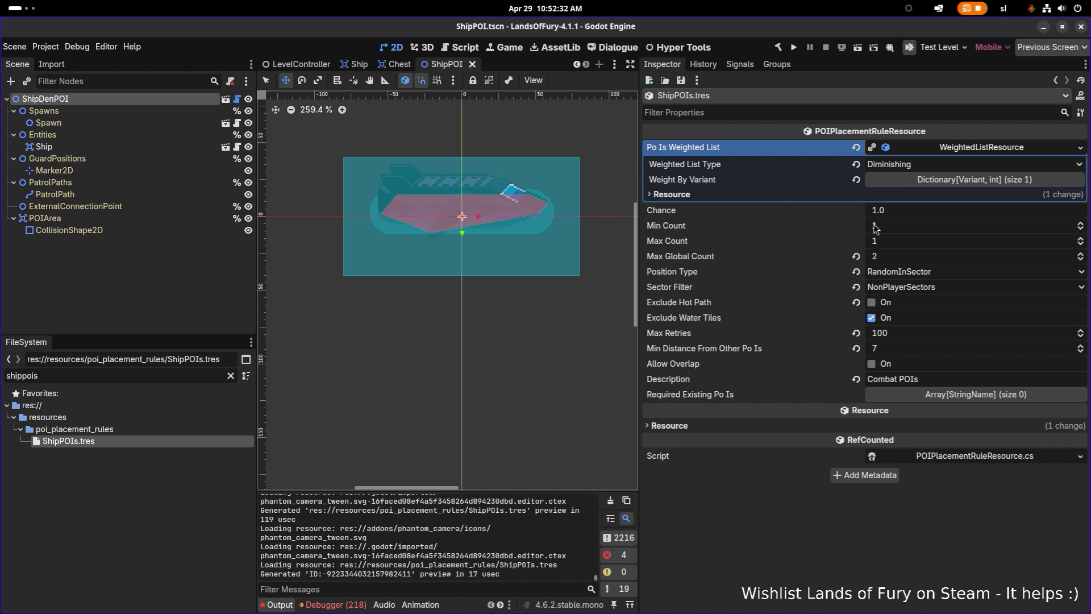
- Set Max Global Count to 1 and make the weighted list resource unique
left_click(895, 260)
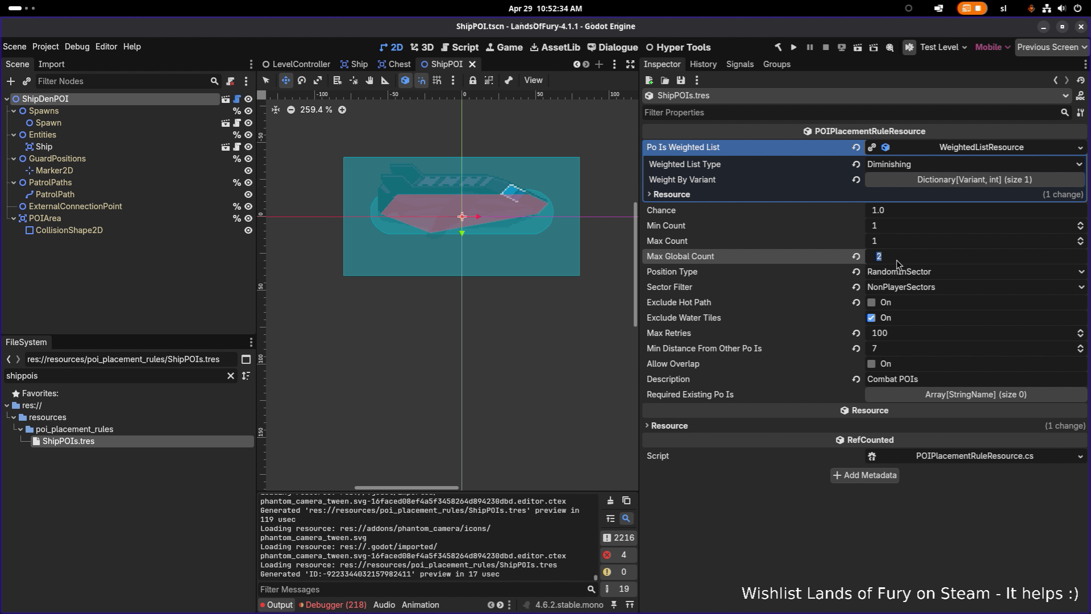
type("1")
key("Return")
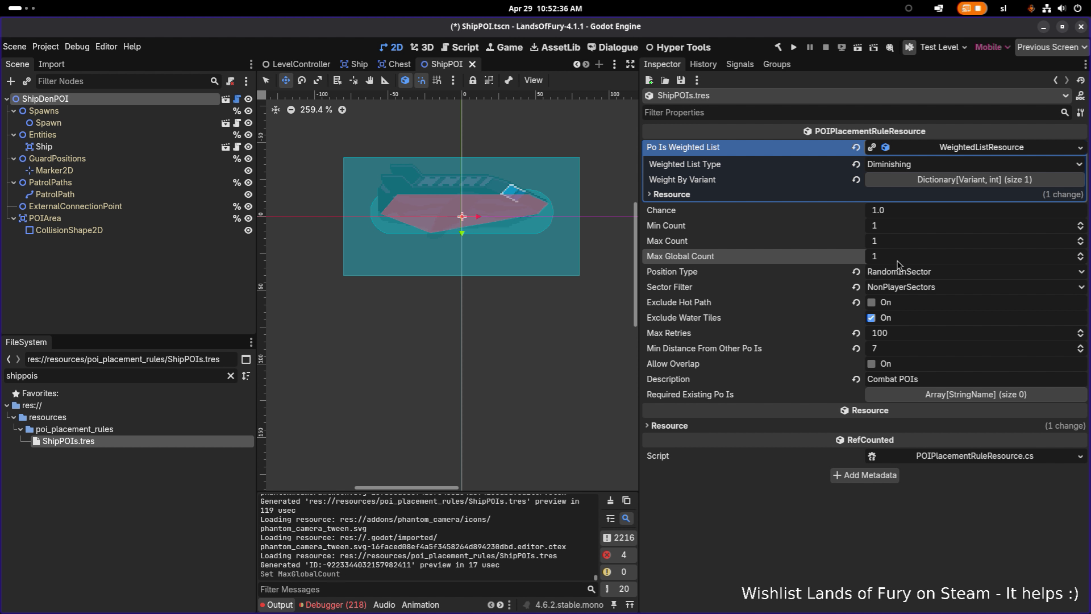
left_click(975, 149)
left_click(1022, 236)
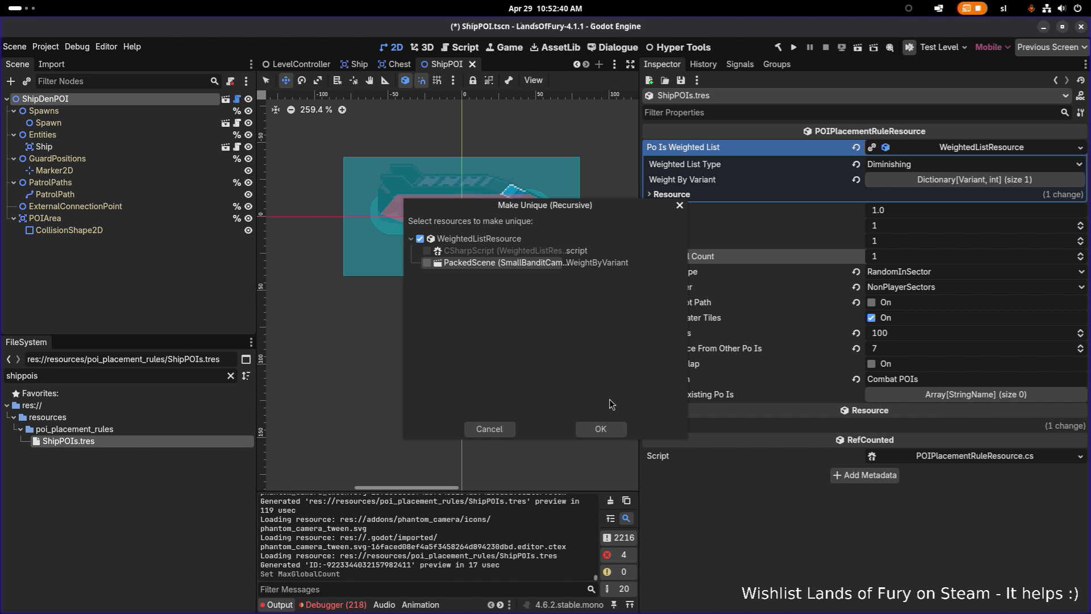
left_click(614, 431)
- Add ShipPOI.tscn with weight 1, remove the old entry, and save
left_click(951, 182)
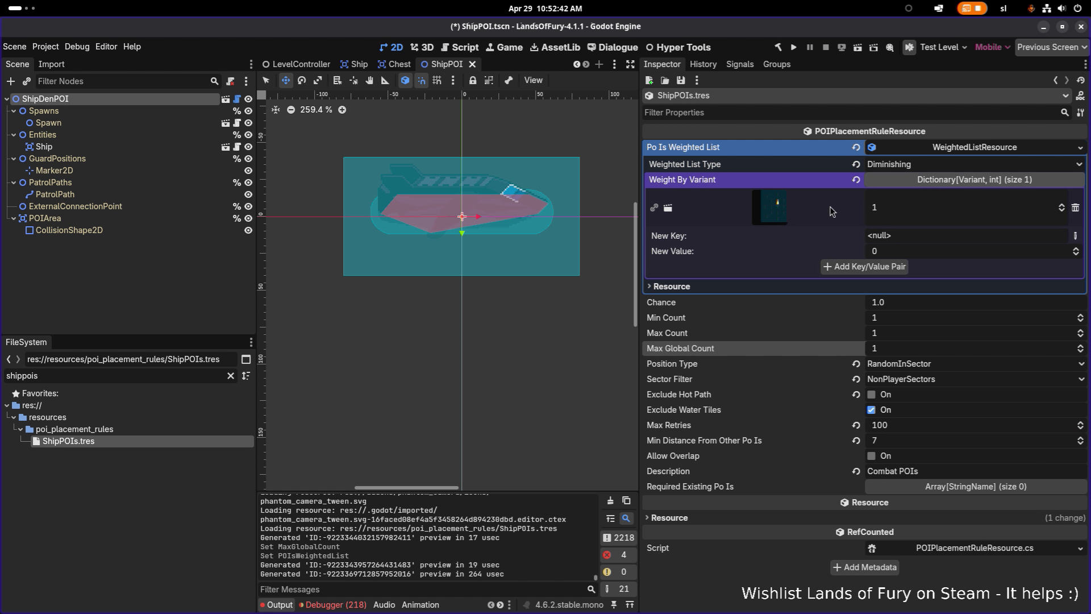
left_click(1078, 237)
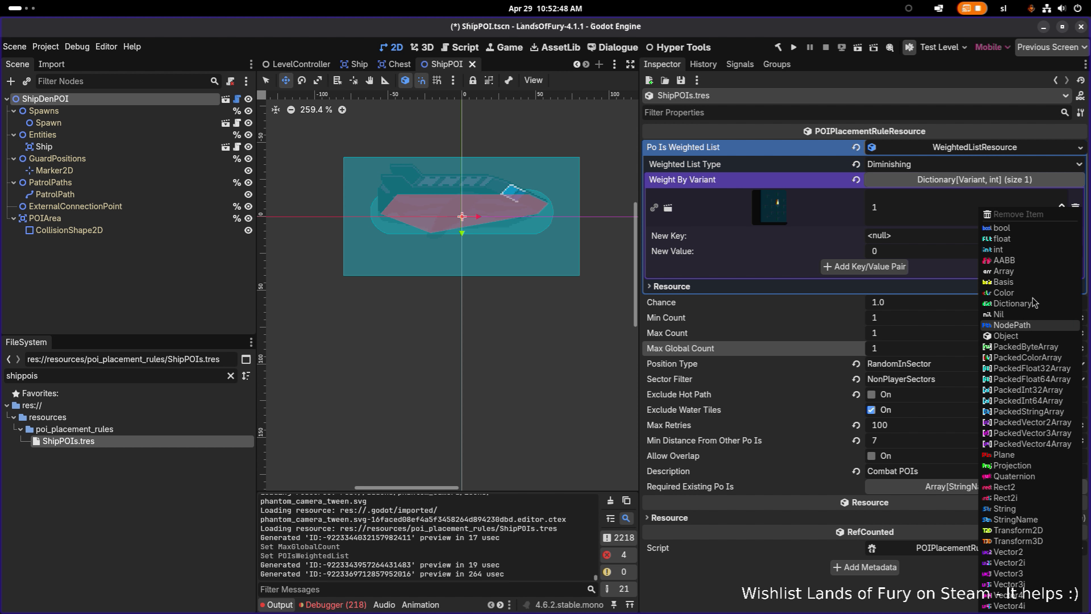
left_click(1029, 337)
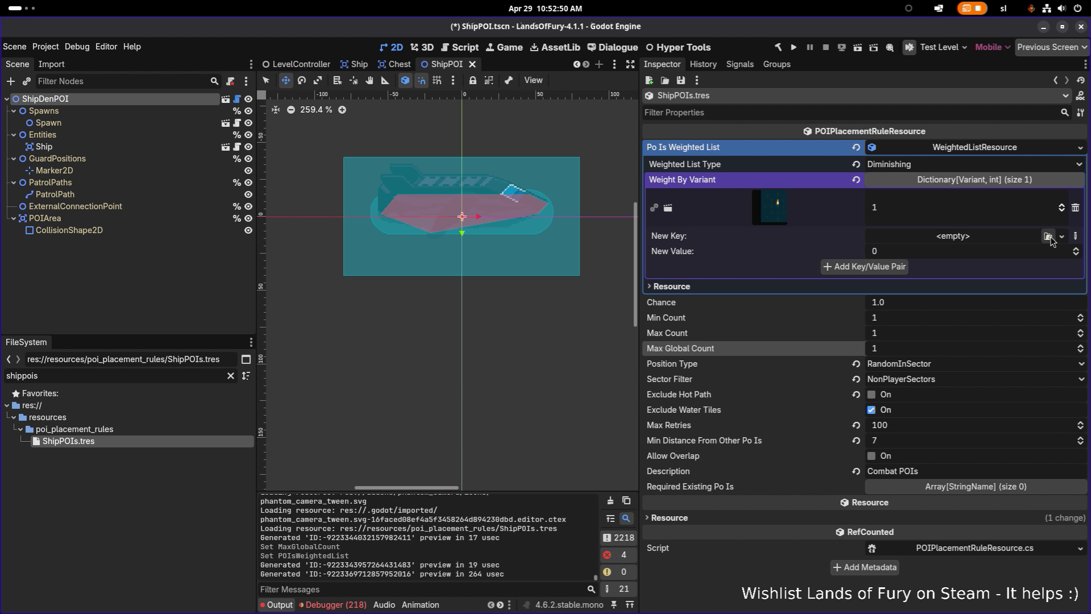
left_click(1048, 236)
type("s")
type(".tscn")
key("Return")
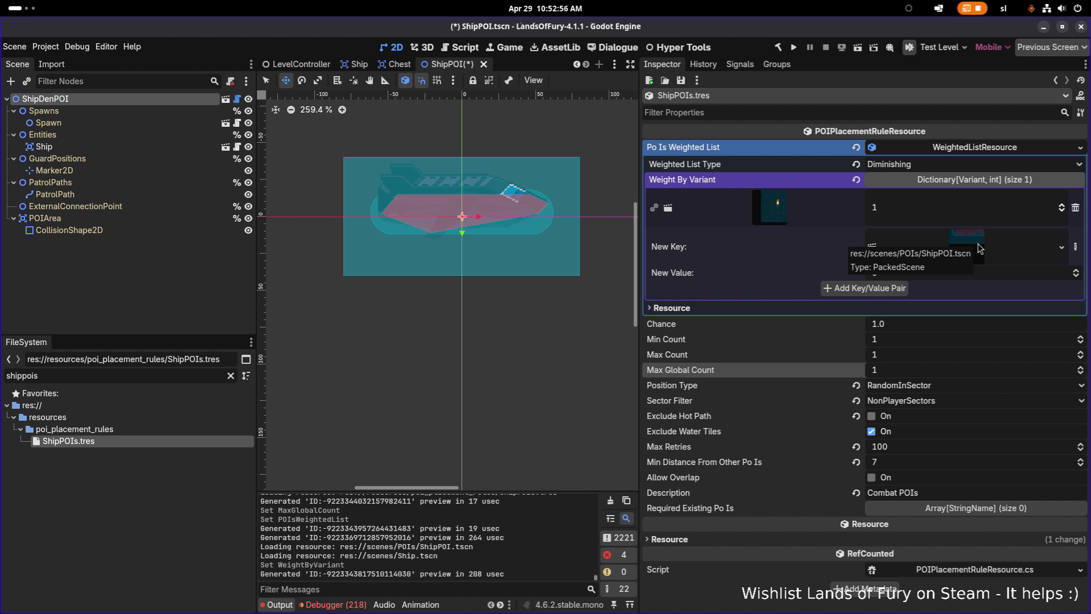
left_click(864, 288)
left_click_drag(936, 250, 943, 243)
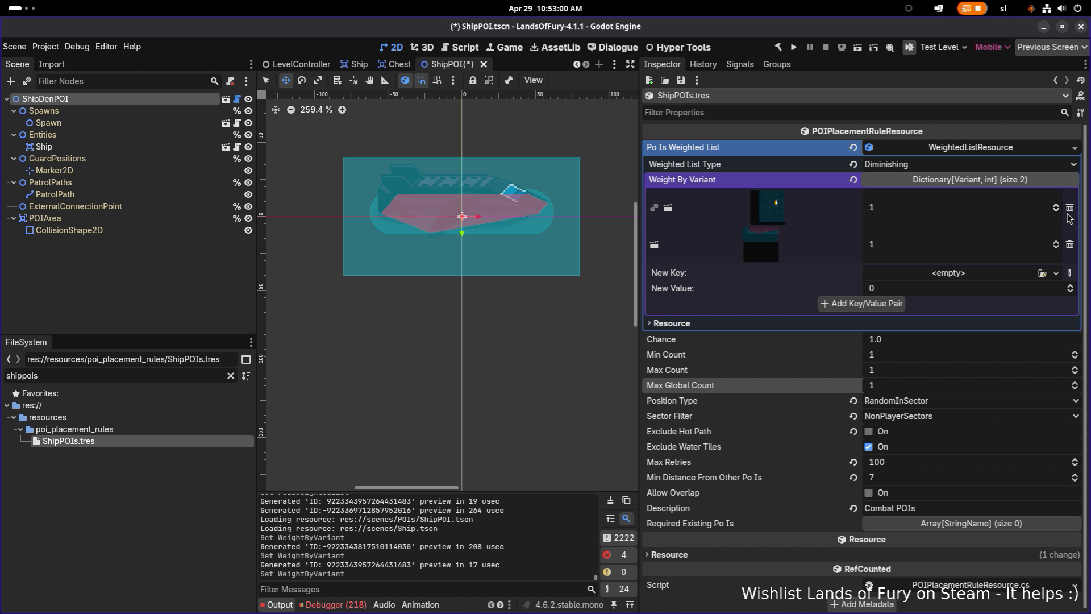
left_click(1068, 209)
key("ctrl+s")
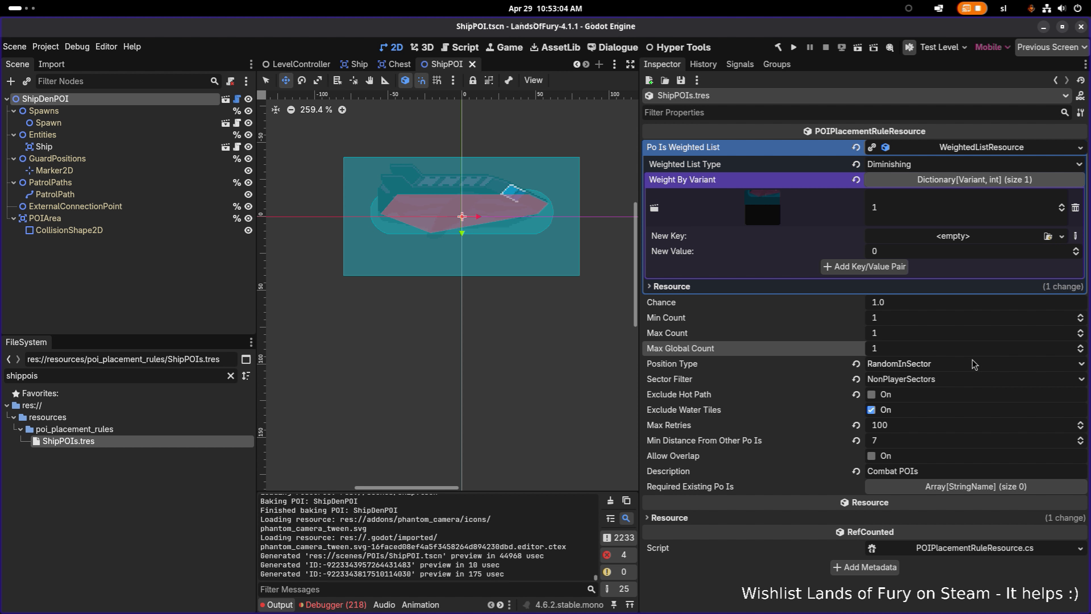
- Set Position Type to FurthestFromPlayerStartDijkstra and Max Retries to 1000, saving
left_click(973, 366)
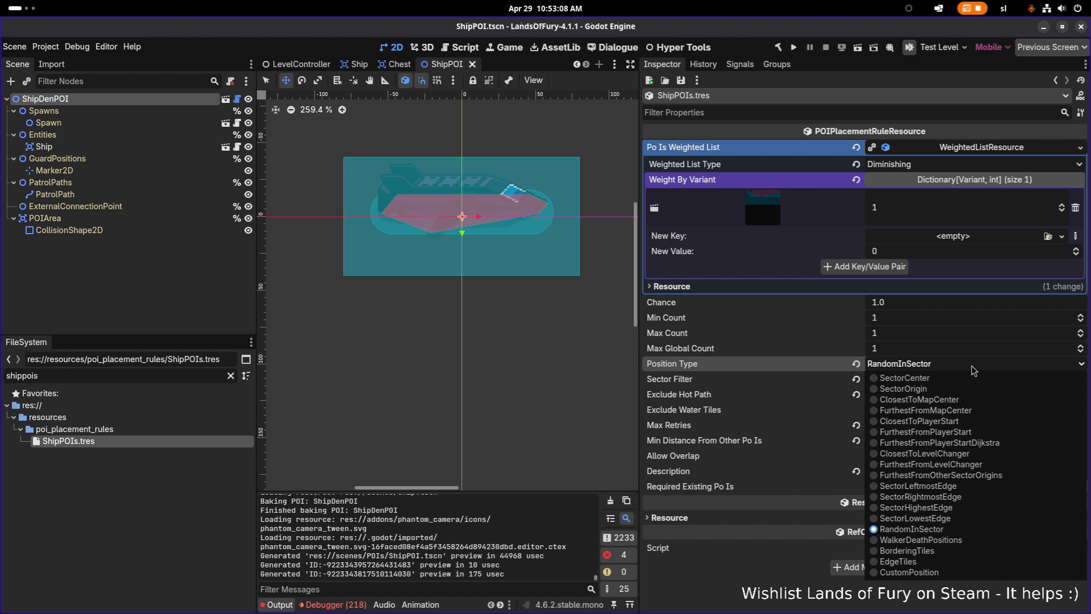
left_click(1006, 443)
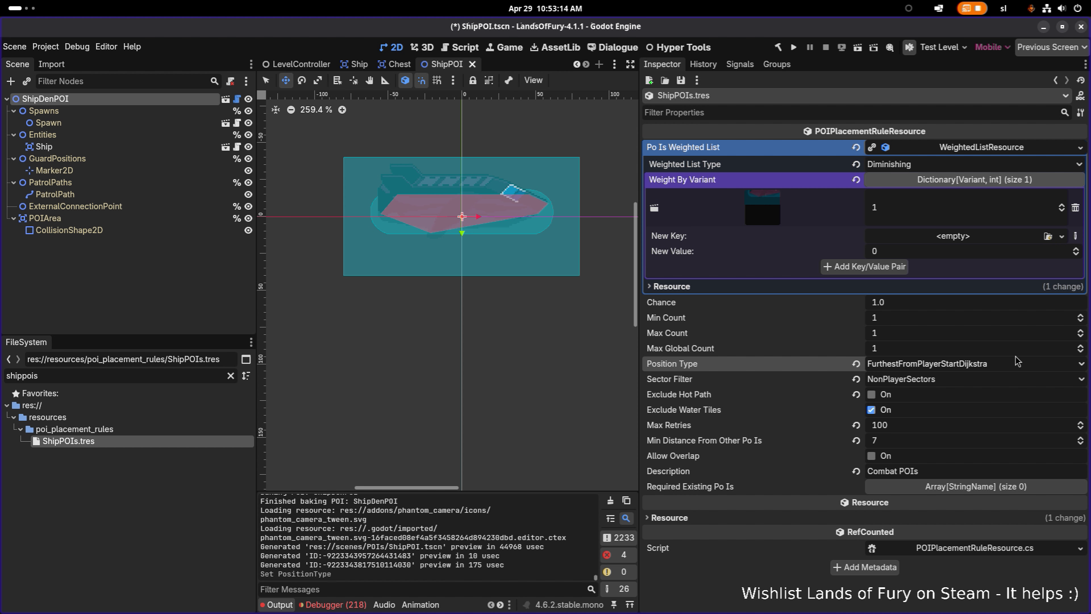
key("ctrl+s")
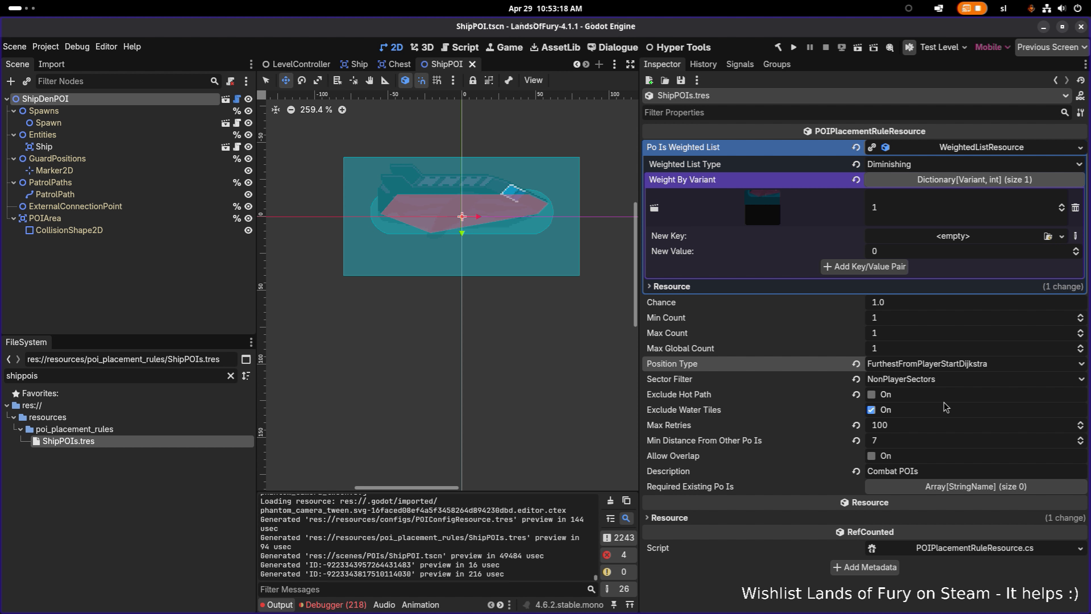
left_click(930, 431)
key("Return")
key("ctrl+s")
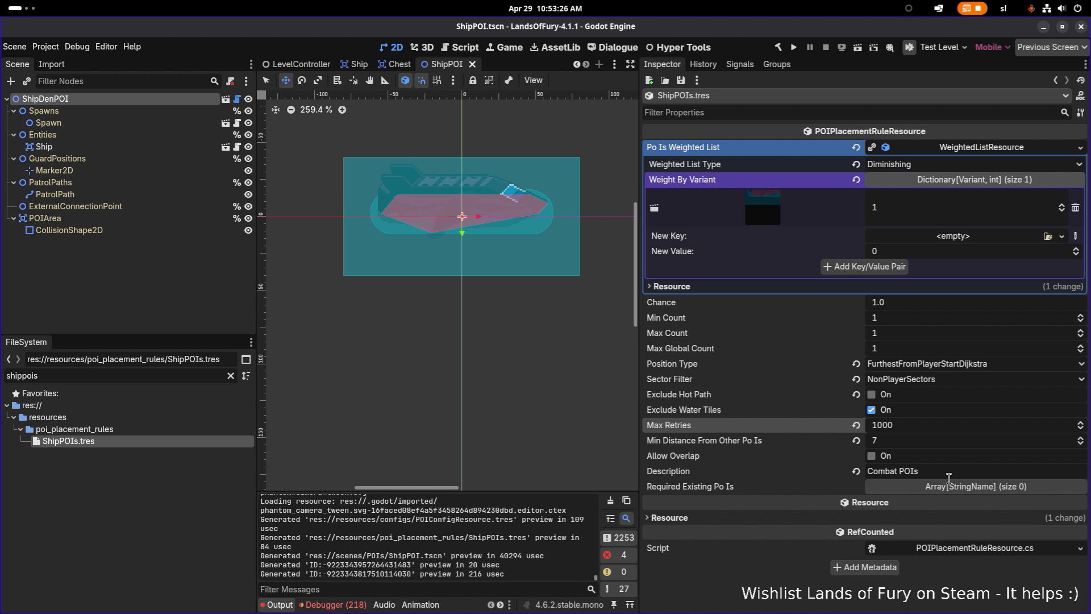
- Change the description to 'Ship POIs' and save the rule
double_click(891, 473)
type("Ship")
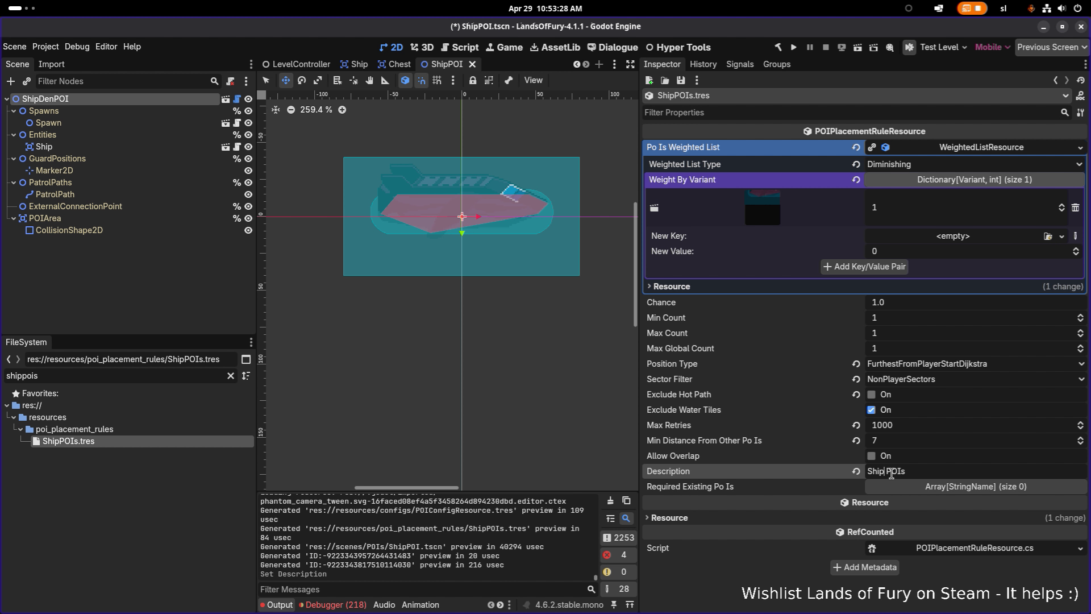
key("Return")
key("ctrl+s")
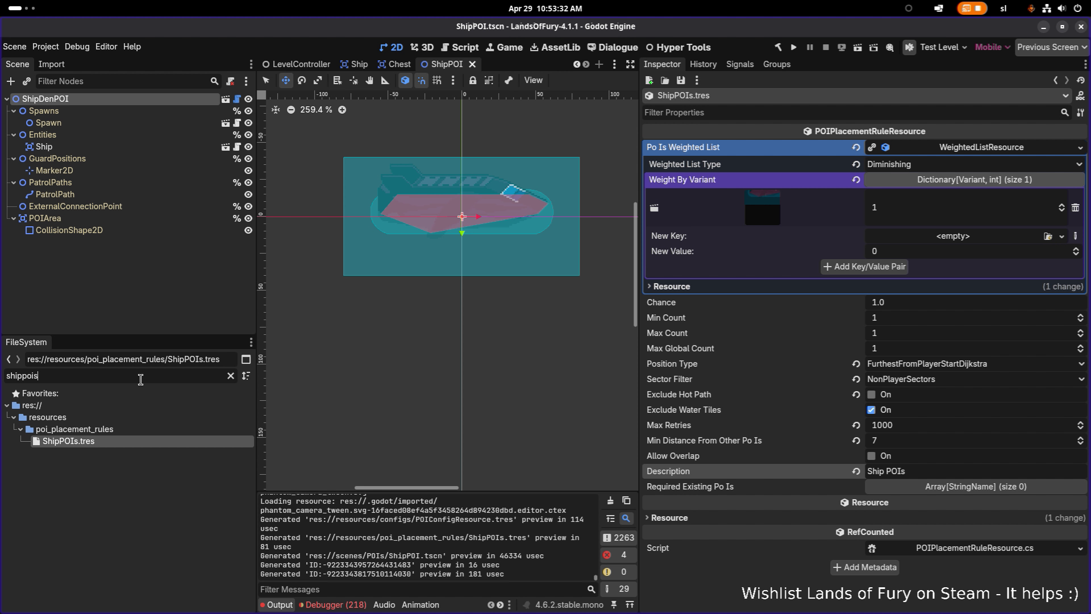
- Filter the FileSystem dock for 'frozenp'
key("ctrl+a")
type("frou")
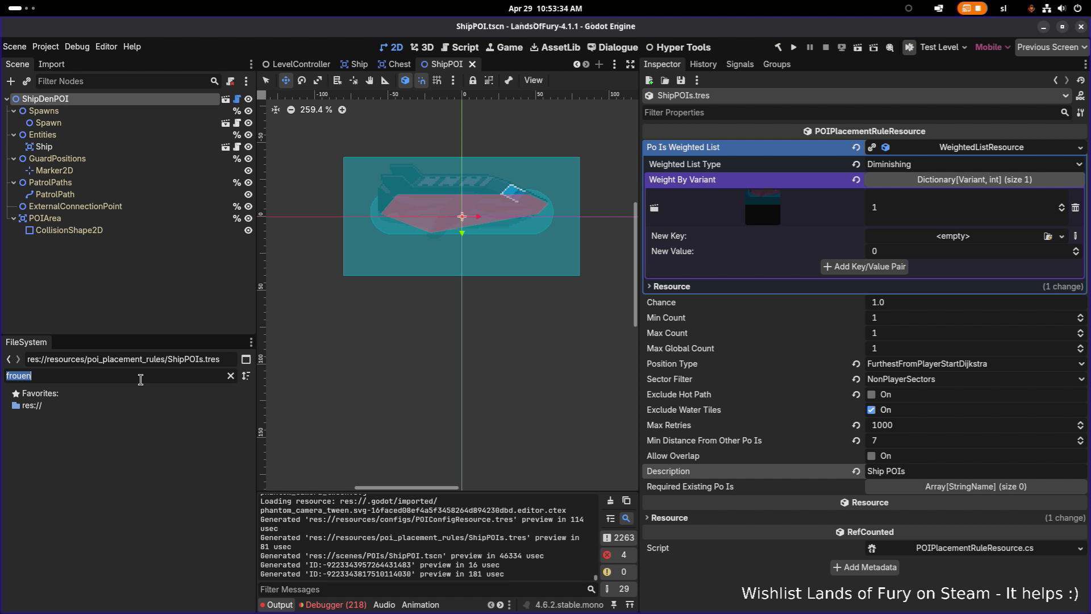
key("BackSpace")
key("BackSpace")
key("BackSpace")
type("zenpea")
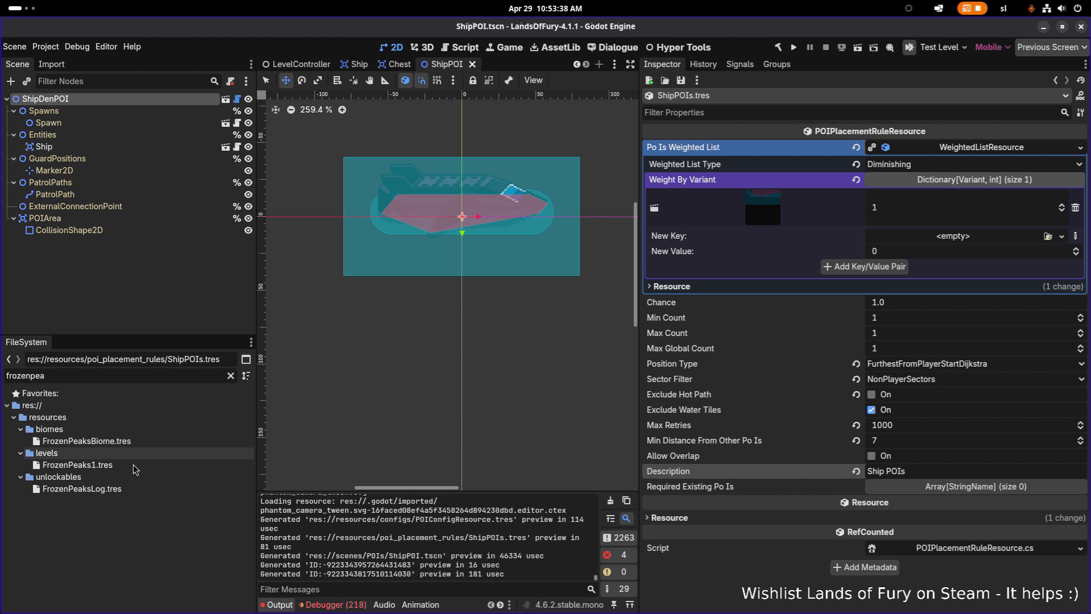
- Open FrozenPeaks1.tres in the Inspector and collapse the Environment Effects Override list
left_click(133, 465)
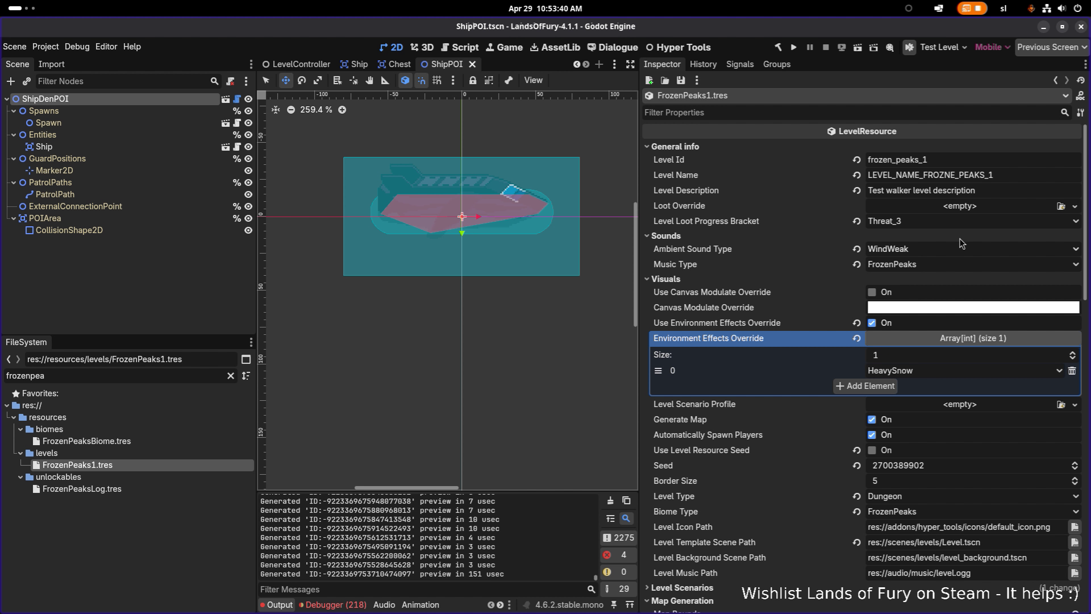
left_click(932, 340)
scroll(917, 358, "down", 10)
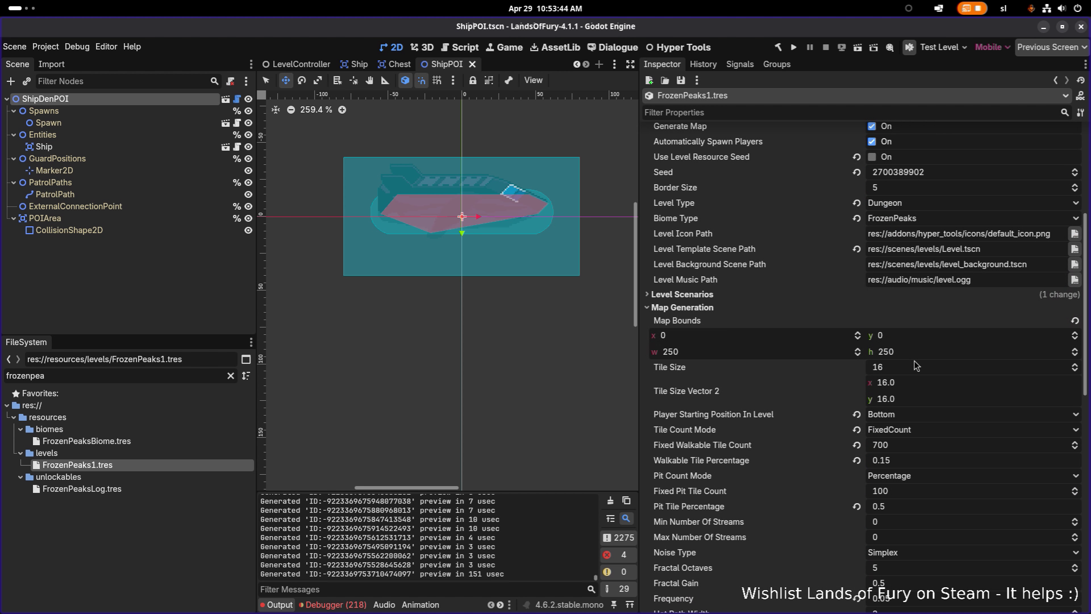
scroll(889, 358, "up", 1)
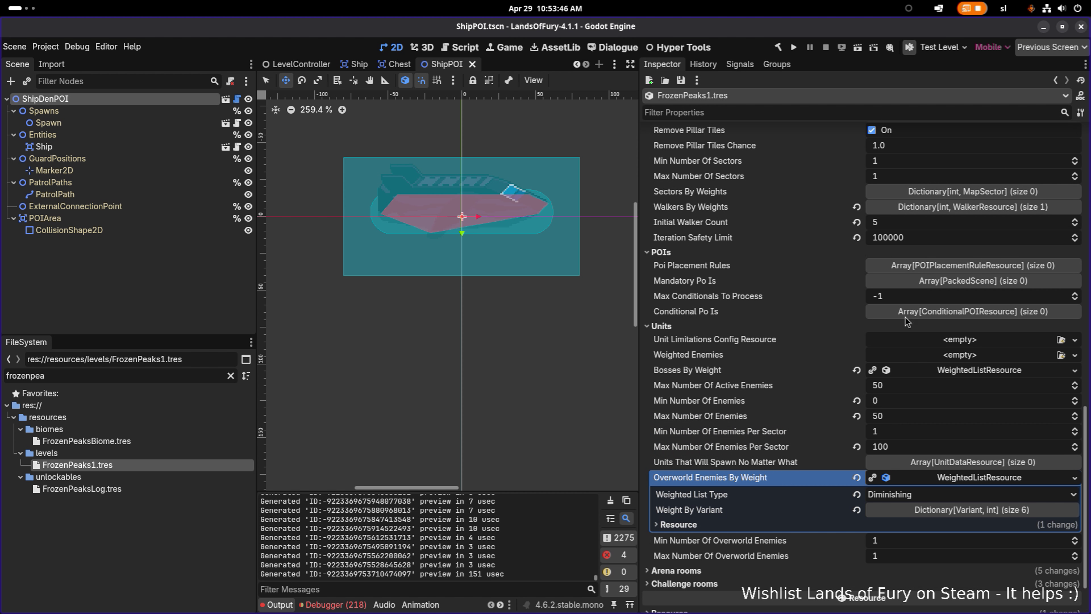
- Add an empty element to Poi Placement Rules and choose Quick Load for it
left_click(971, 267)
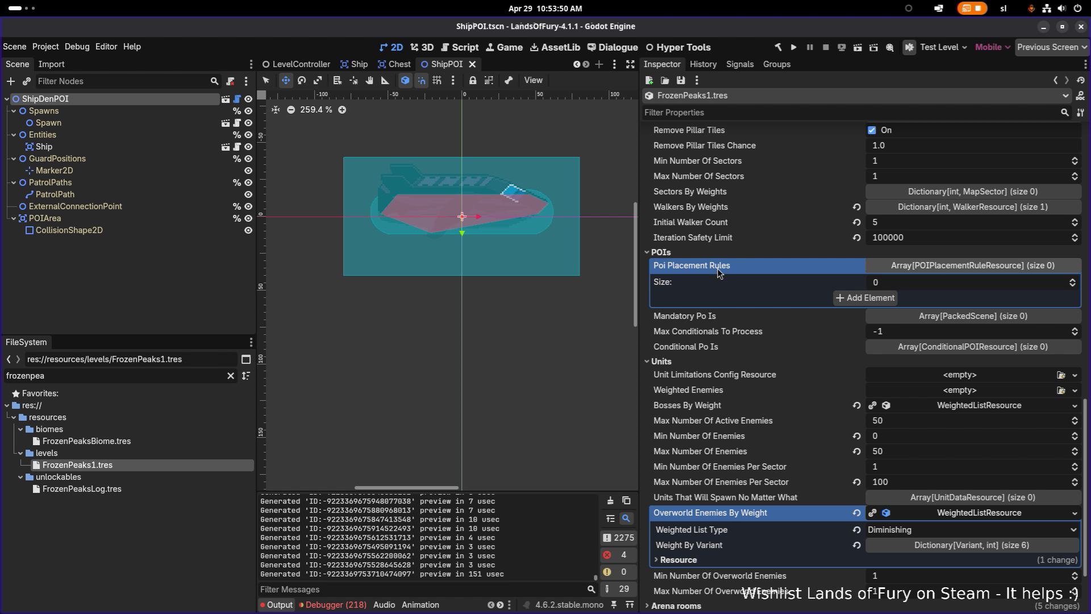
left_click(874, 302)
left_click(965, 302)
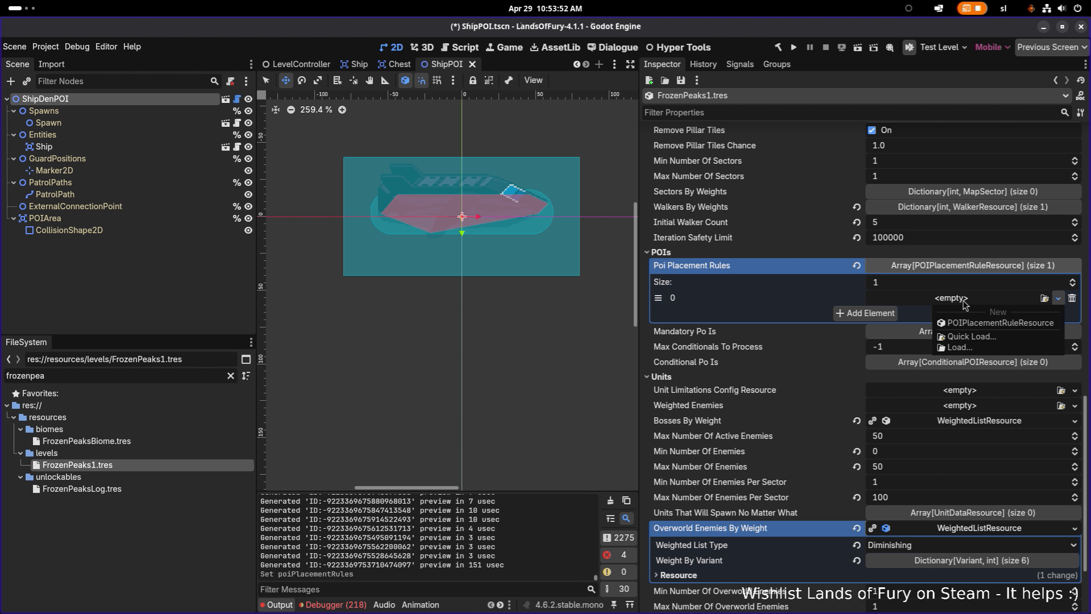
left_click(984, 337)
- Quick-load ShipPOIs.tres into the new placement rule slot and save the level
type("ship")
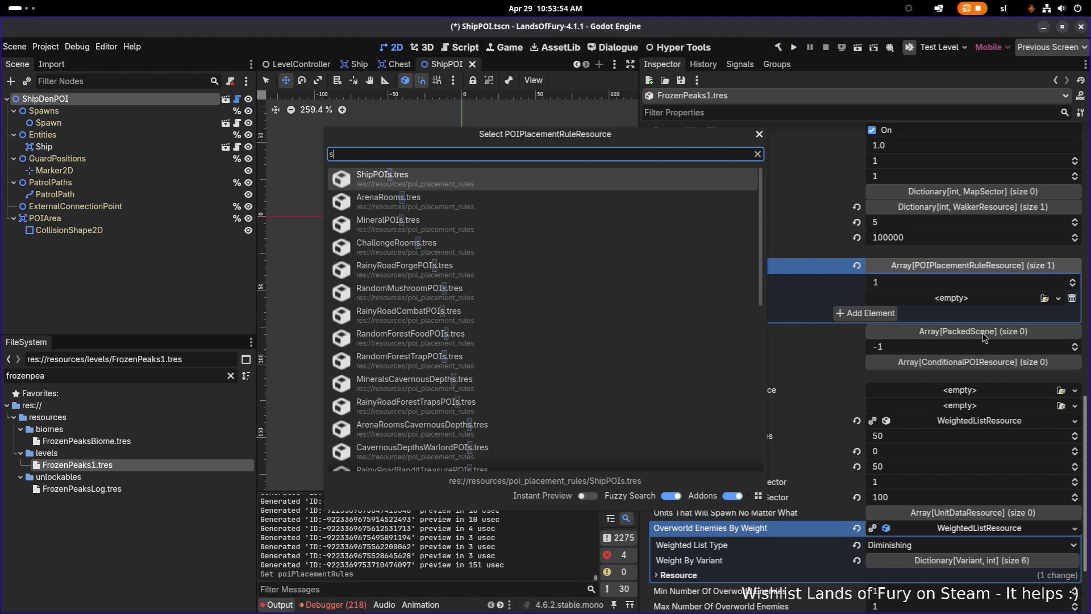
key("Return")
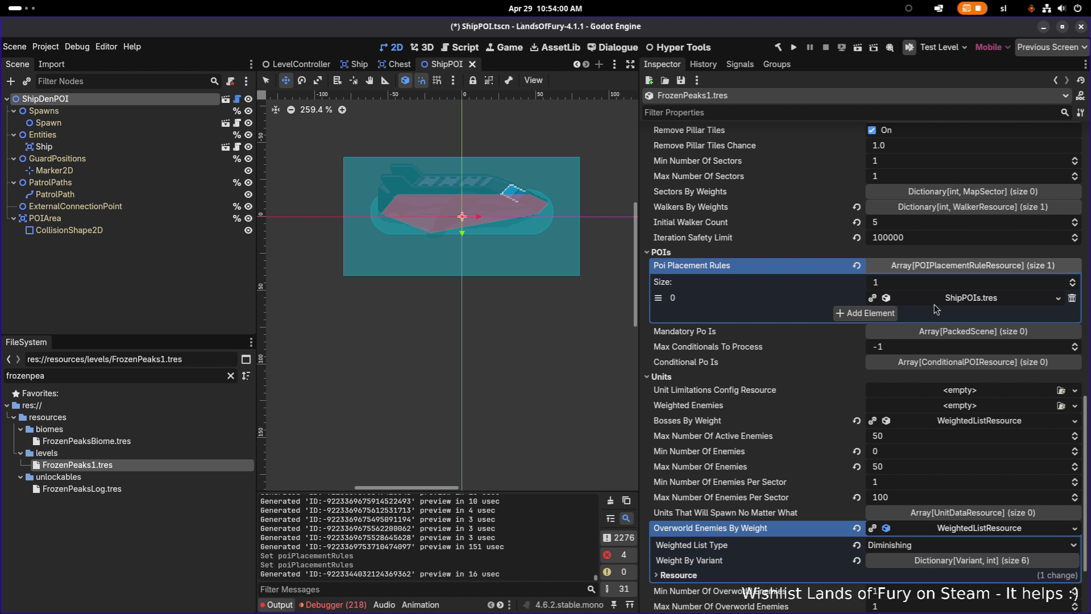
key("ctrl+s")
- Inspect the ShipPOIs.tres element, save FrozenPeaks1 again, and run the project
left_click(984, 301)
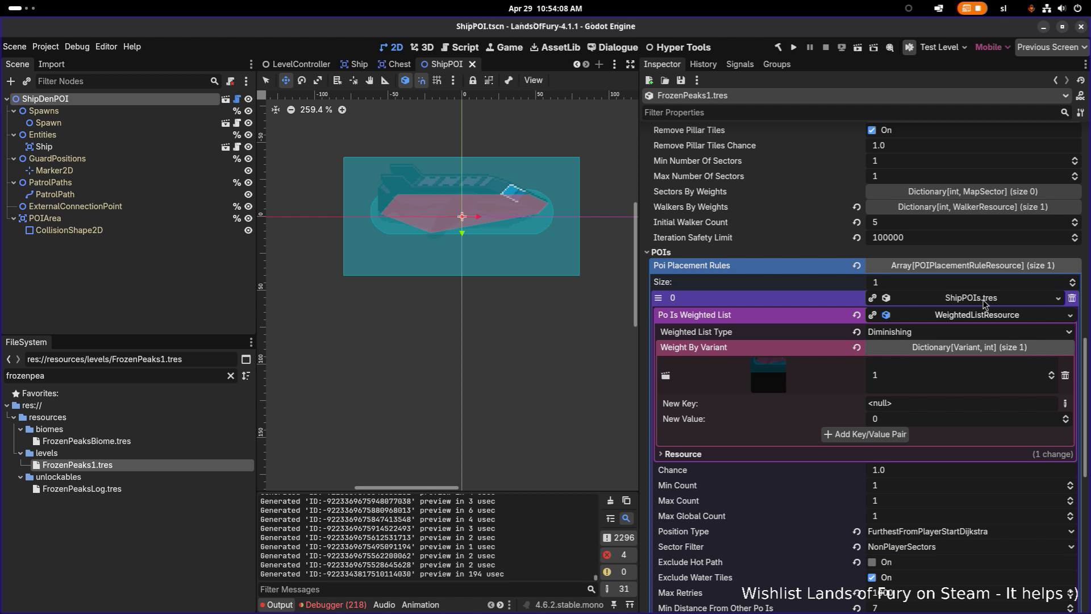
left_click(984, 301)
key("ctrl+s")
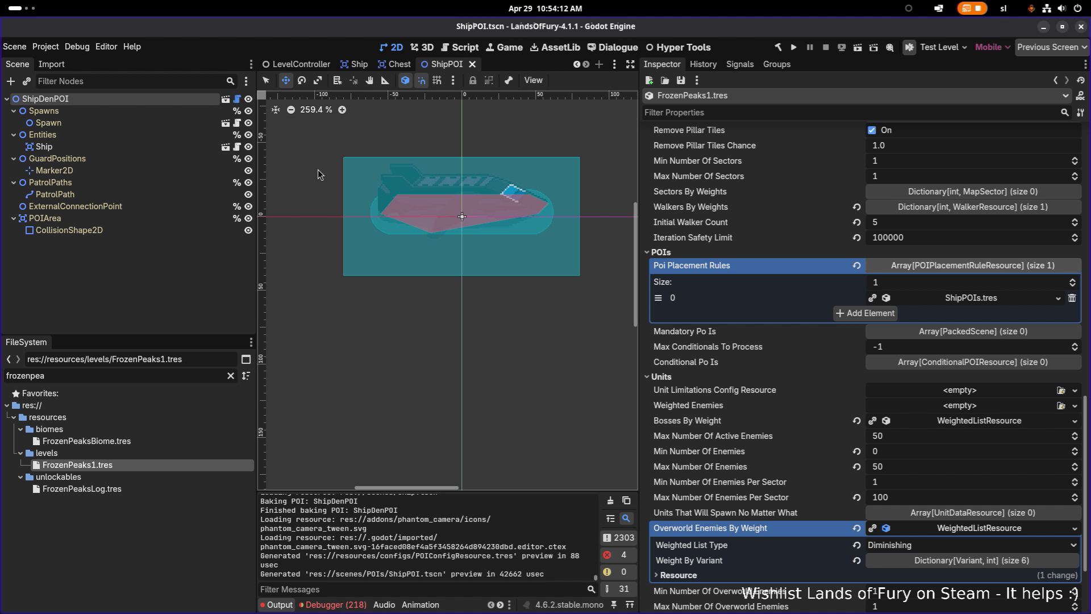
left_click(791, 49)
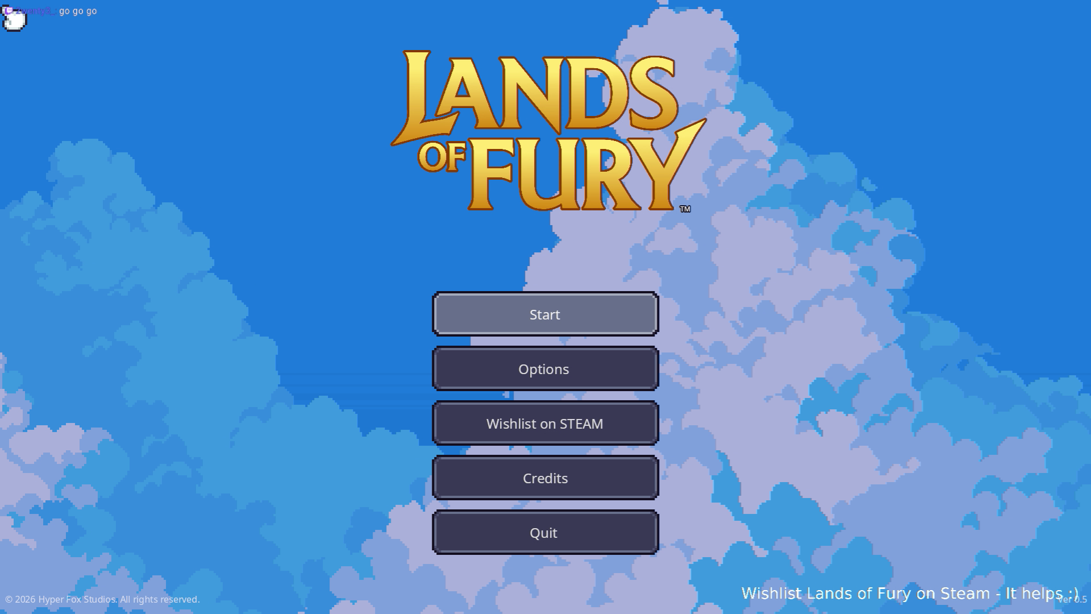
- Start a run with the first profile, walk north through the camp, and open the developer console
key("Return")
key("Return")
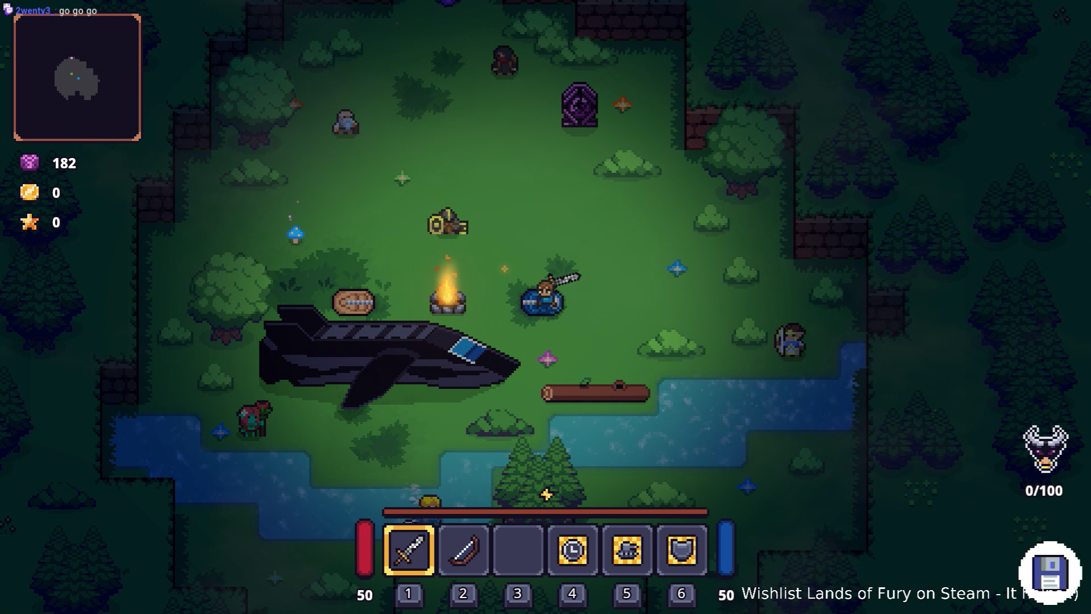
key("w")
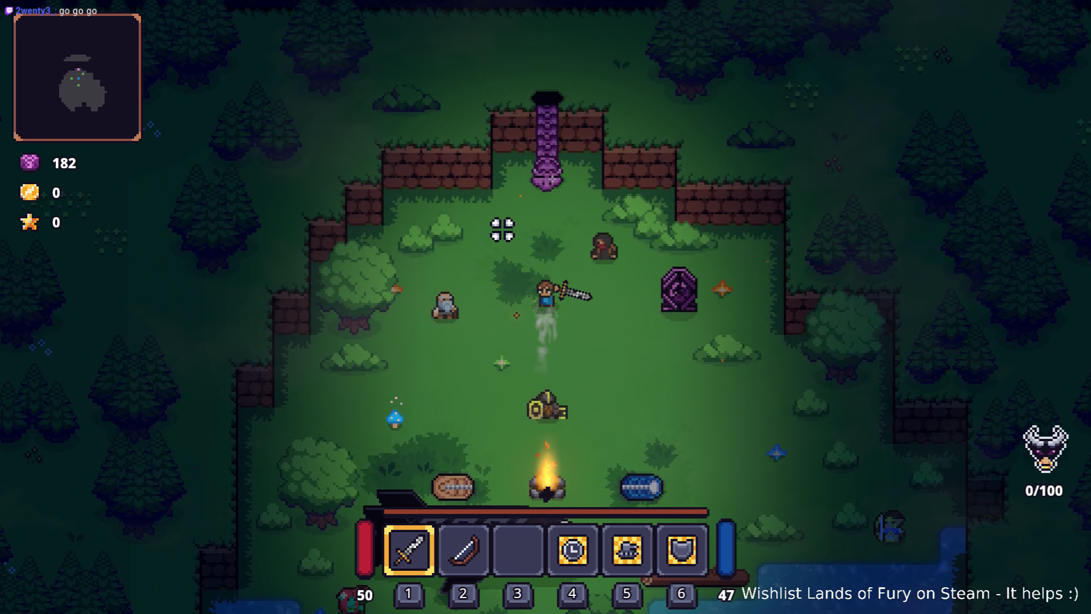
key("grave")
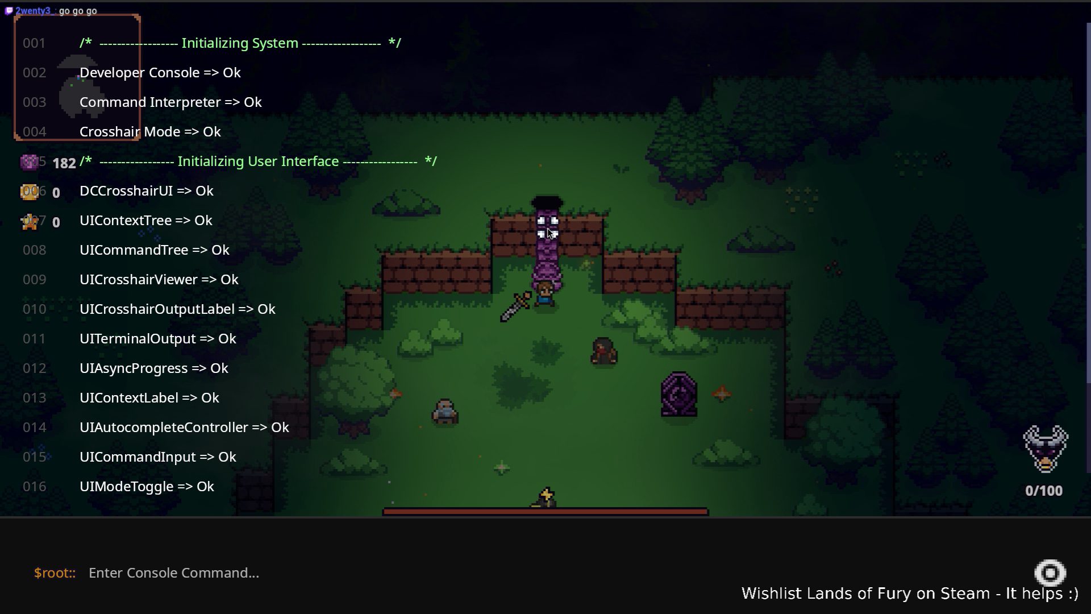
- Try a console command, close the console, then open and close the inventory before entering the cave
type("CO")
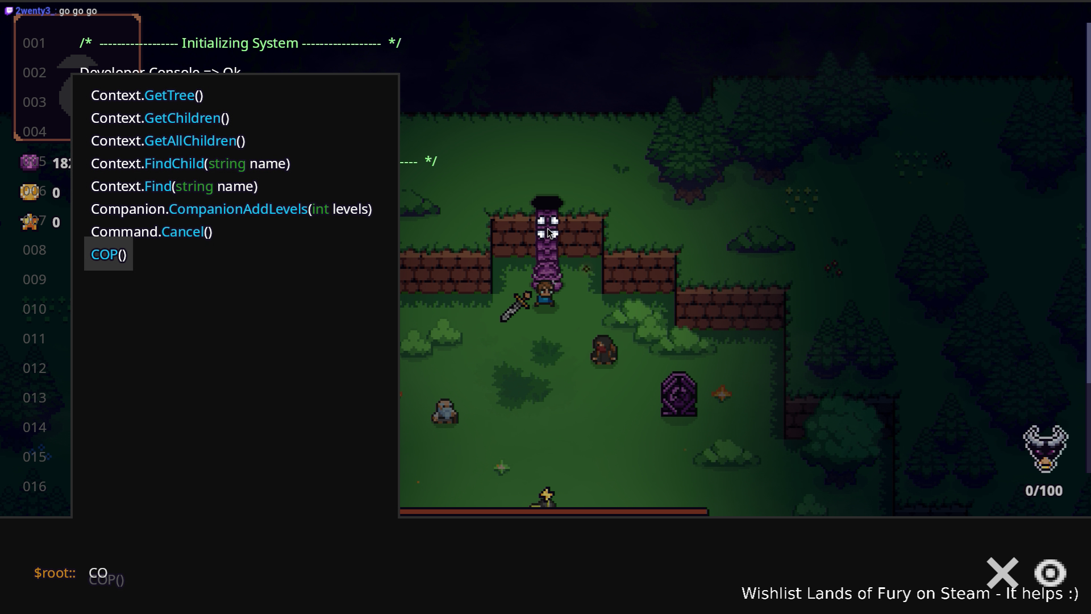
key("BackSpace")
key("BackSpace")
type("Ad")
key("grave")
key("i")
key("i")
key("3")
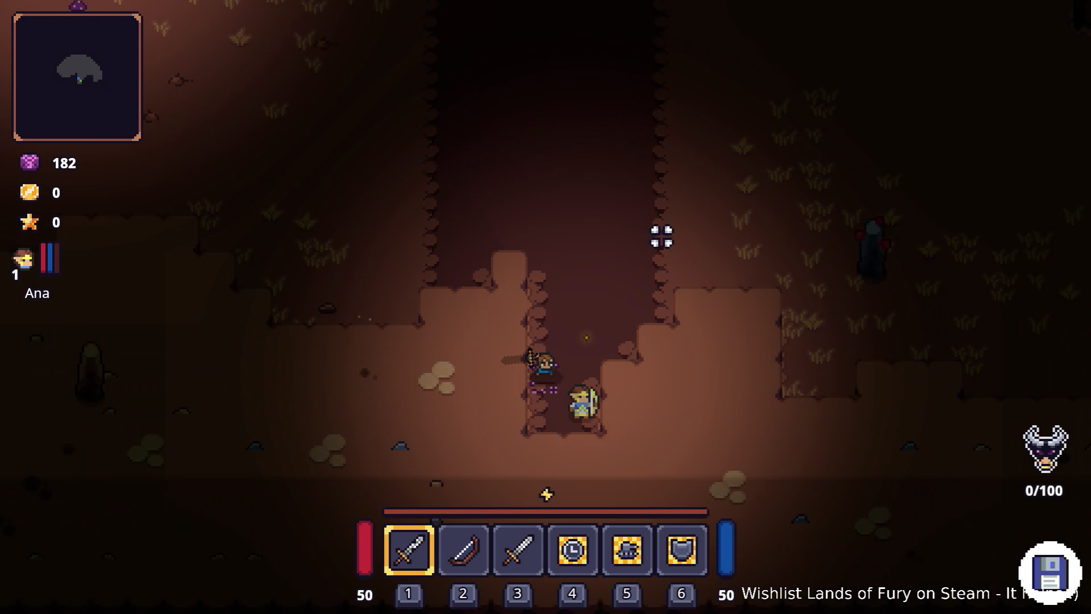
- Ready the sword and fight the raptors and armored enemies up the cave corridor
key("w")
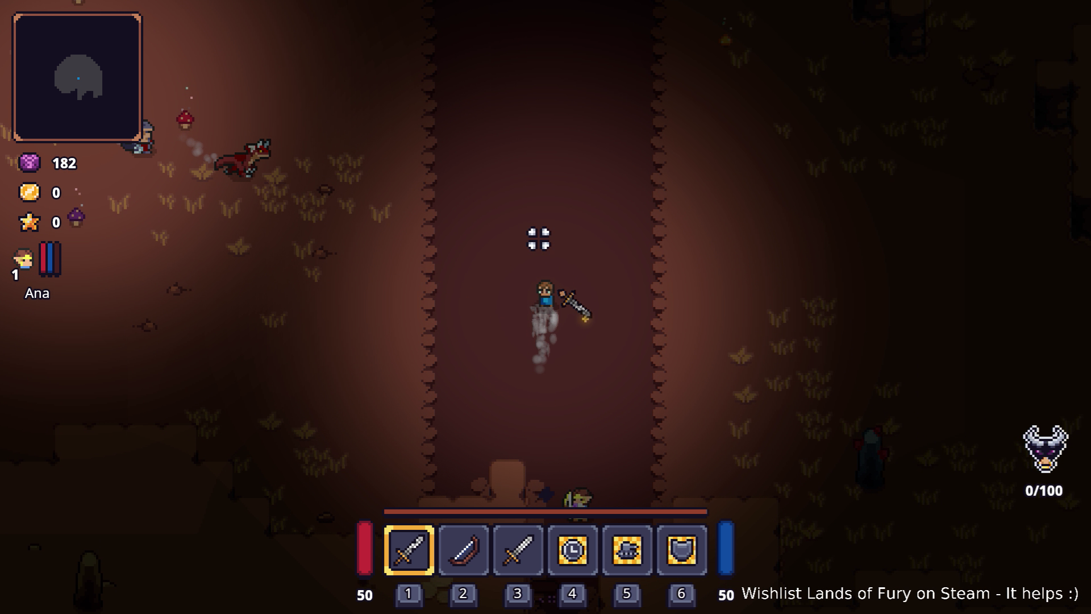
key("a")
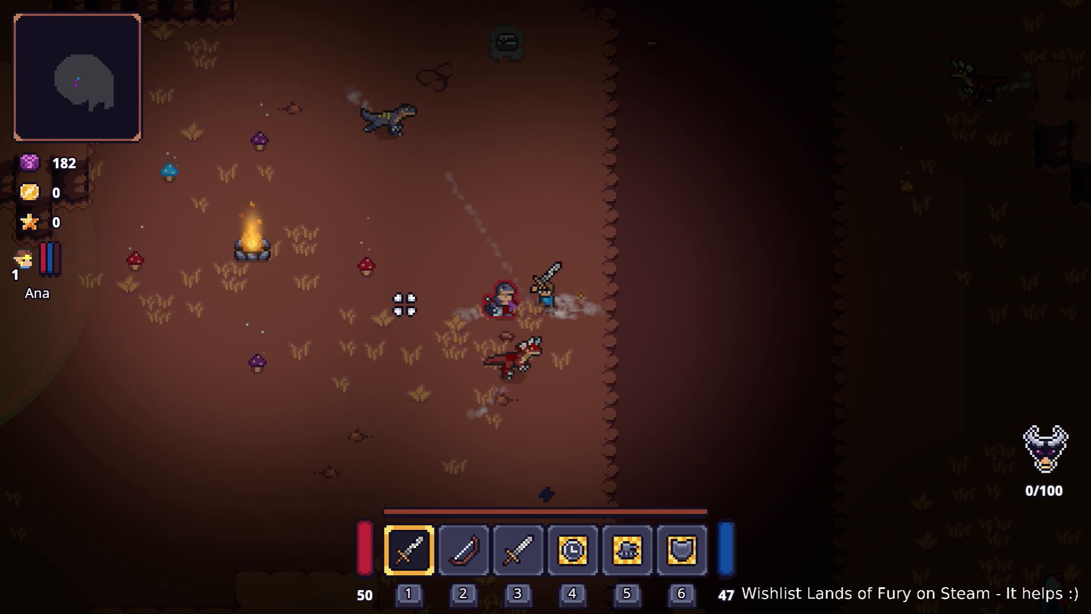
left_click(404, 304)
key("d")
key("3")
left_click(455, 270)
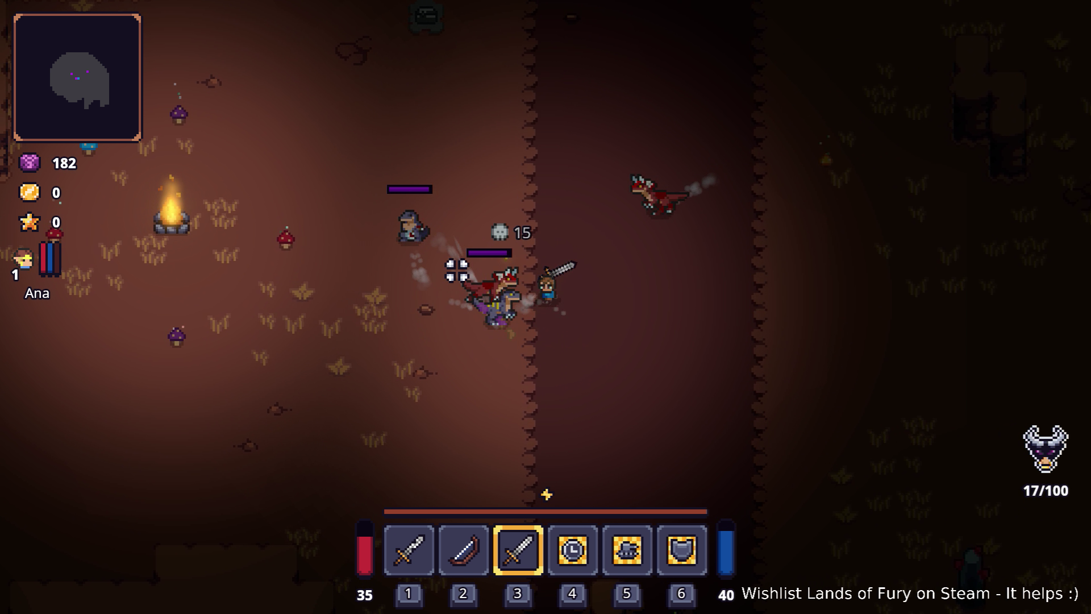
key("w")
left_click(628, 226)
left_click(443, 292)
left_click(747, 367)
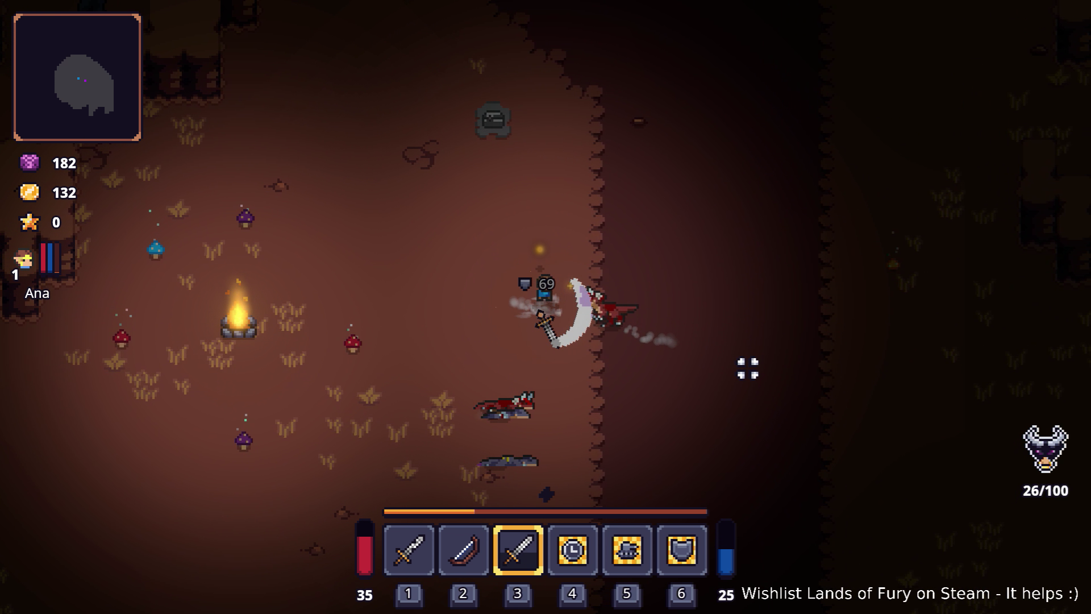
key("w")
left_click(597, 268)
left_click(595, 278)
left_click(663, 263)
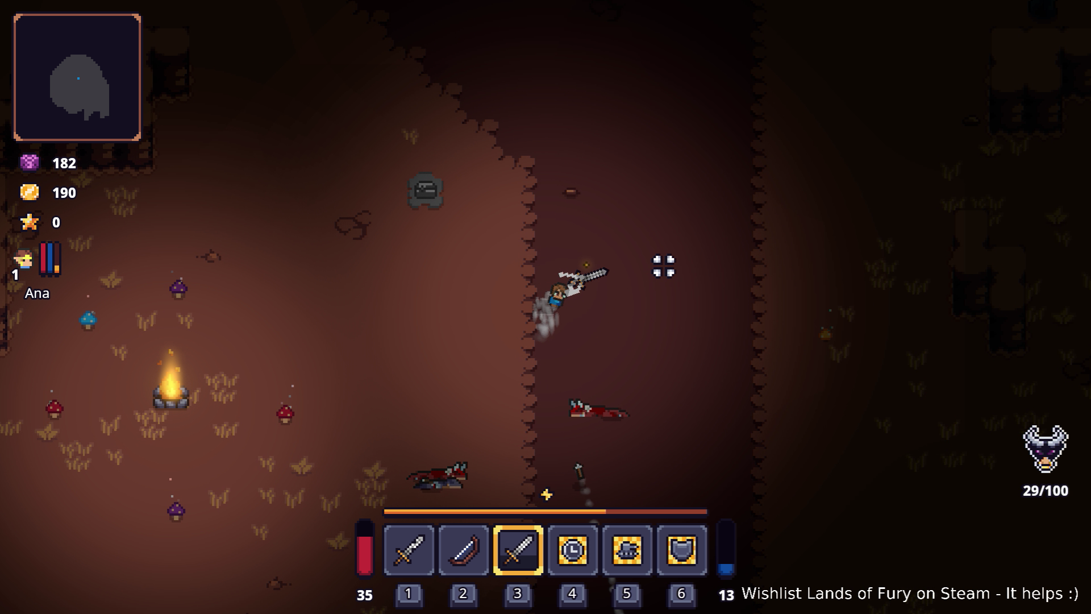
left_click(627, 248)
key("w")
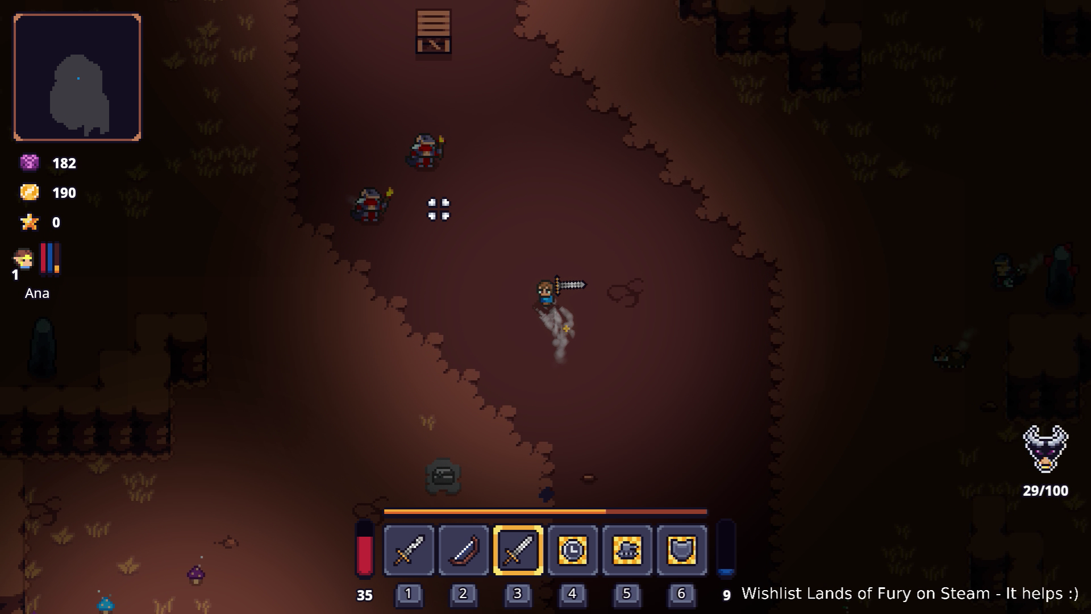
key("w")
left_click(409, 244)
key("a")
left_click(489, 222)
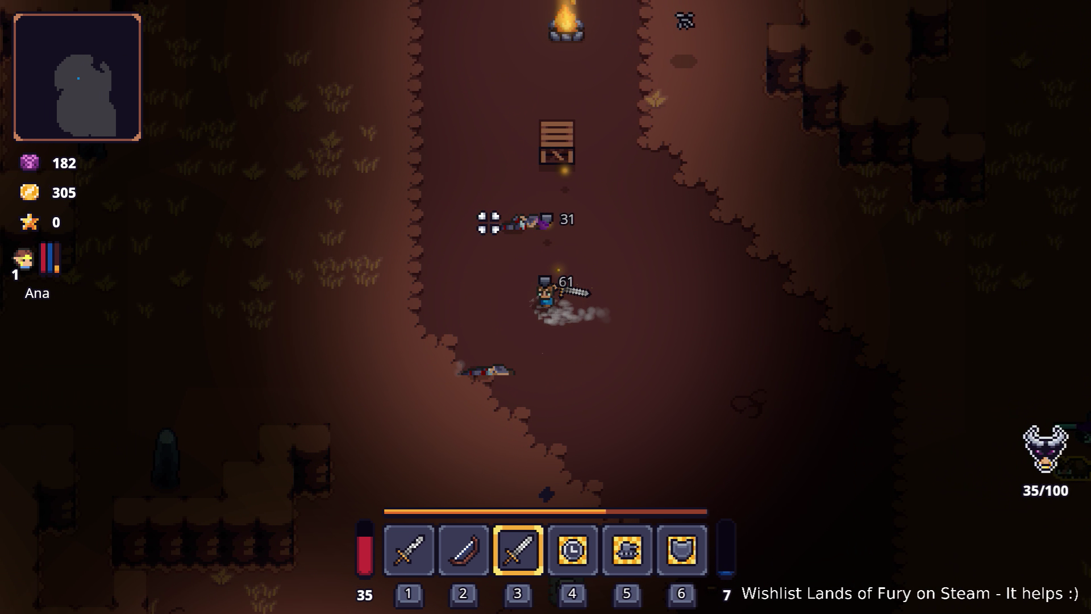
key("w")
left_click(581, 170)
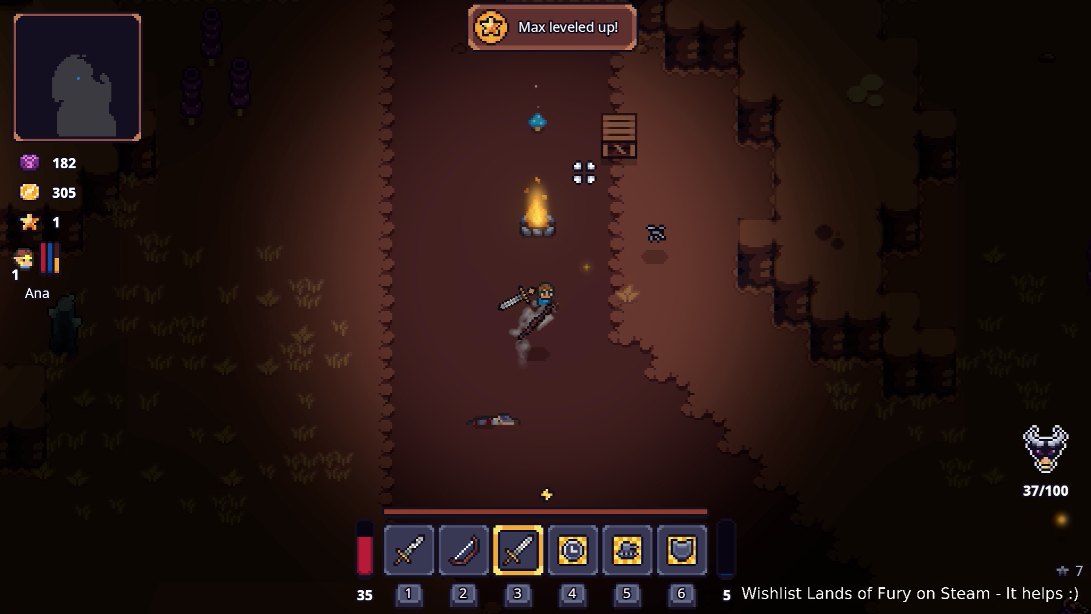
- Attack the south-east enemies, then explore south-west and east past the stone chest
key("d")
key("s")
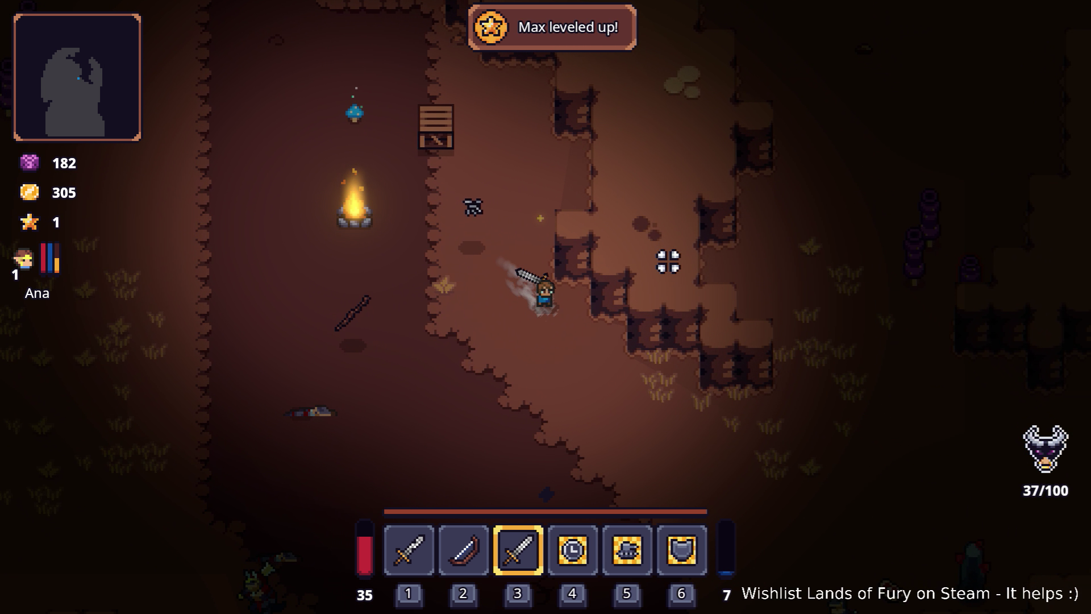
key("s")
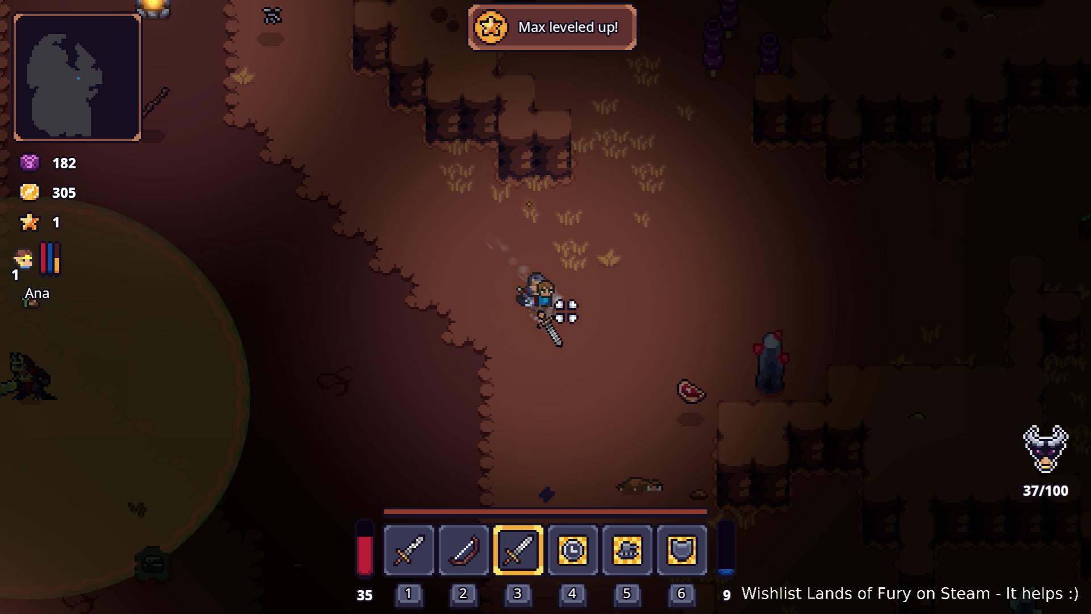
left_click(633, 230)
key("a")
key("s")
left_click(633, 230)
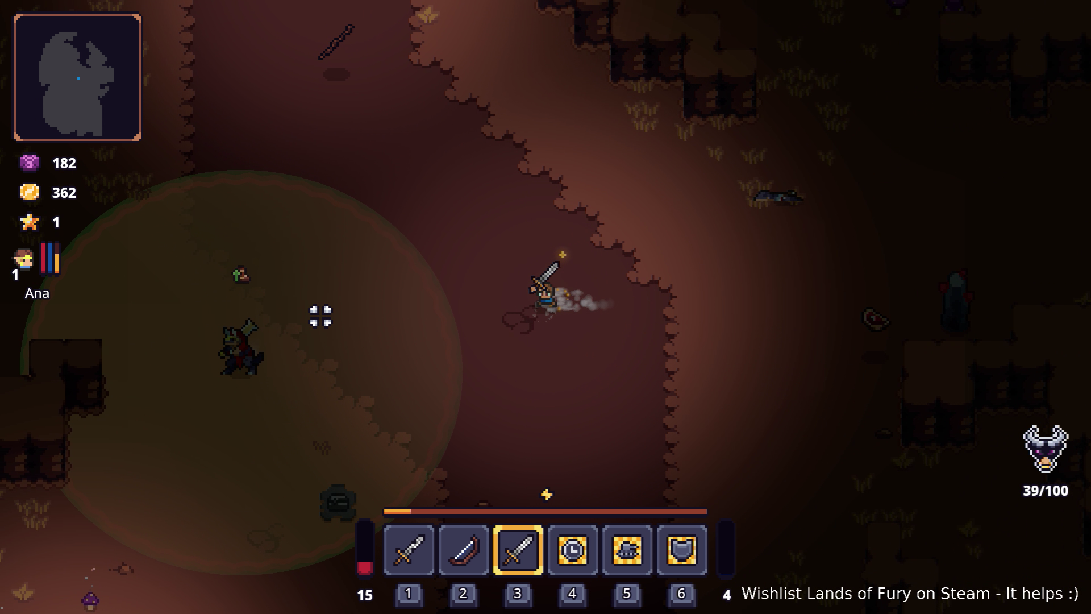
key("a")
key("s")
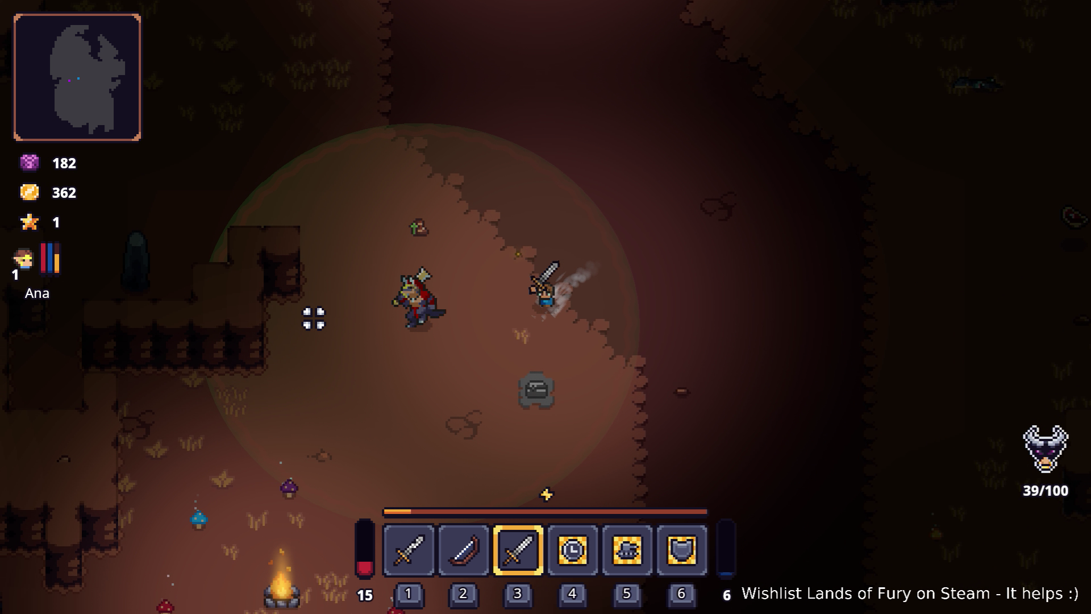
key("a")
key("s")
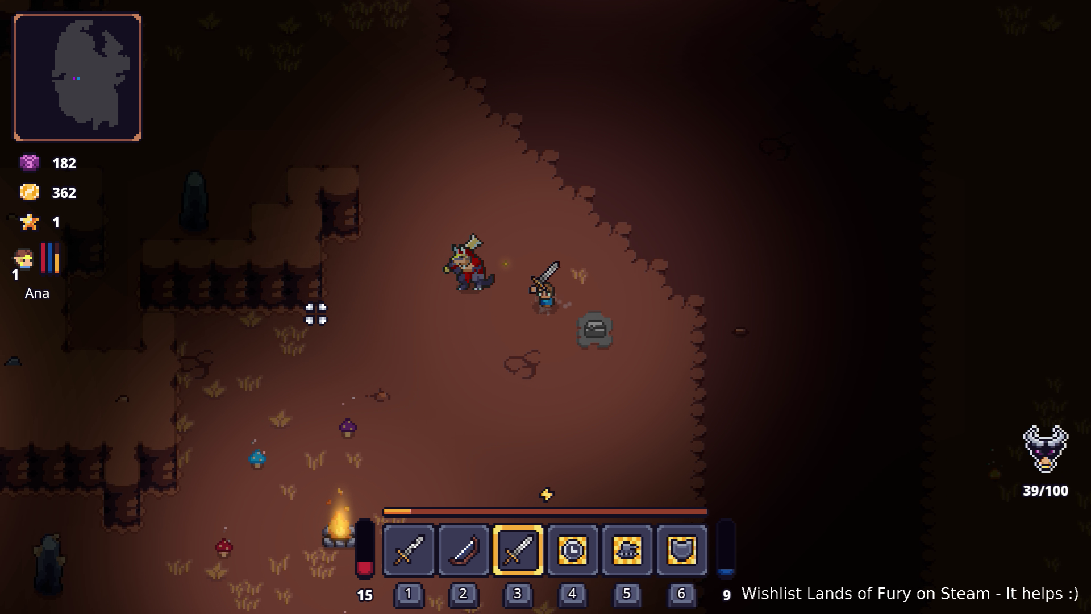
key("a")
key("s")
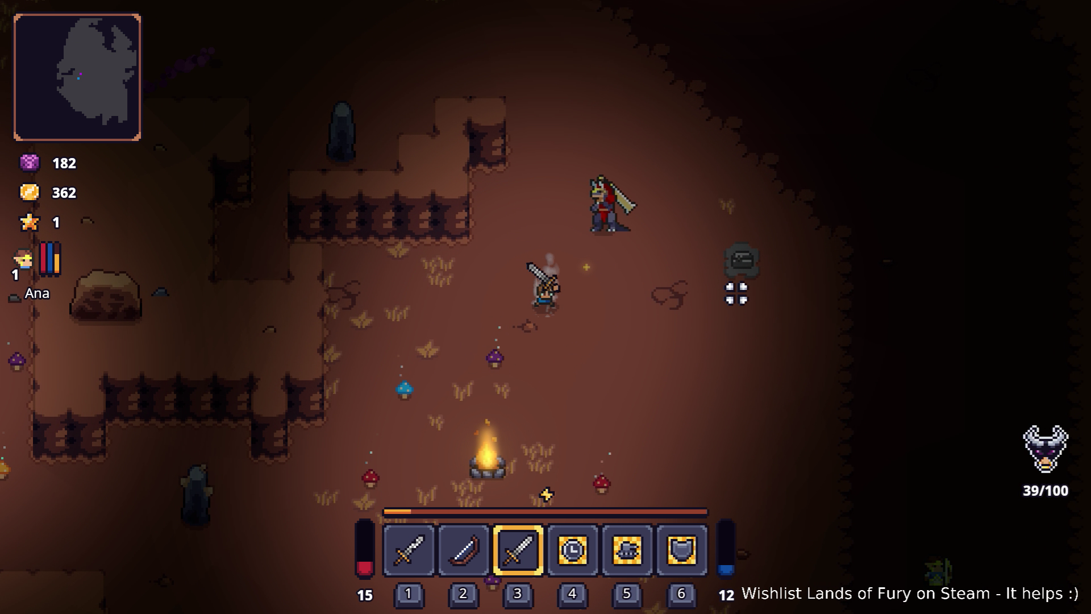
key("d")
key("w")
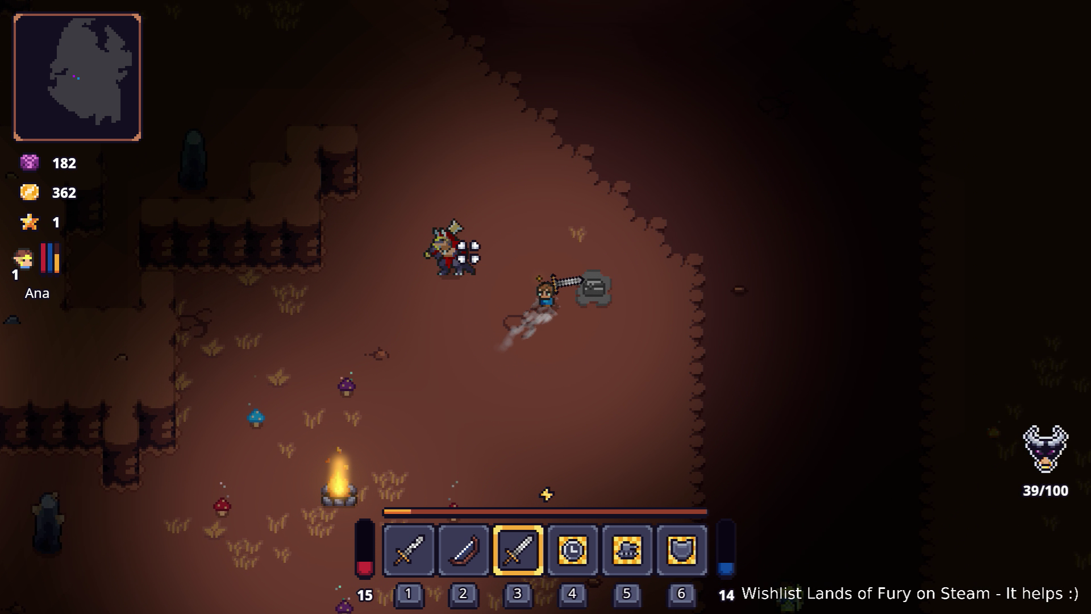
key("a")
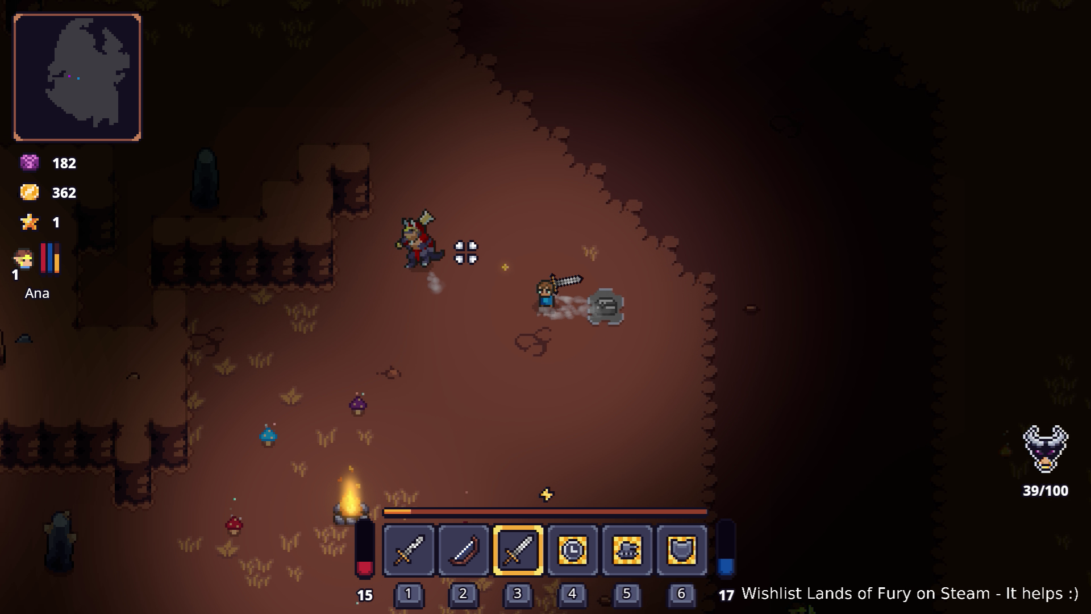
key("w")
key("s")
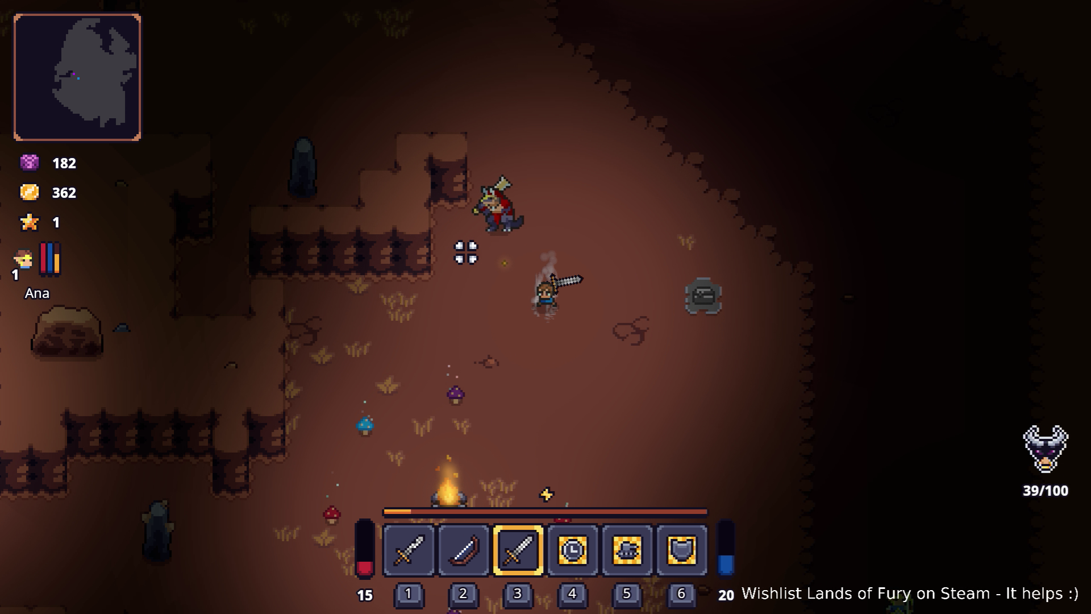
key("a")
key("d")
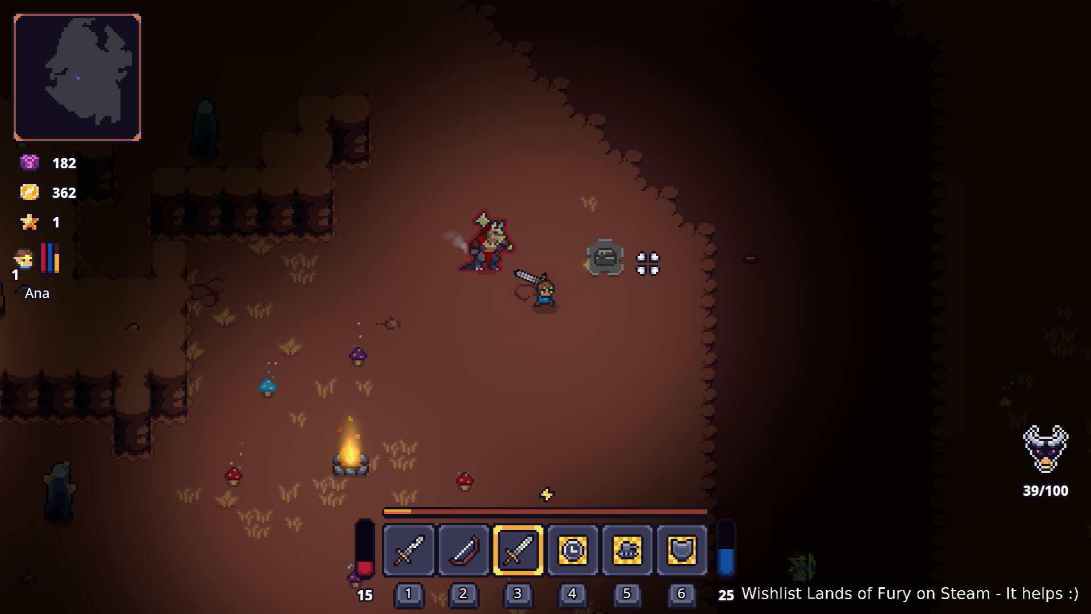
key("d")
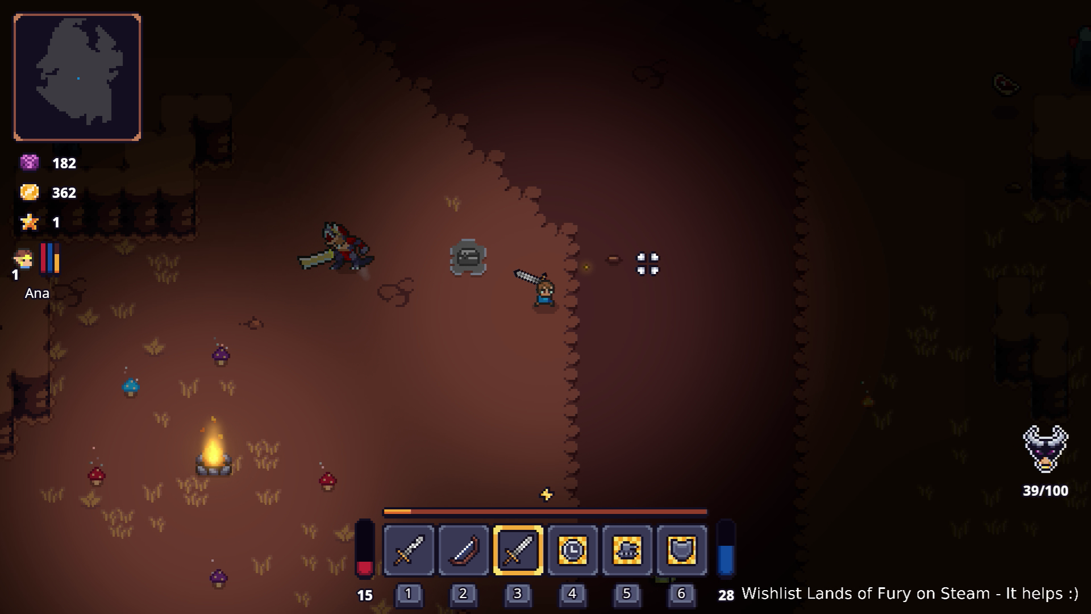
- Head up-right to the obelisk, fight the horned enemy, then loop back around the campfire
key("w")
key("d")
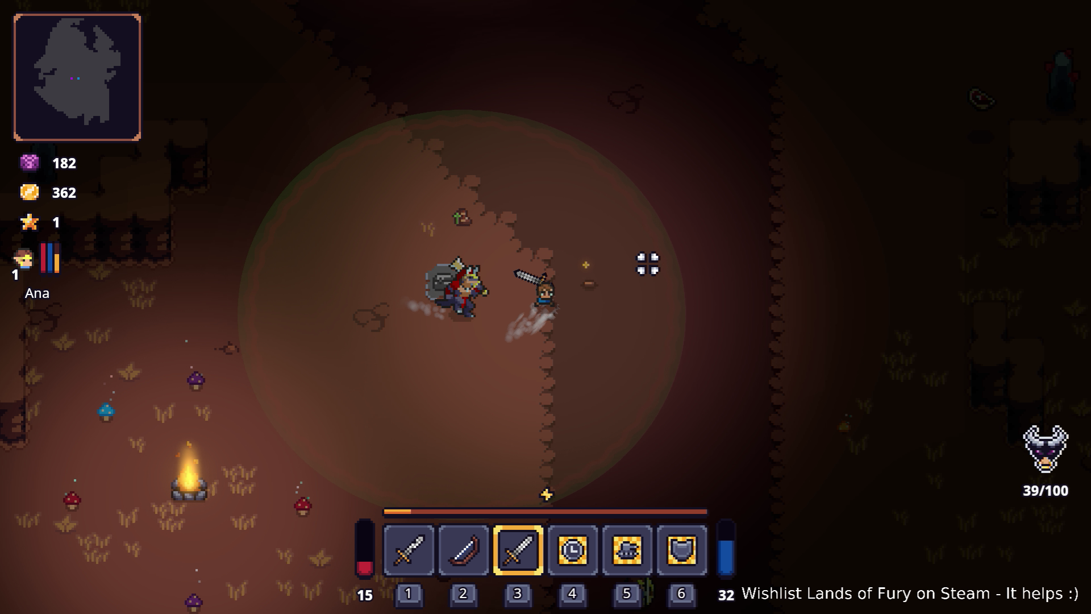
key("w")
key("d")
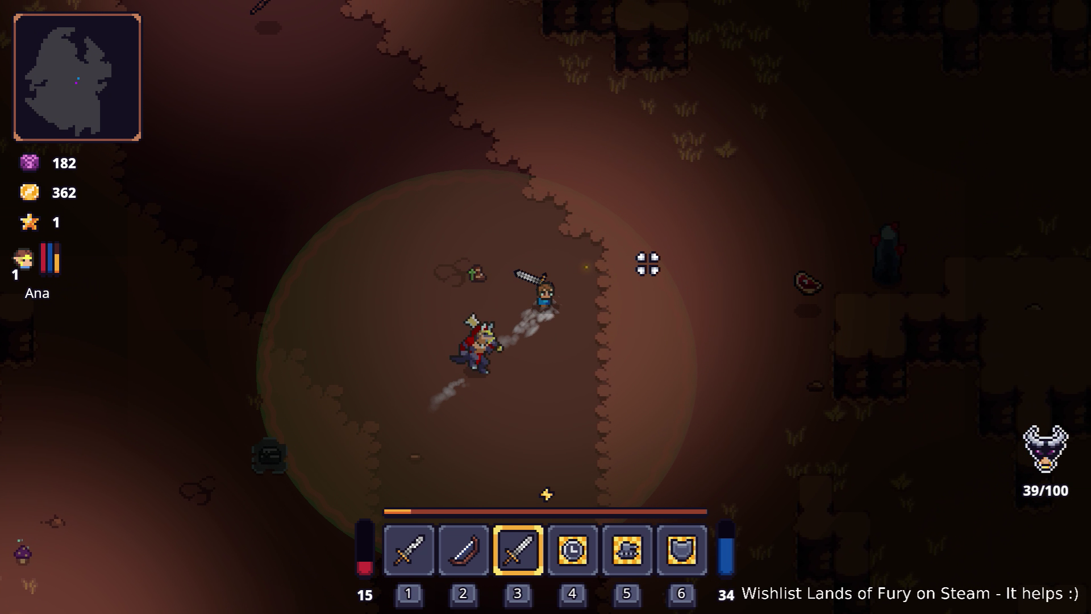
key("w")
key("d")
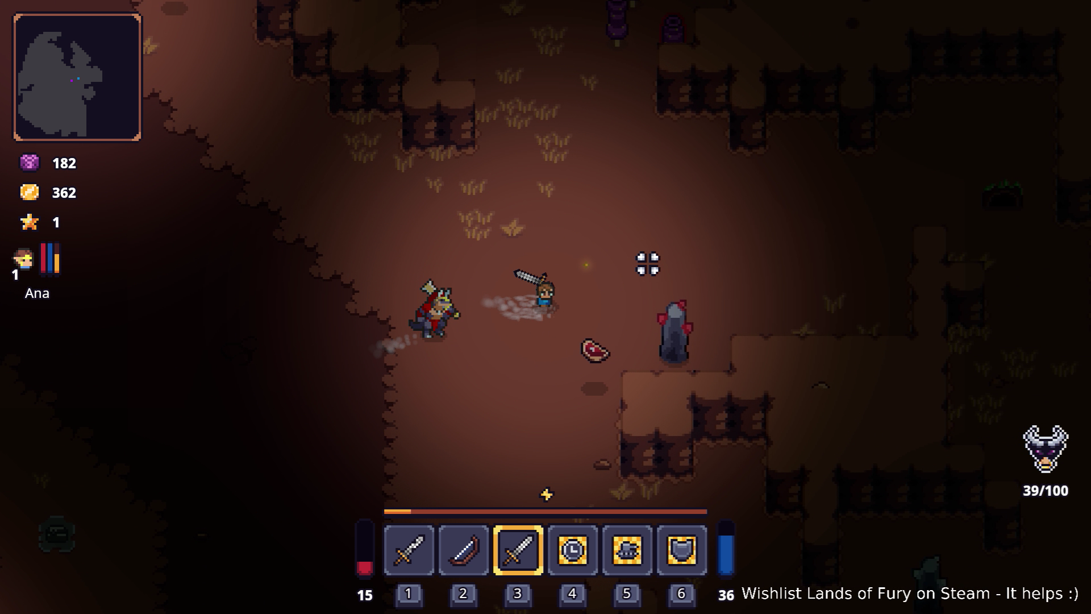
key("d")
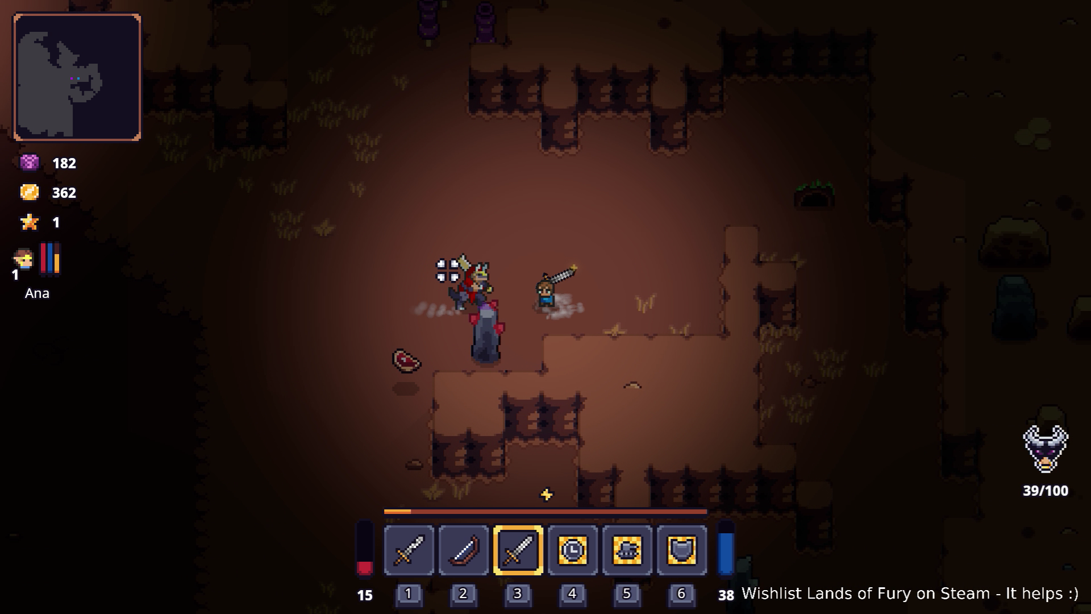
key("a")
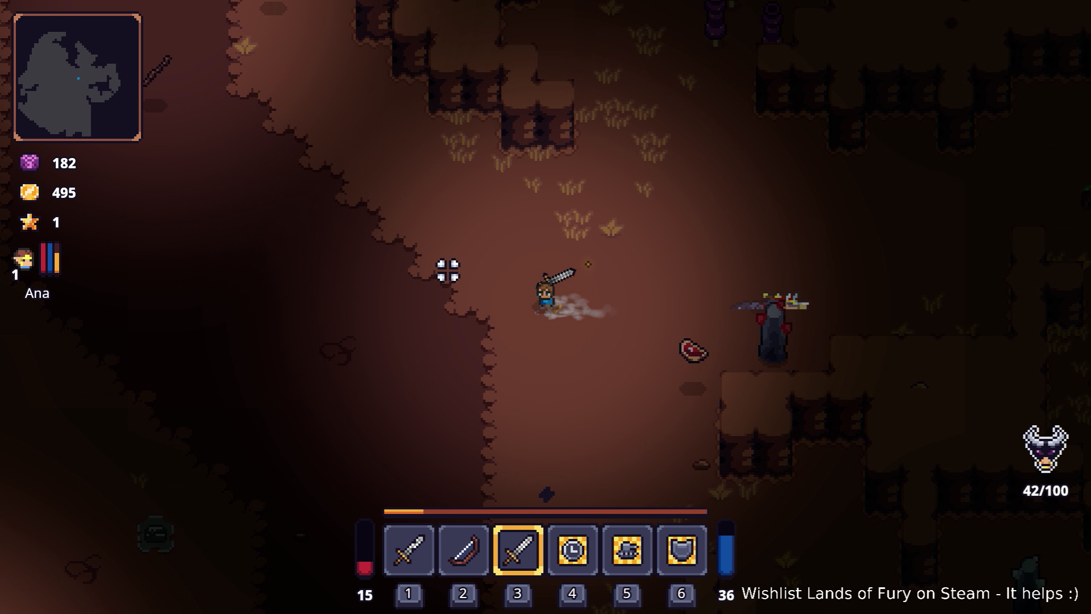
key("a")
key("s")
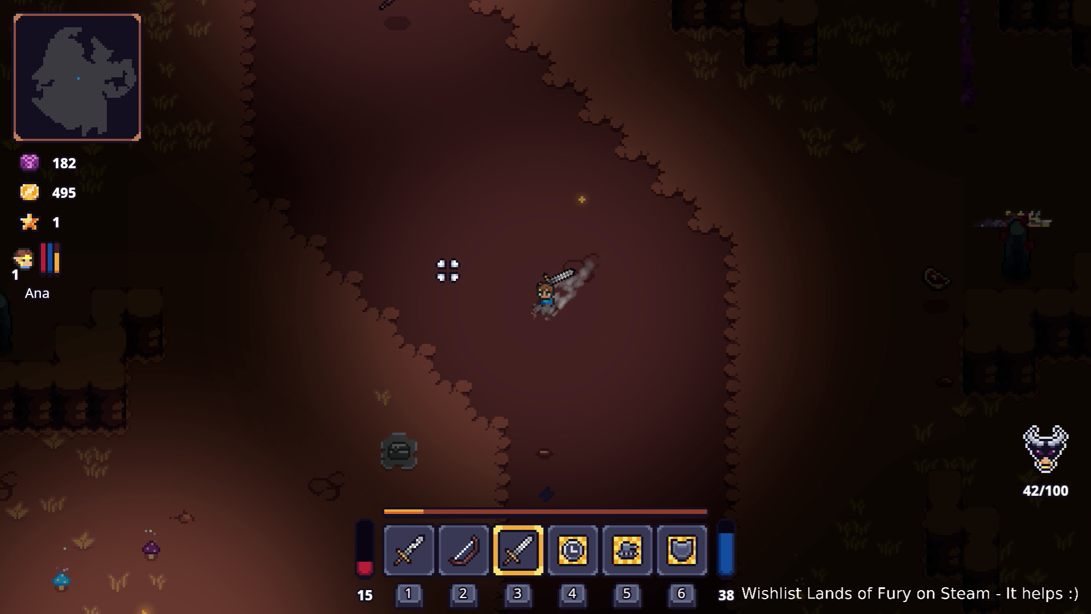
key("a")
key("s")
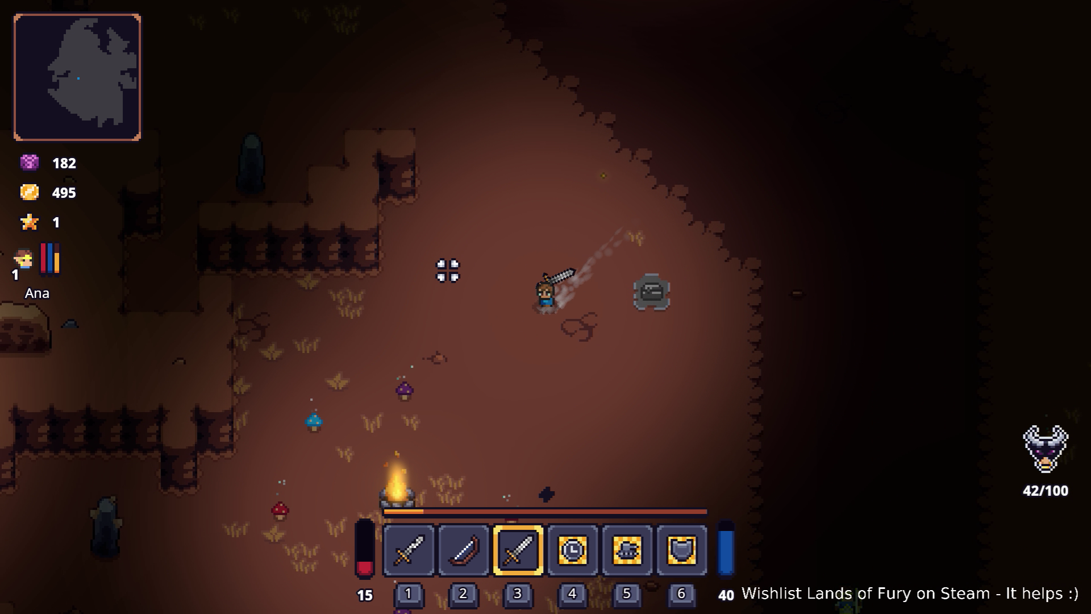
key("a")
key("s")
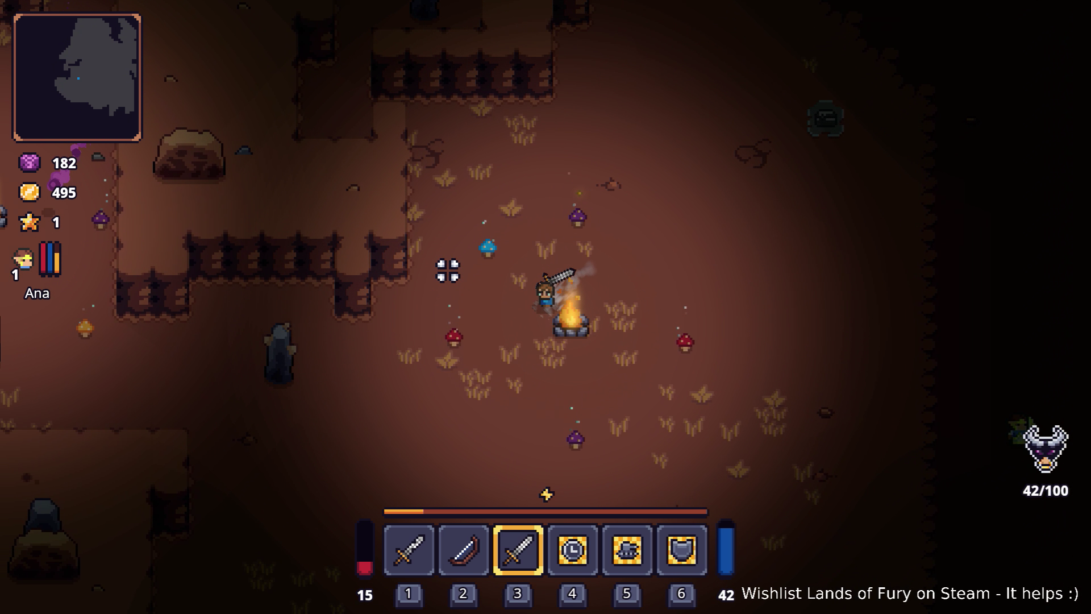
key("a")
key("s")
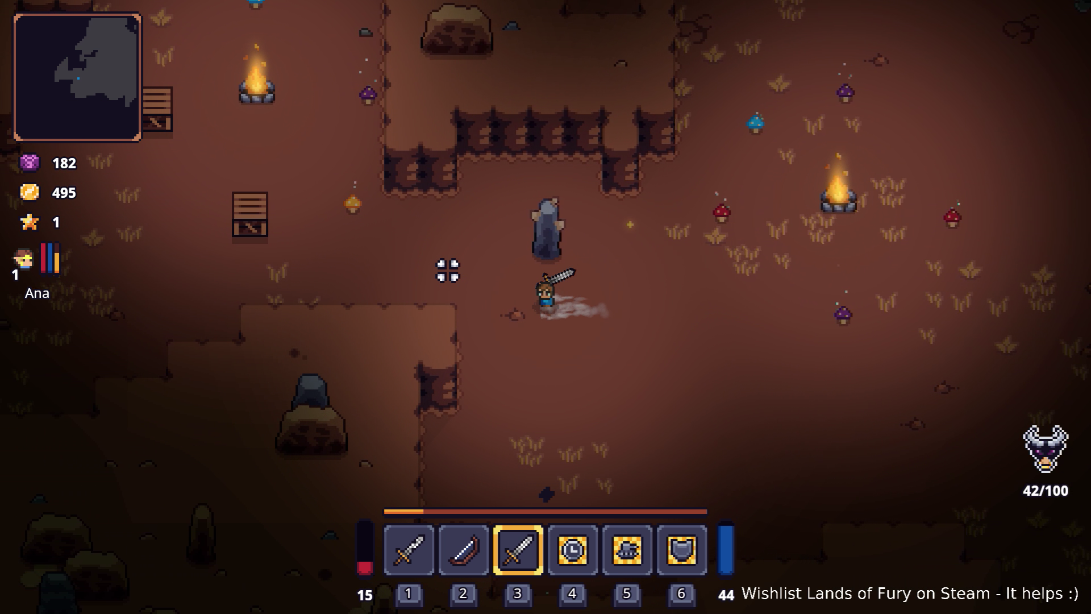
key("a")
key("w")
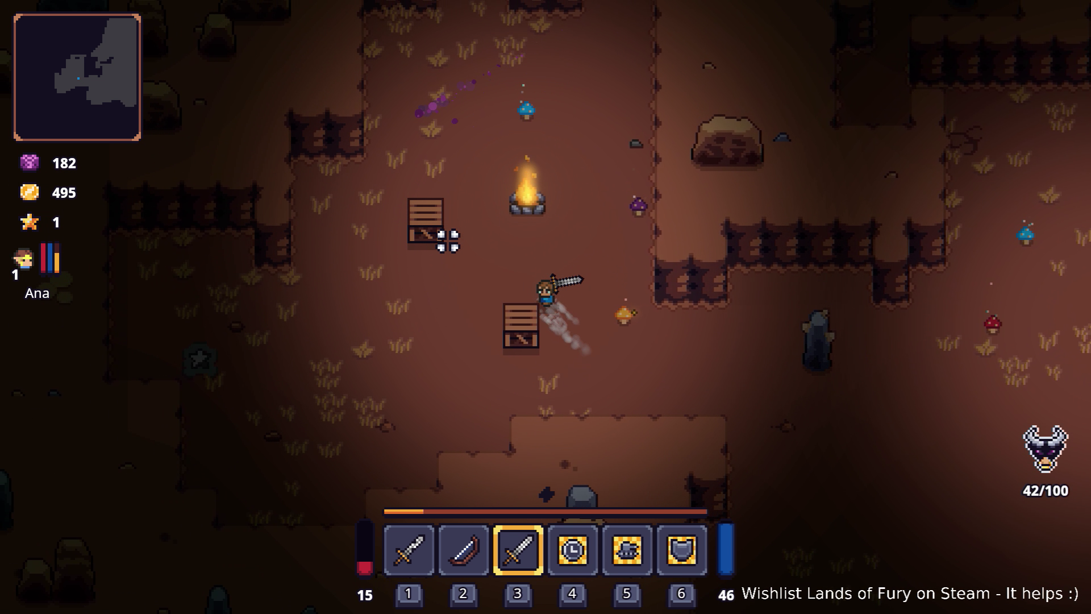
key("a")
key("w")
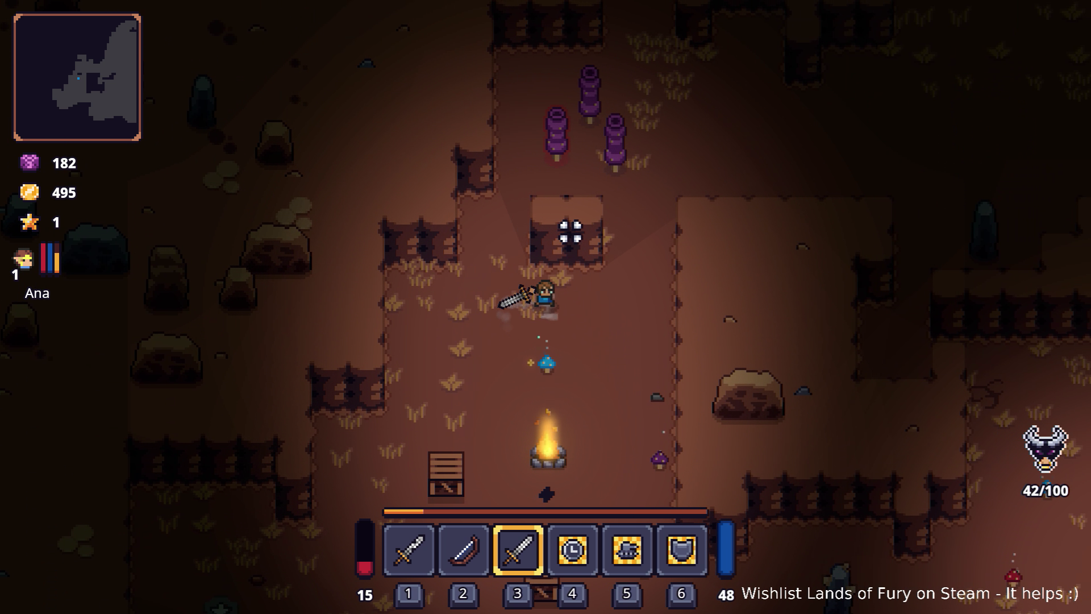
key("d")
- Run Player.ToggleGodMode() from the developer console and close it
key("grave")
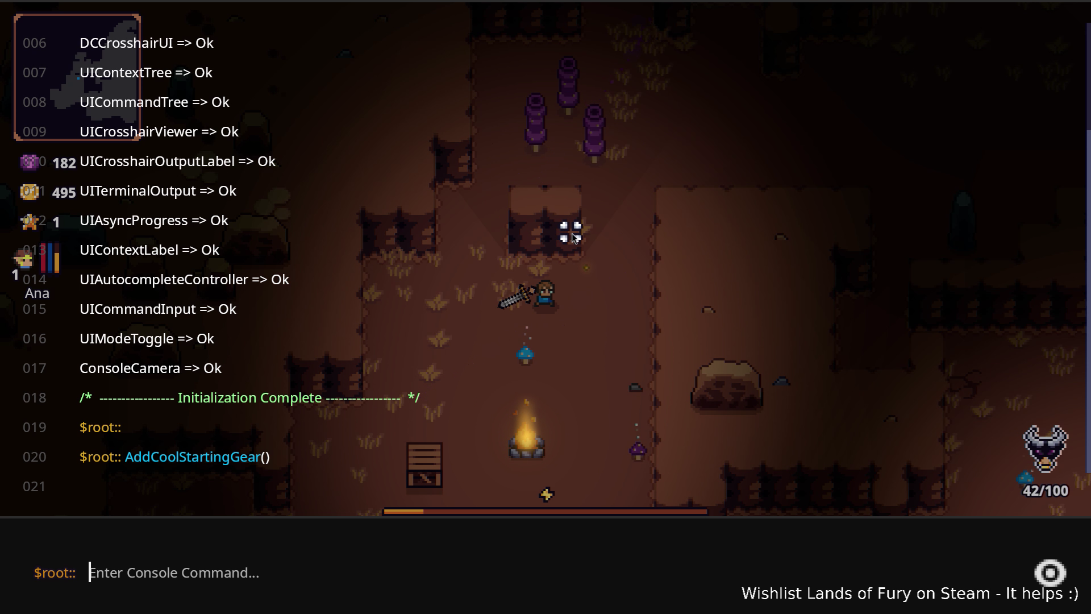
type("pl")
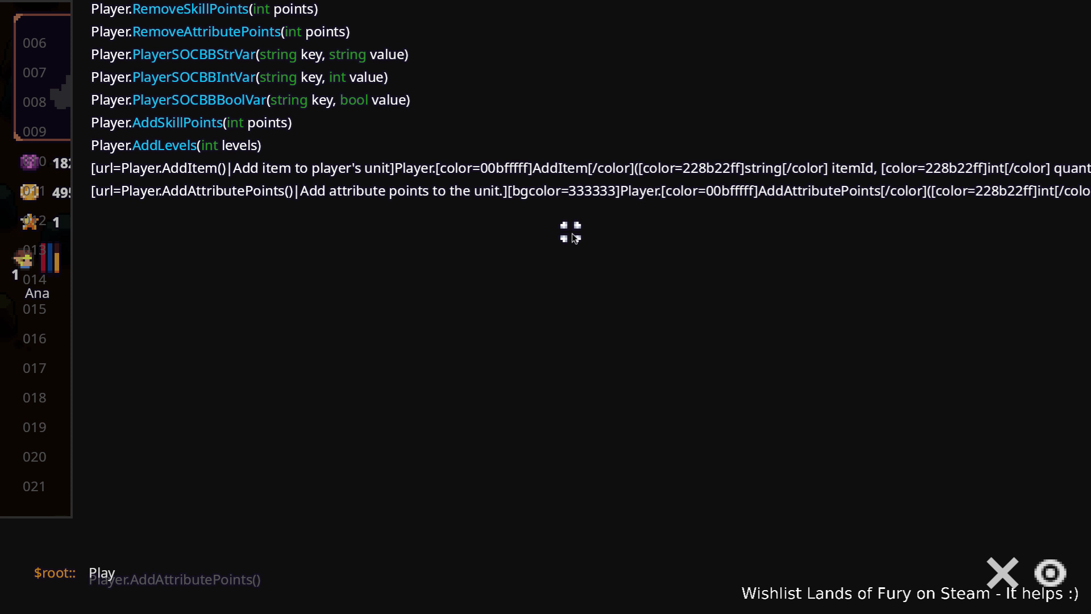
type("Tio")
key("BackSpace")
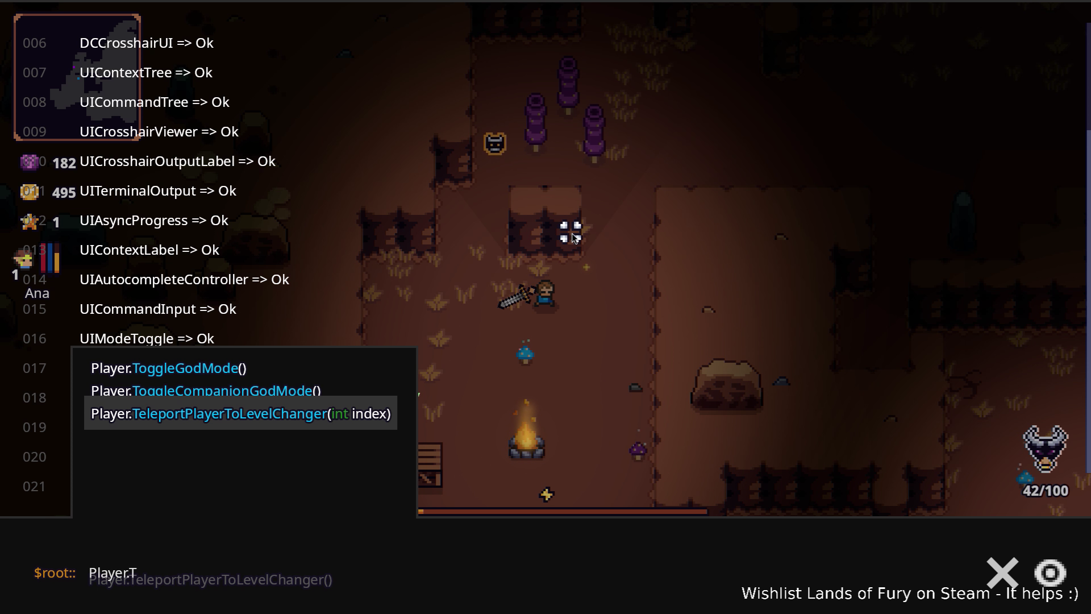
key("Up")
key("Return")
key("Escape")
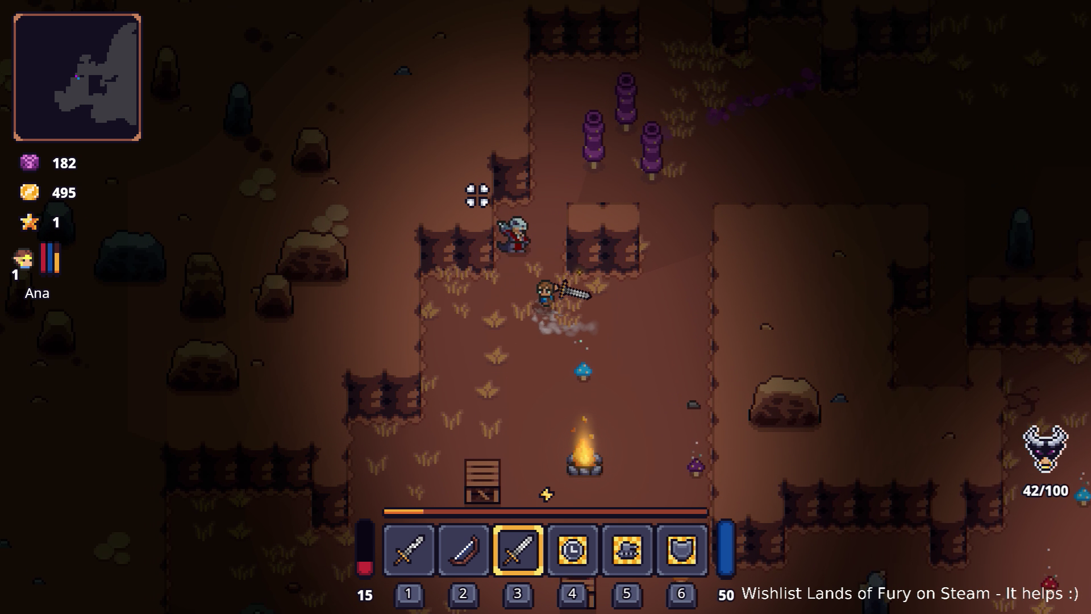
- Fight north through the cave and kill the red dragon and nearby enemies
key("w")
left_click(585, 214)
key("d")
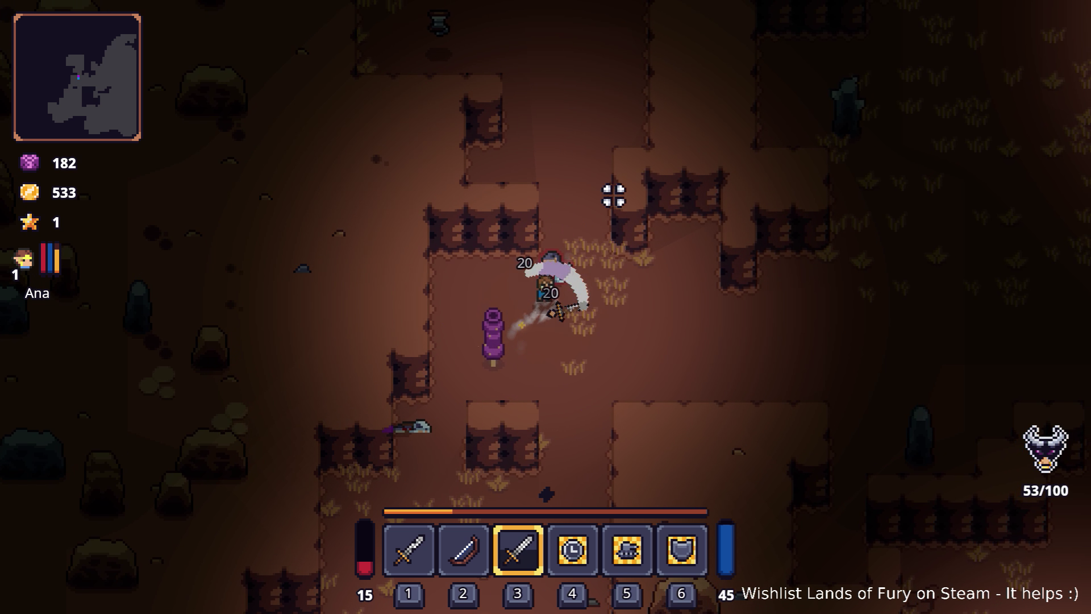
key("w")
left_click(568, 176)
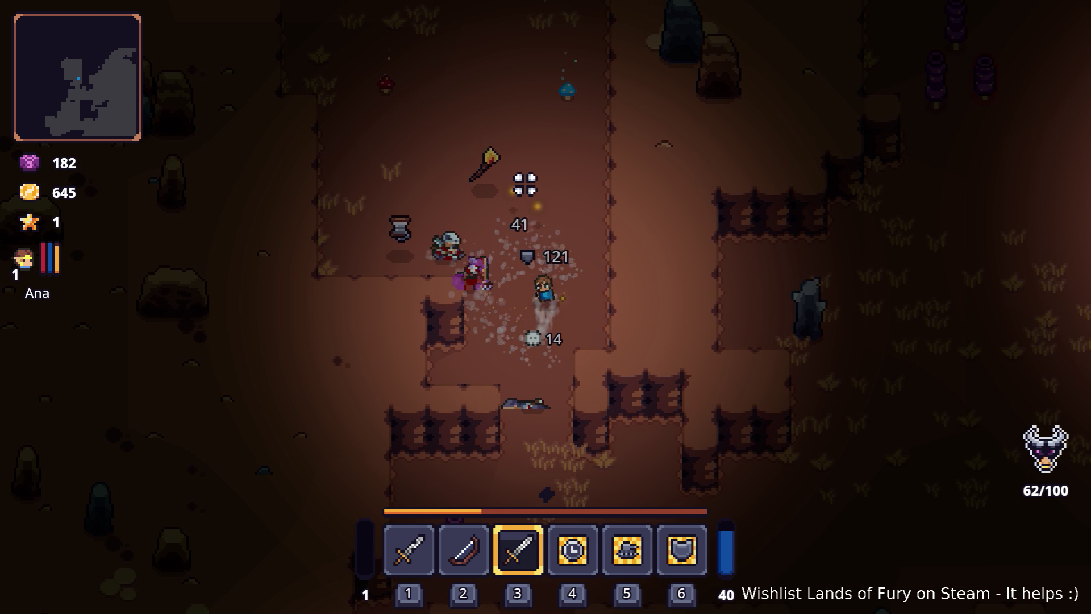
key("w")
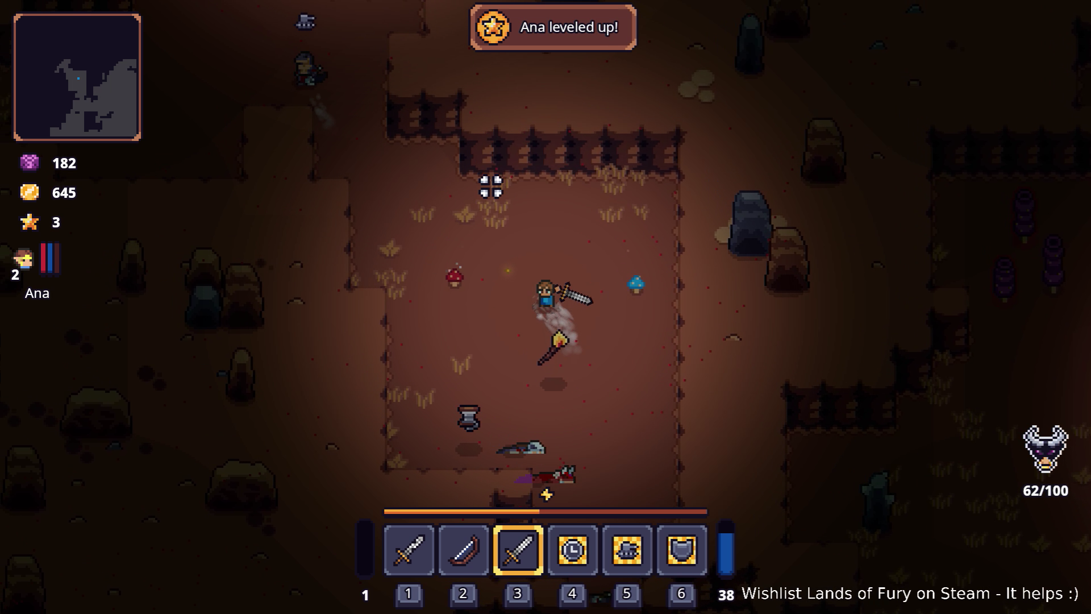
key("w")
key("a")
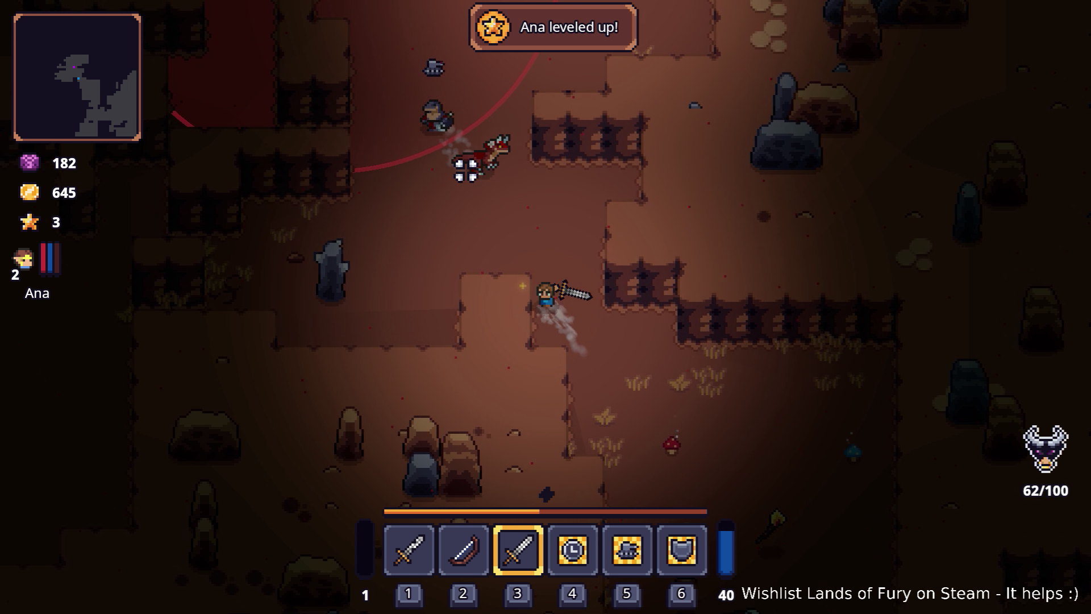
key("w")
key("a")
left_click(466, 168)
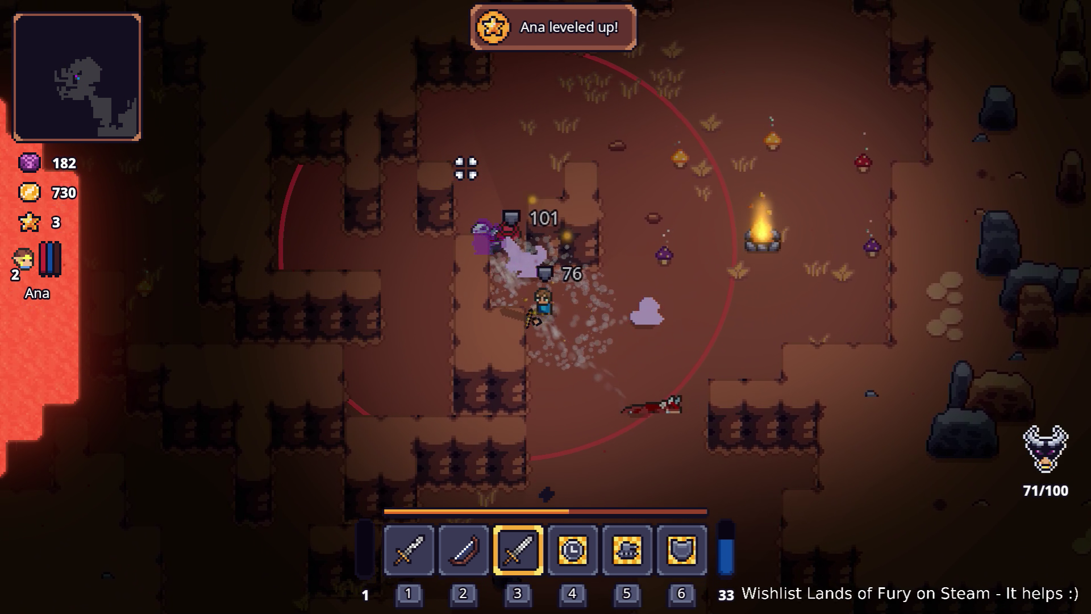
key("w")
key("a")
left_click(472, 168)
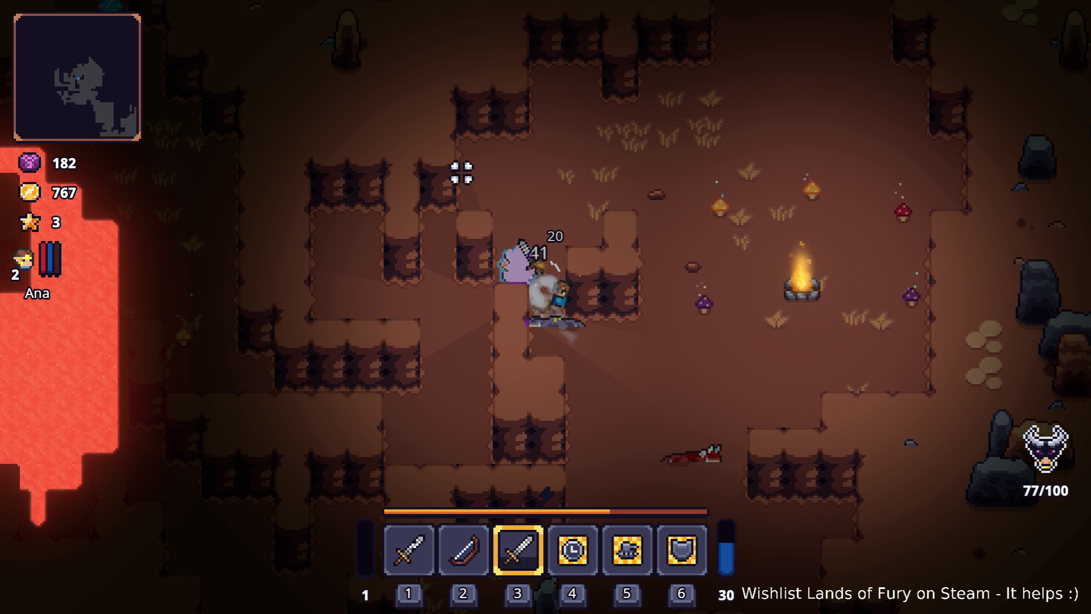
key("w")
key("d")
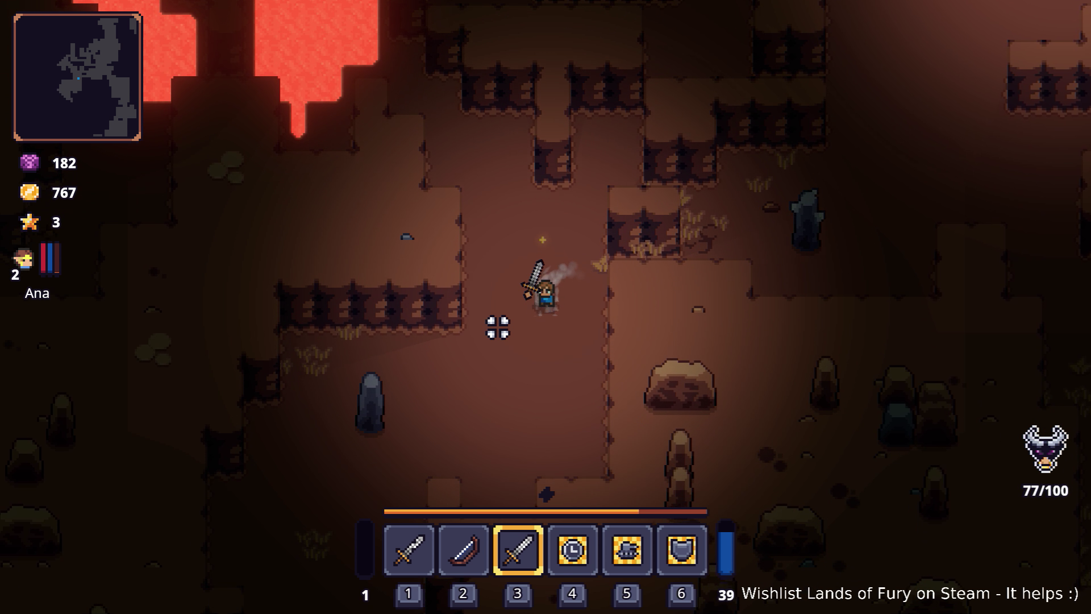
- Walk through the cave and across the lava field north toward the chest
key("a+s")
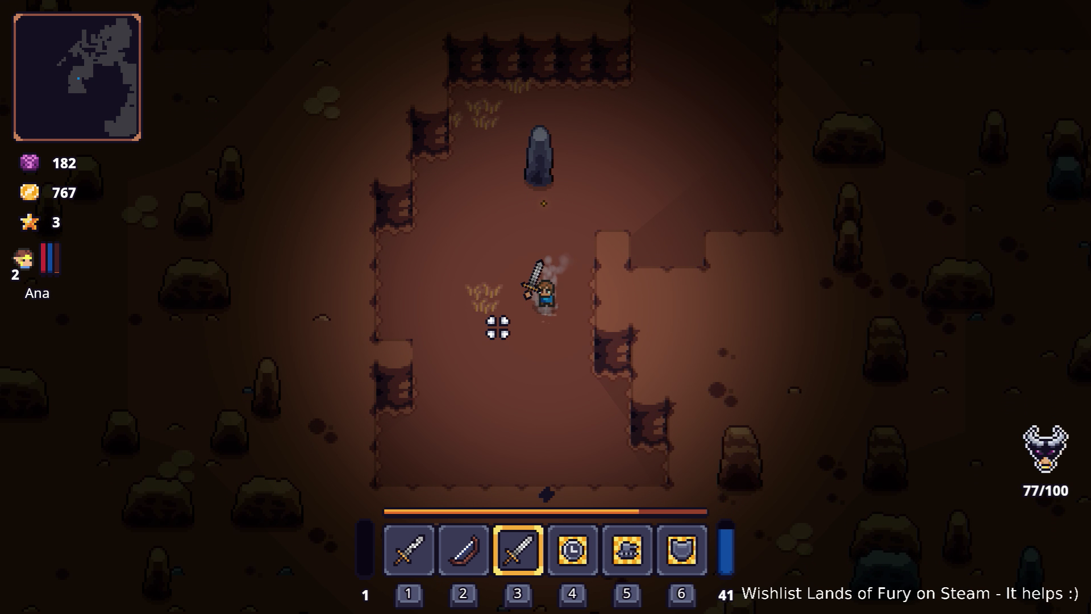
key("w+d")
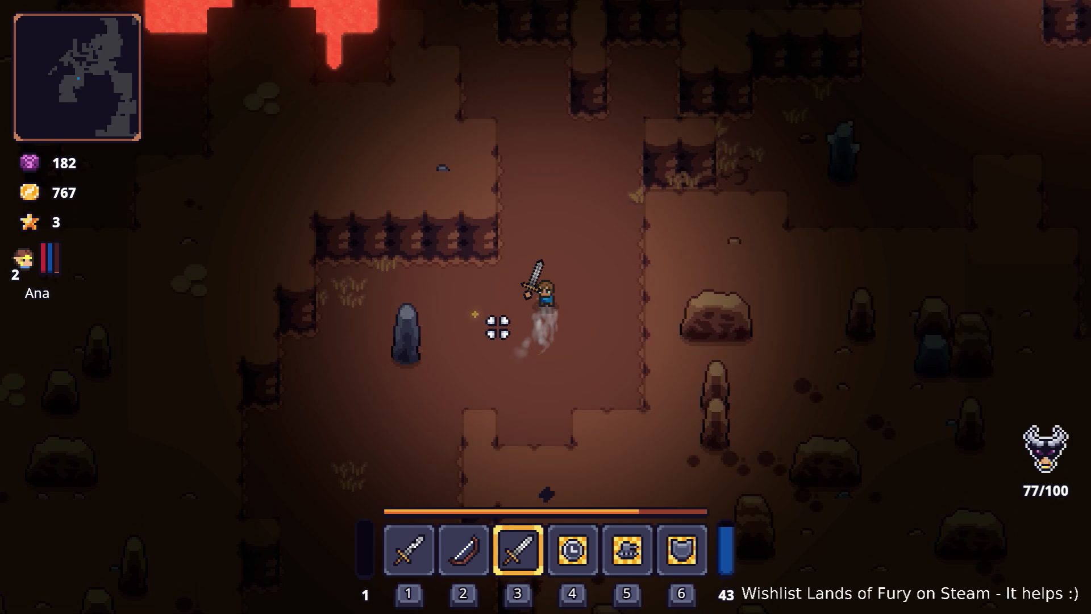
key("w+a")
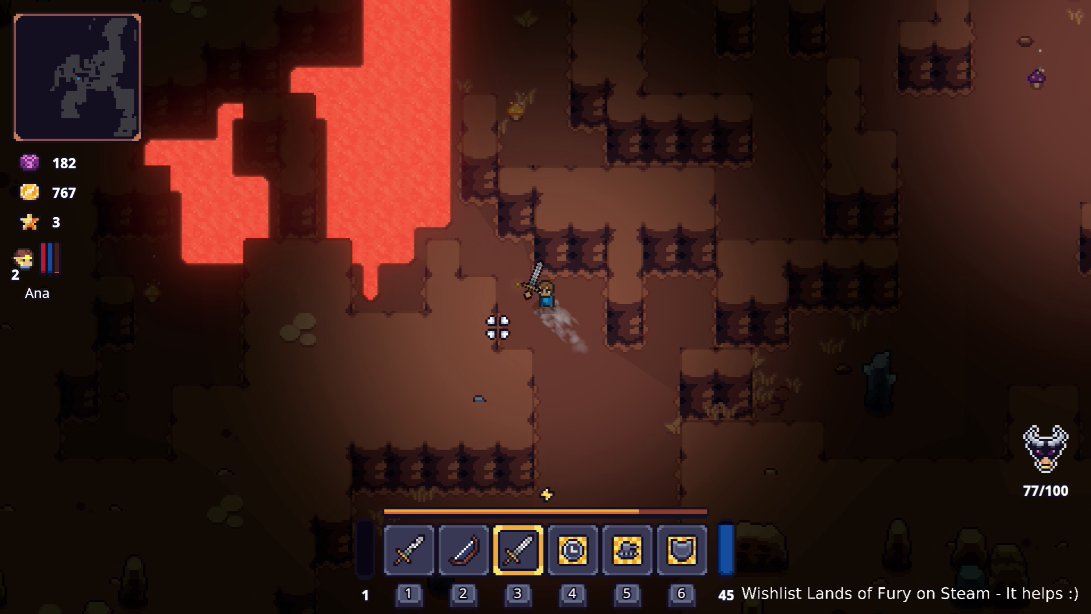
key("w+a")
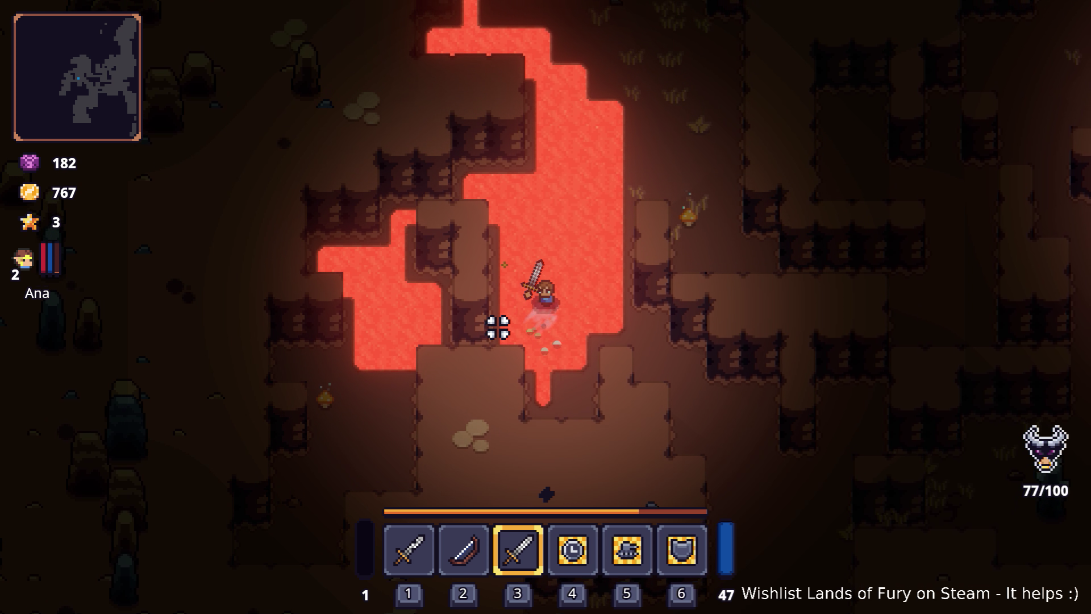
key("w")
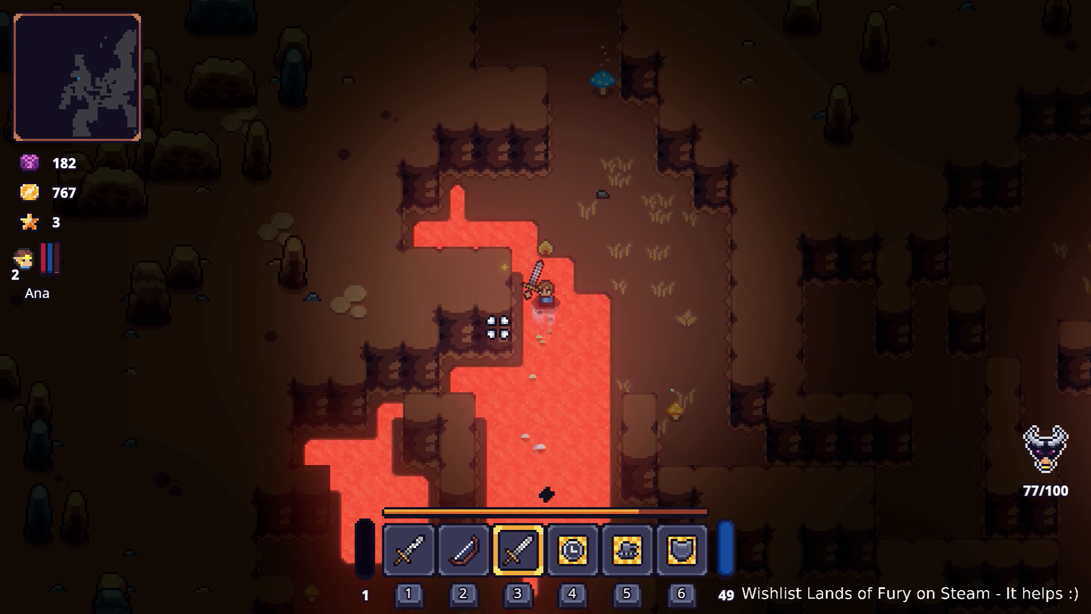
key("w")
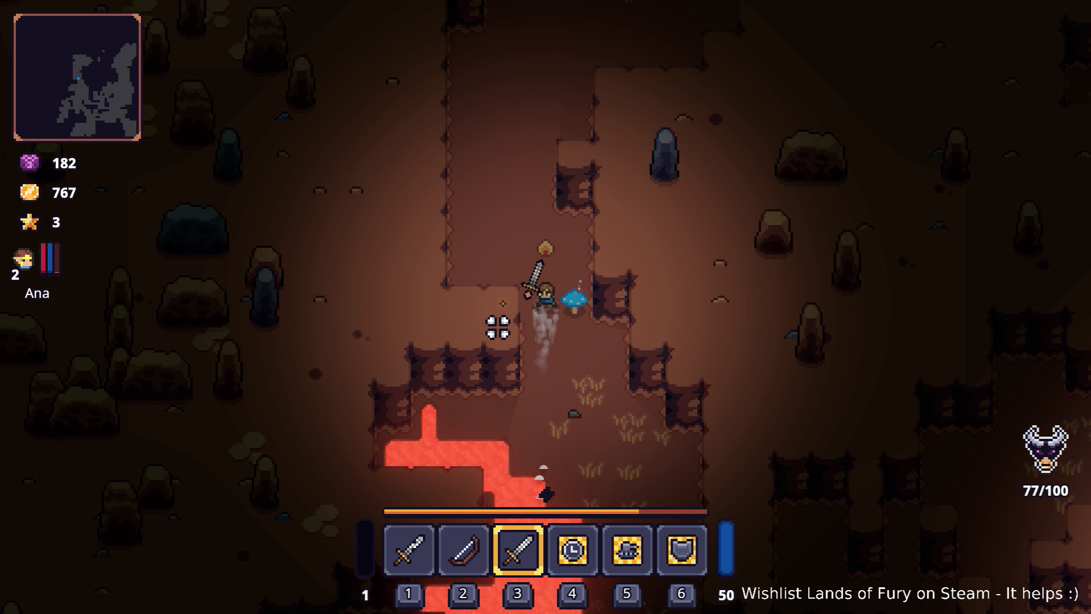
key("w")
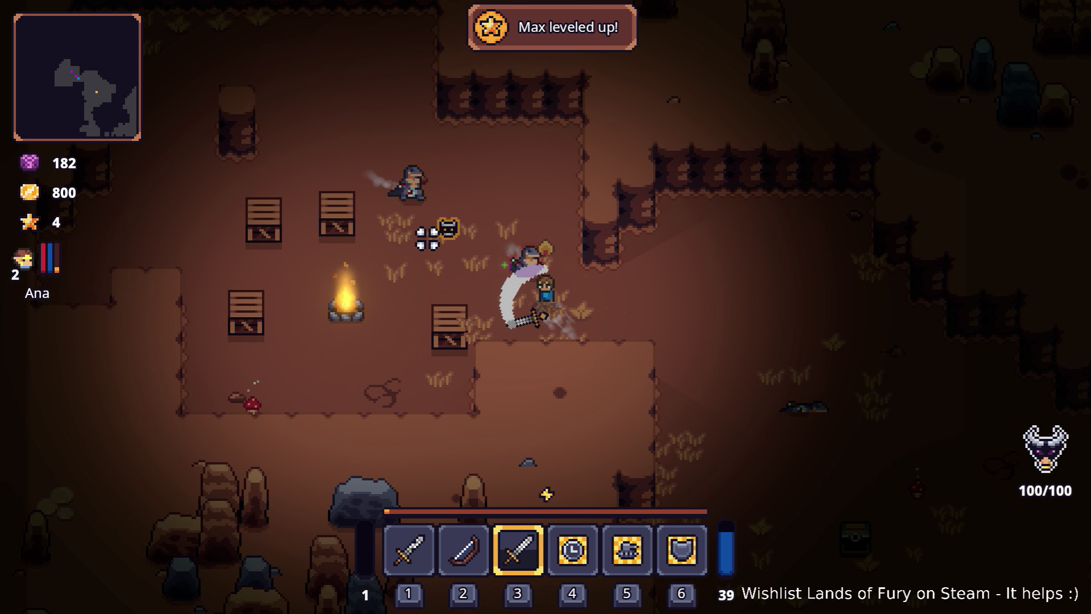
- Dodge the nearby enemy and smash the crates beside the campfire
key("w")
key("a")
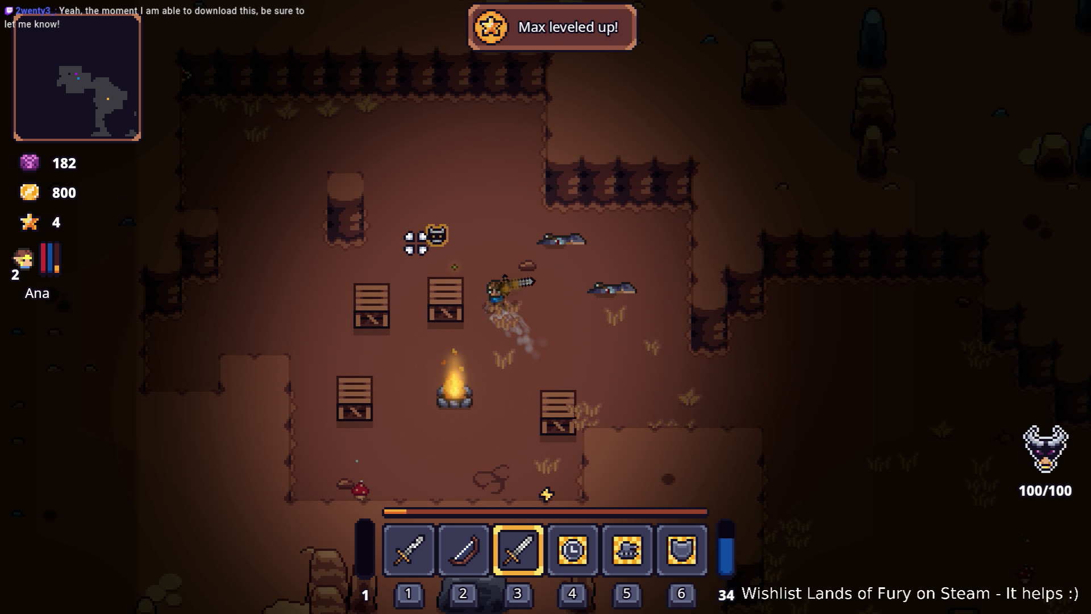
key("s")
key("a")
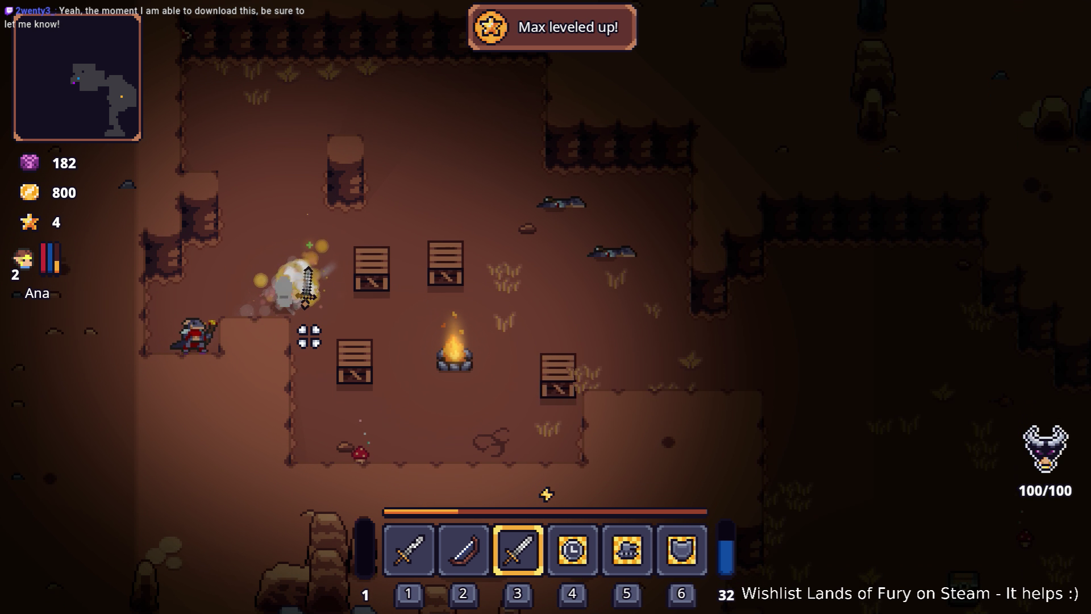
key("d")
key("w")
left_click(470, 258)
left_click(514, 263)
- Walk down-right past the campfire and around the chest, then equip the bow
key("d")
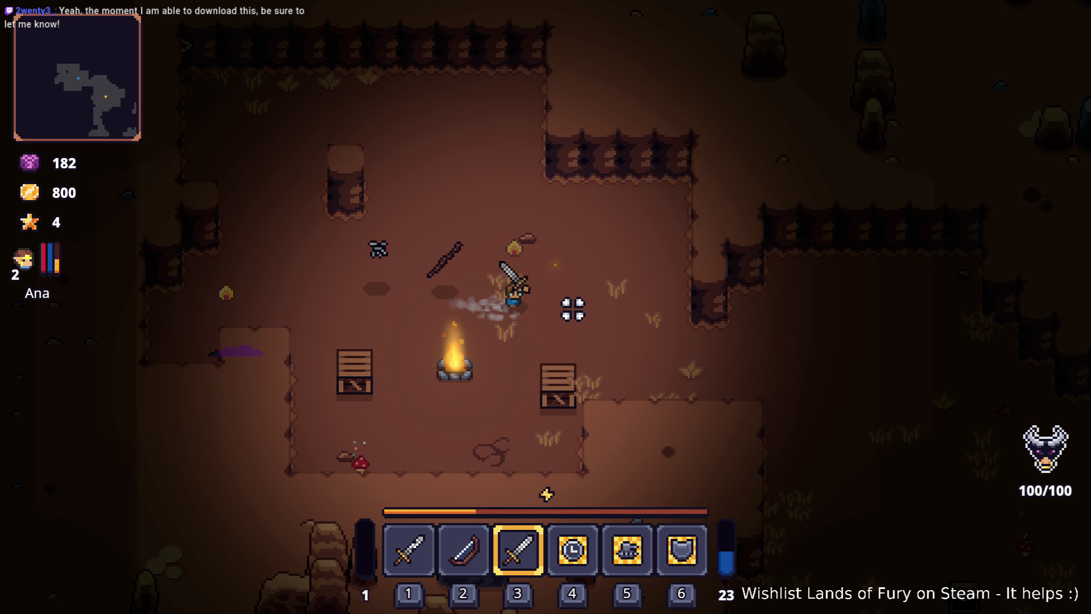
key("s")
key("d")
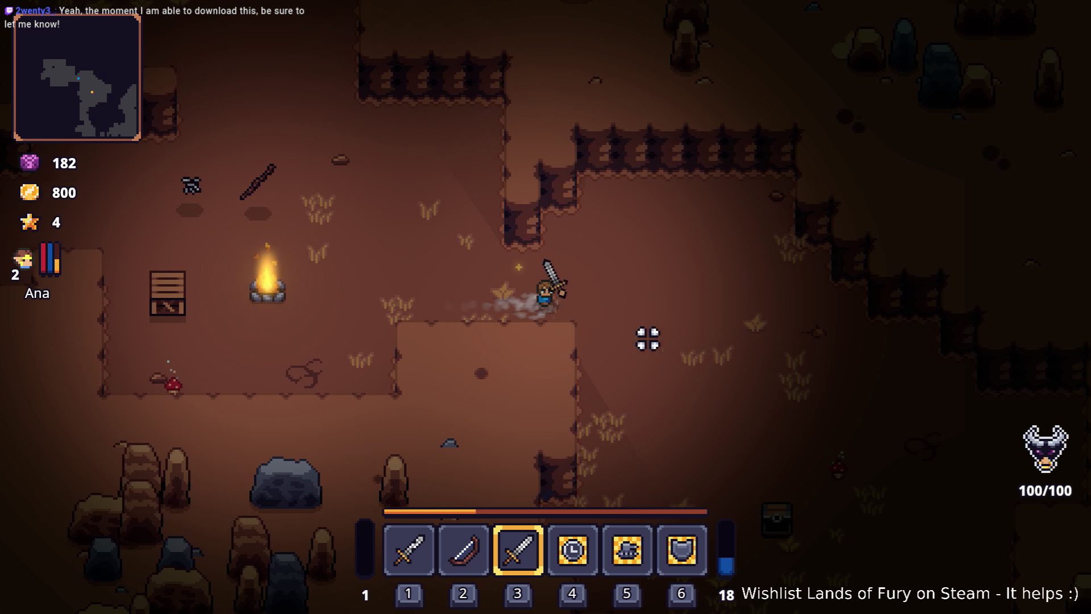
key("s")
key("d")
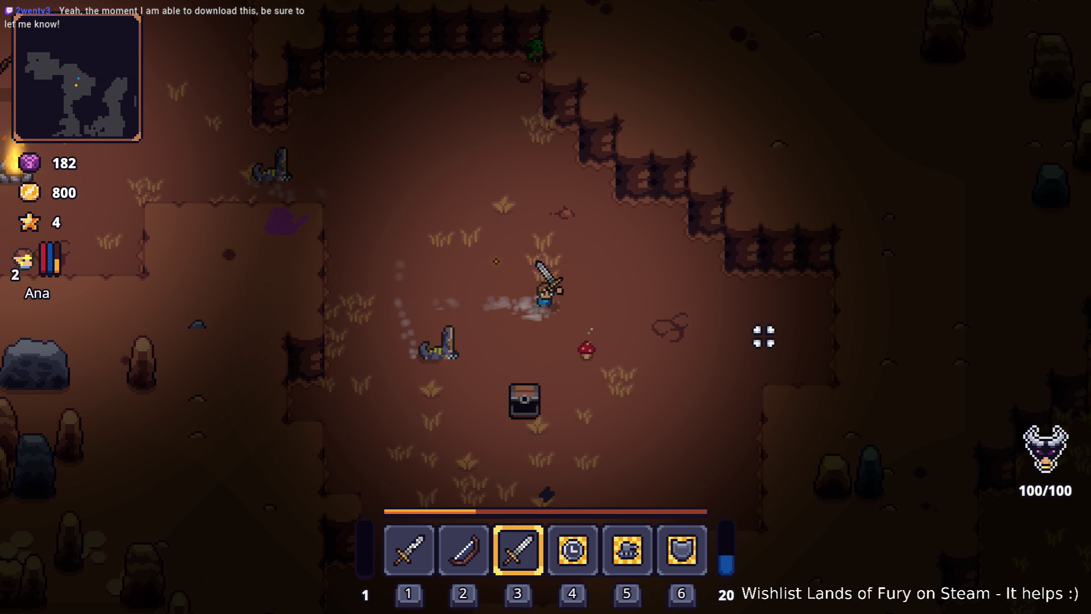
key("s")
key("s")
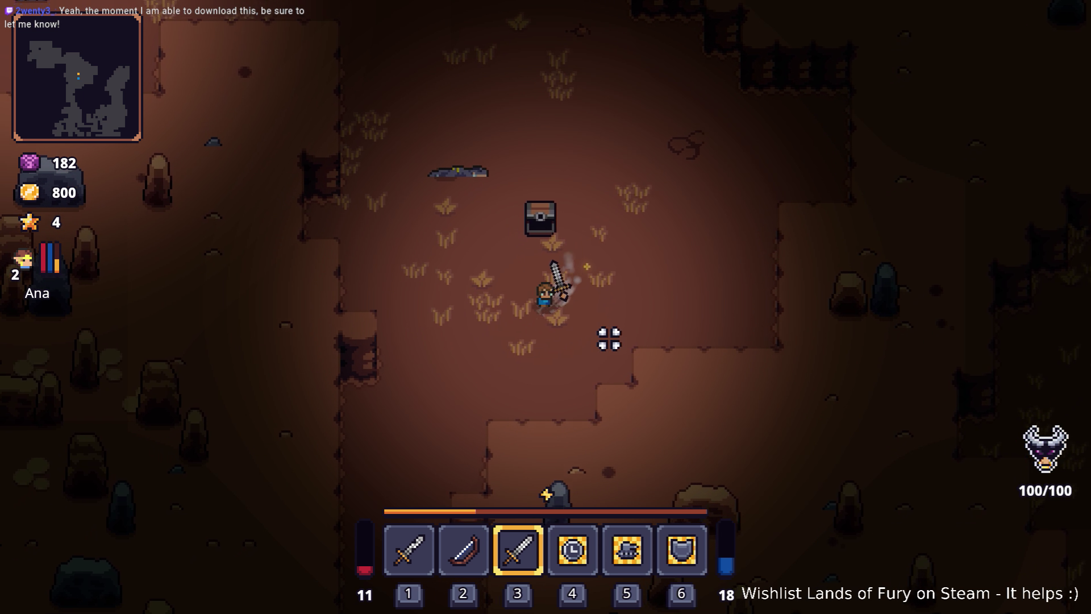
key("a")
key("w")
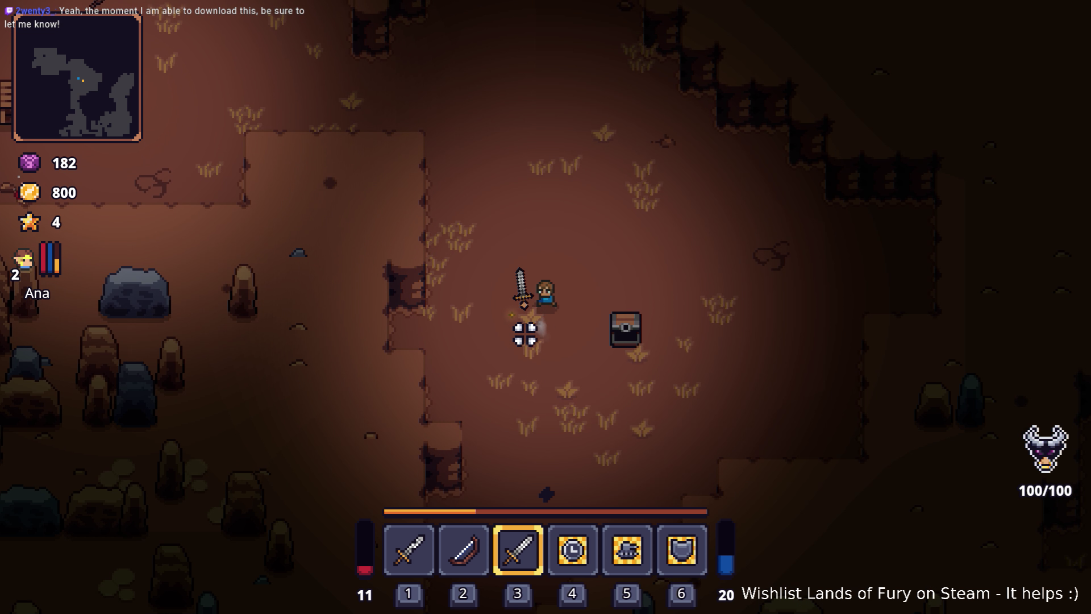
key("s")
key("2")
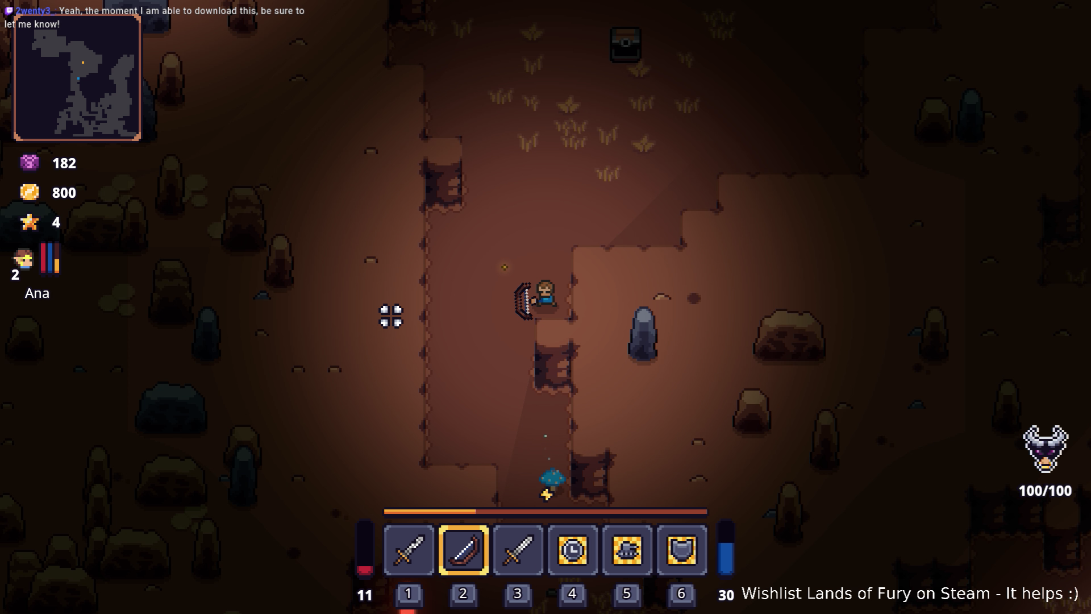
- Switch back to the sword and walk down toward the lava to grab the orange pickup
key("3")
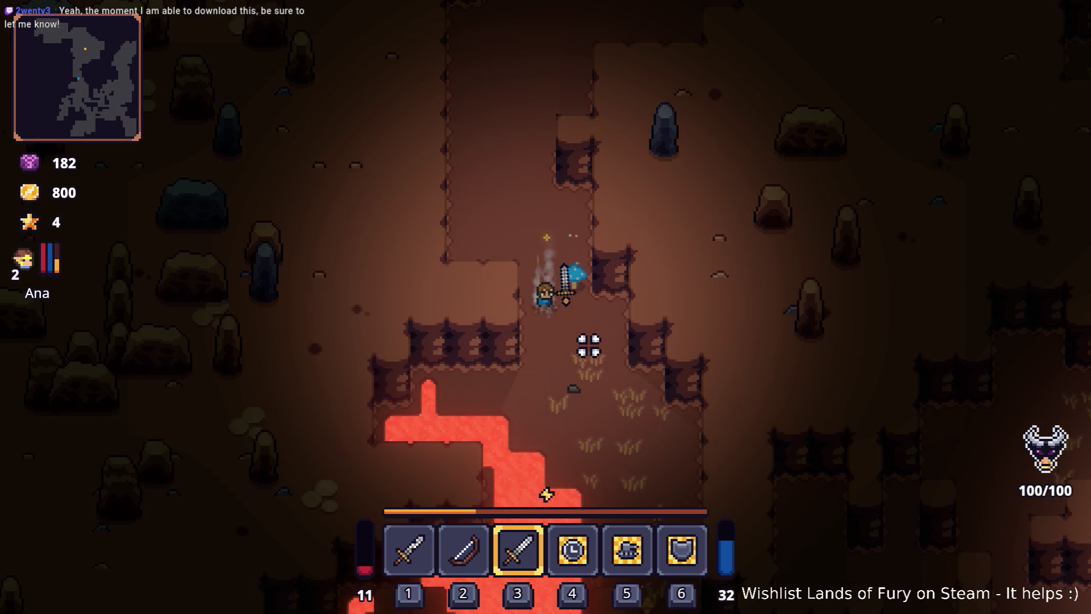
key("s")
key("d")
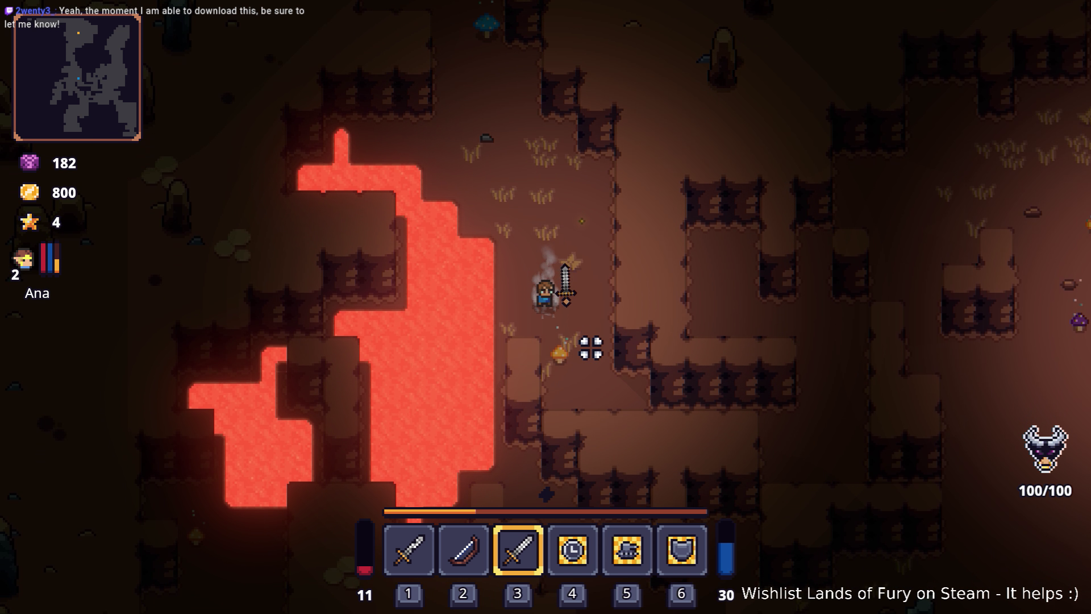
key("s")
key("d")
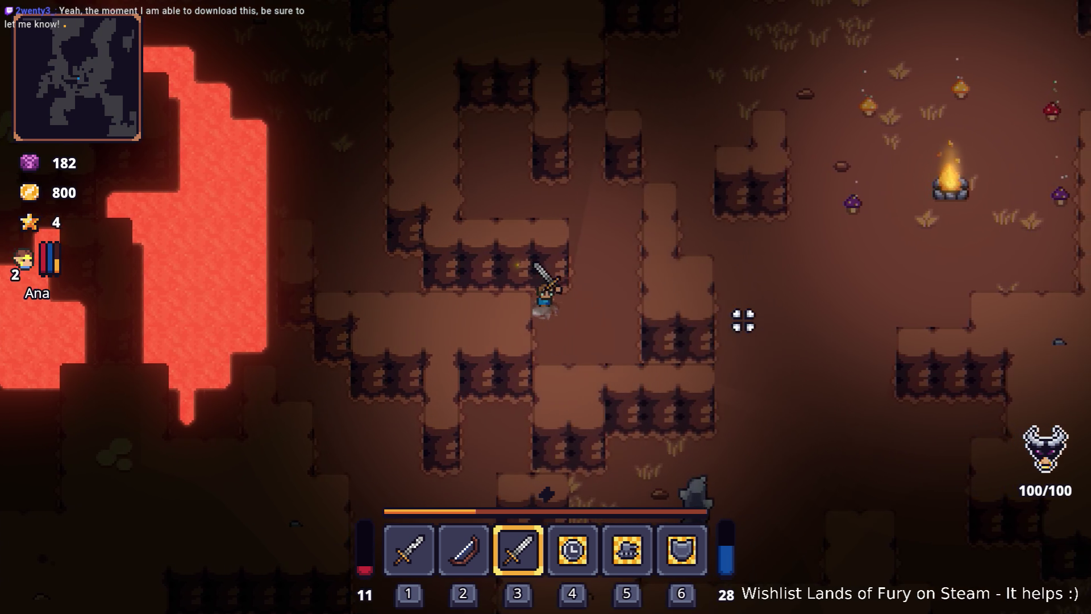
- Walk past the campfire, away from the lava and down past the stone pillar
key("d")
key("s")
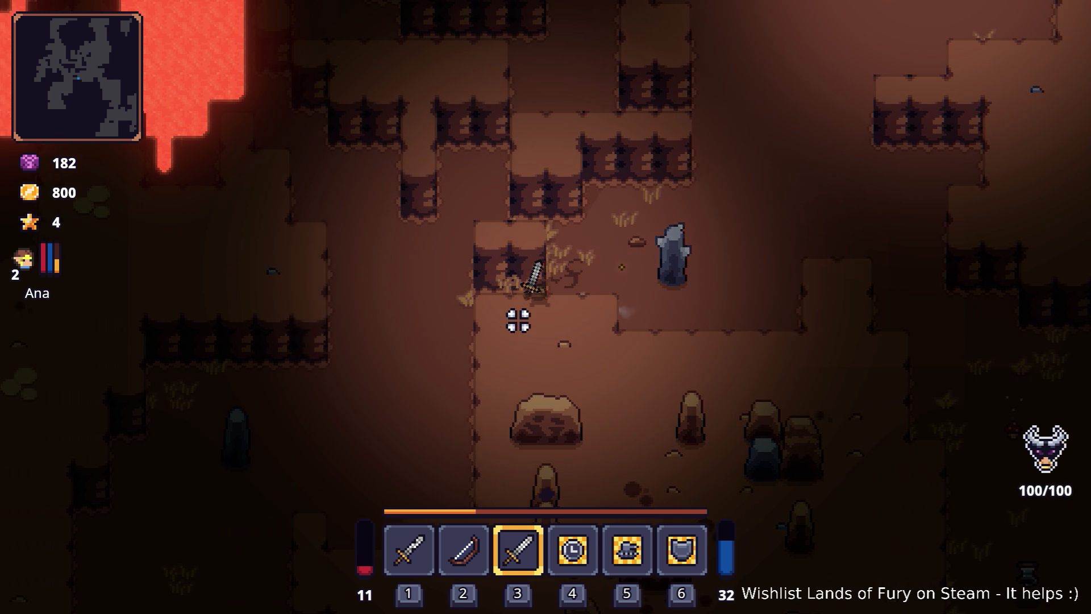
key("s")
key("a")
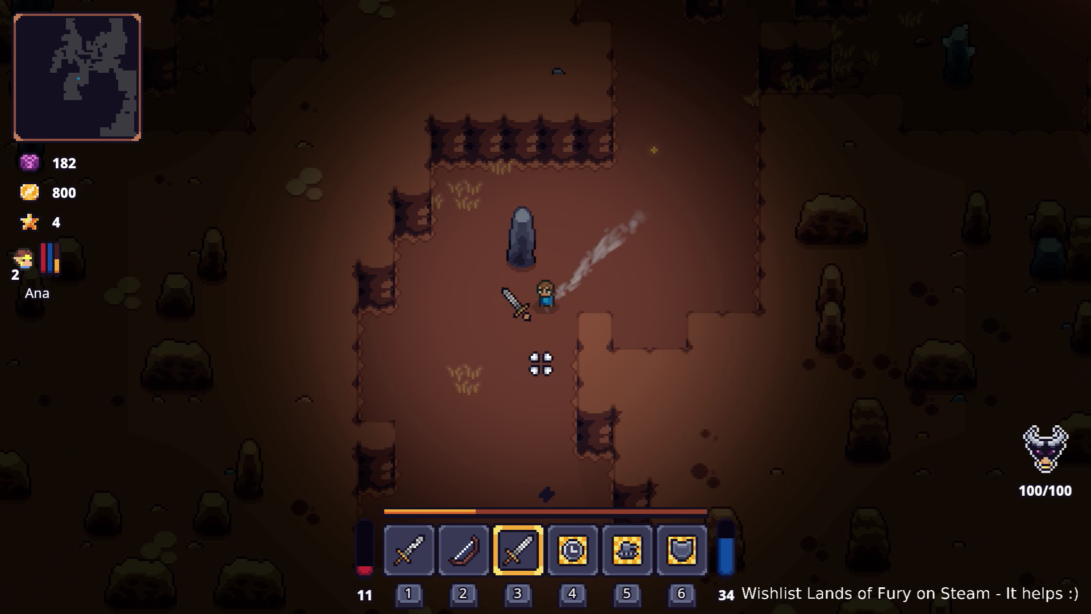
key("s")
key("a")
- Head back up-right across the cave and pick up the red mushroom
key("w")
key("d")
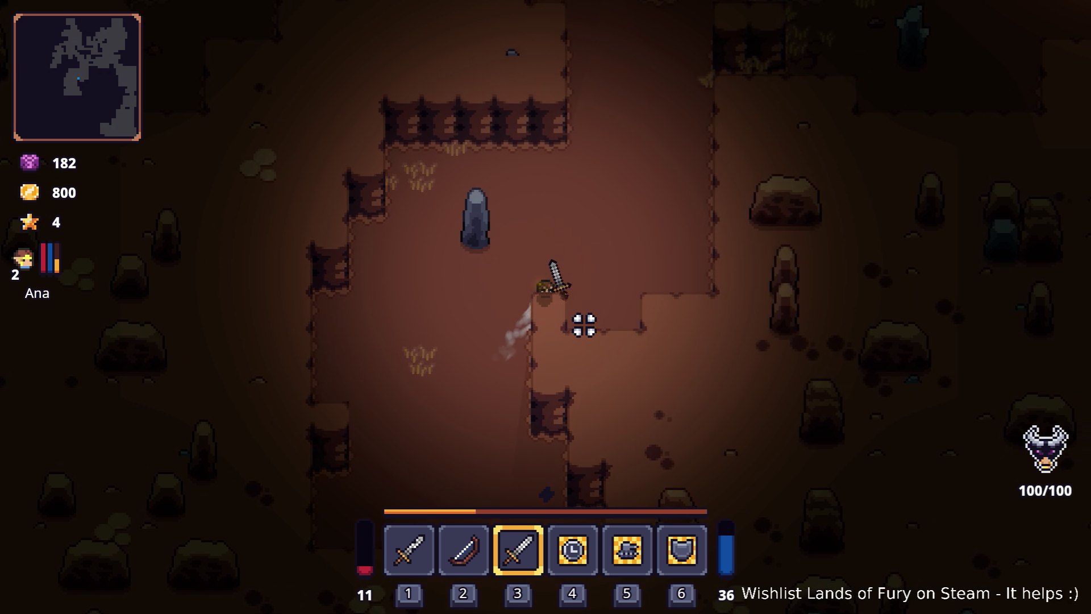
key("w")
key("d")
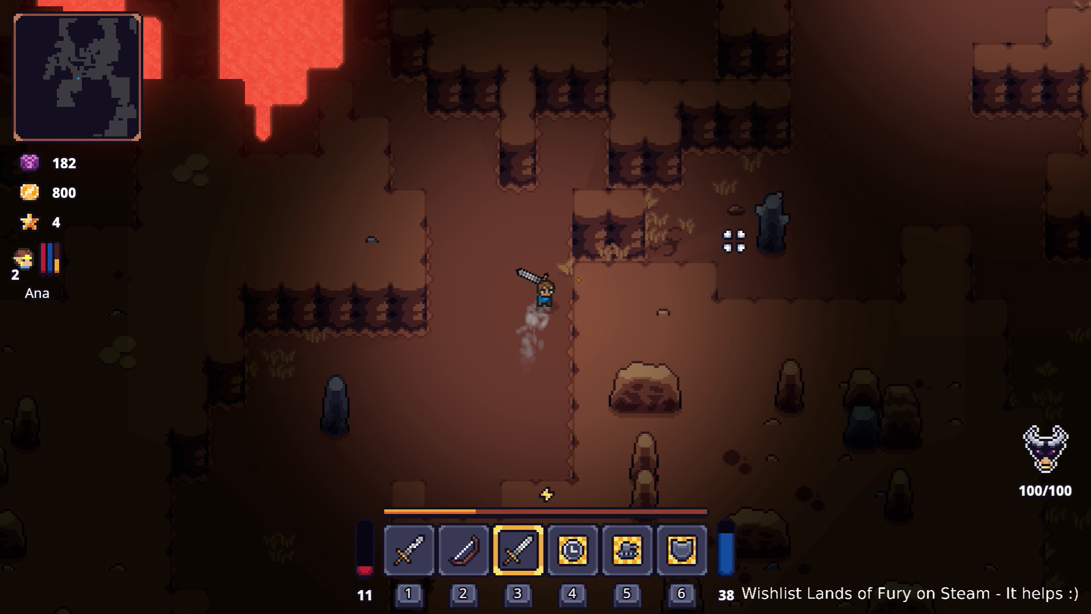
key("d")
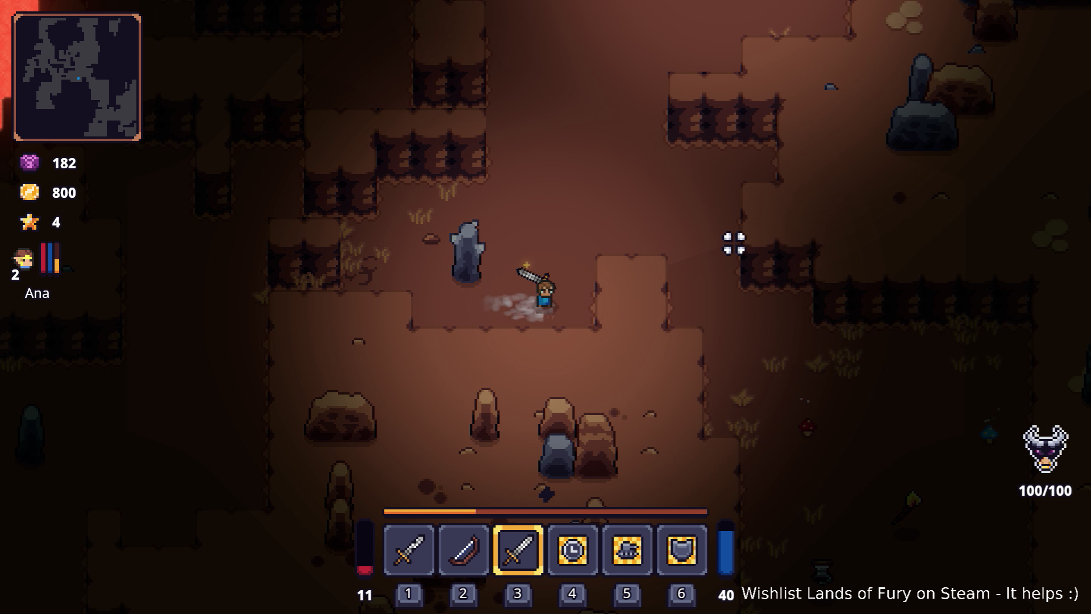
key("s")
key("d")
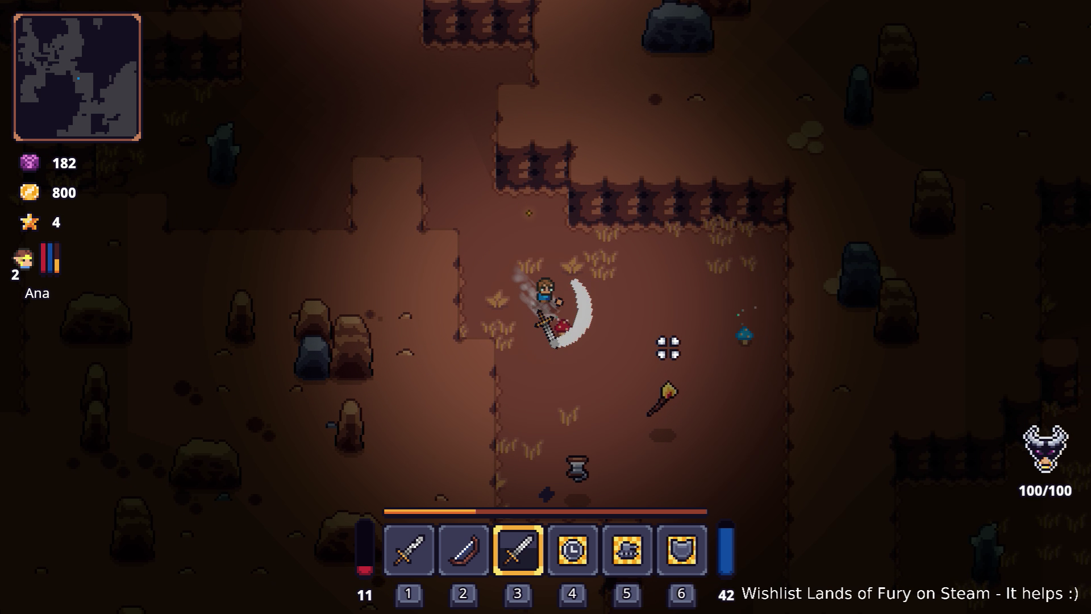
- Walk down toward the torch, then right along the cave into the open passage
key("s")
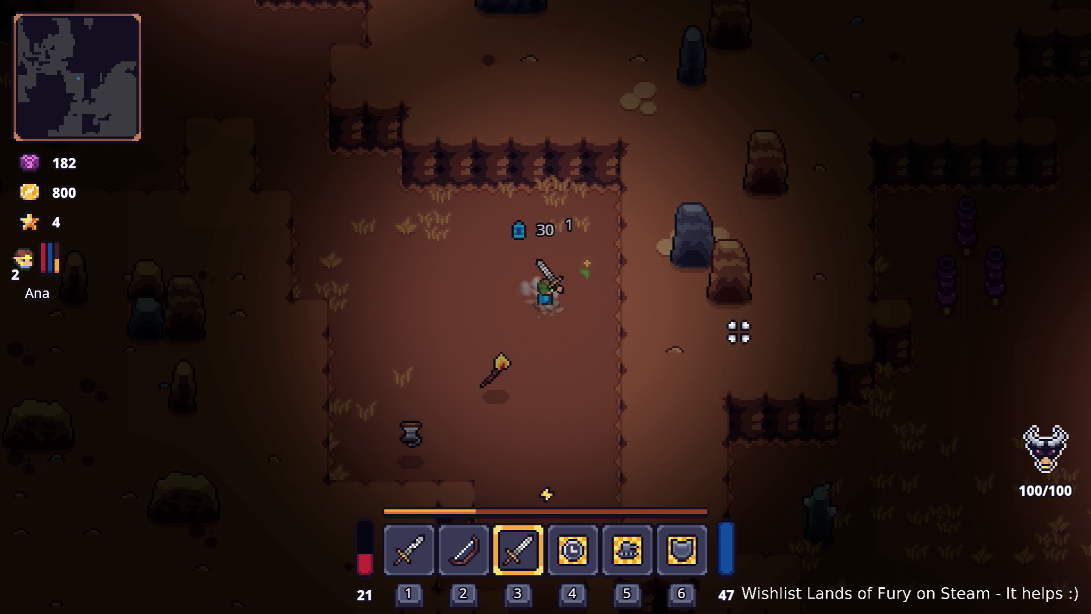
key("s")
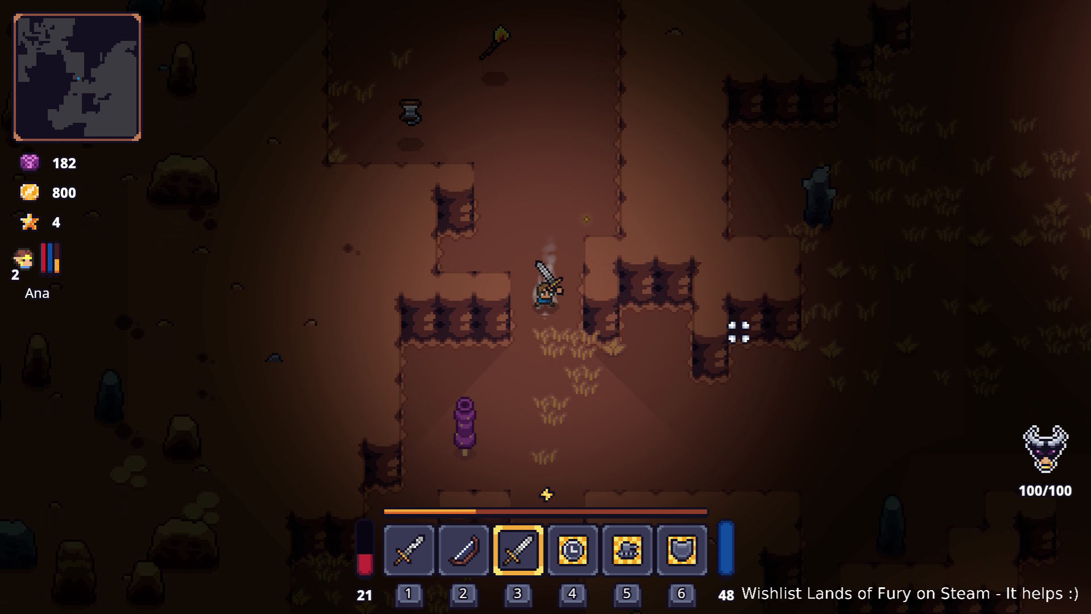
key("d")
key("d")
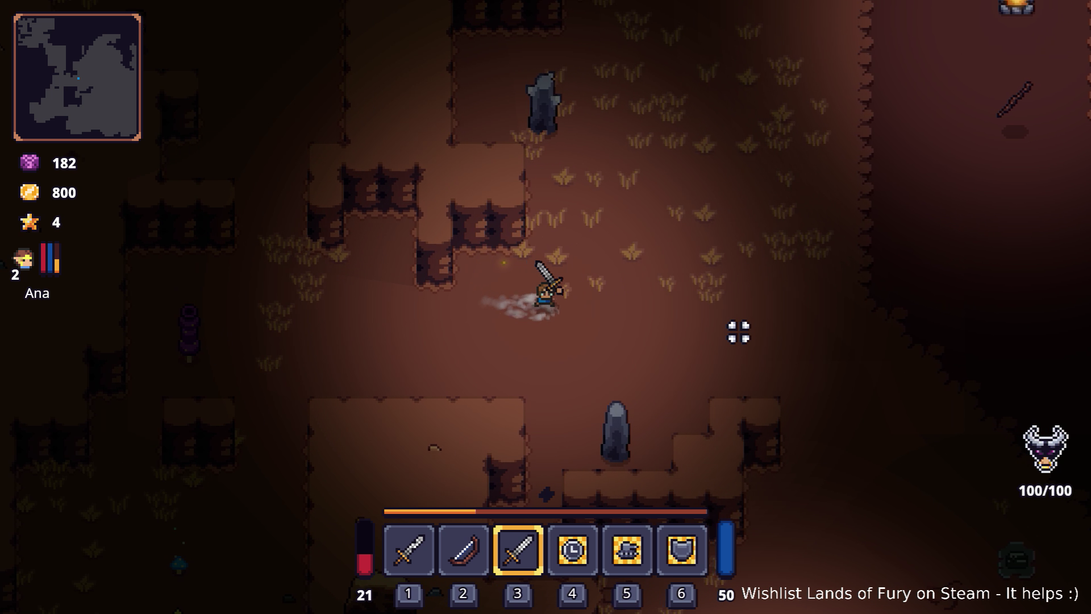
key("d")
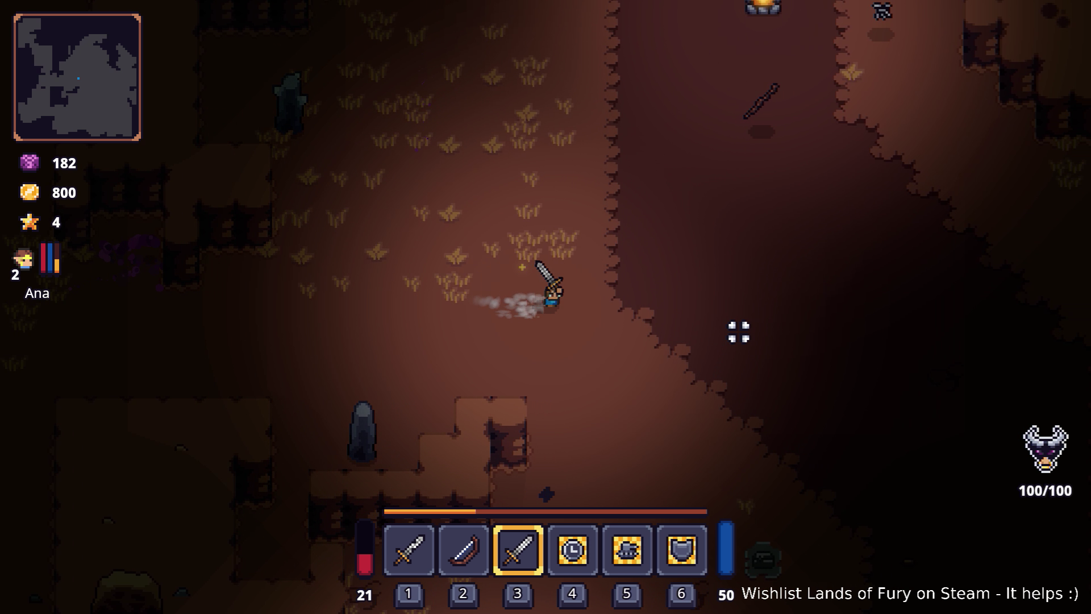
key("d")
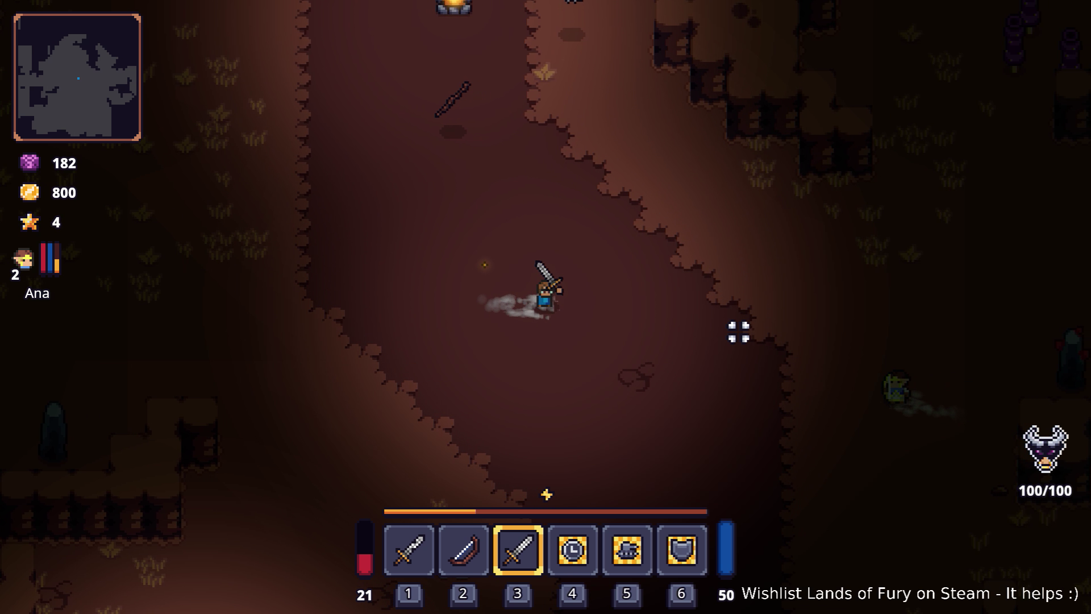
key("d")
key("w")
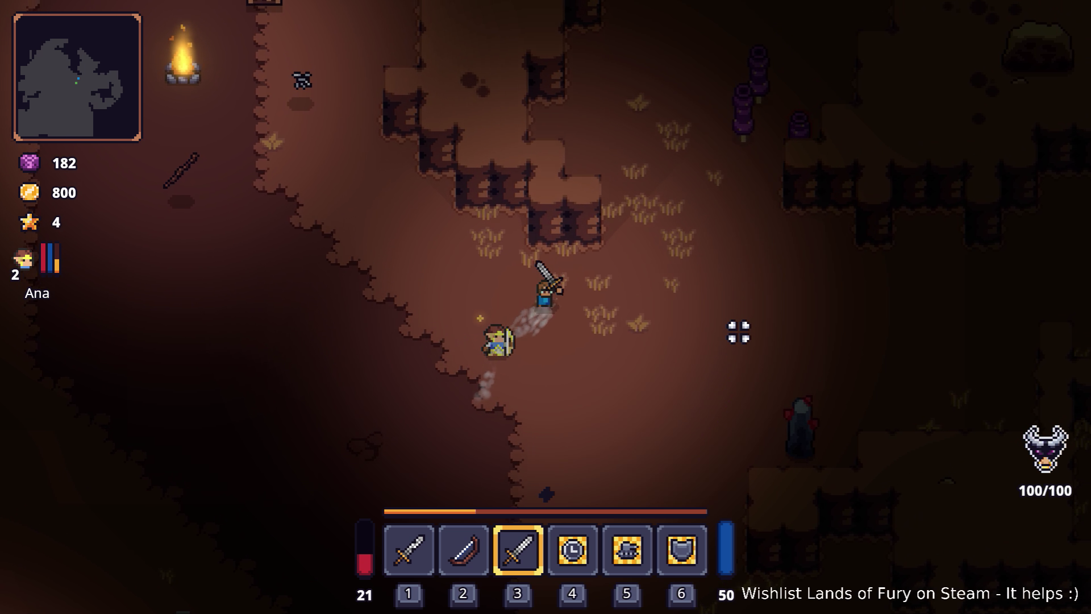
- Go down past the purple worms and the standing stone, then strike a worm with the sword
key("d")
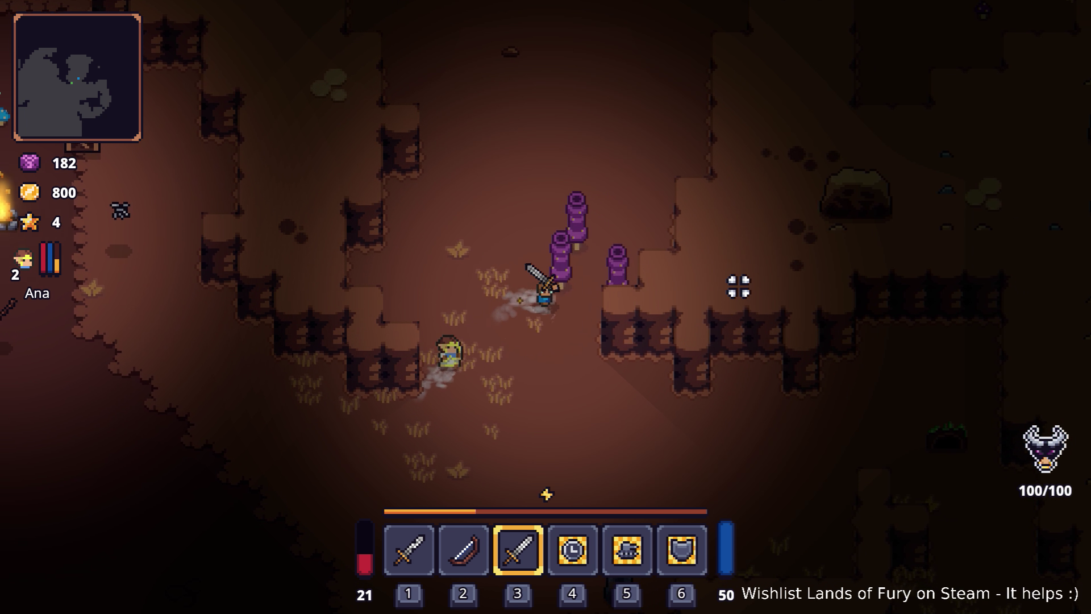
key("s")
key("d")
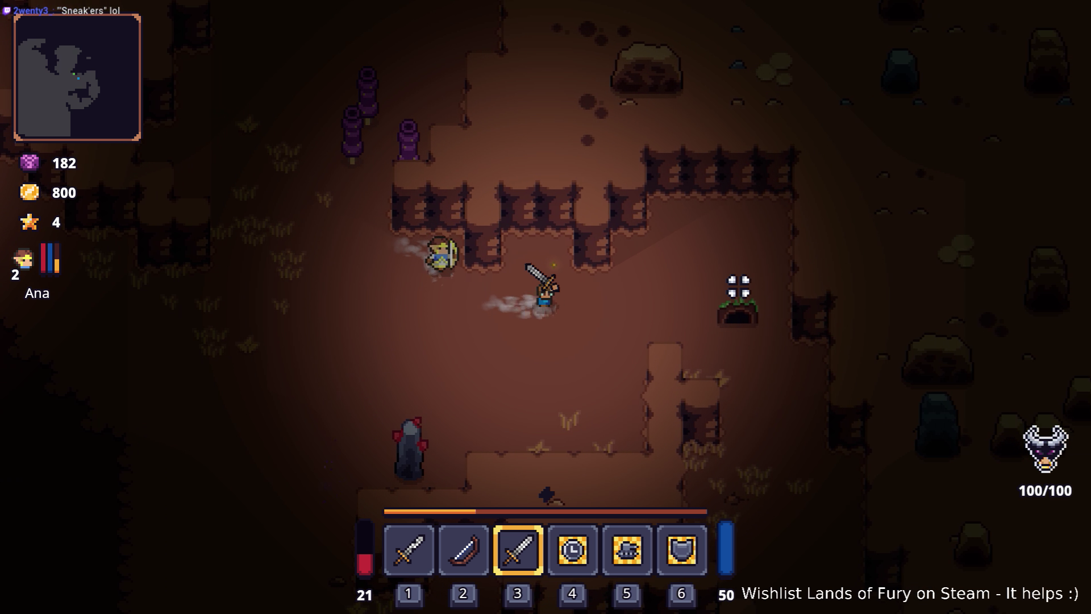
key("s")
key("s")
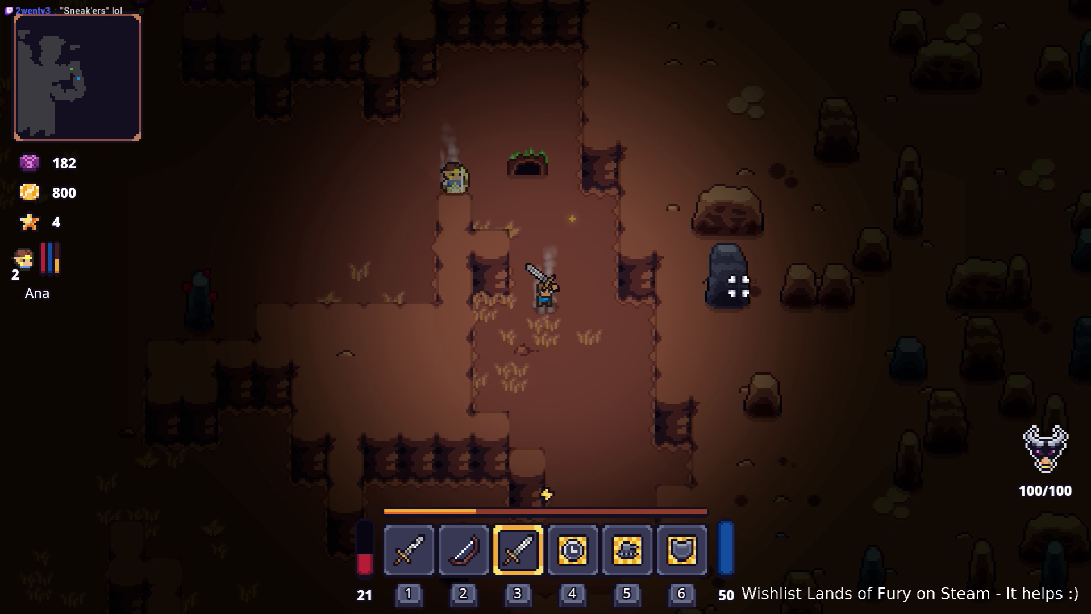
key("s")
key("a")
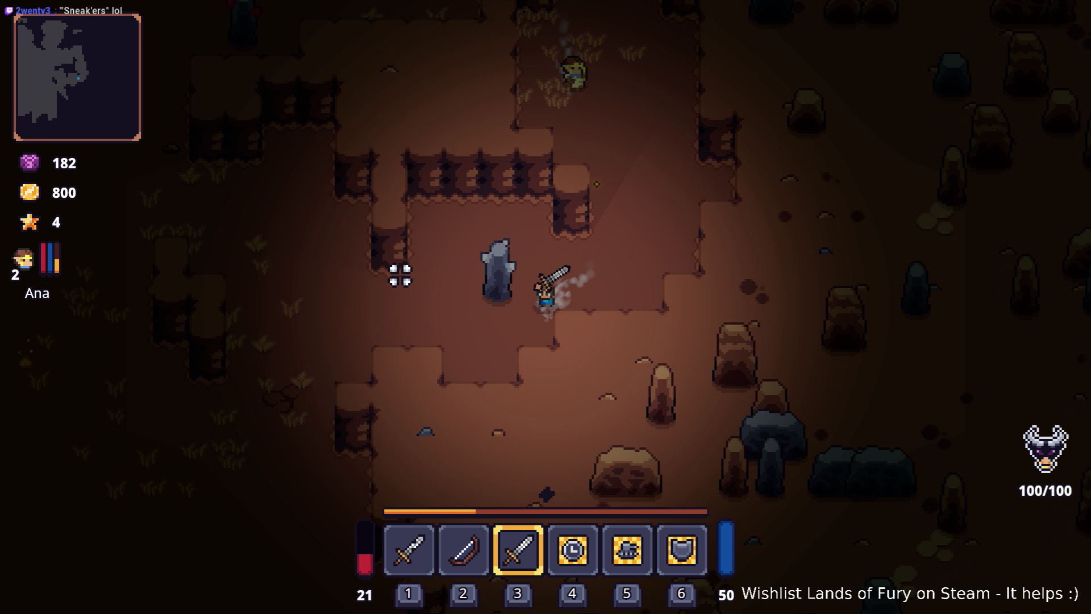
key("a")
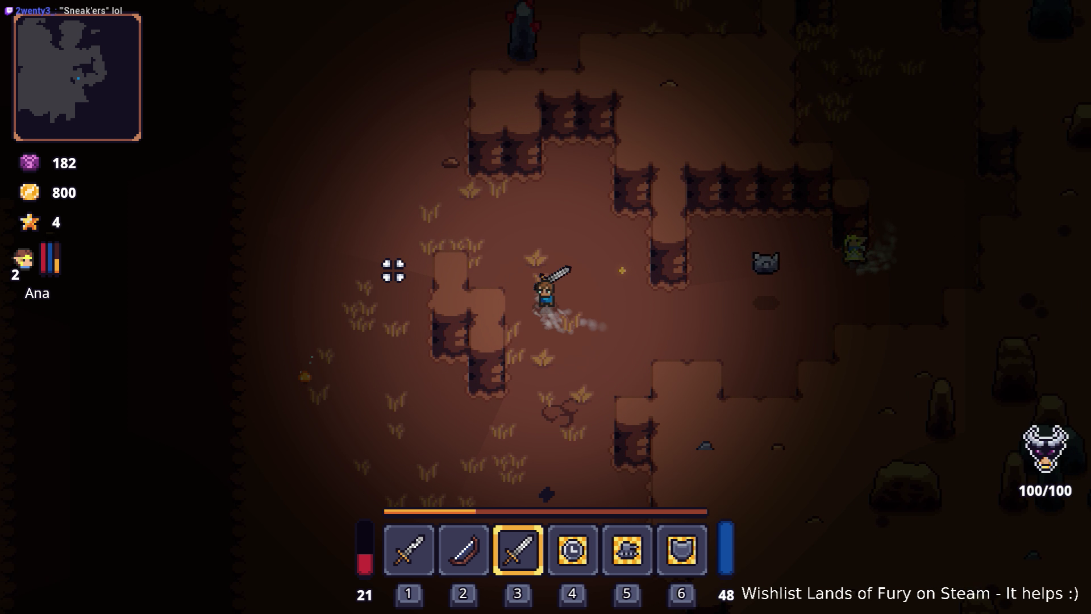
key("w")
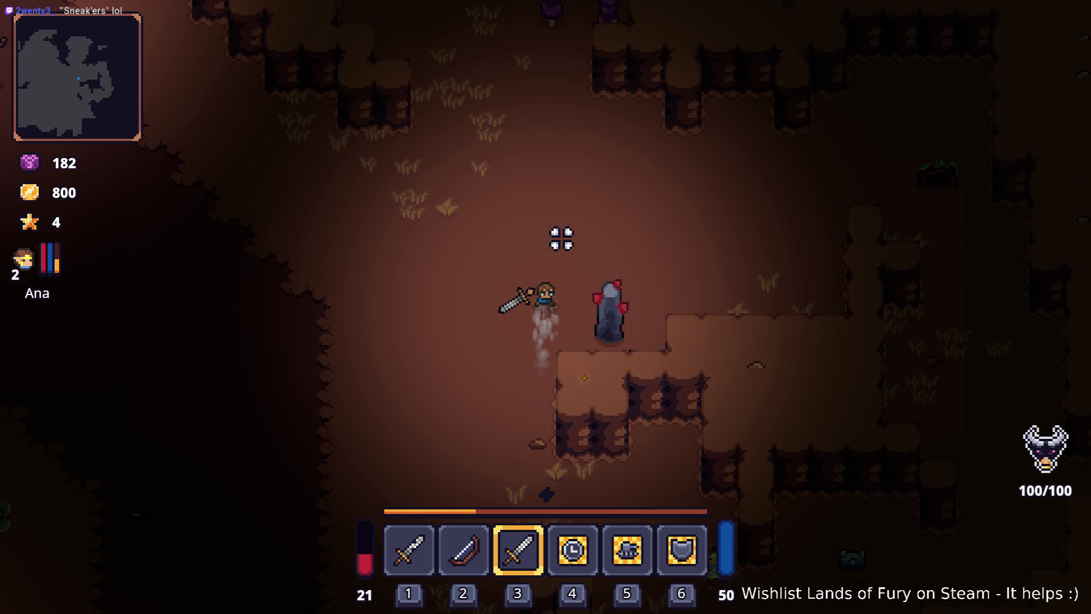
key("w")
left_click(587, 189)
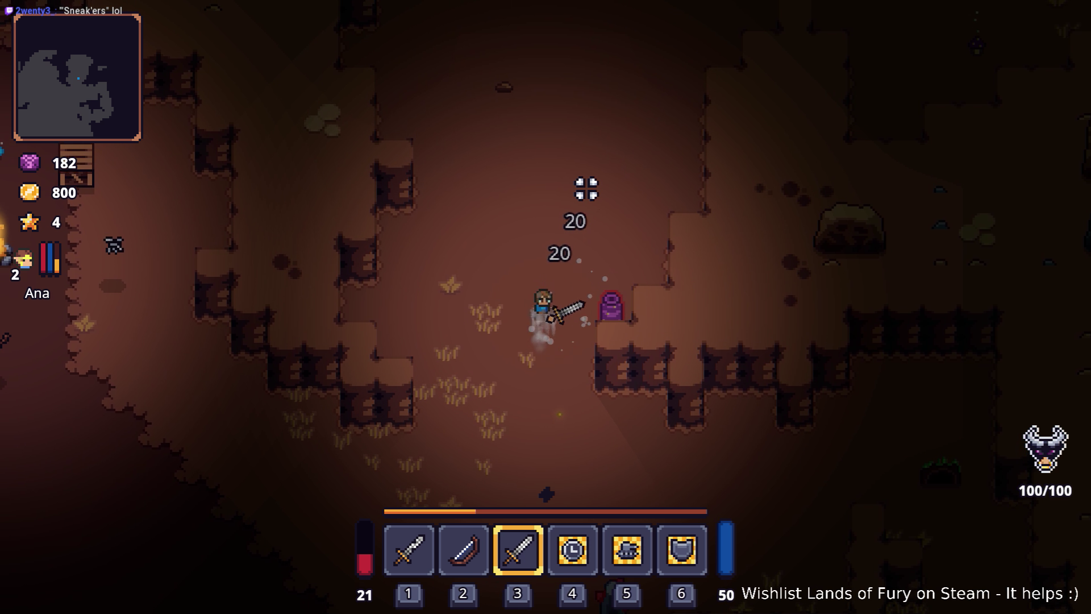
- Move up-right away from the worm and explore right through the clearing
key("w")
key("d")
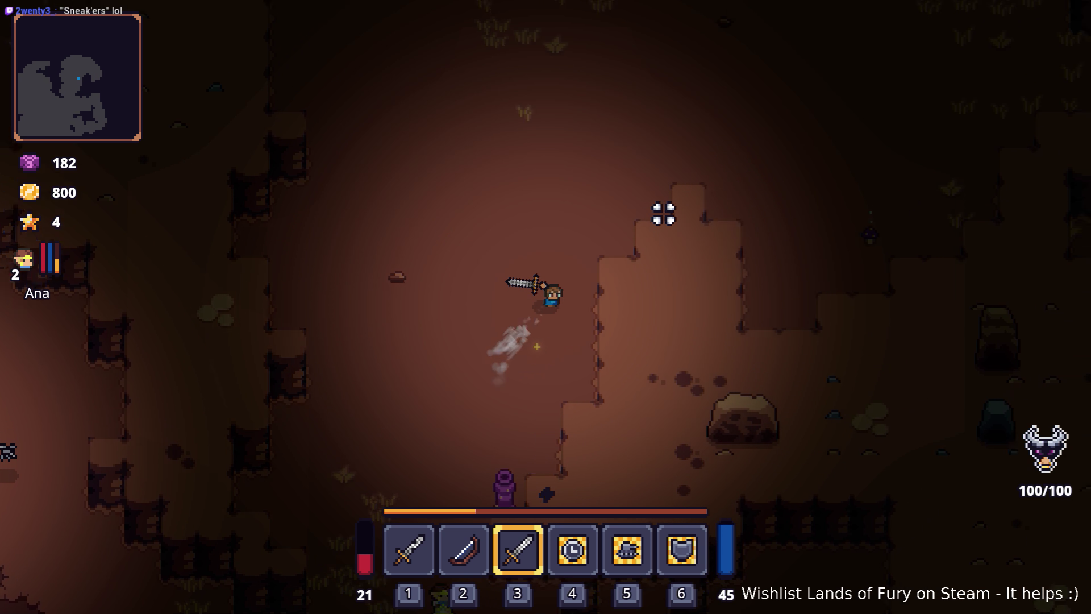
key("w")
key("d")
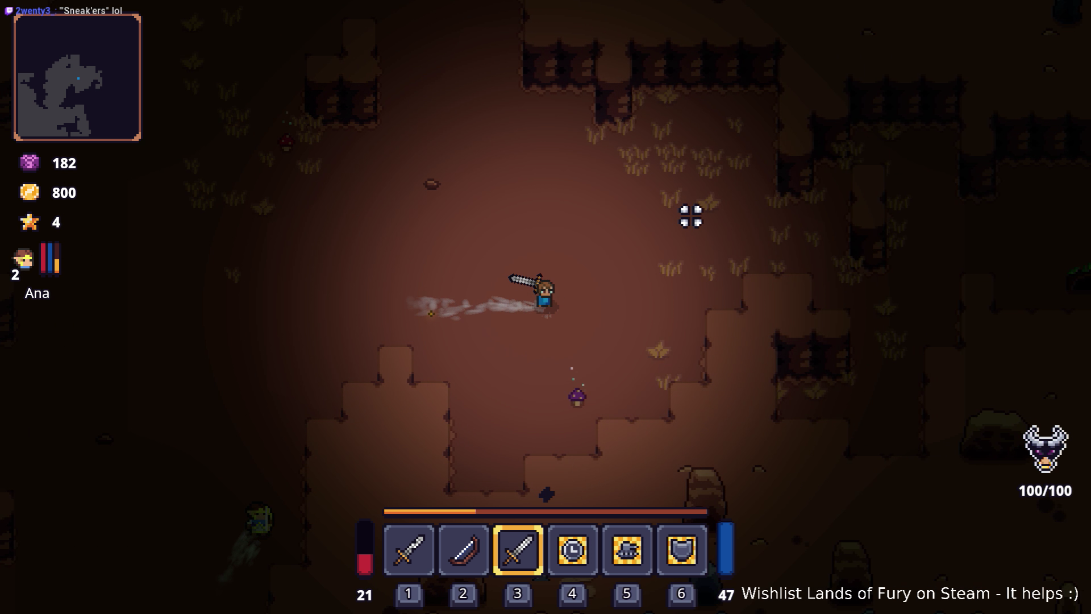
key("d")
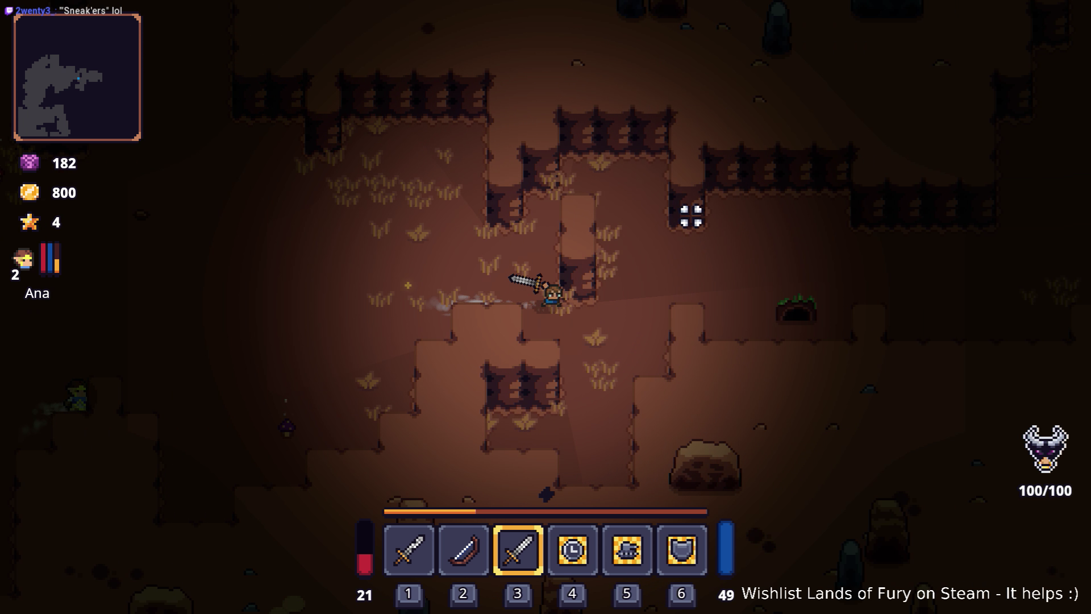
key("w")
key("d")
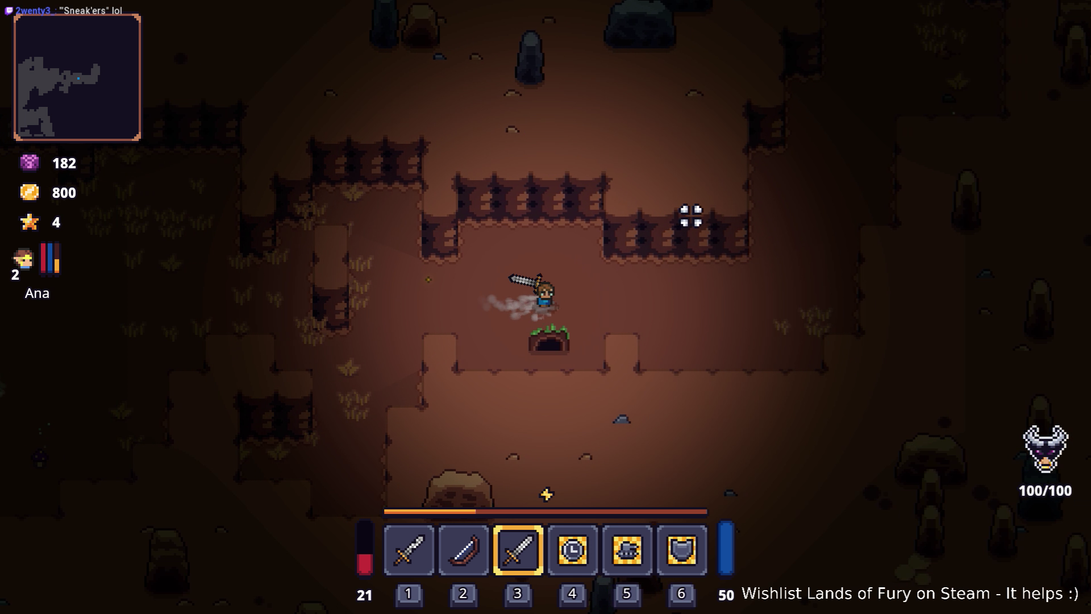
- Walk up the narrow corridor and swing the sword at a nearby enemy
key("d")
key("w")
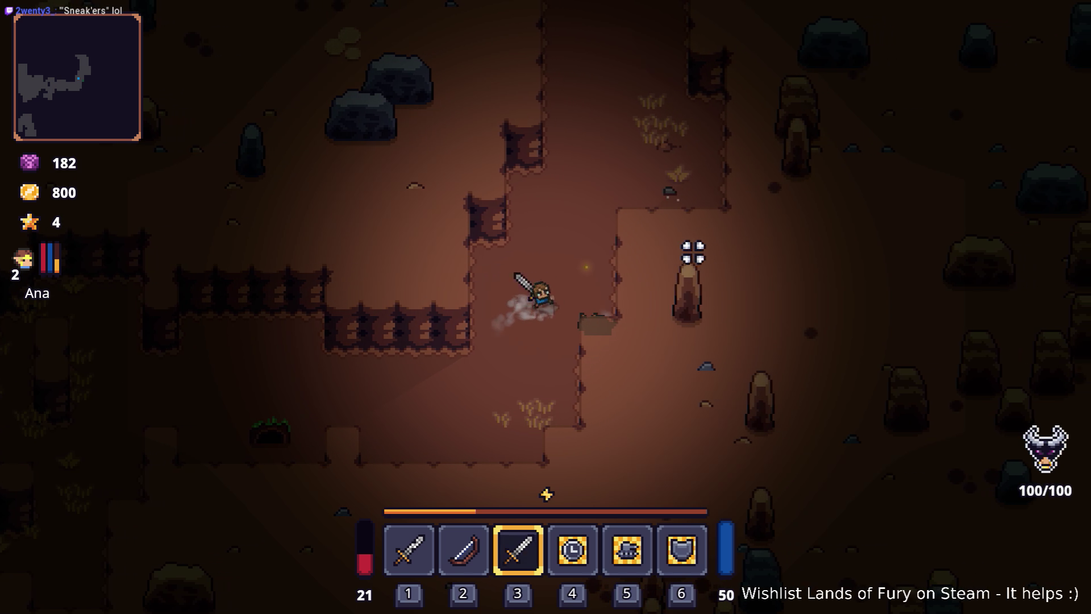
key("w")
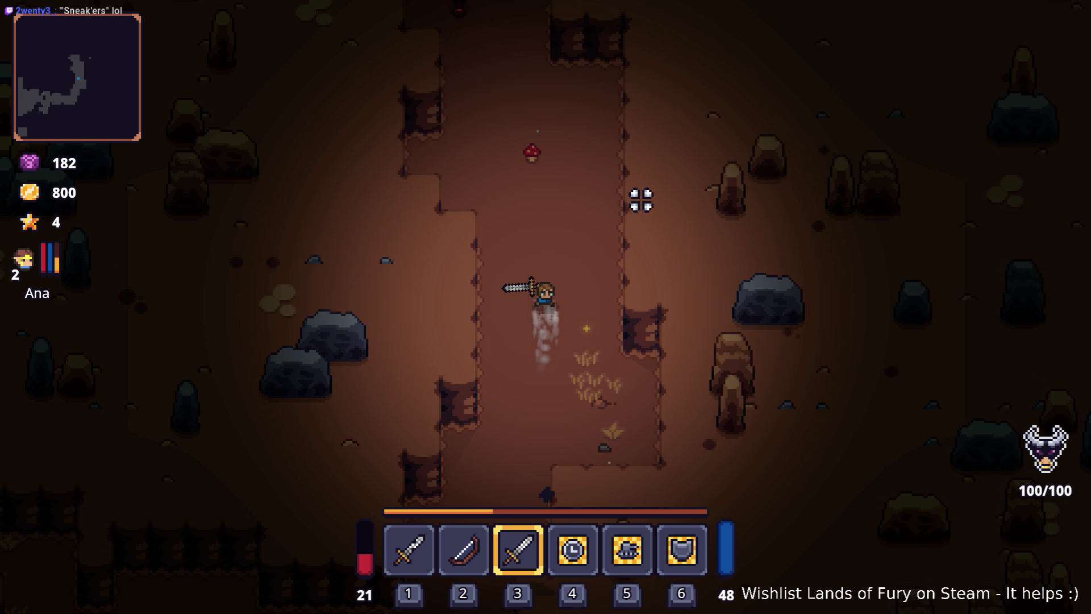
key("w")
key("a")
left_click(505, 159)
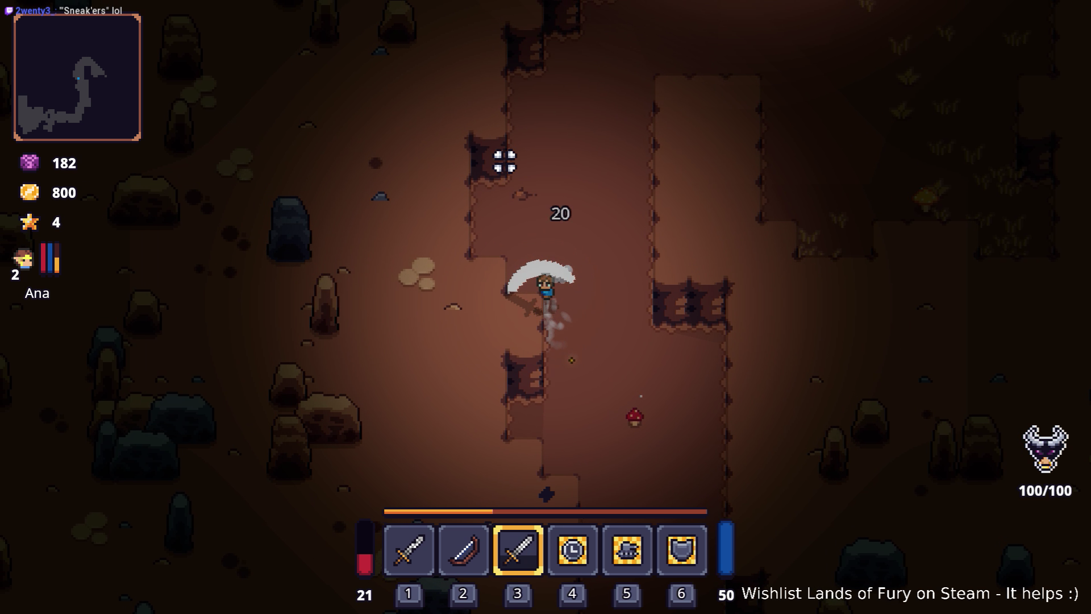
- Head up-right to the campfire and continue up past it
key("w")
key("d")
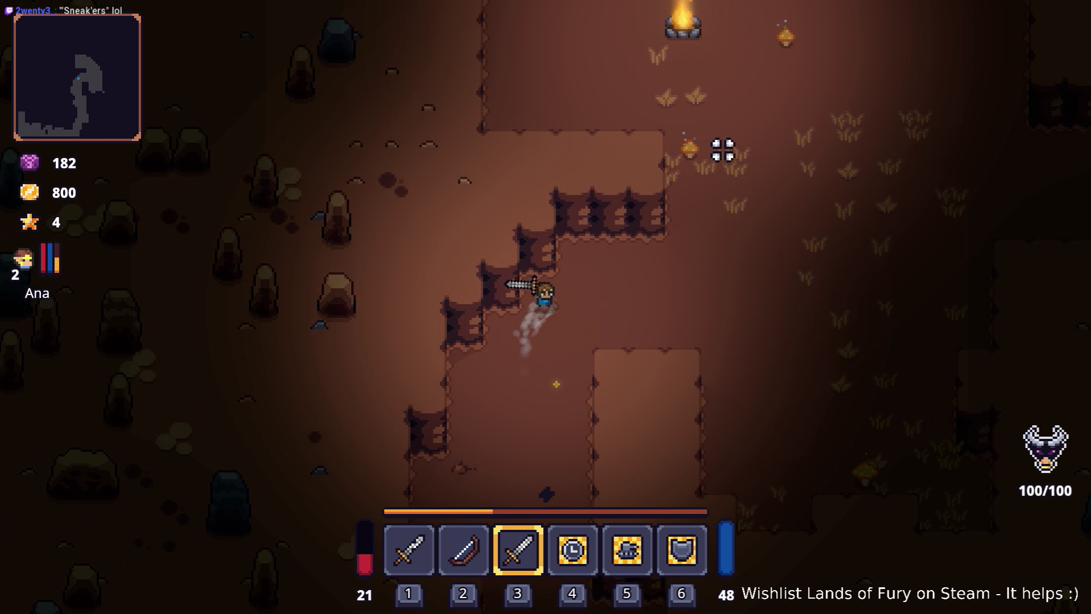
key("d")
key("w")
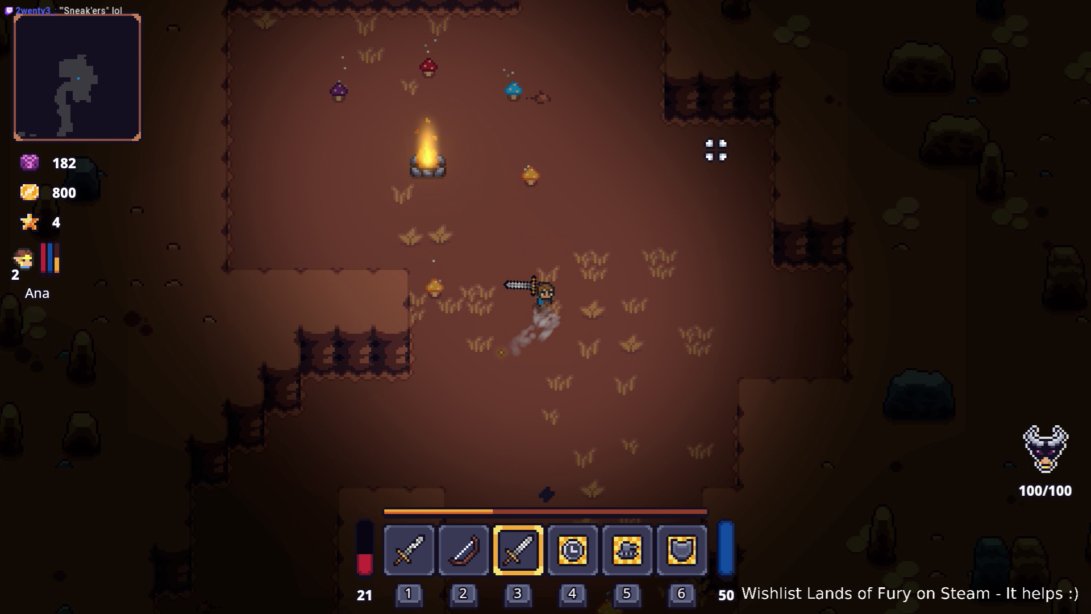
key("w")
key("d")
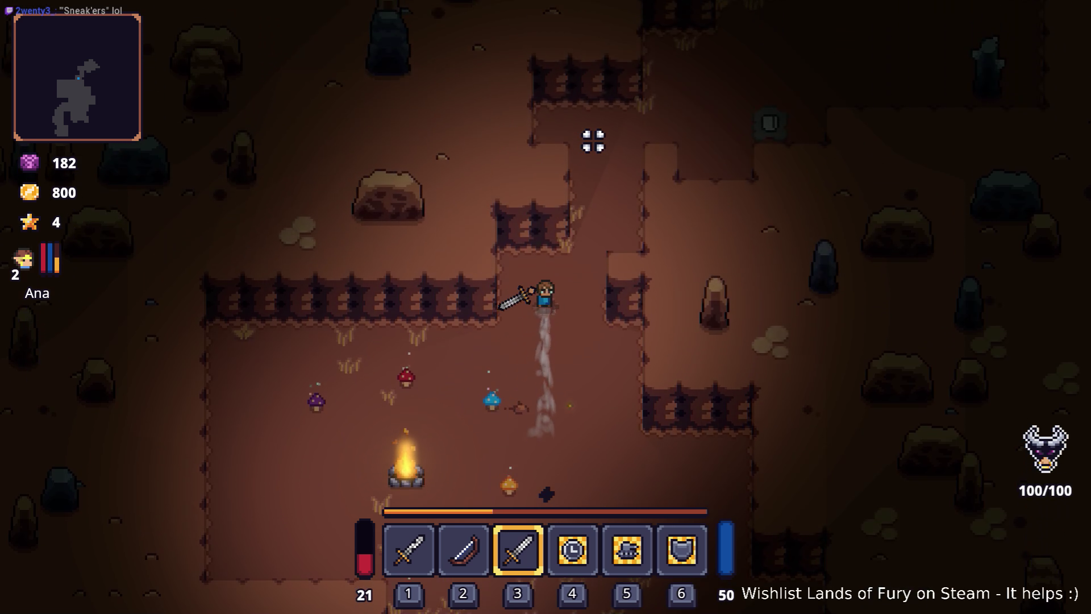
- Continue up-right to the anvil forge station and walk past it
key("w")
key("d")
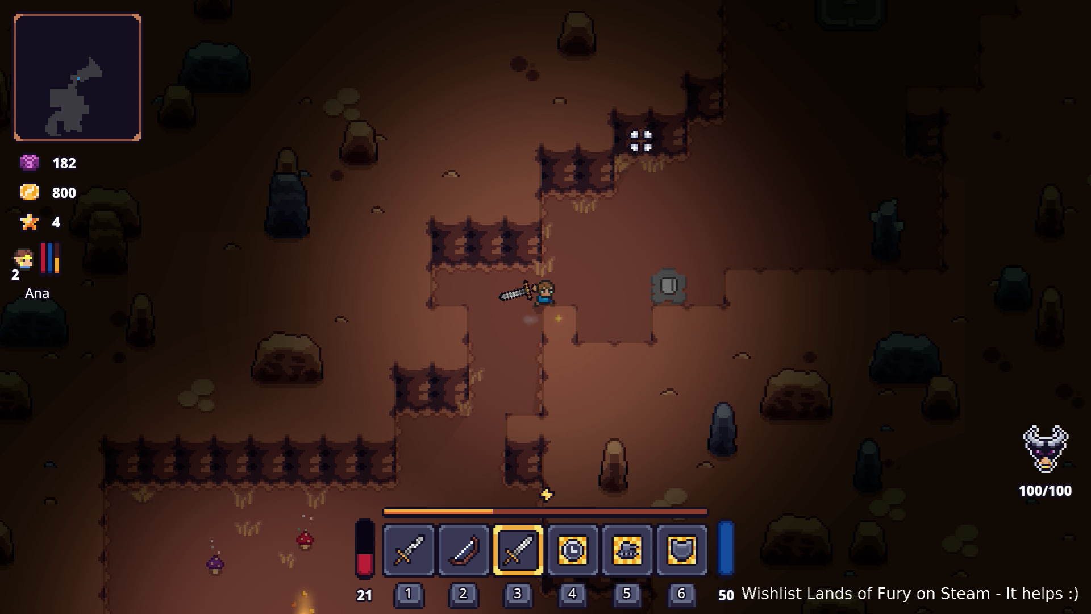
key("w")
key("d")
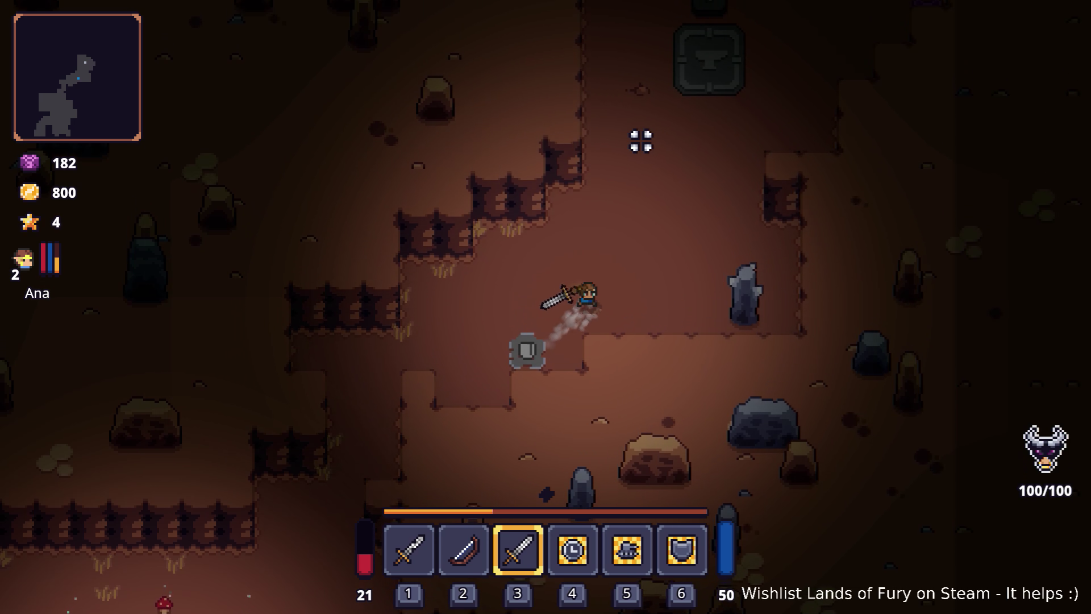
key("w")
key("d")
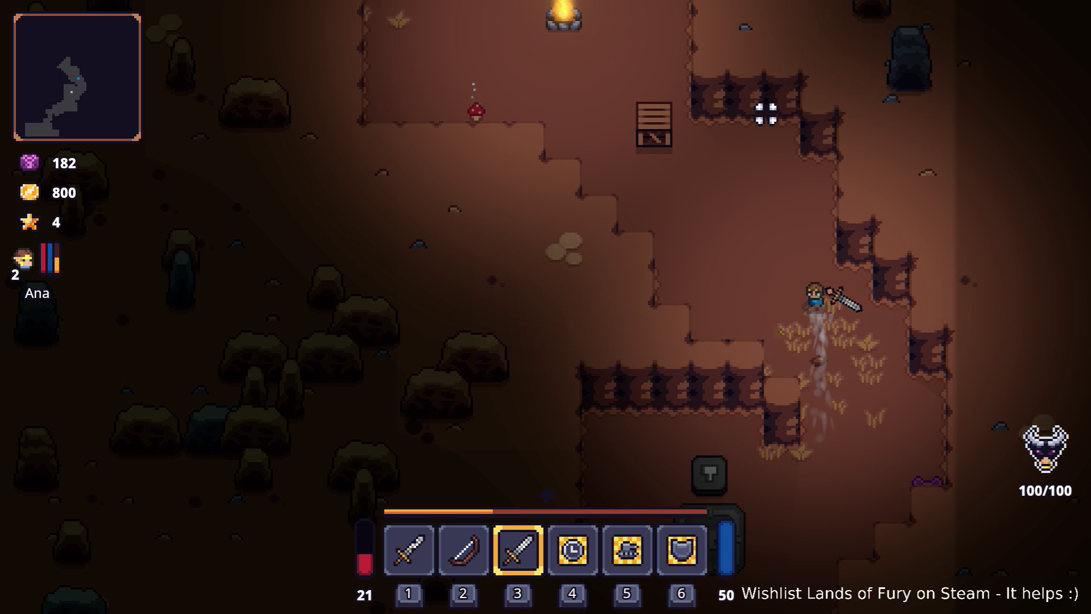
- Visit the crates by the upper campfire, then walk back down toward the anvil
key("w")
key("a")
key("w")
key("a")
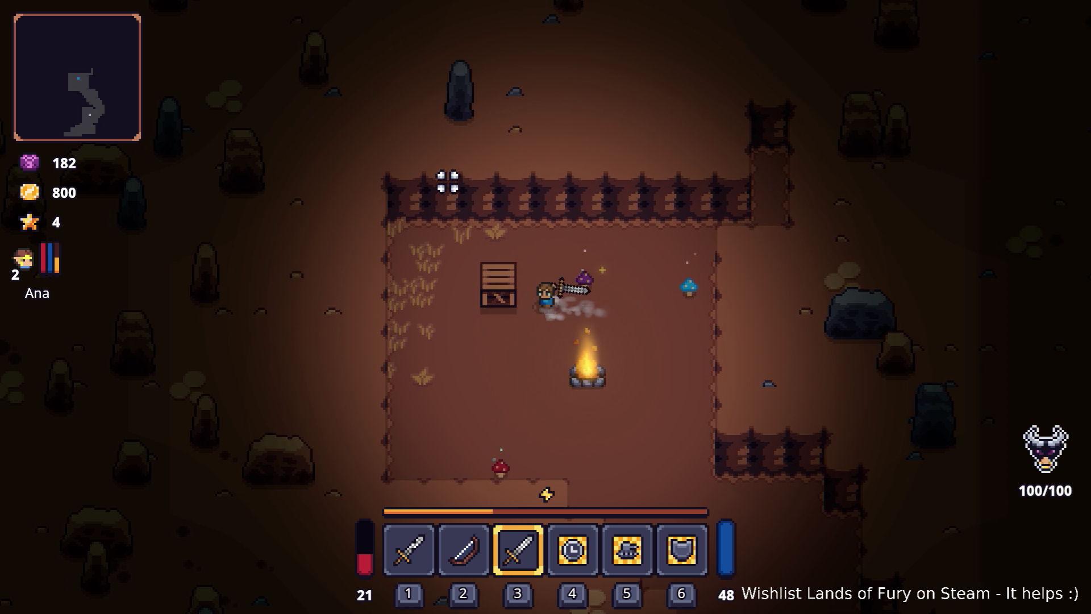
key("d")
key("s")
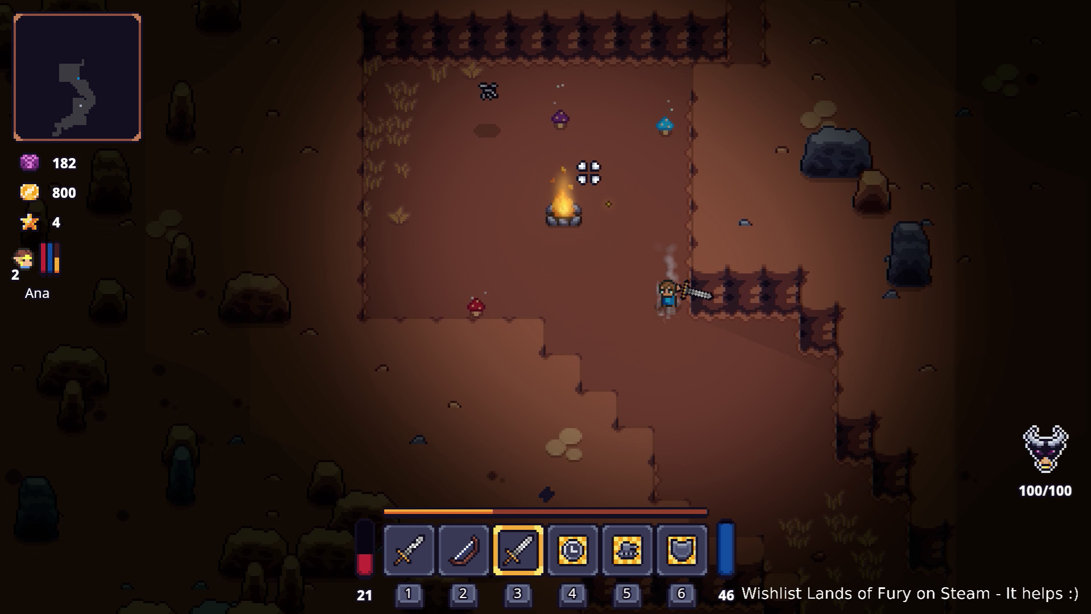
key("s")
key("s")
key("d")
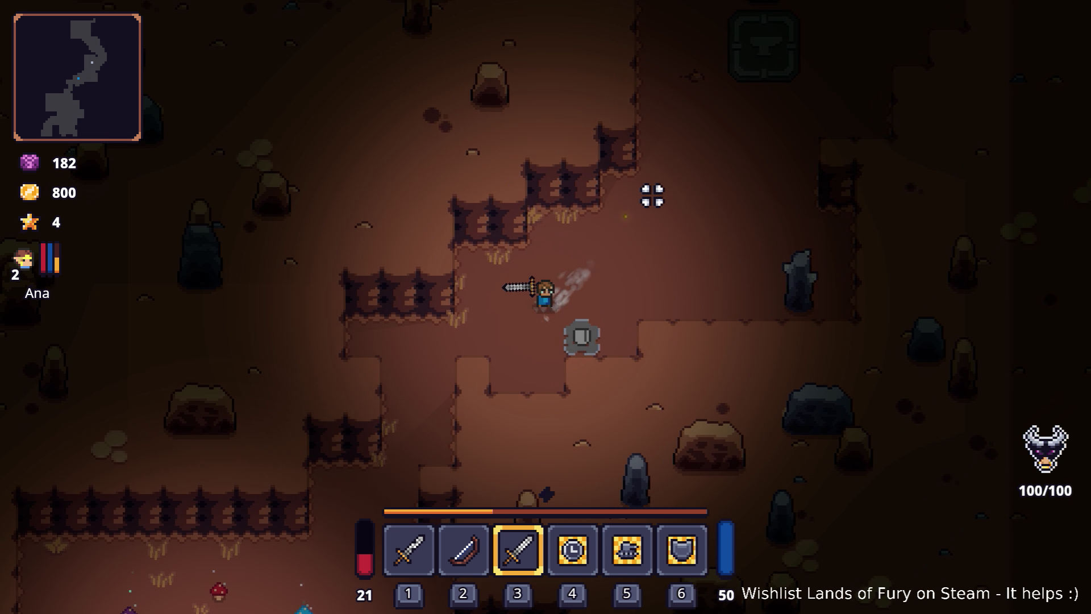
- Walk down-left past the lower campfire and along the cliff edge
key("s")
key("a")
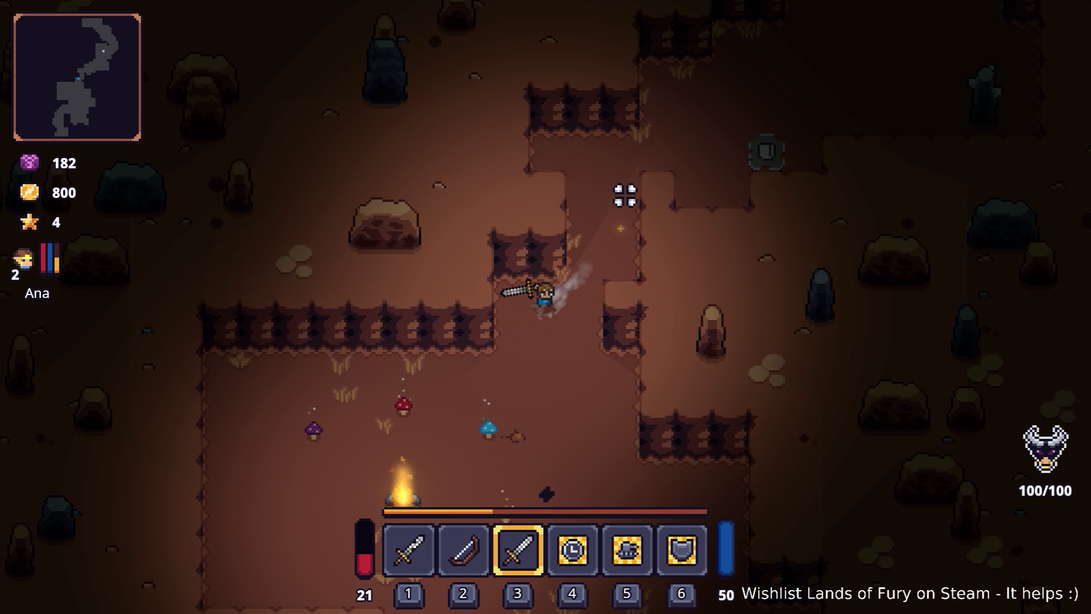
key("s")
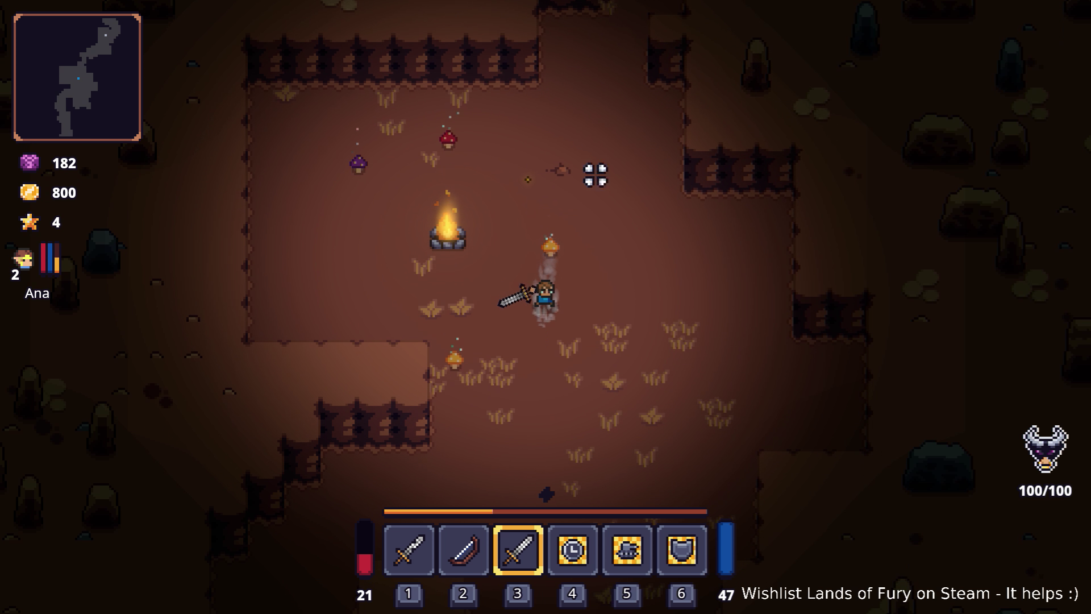
key("a")
key("s")
key("a")
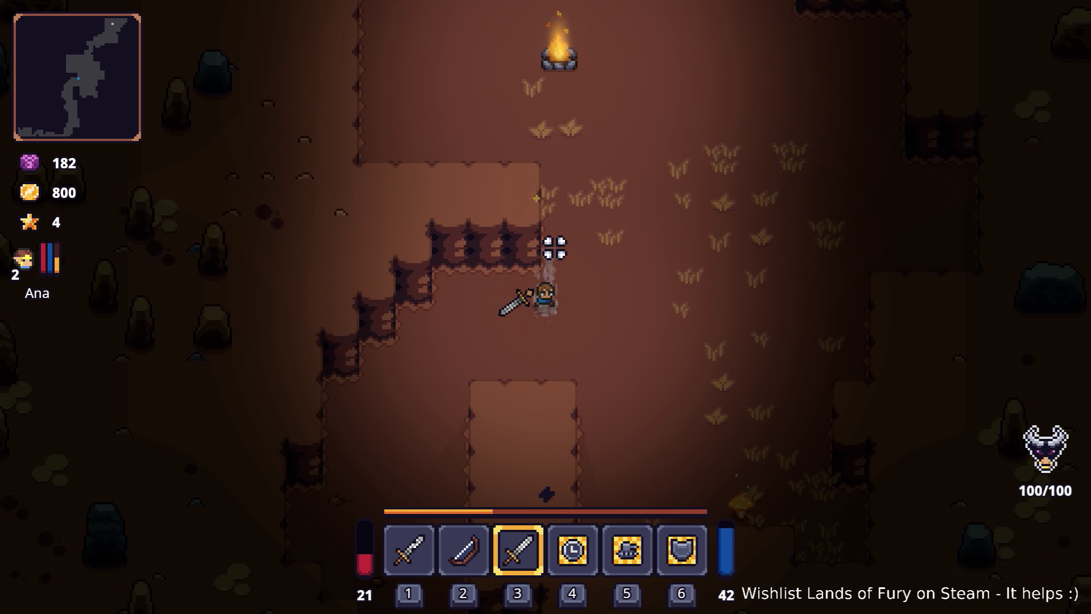
key("s")
key("a")
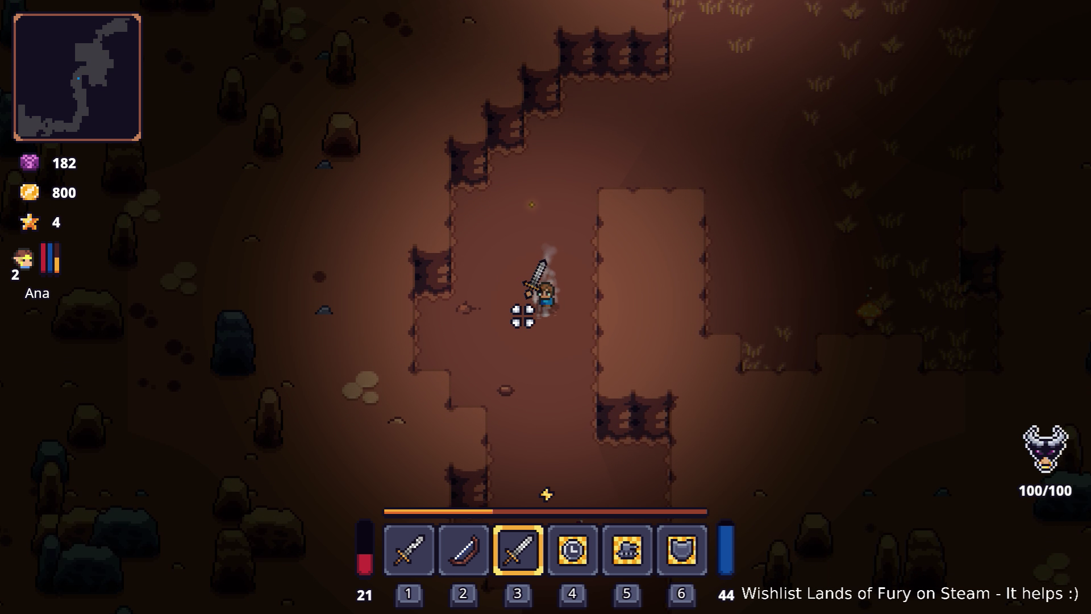
- Follow the passage down and left through the cave, then up toward the crate
key("s")
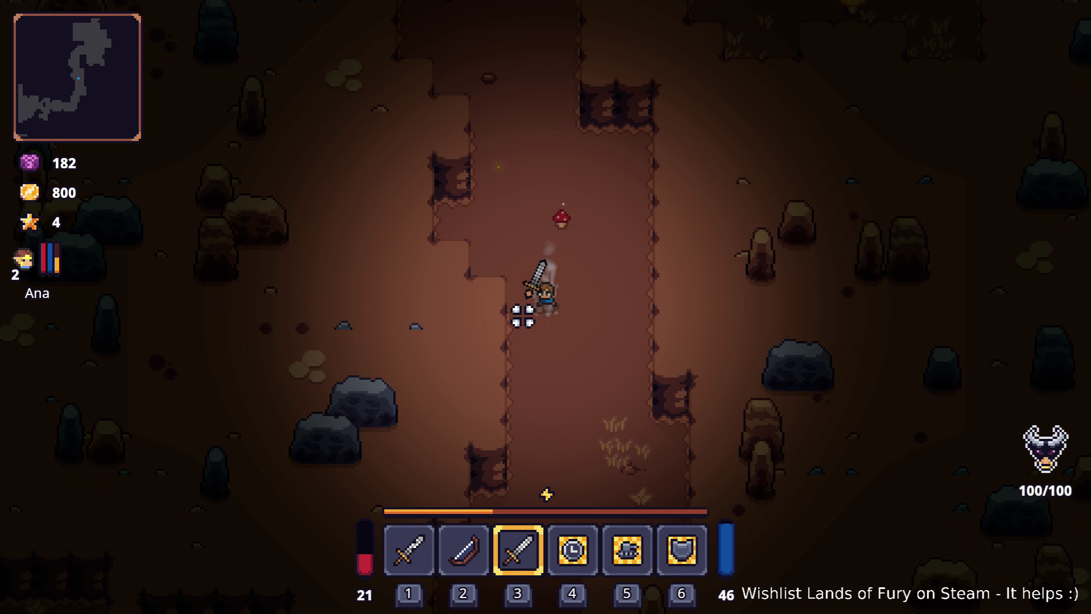
key("s")
key("s")
key("a")
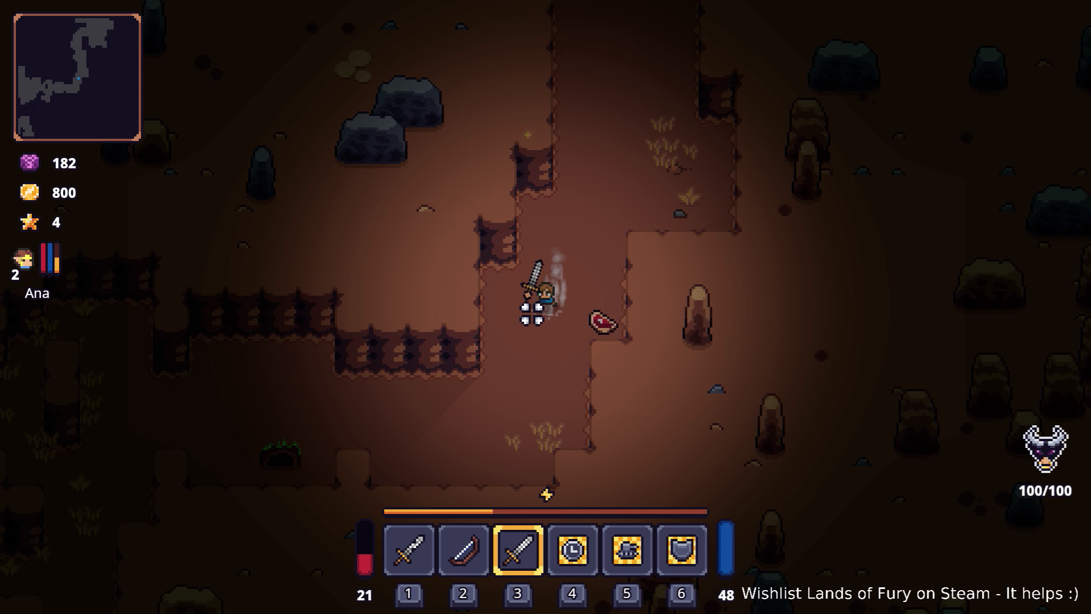
key("a")
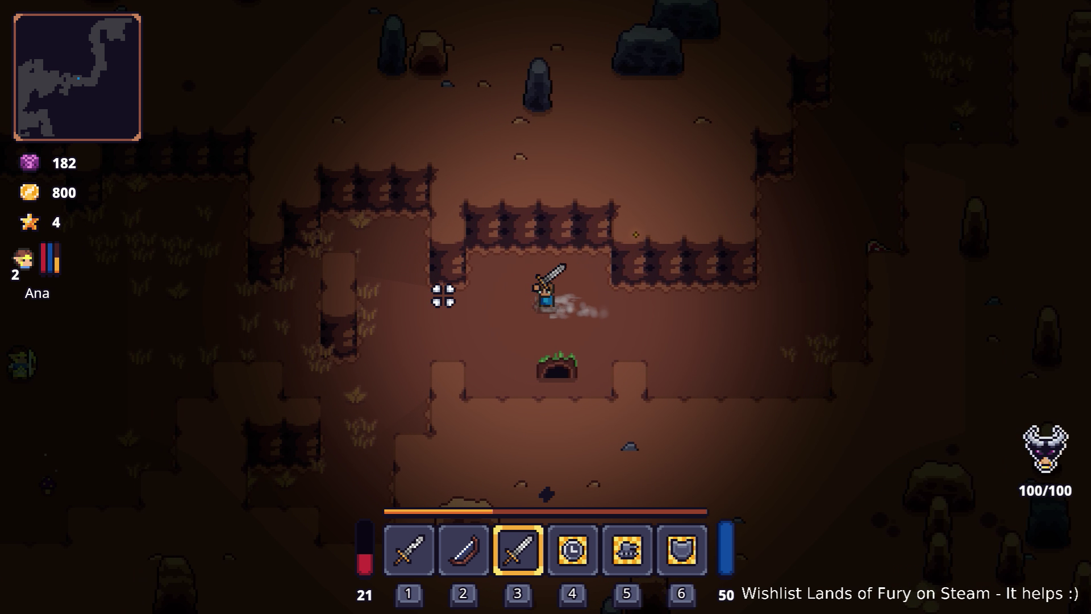
key("s")
key("a")
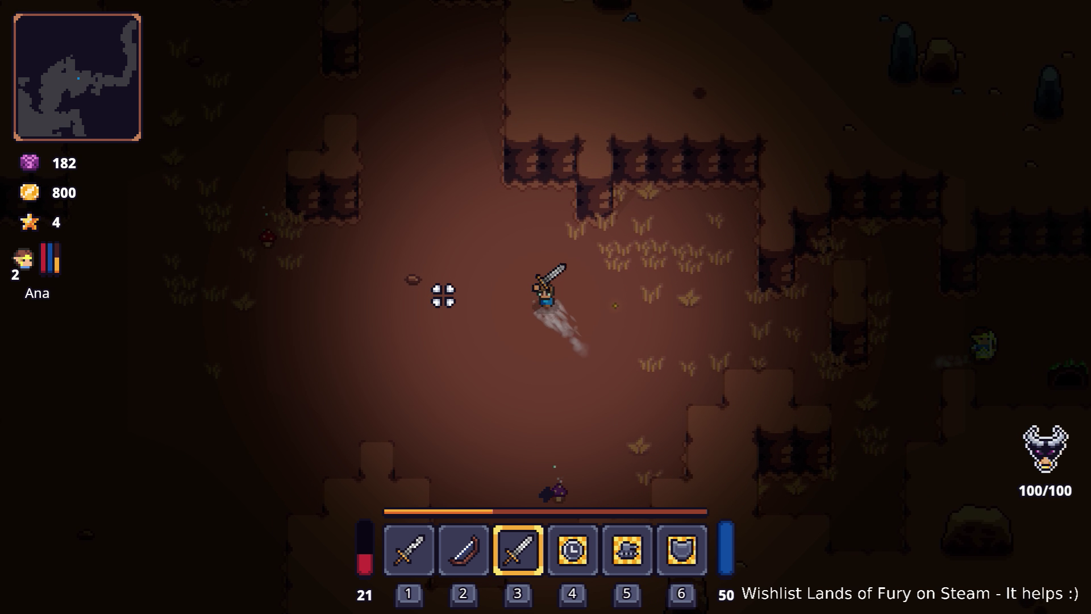
key("w")
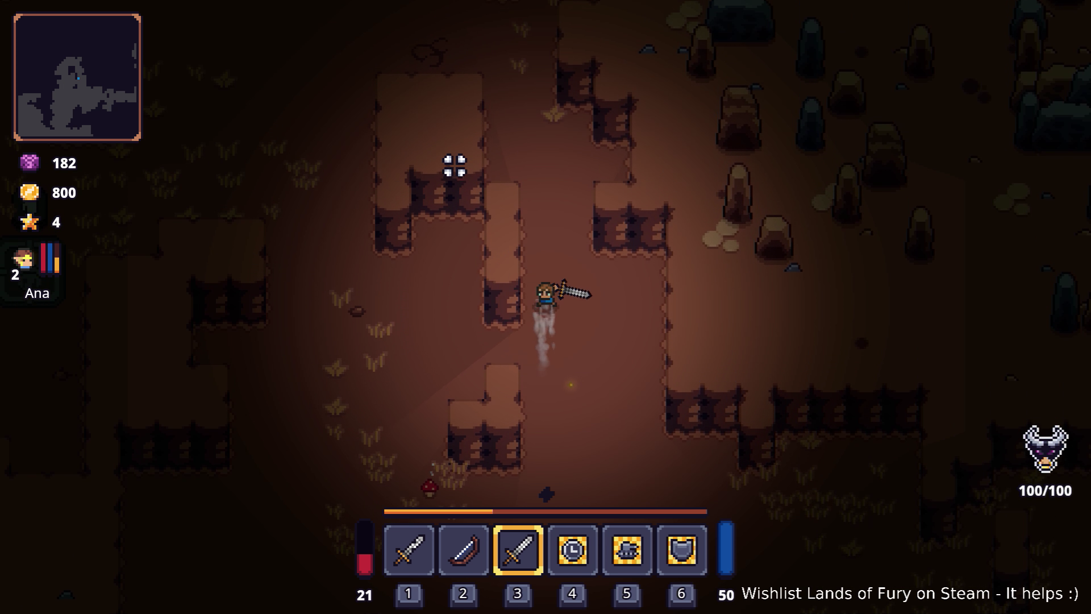
key("w")
key("a")
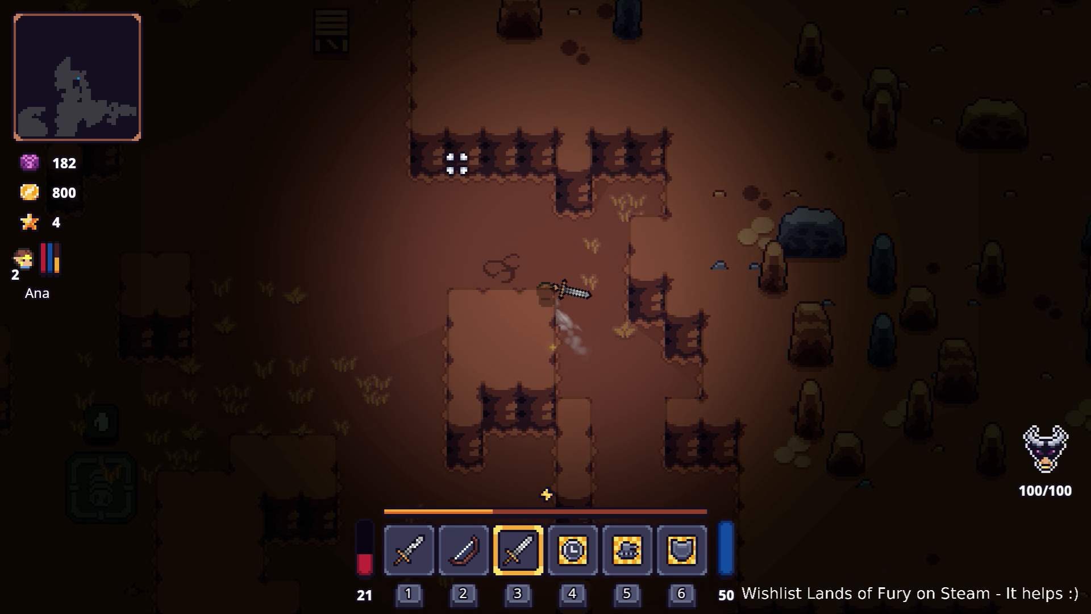
key("w")
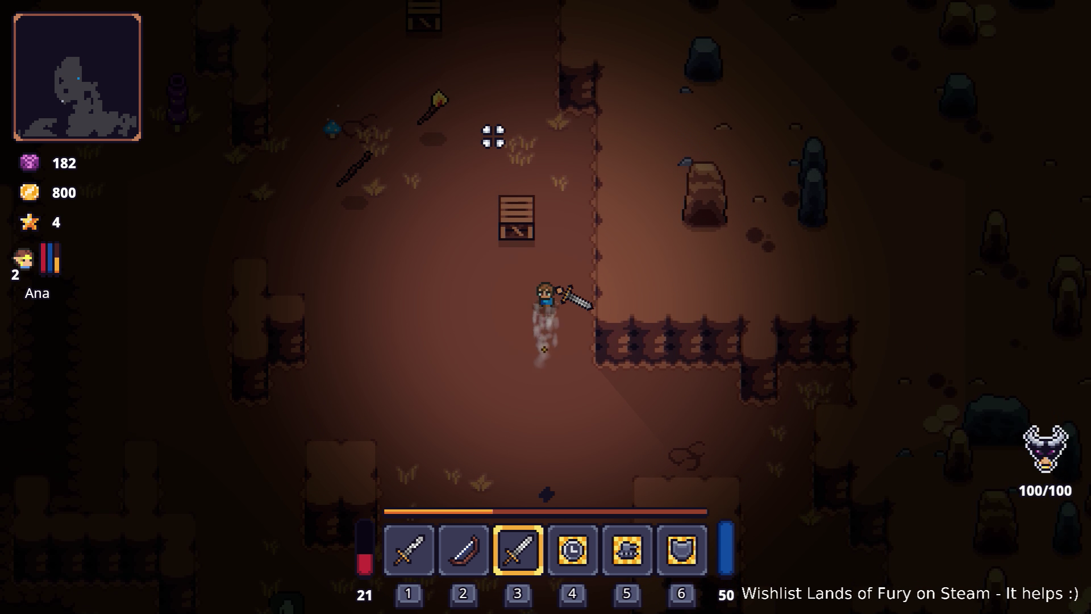
- Swing the sword at nearby targets while moving left and up-left
left_click(488, 137)
key("a")
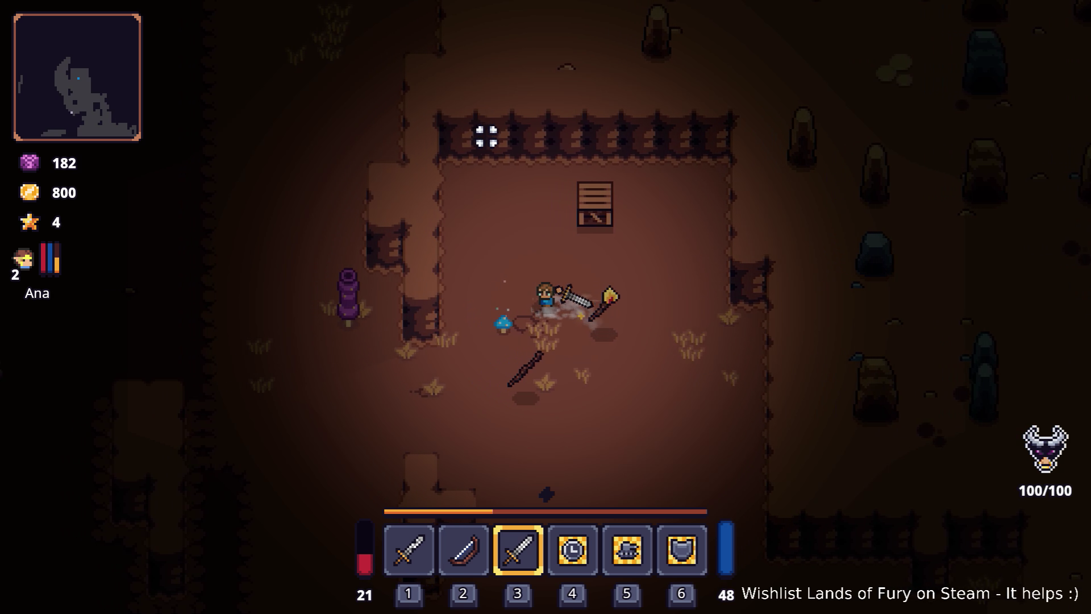
key("s")
key("w")
key("a")
left_click(484, 136)
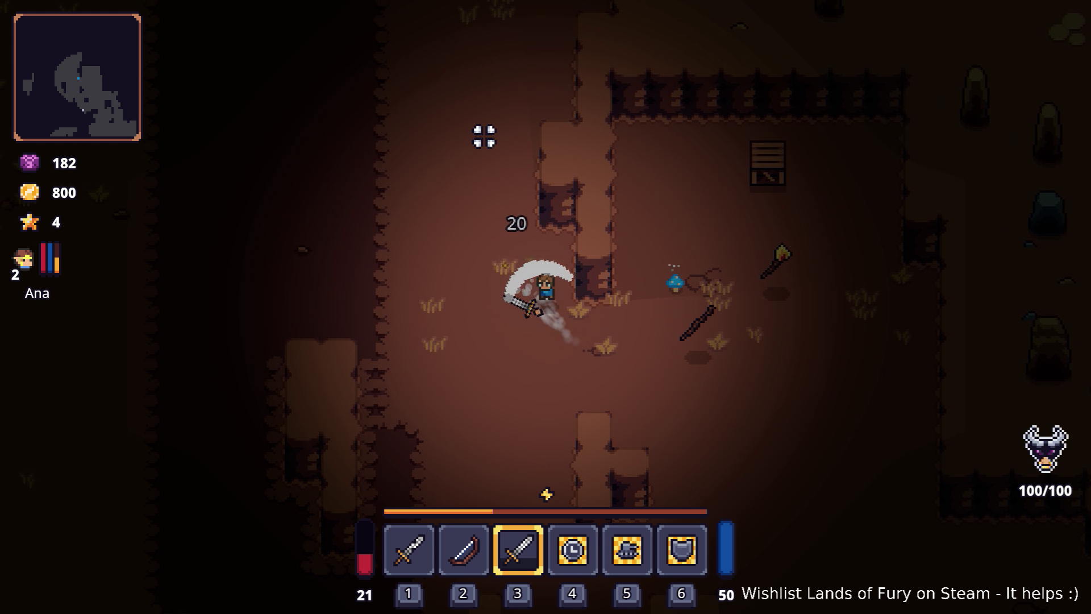
- Walk up-left along the corridor past the dropped stick, then up-right
key("w")
key("a")
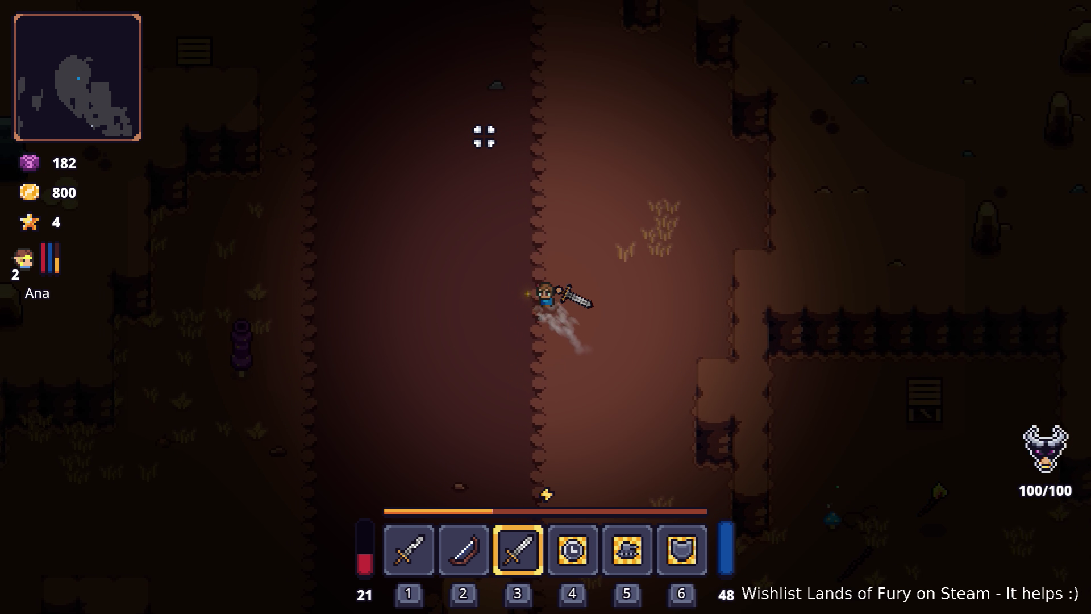
key("w")
key("a")
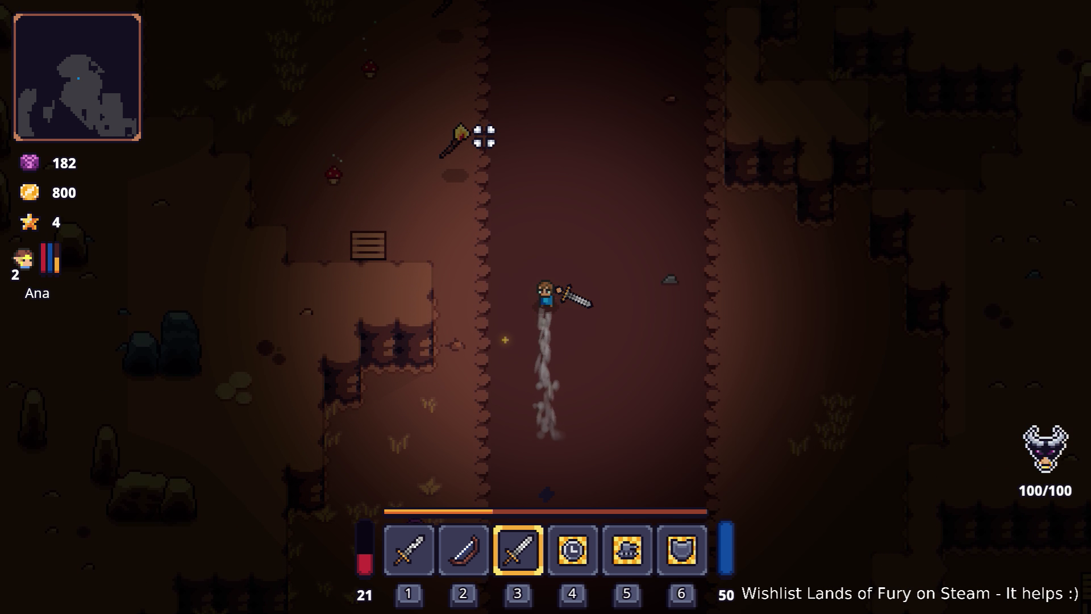
key("w")
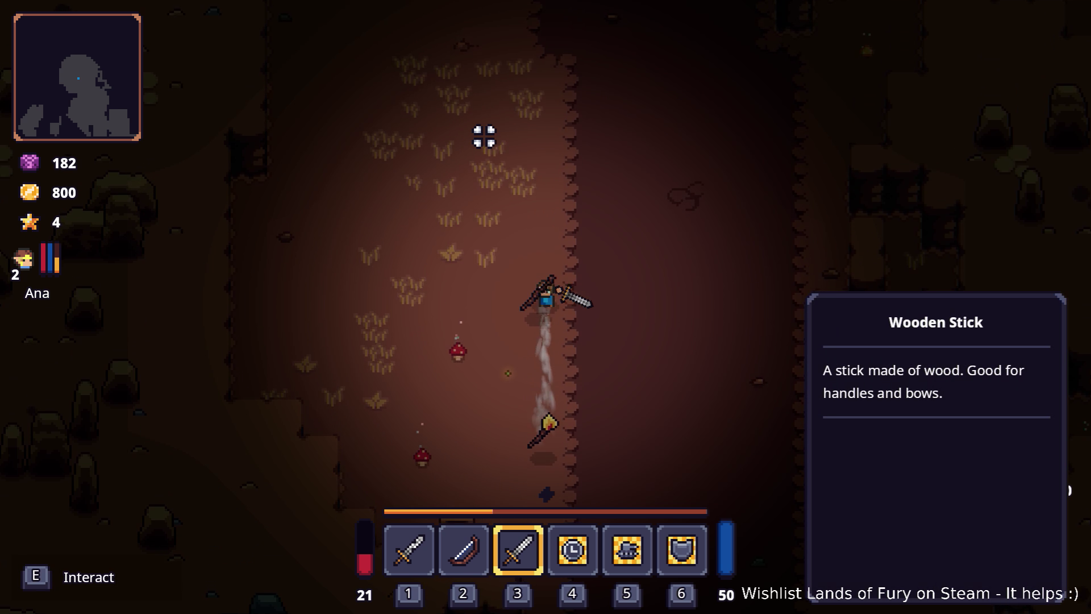
key("w")
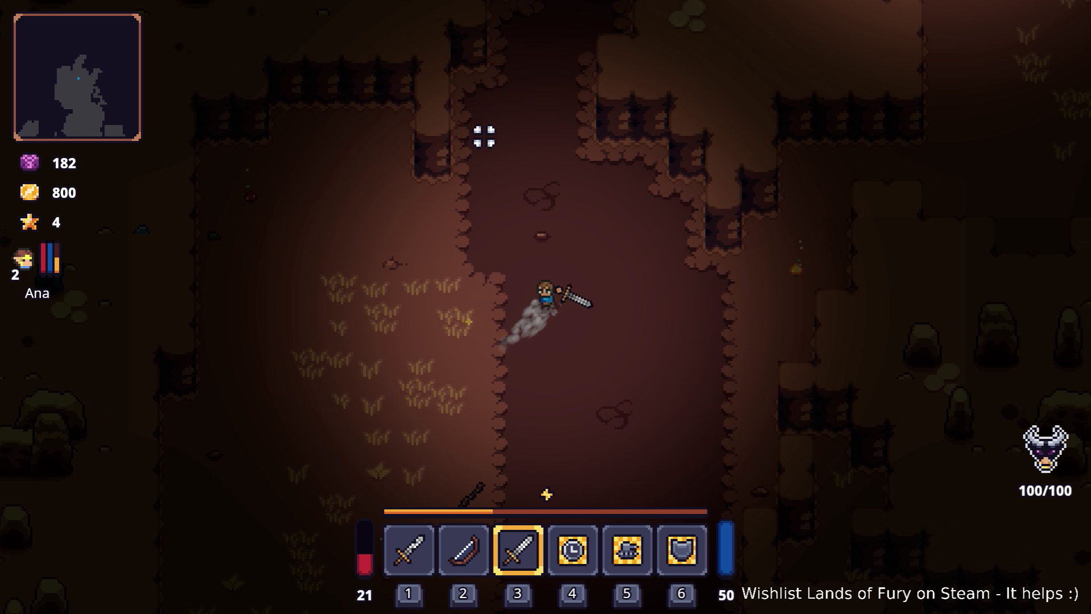
key("d")
key("w")
key("d")
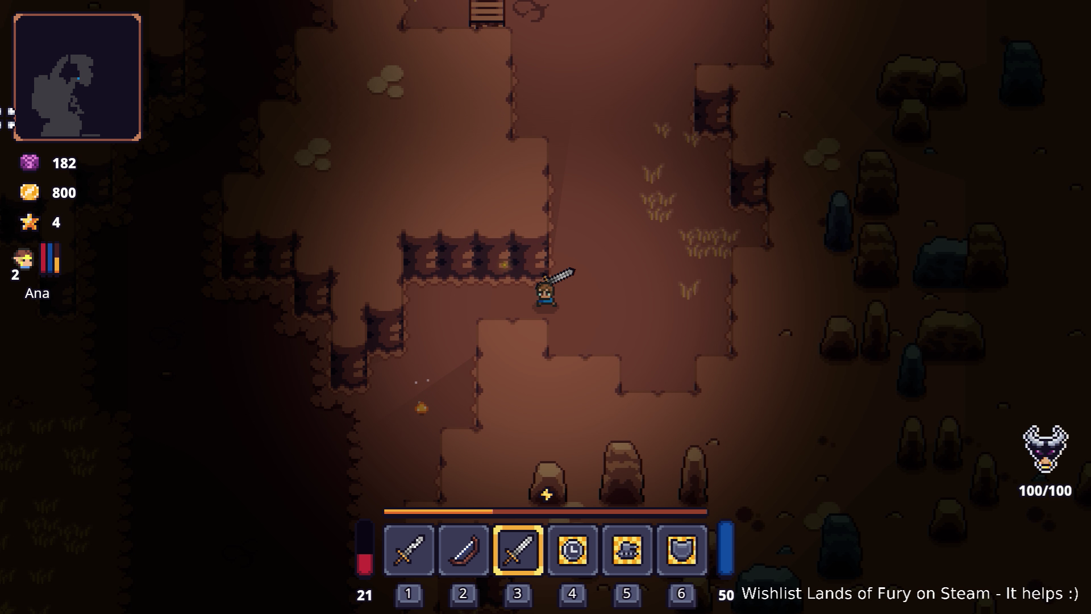
- Dash north to the campfire and attack the crossbow enemy, raising gold to 813
key("space")
key("w")
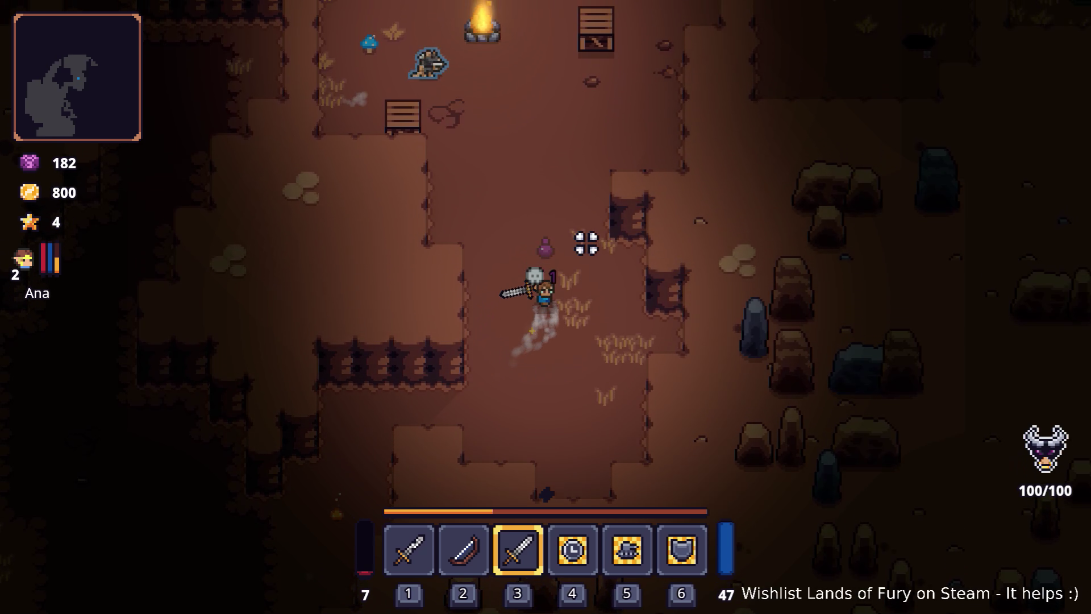
key("w")
left_click(487, 211)
key("space")
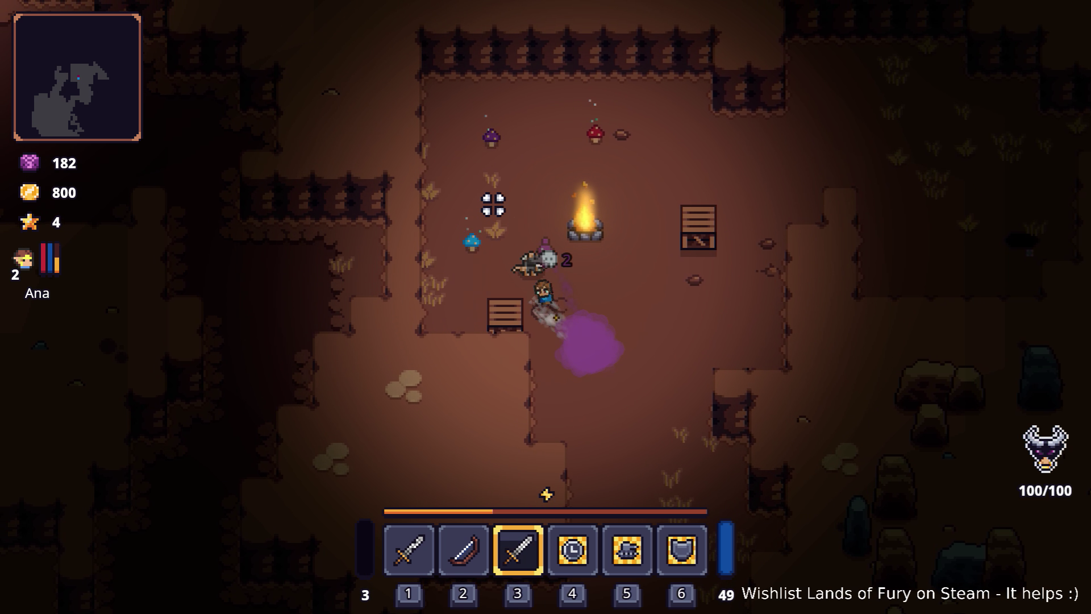
- Run east with a sword slash, past the stone chest and gravestone, then veer west
key("d")
left_click(839, 238)
key("space")
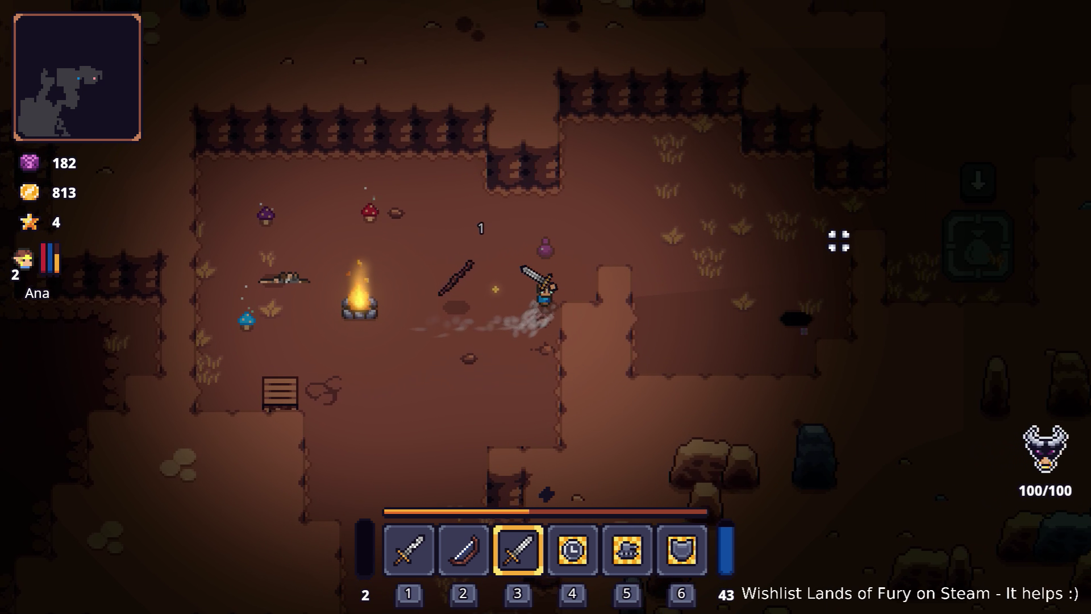
key("d")
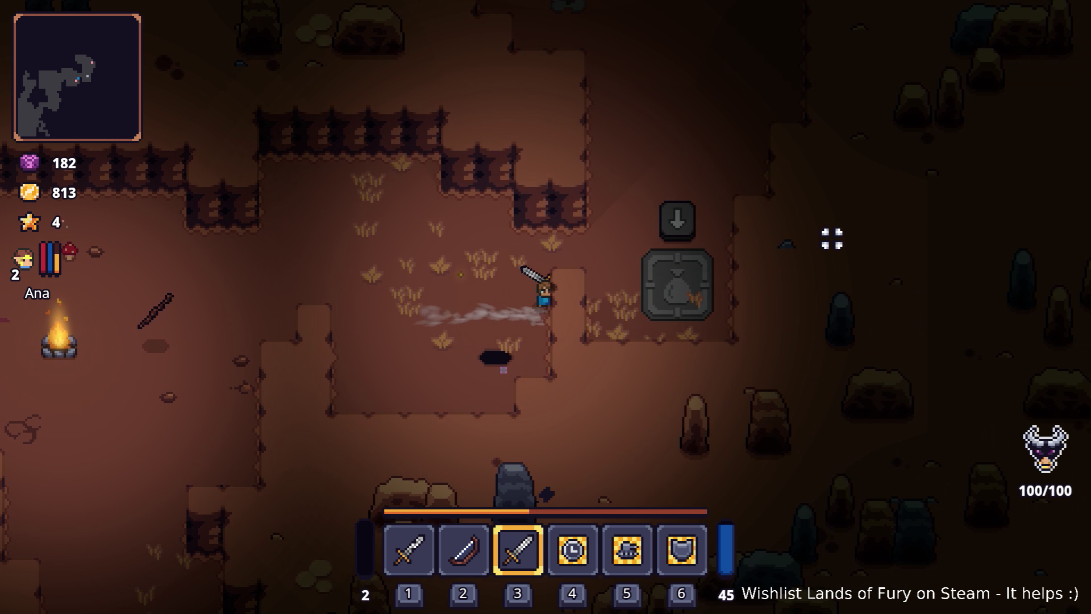
key("w")
key("w")
key("space")
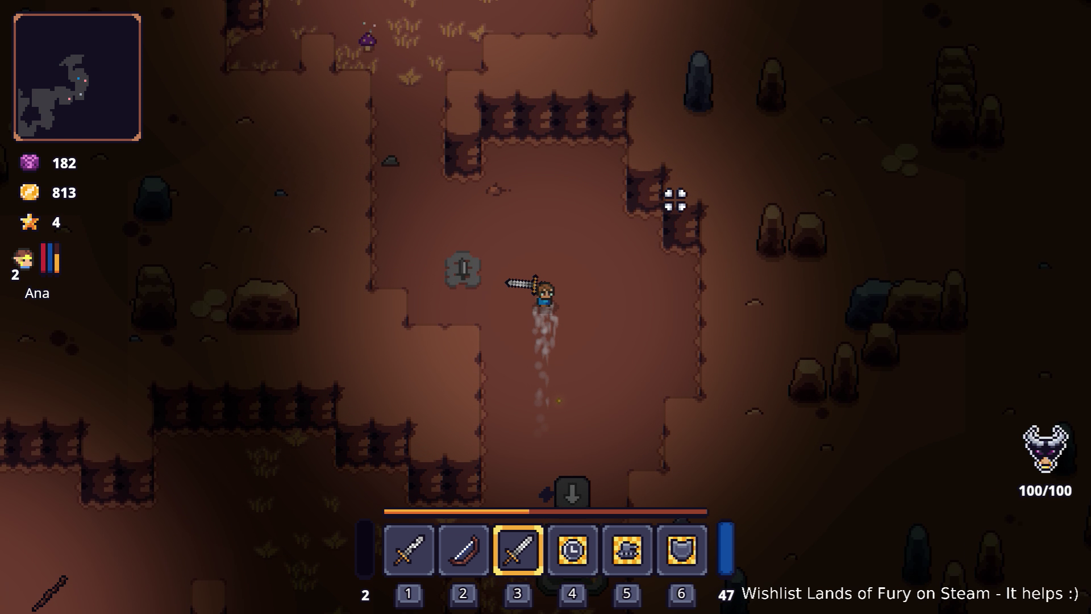
key("a")
key("w")
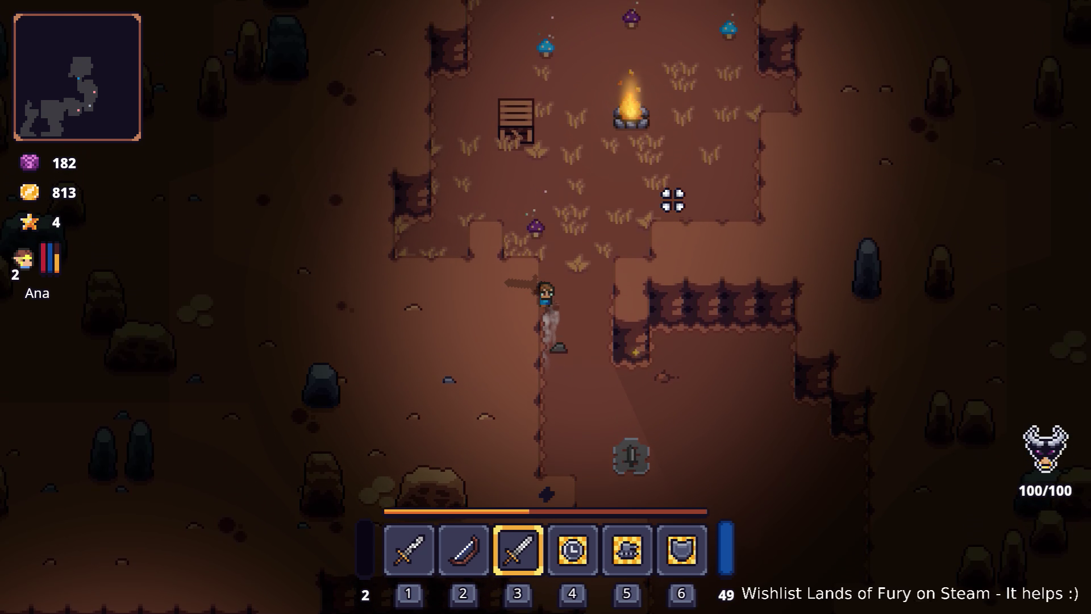
- Run south out of the campfire clearing past the gravestone, then west
key("s")
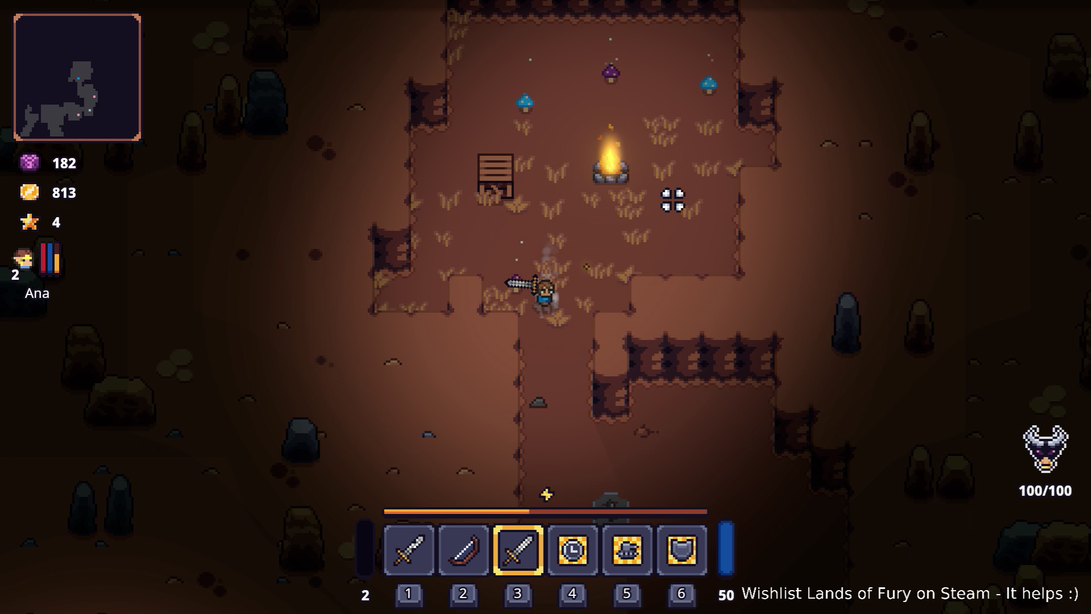
key("d")
key("s")
key("d")
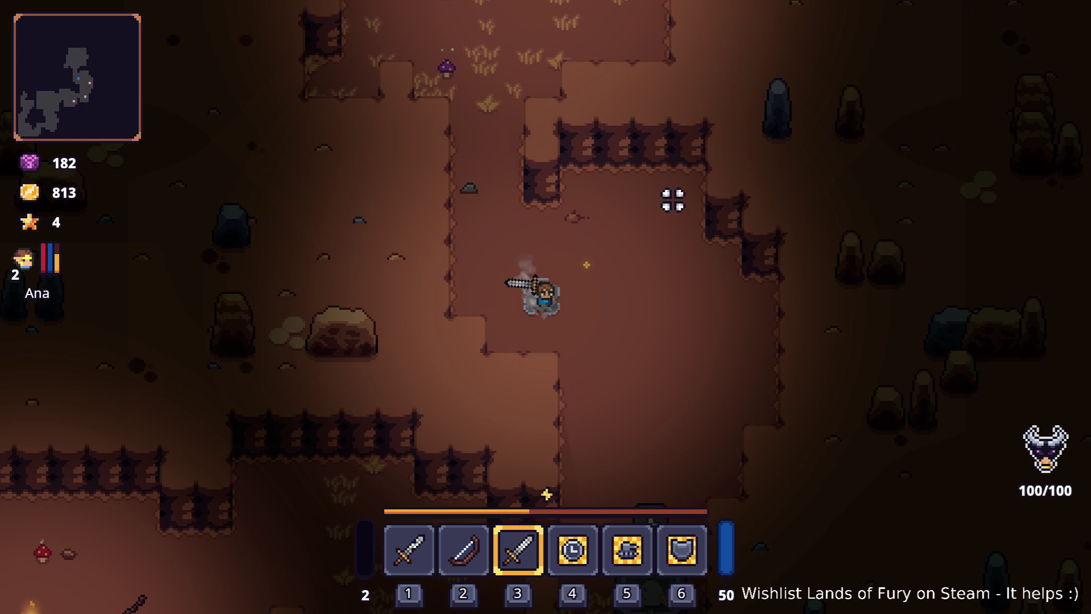
key("s")
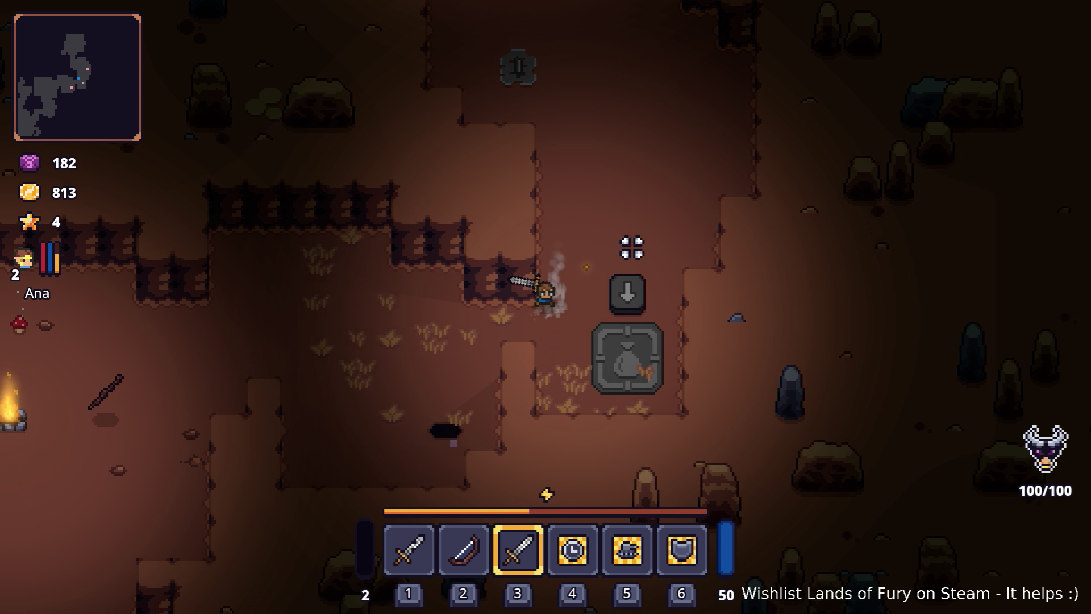
key("a")
key("a")
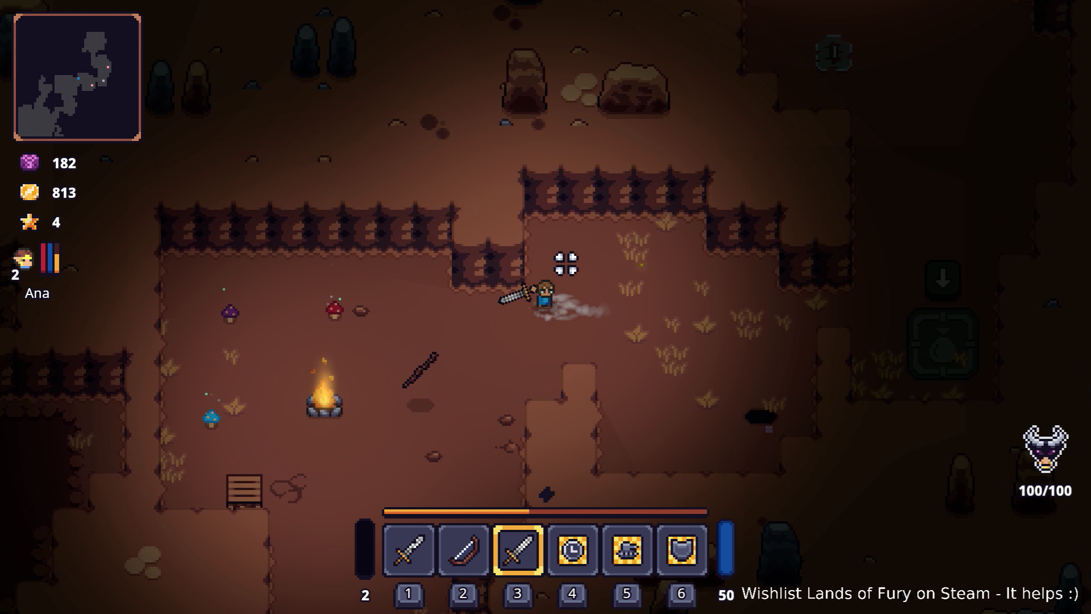
key("s")
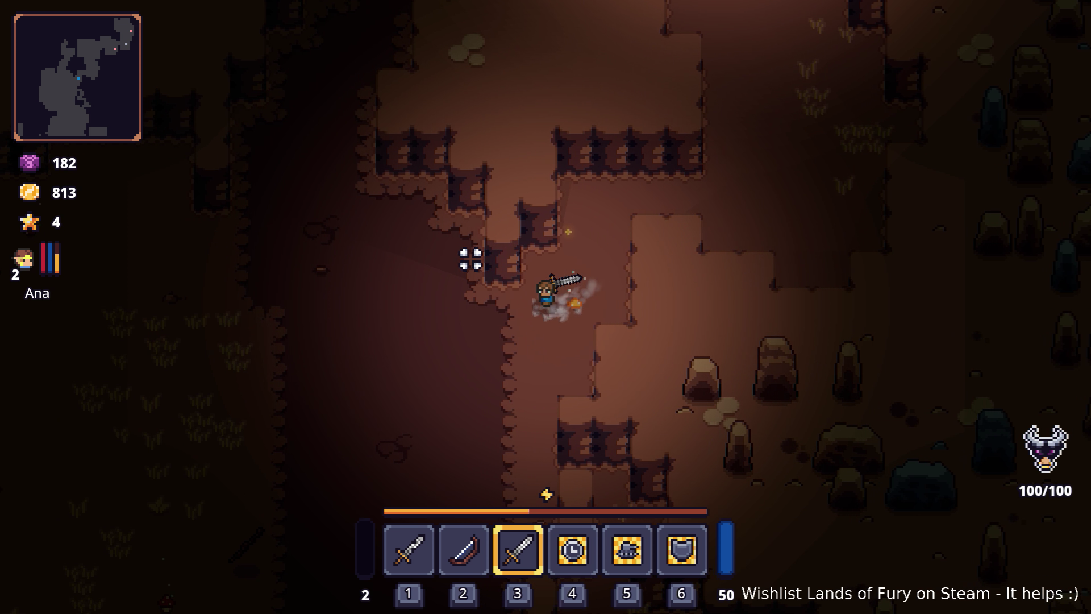
- Run north-west through the cave and swing the sword at the approaching enemy
key("a")
key("w")
key("w")
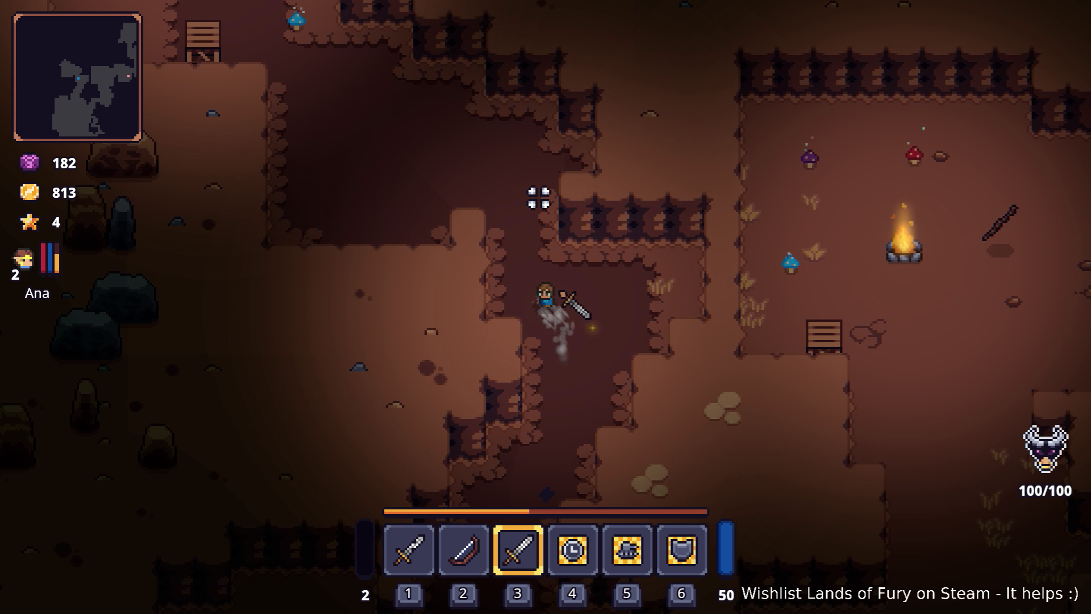
key("w")
key("a")
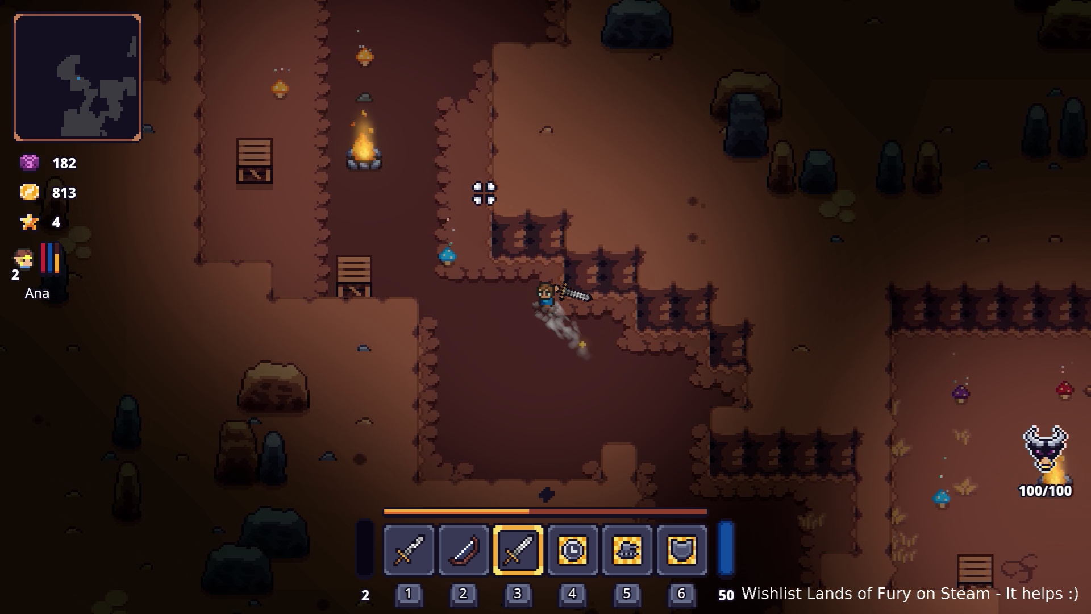
key("w")
key("a")
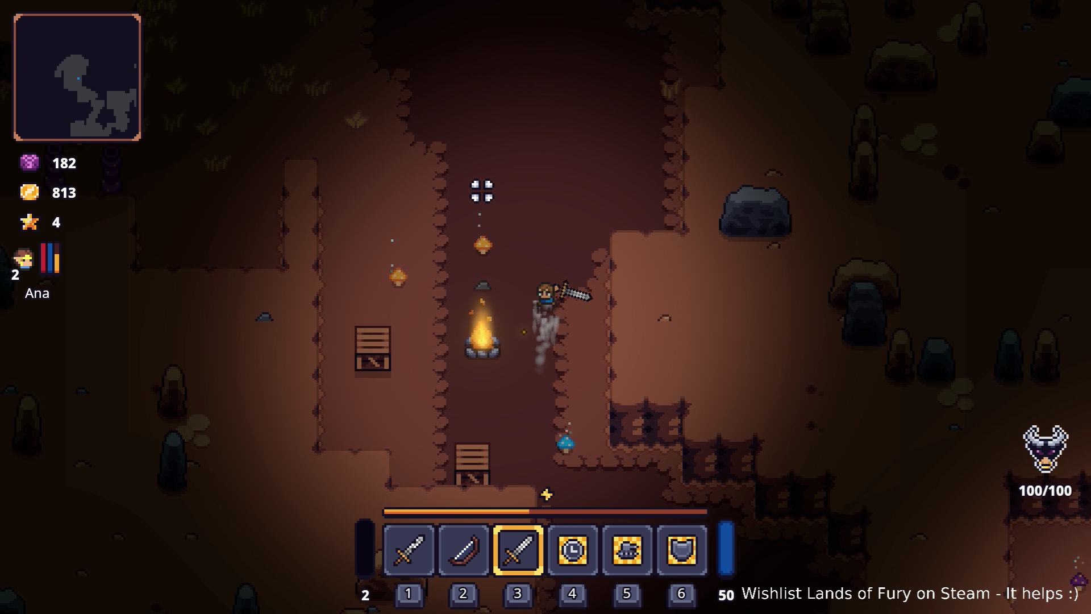
key("w")
key("a")
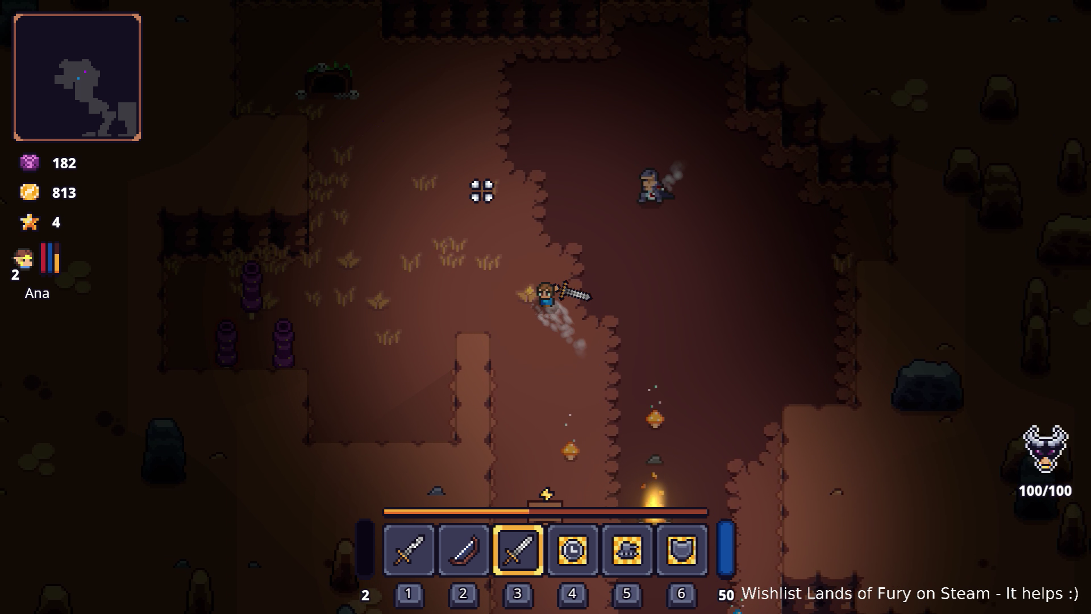
key("w")
key("a")
left_click(714, 268)
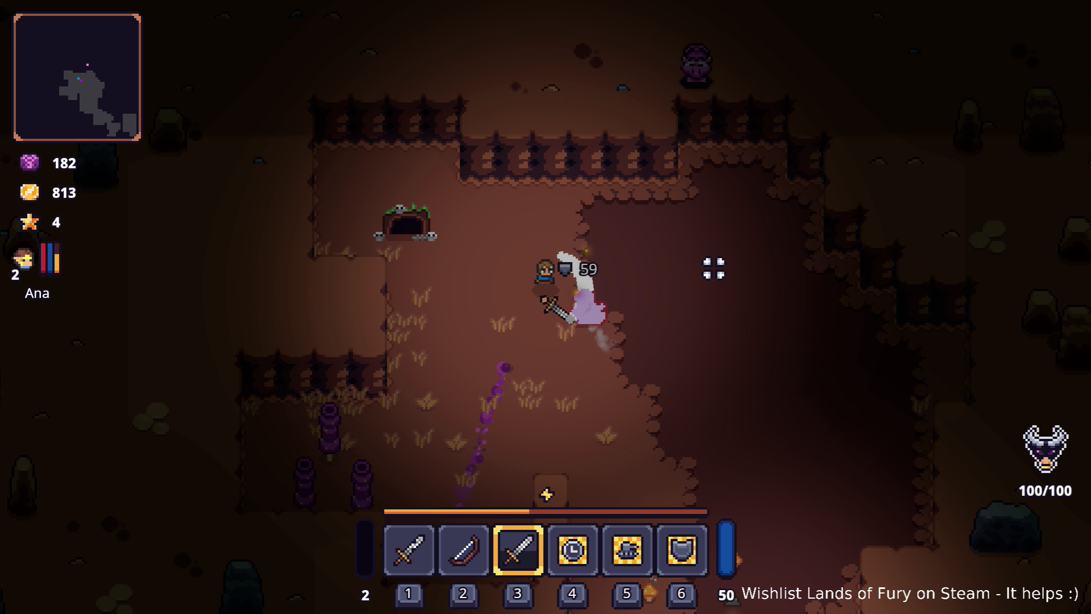
- Move in among the purple worms near the campfire and kill them
key("a")
key("s")
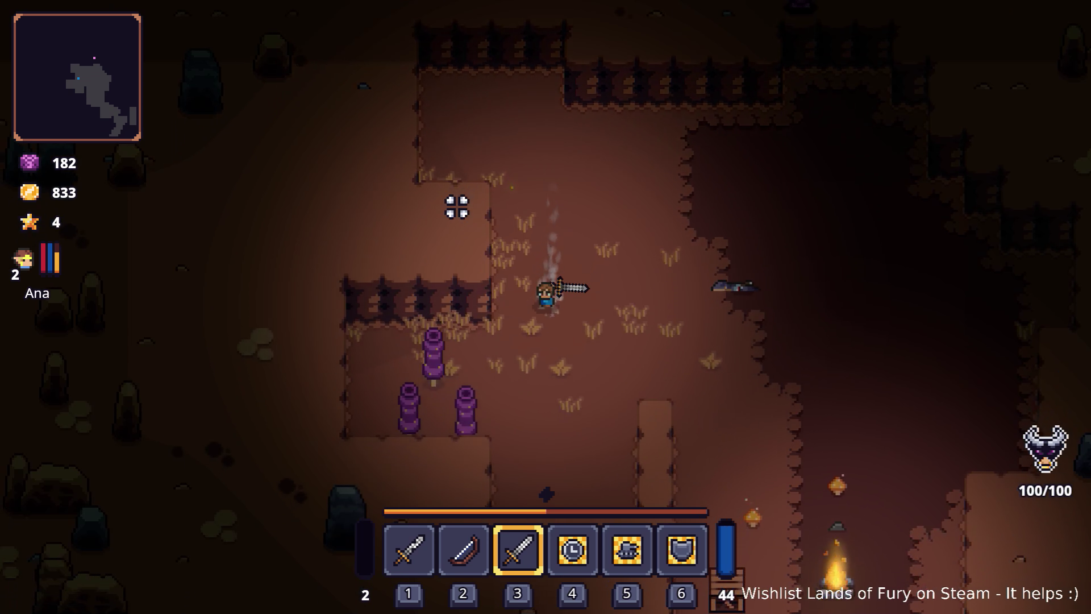
key("s")
key("a")
left_click(441, 234)
left_click(467, 285)
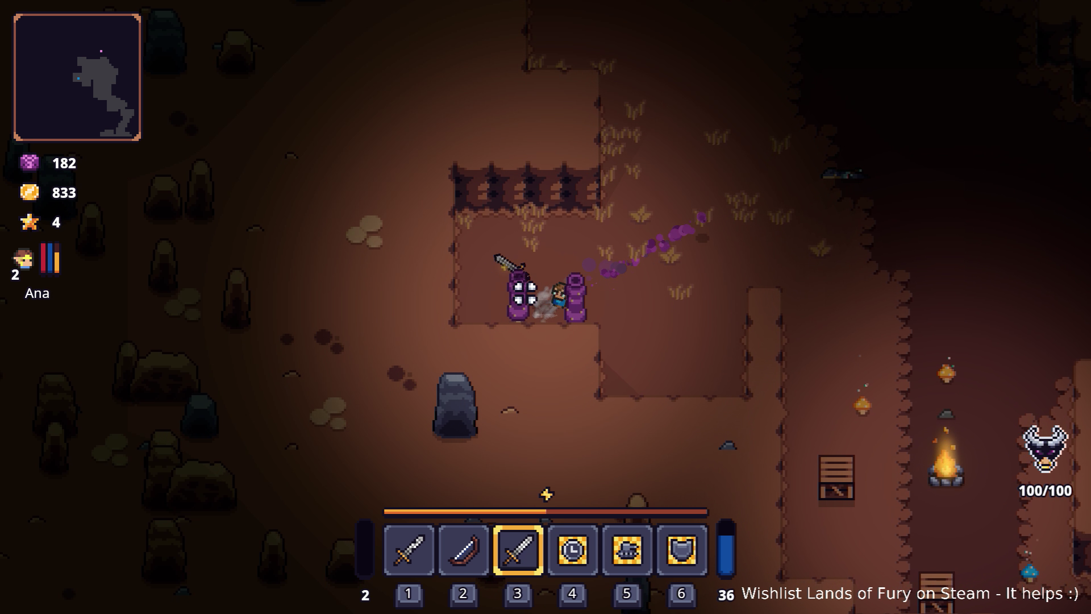
left_click(585, 299)
left_click(546, 285)
key("d")
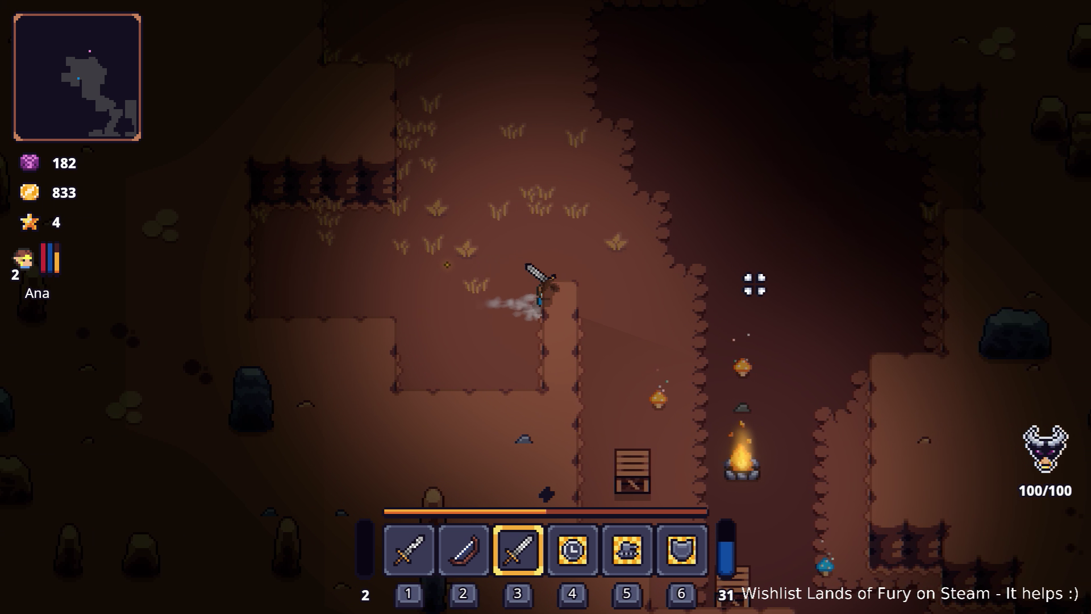
- Walk south-east past the campfire and blue mushroom, swapping to the bow and back to the sword
key("s")
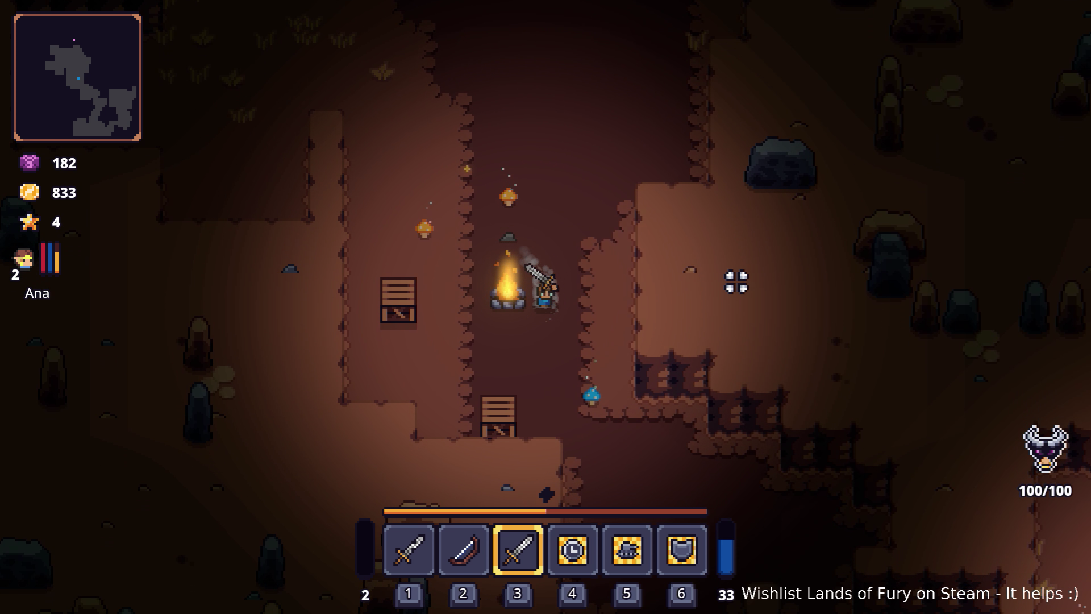
key("d")
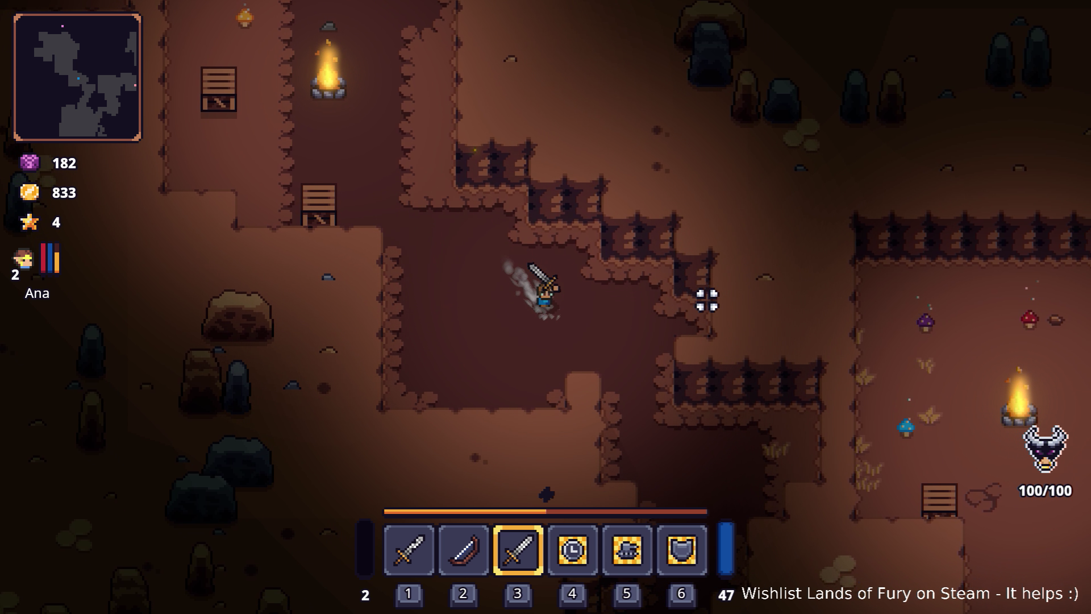
key("s")
key("d")
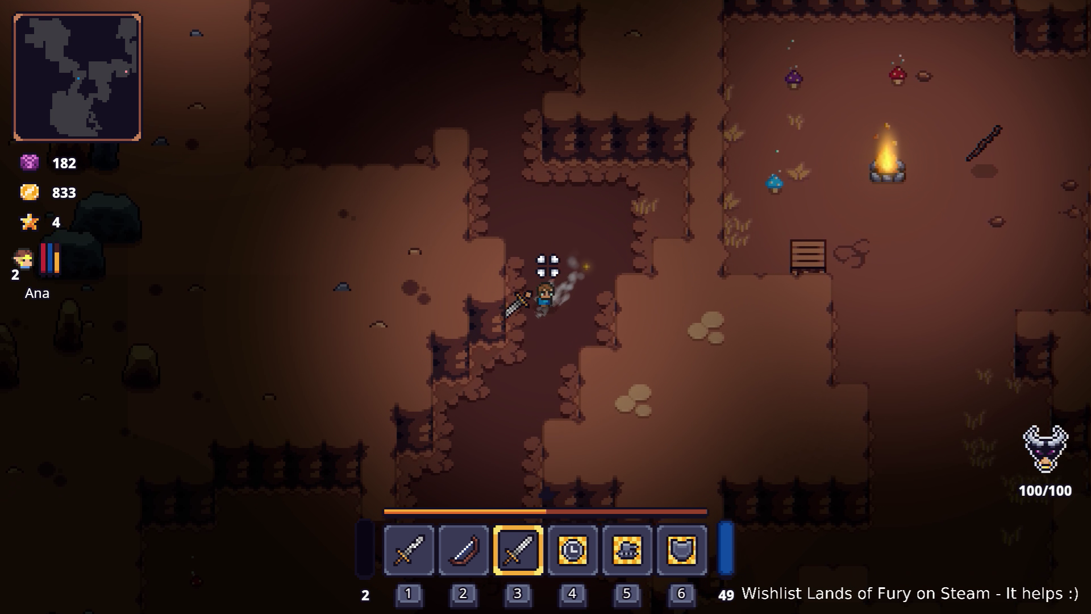
key("s")
key("2")
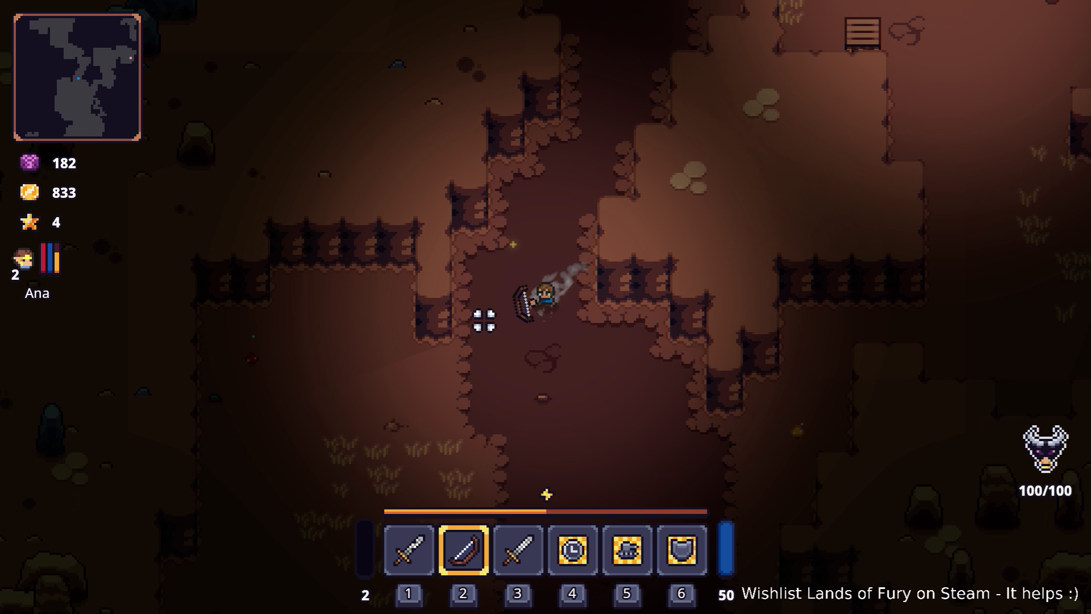
key("s")
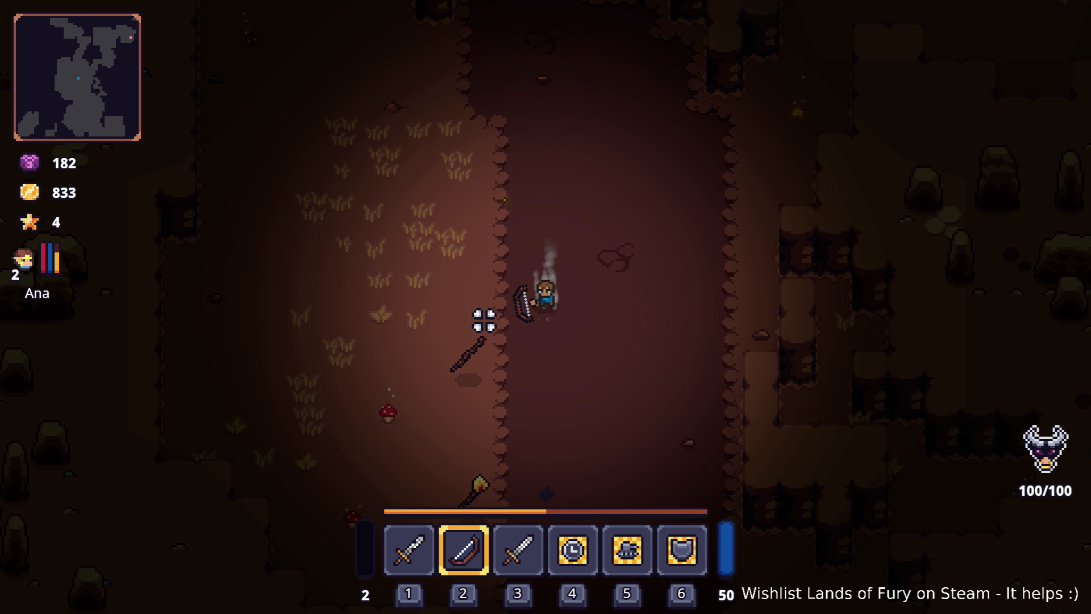
key("s")
key("3")
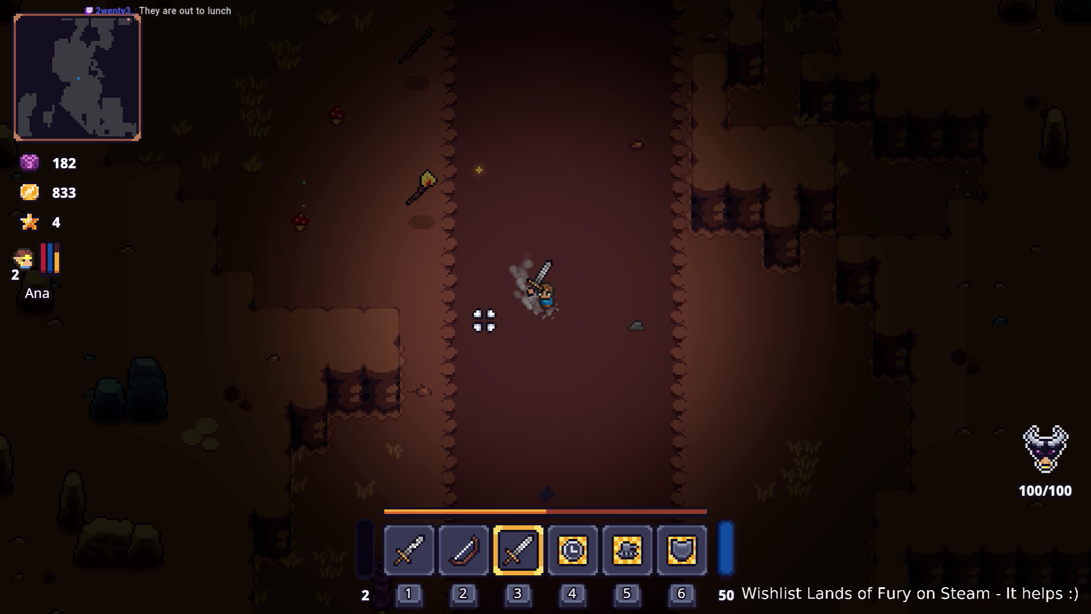
- Follow the cave corridor south past the purple totem to the next campfire and crate
key("s")
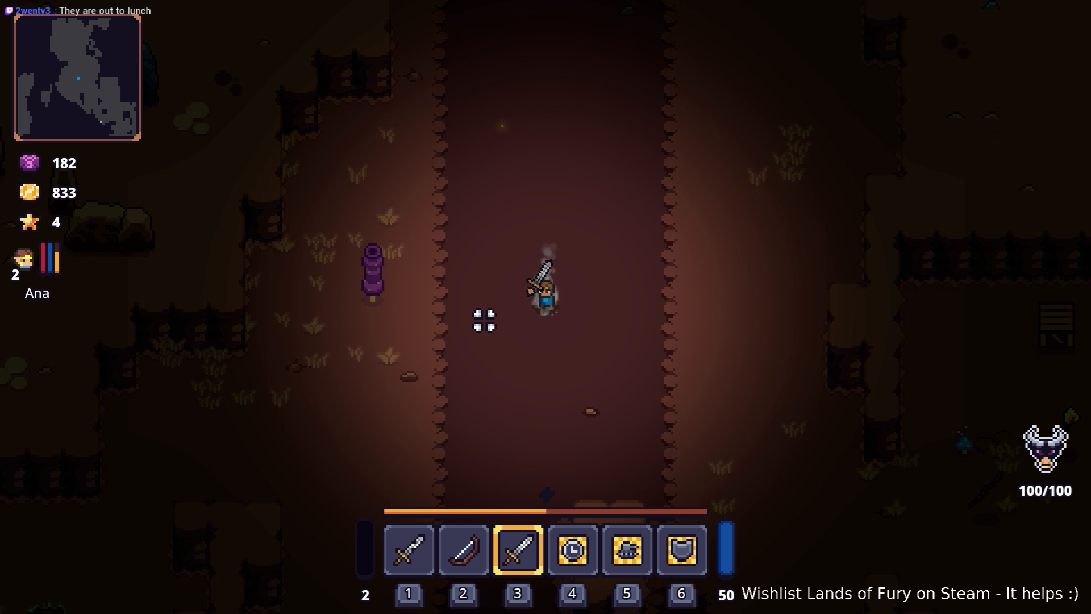
key("s")
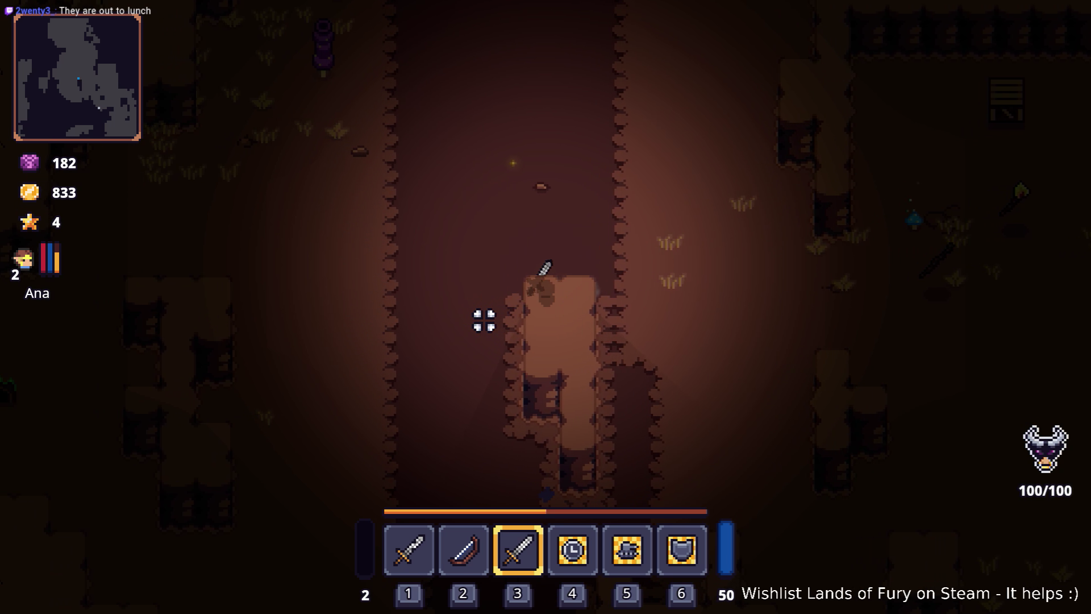
key("s")
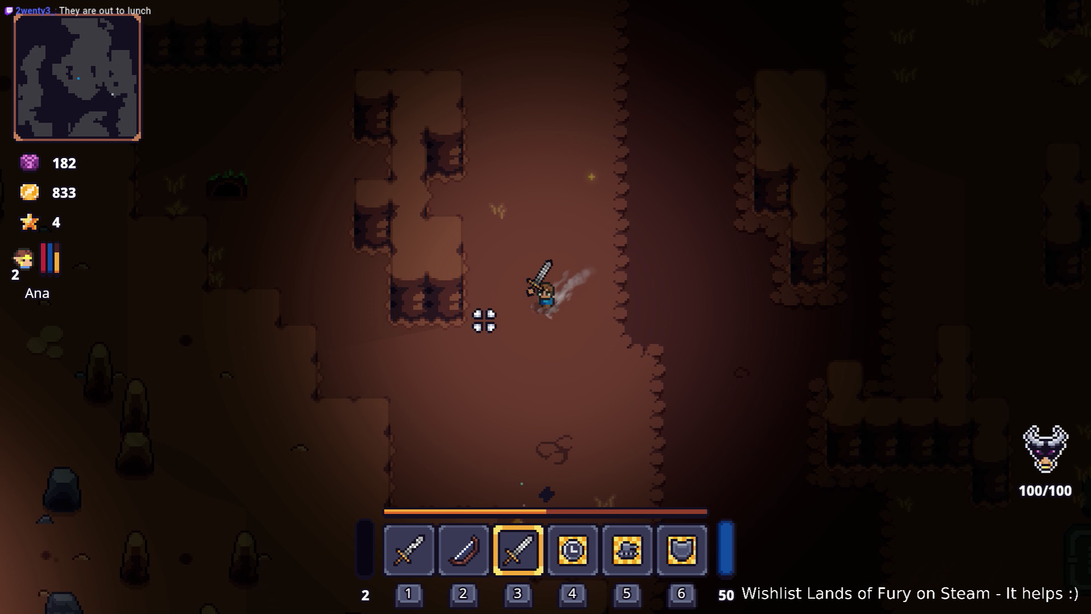
key("s")
key("a")
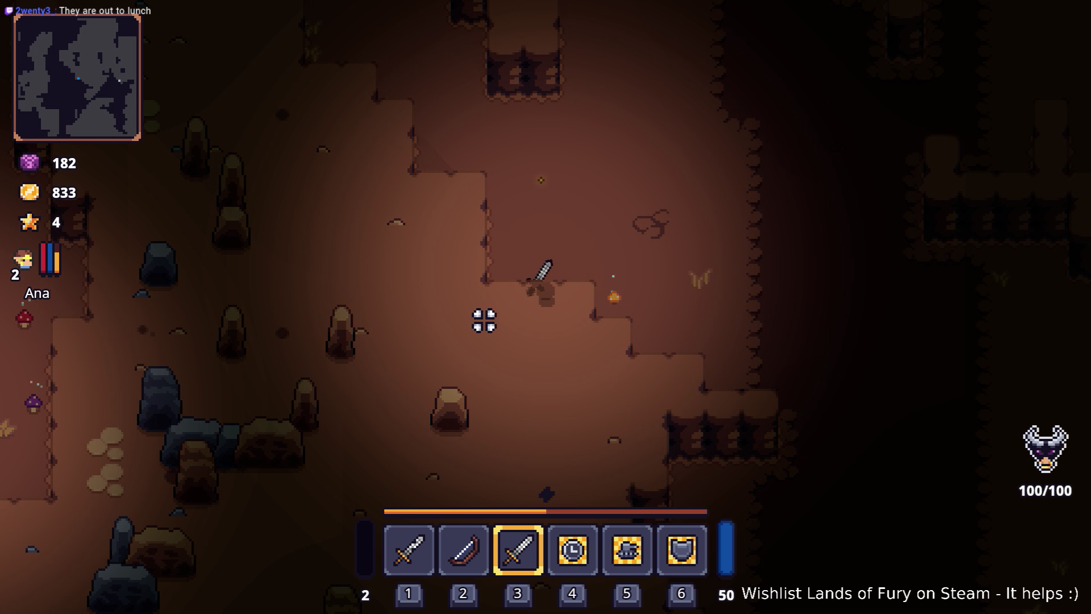
key("w")
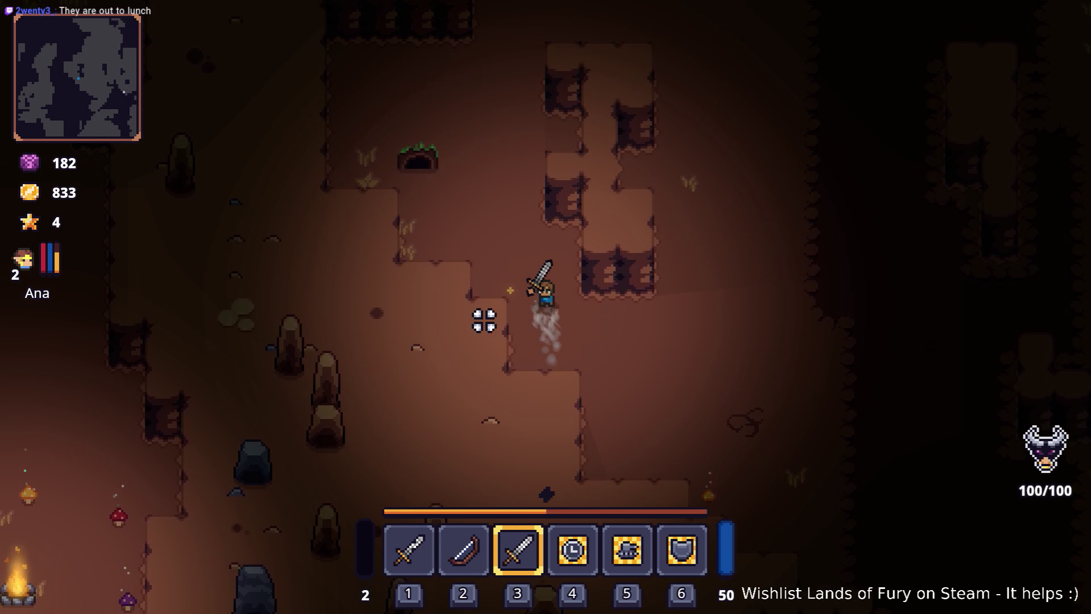
key("s")
key("d")
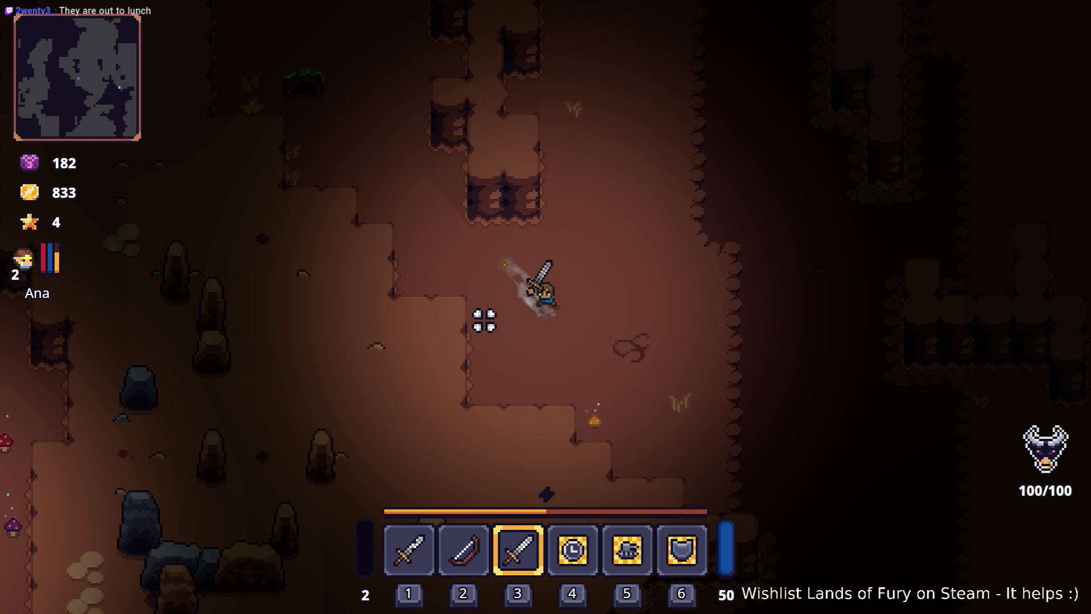
key("s")
key("d")
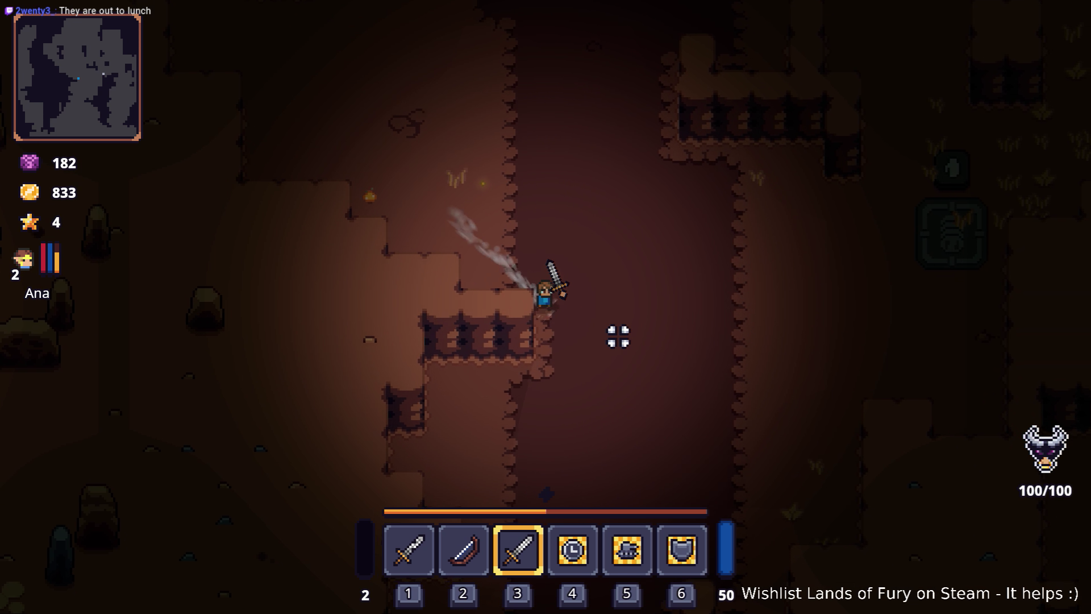
key("s")
key("d")
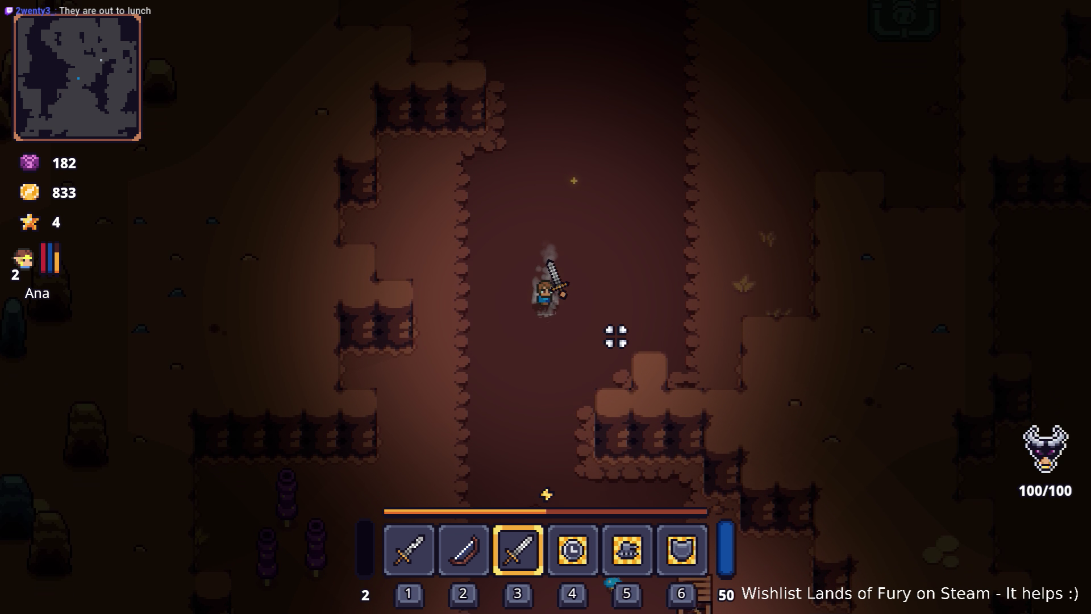
key("s")
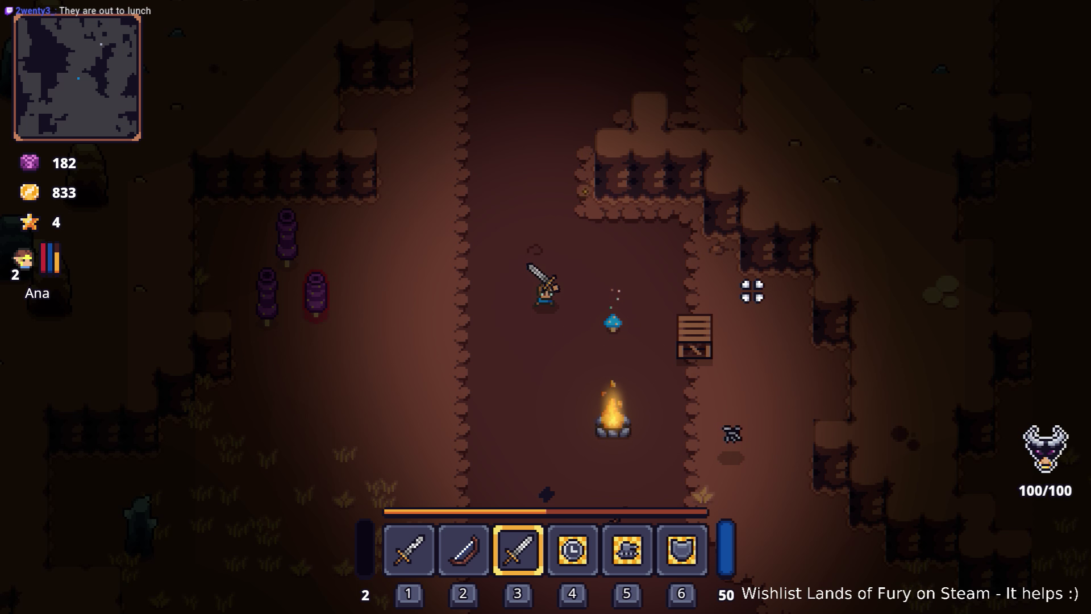
key("alt+Tab")
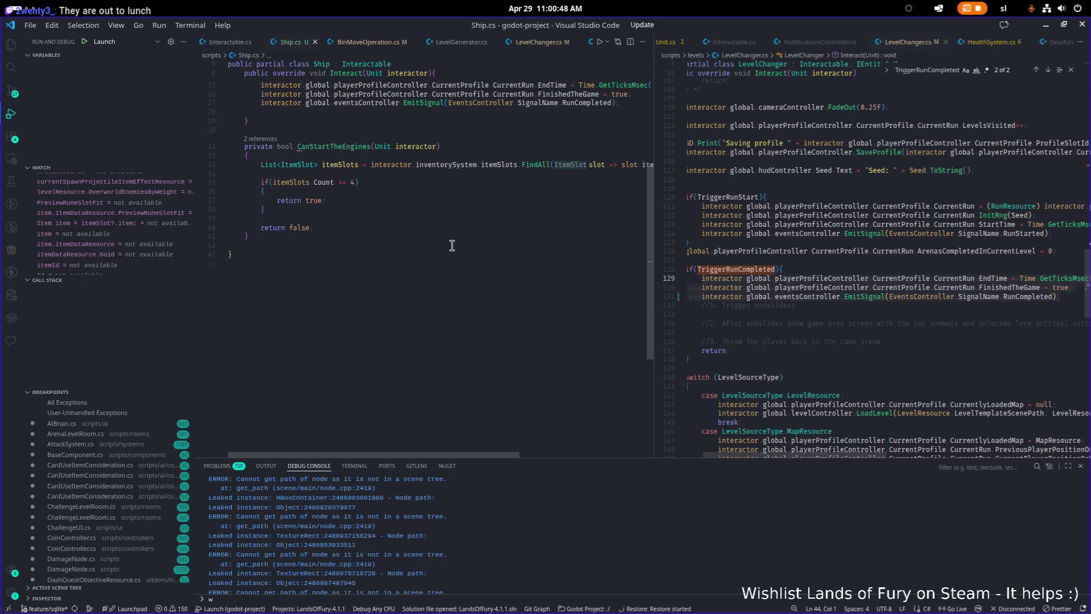
- Open Level.cs and set a breakpoint on the MoveUnitToSafePosition(unit) call at line 288
left_click(452, 245)
key("ctrl+Tab")
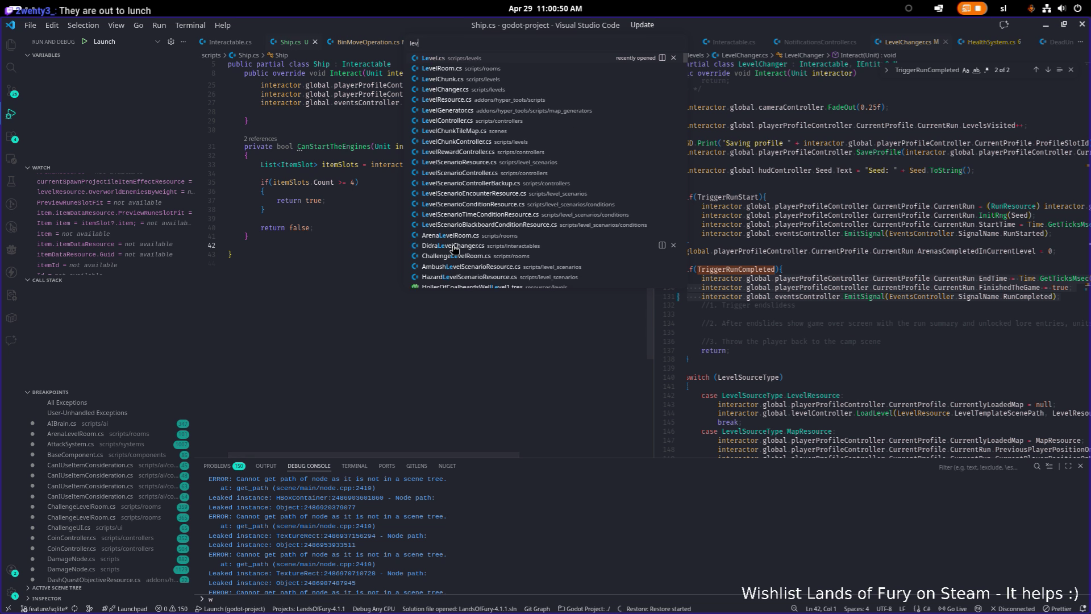
key("ctrl+f")
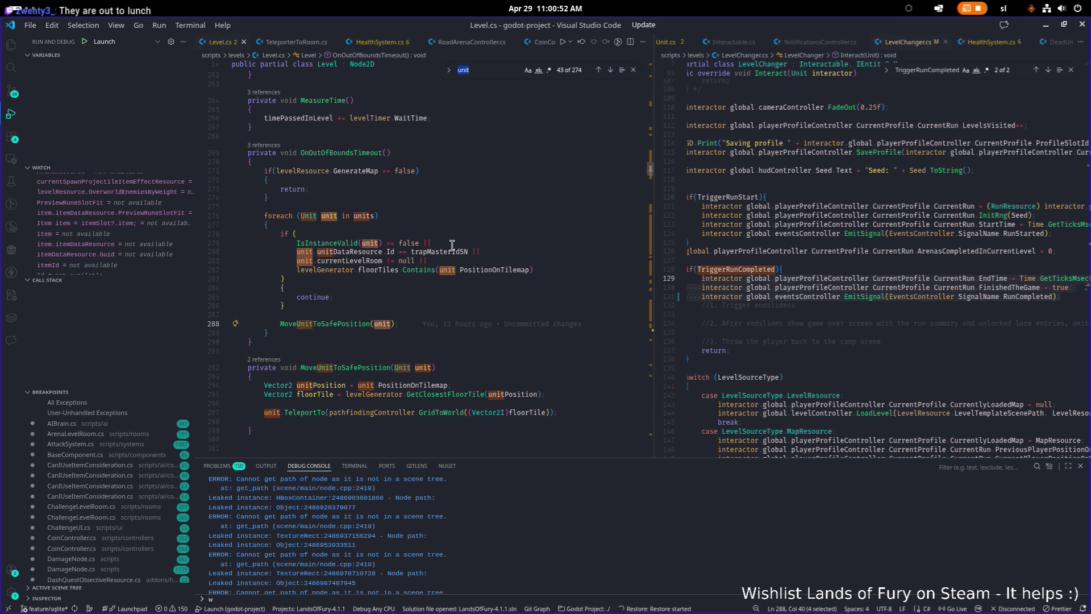
left_click(423, 324)
left_click(198, 324)
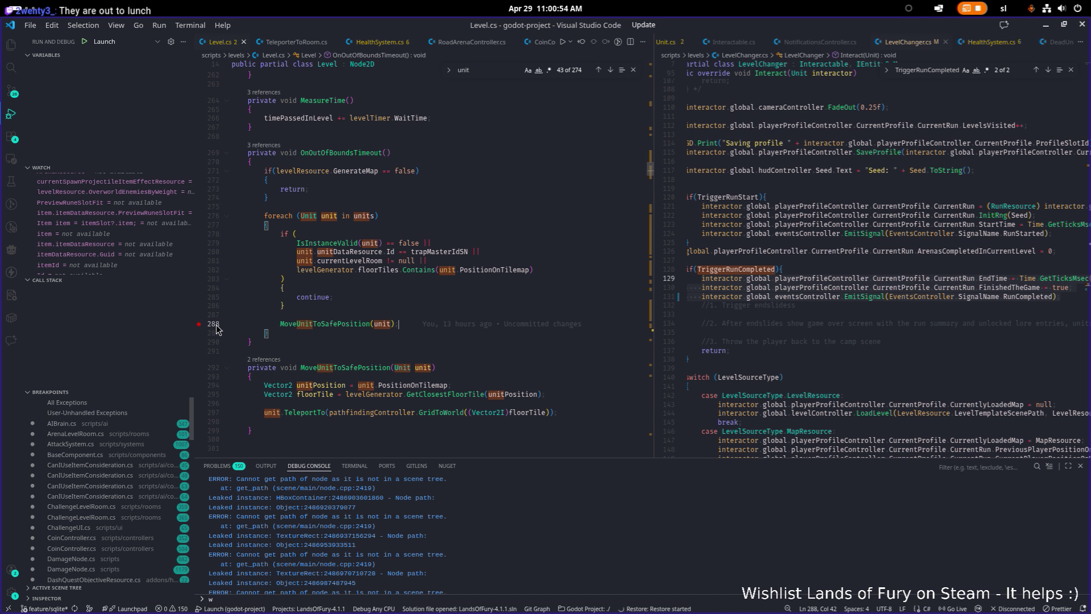
- Stop the running game in Godot and minimize the Godot editor
key("alt+Tab")
key("alt+Tab")
key("alt+Tab")
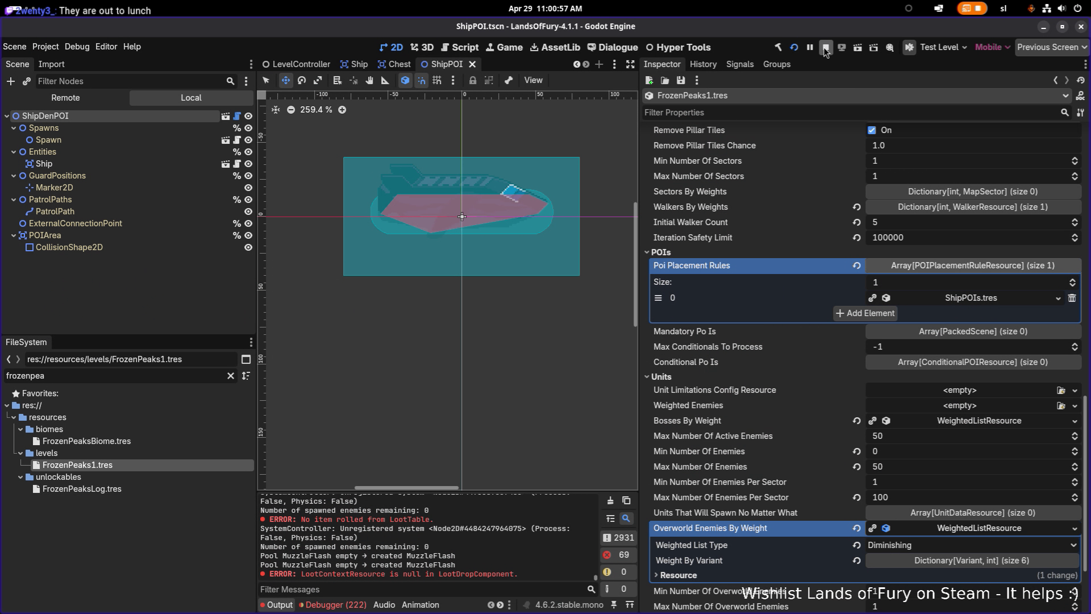
left_click(824, 48)
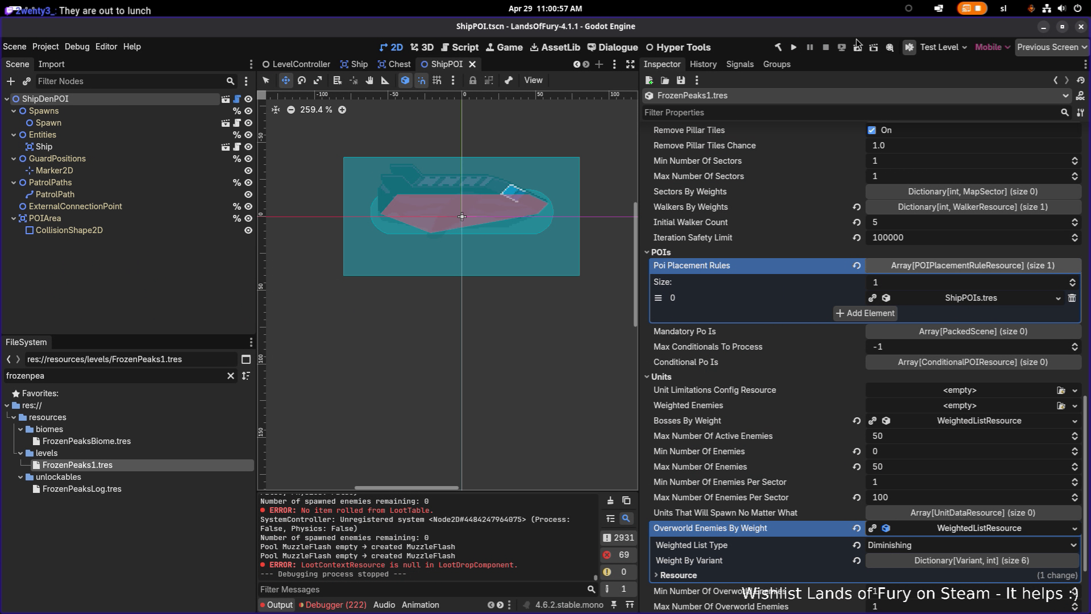
left_click(1043, 26)
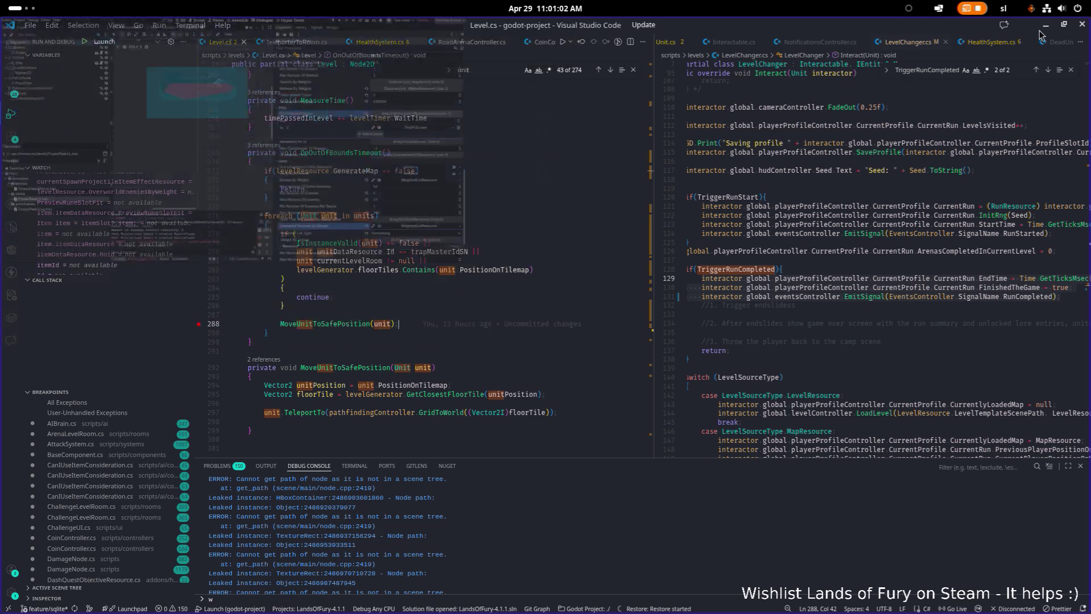
- Launch the game under the debugger with F5, load the first profile, and descend the ladder
key("F5")
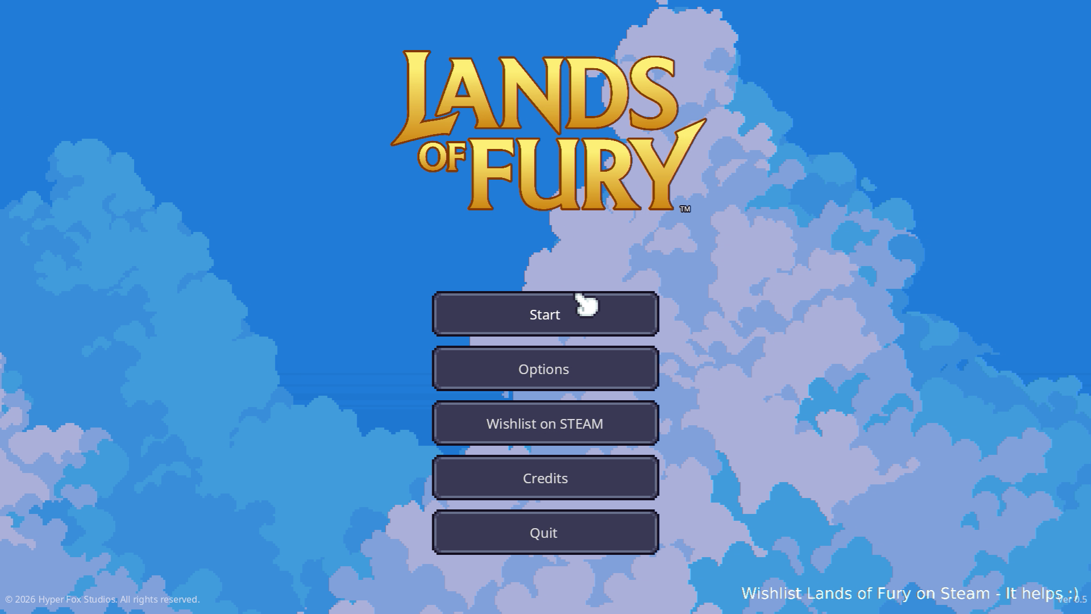
left_click(578, 297)
left_click(554, 301)
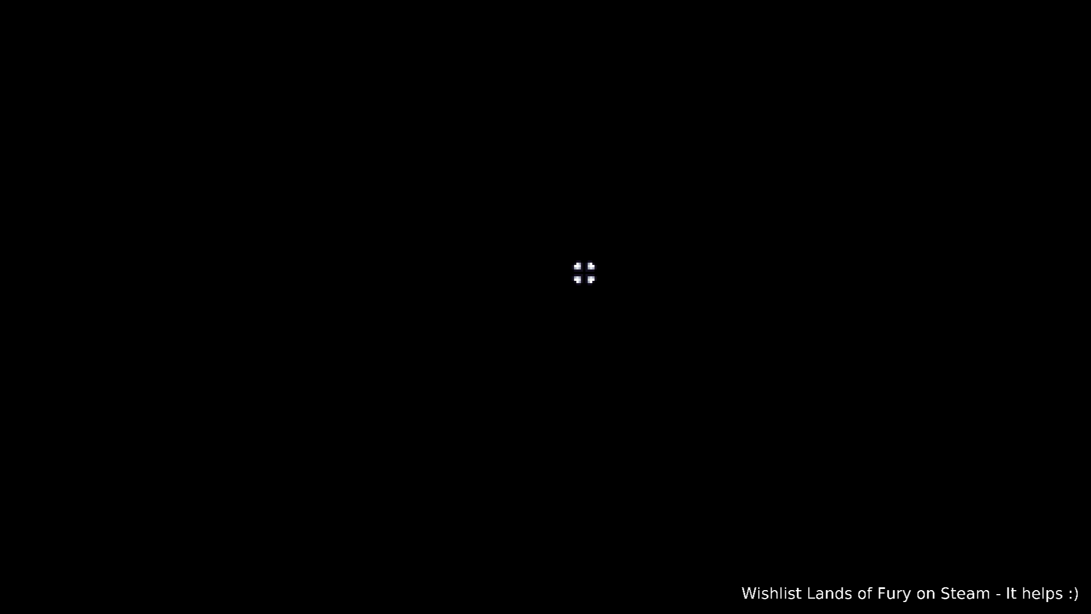
key("w")
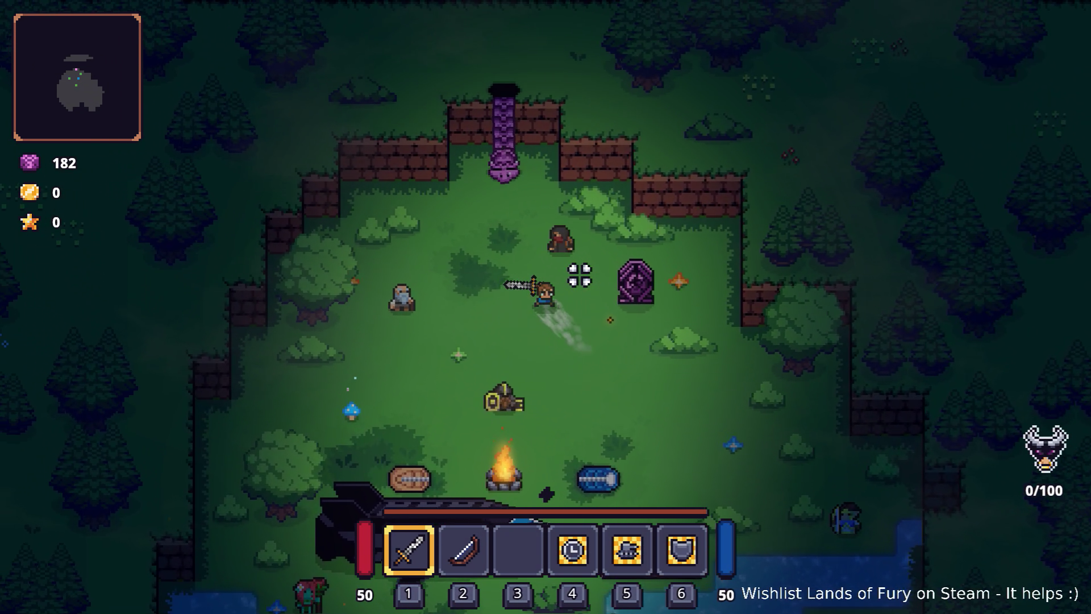
key("e")
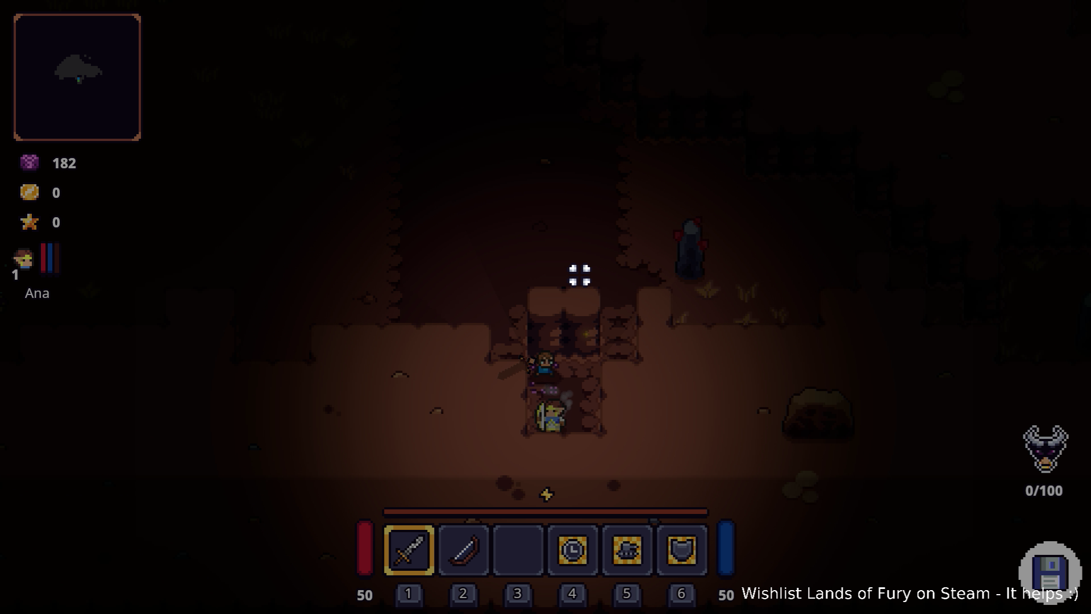
- Restore the line 288 call and inspect the 52 entries in 'units' at the breakpoint
key("ctrl+z")
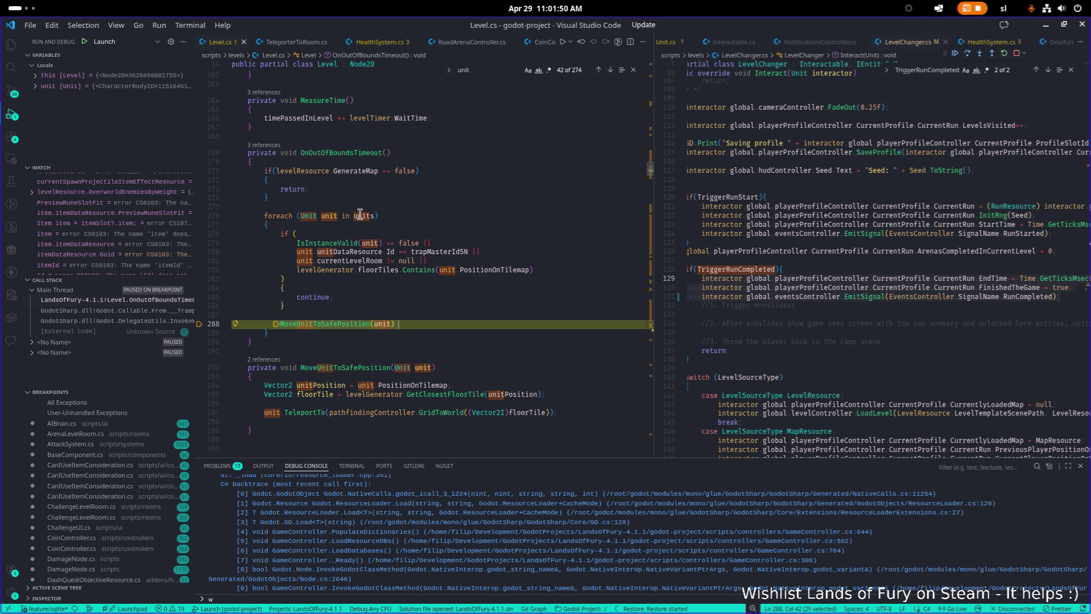
mouse_move(360, 214)
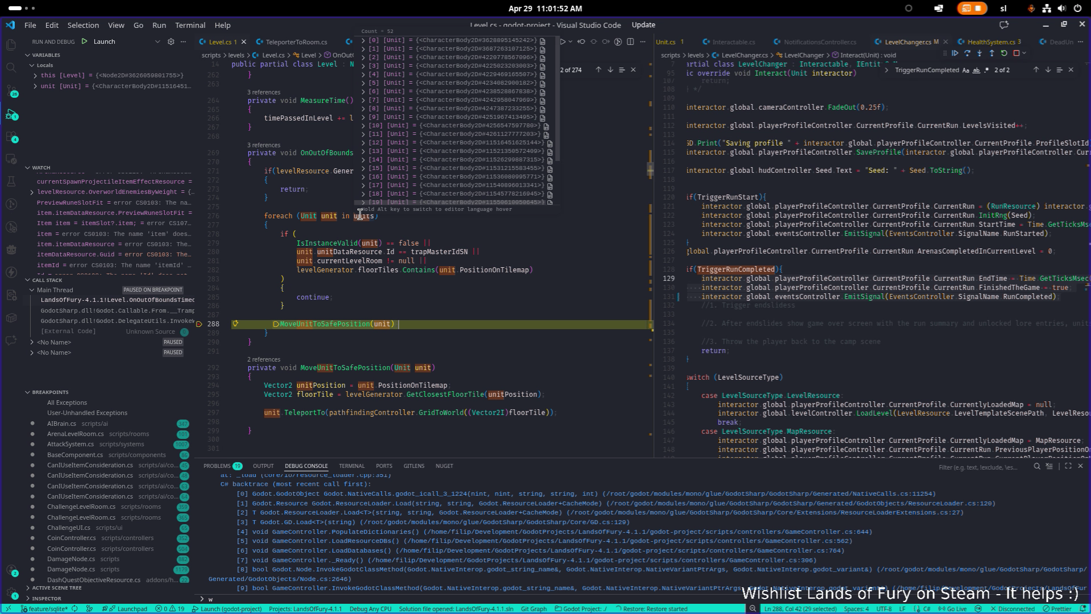
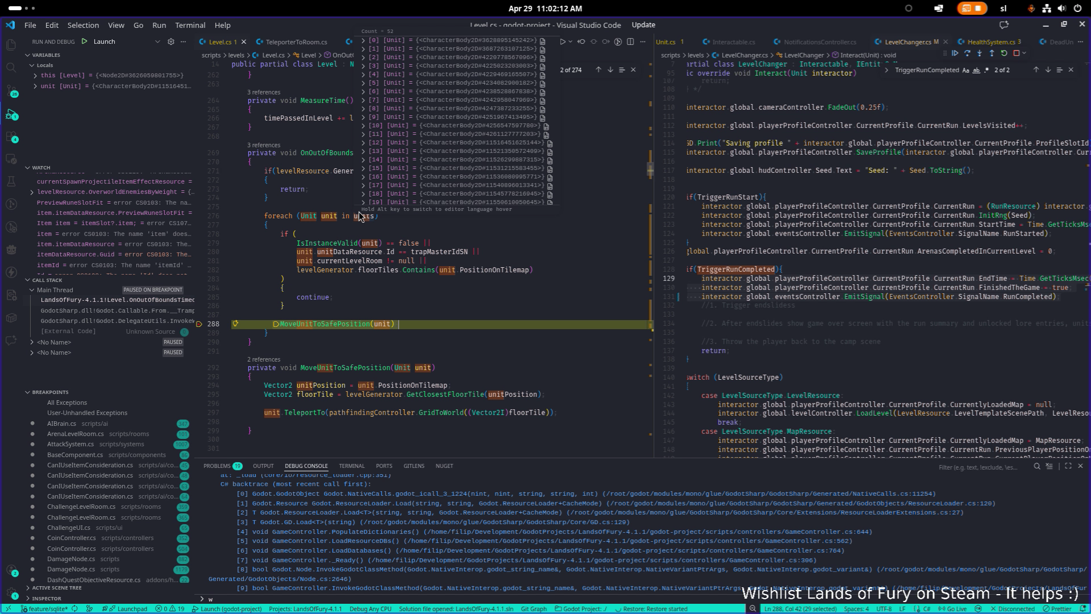
- Switch from the paused VS Code debugger to the Godot editor
key("alt+Tab")
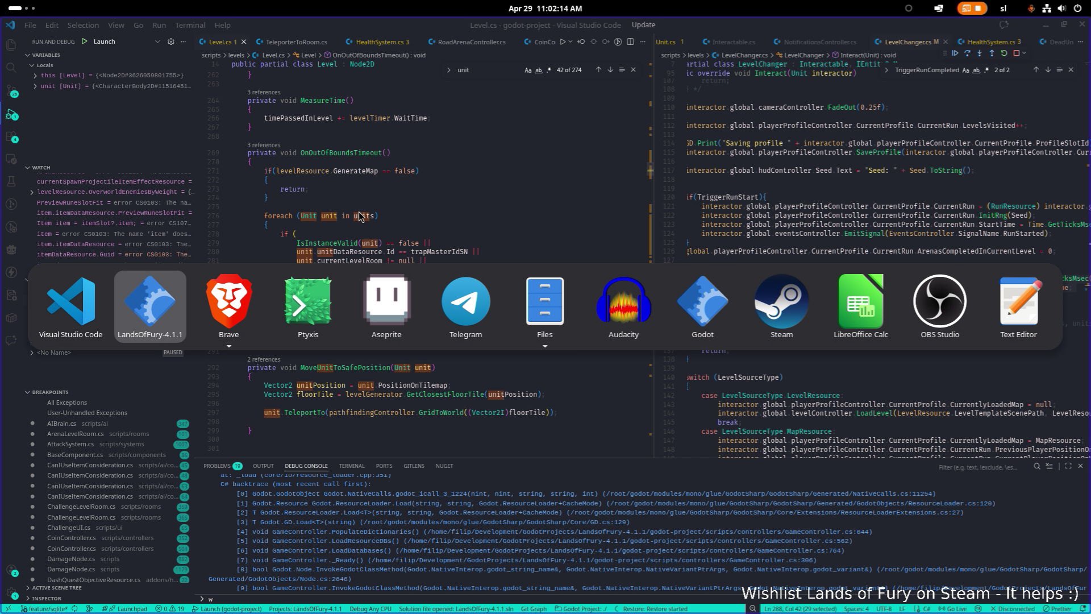
key("alt+Tab")
key("alt+Tab")
key("alt+Tab")
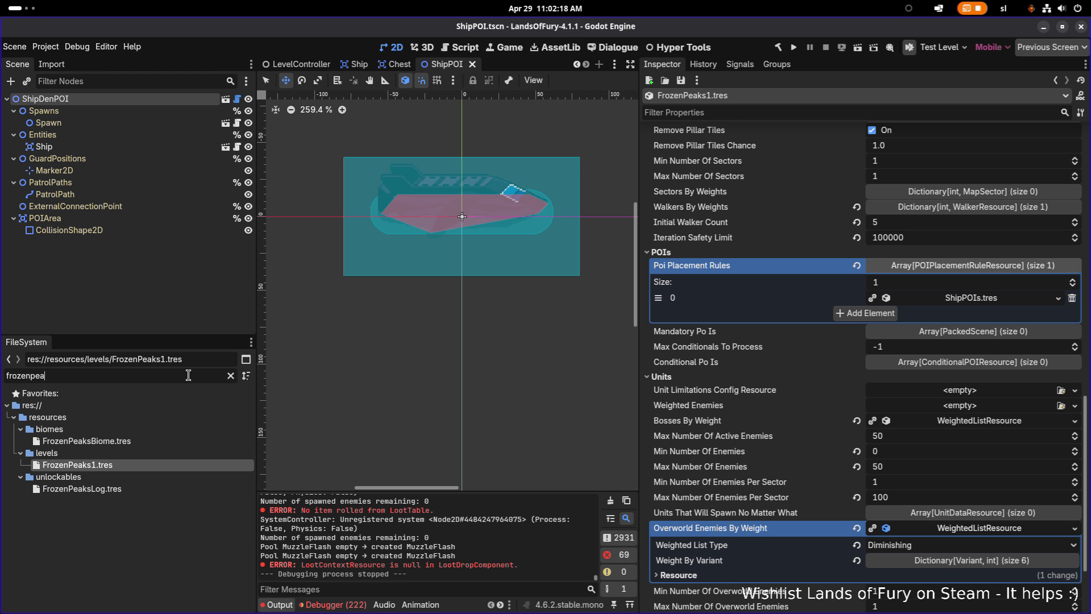
- Filter the FileSystem for 'cavernous' and open CavernousDepths1.tres in the Inspector
double_click(188, 375)
type("cavernous")
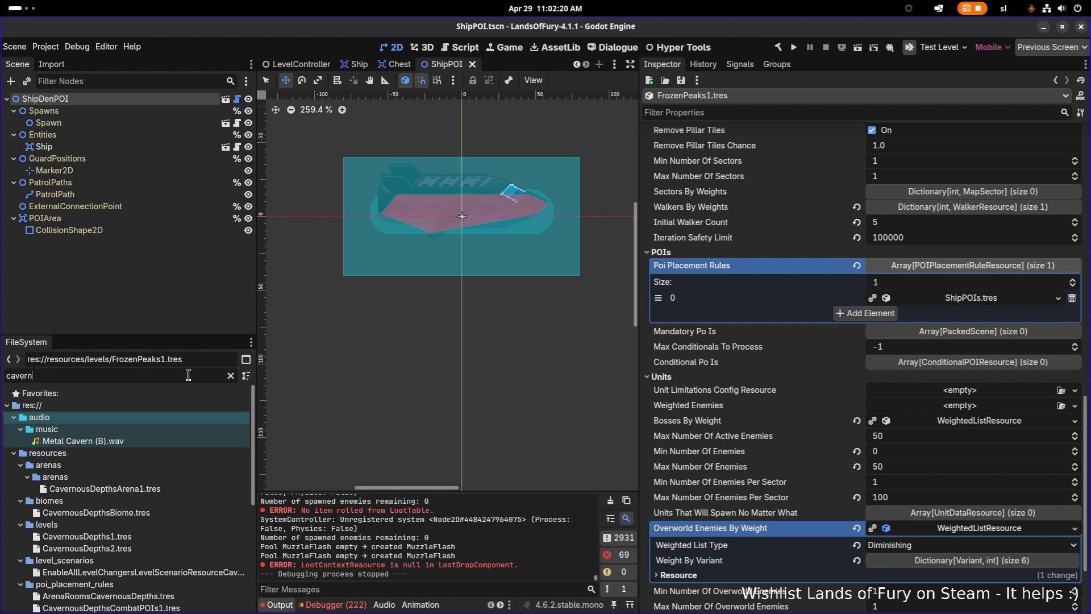
left_click(160, 476)
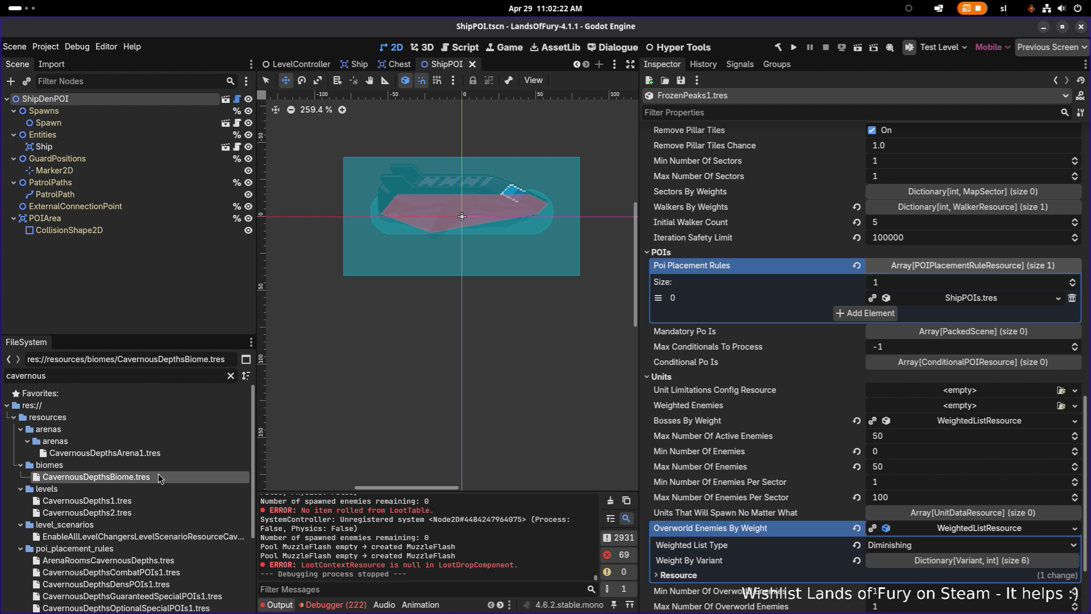
left_click(159, 505)
scroll(806, 406, "down", 5)
scroll(809, 406, "down", 5)
scroll(799, 401, "down", 10)
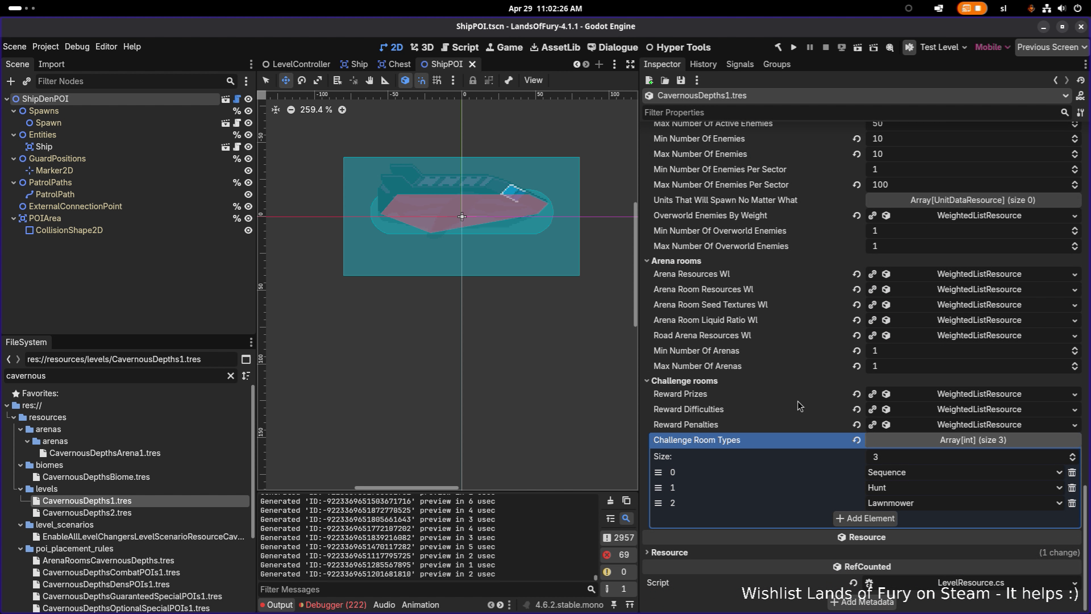
scroll(785, 400, "up", 3)
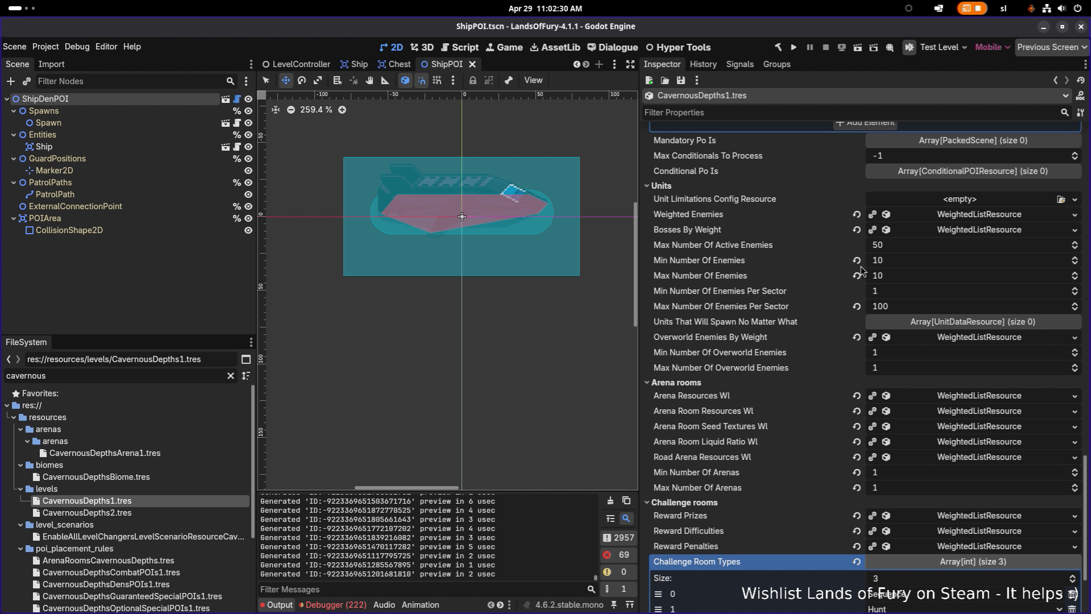
- Raise Max Number Of Active Enemies from 50 to 500 and save the level resource
left_click(908, 249)
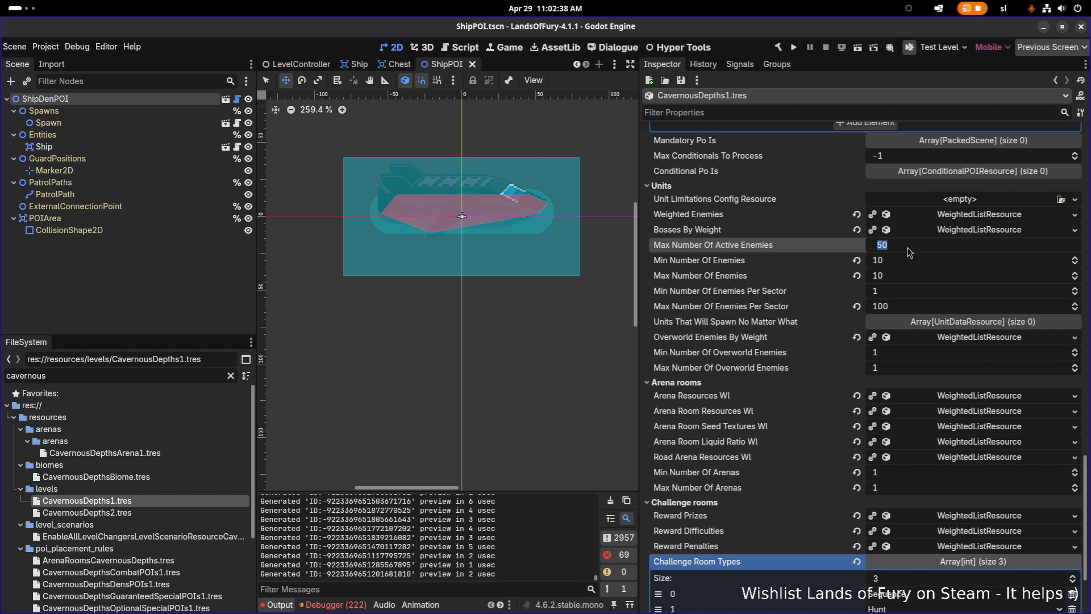
key("End")
type("0")
key("Return")
key("ctrl+s")
key("alt+Tab")
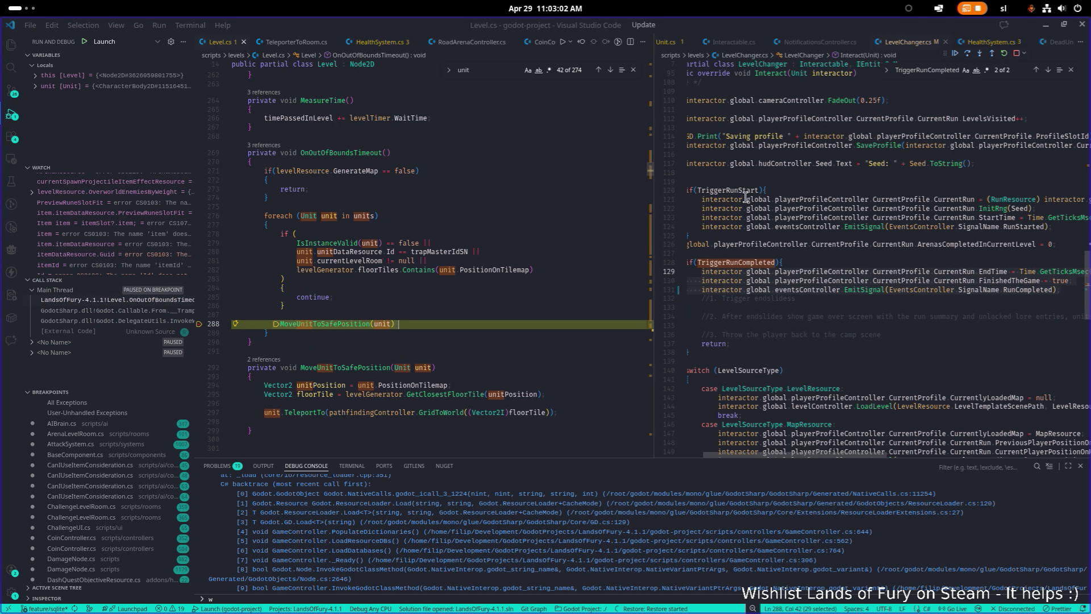
- Stop the paused debug session and relaunch the game with F5 to its main menu
left_click(1016, 53)
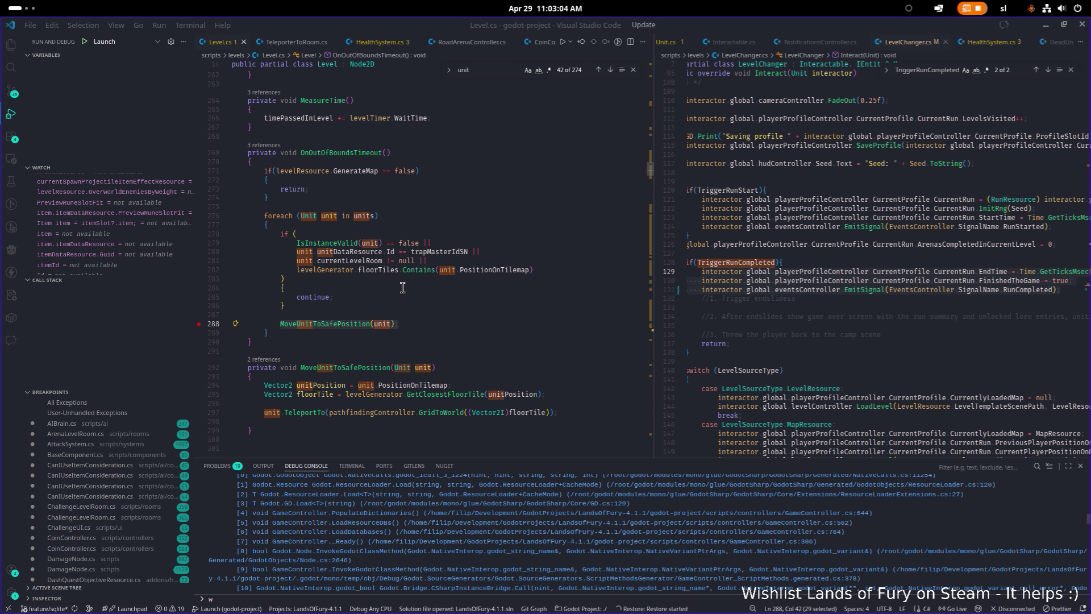
left_click(402, 330)
key("F5")
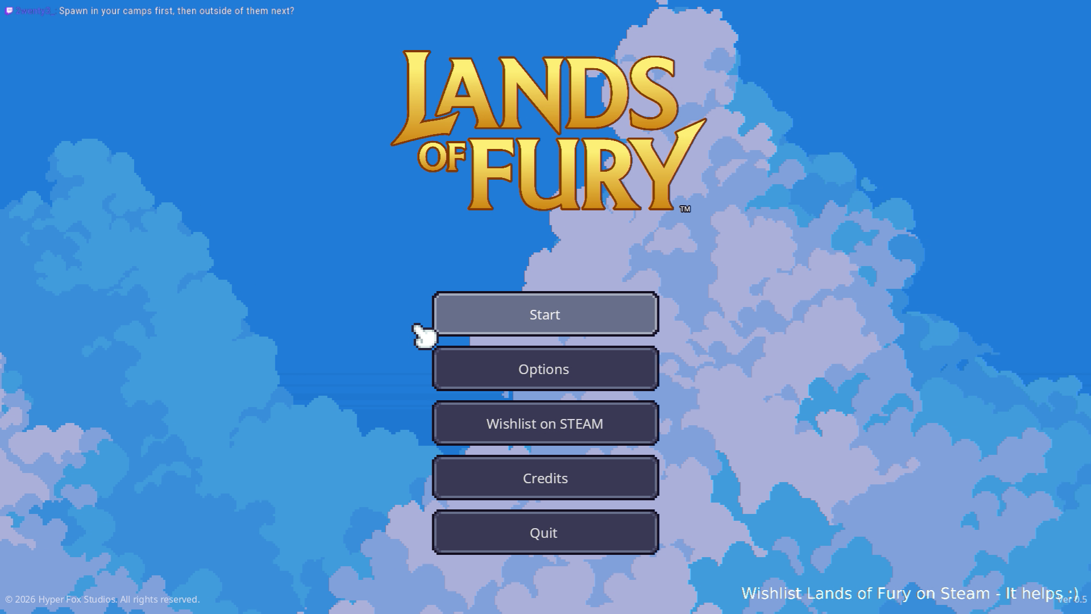
- Start a game on the first save profile, open the camp inventory, then return to Godot
left_click(440, 329)
left_click(549, 328)
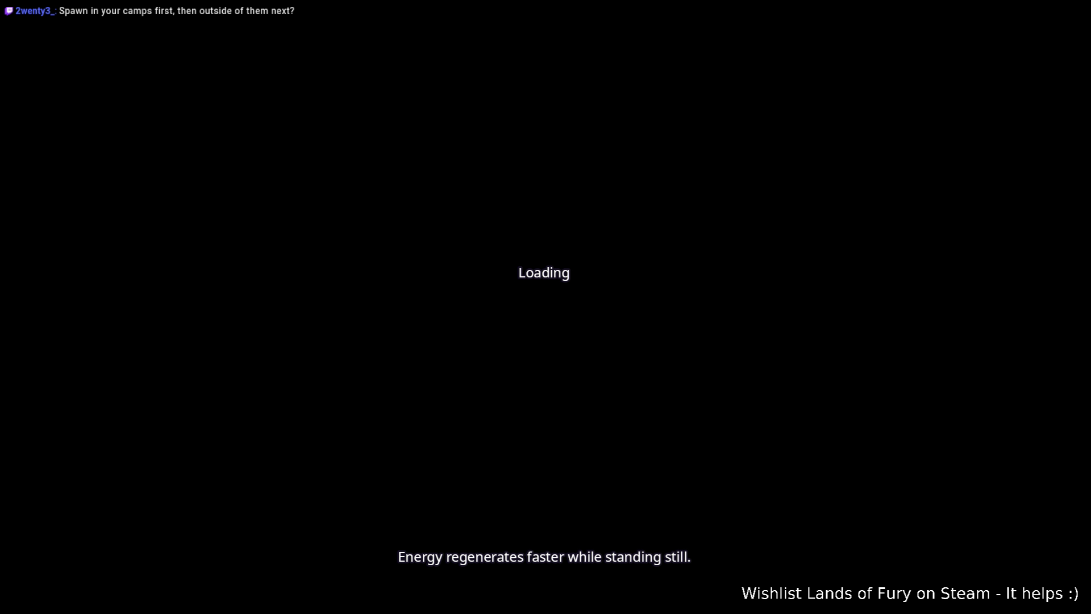
key("Tab")
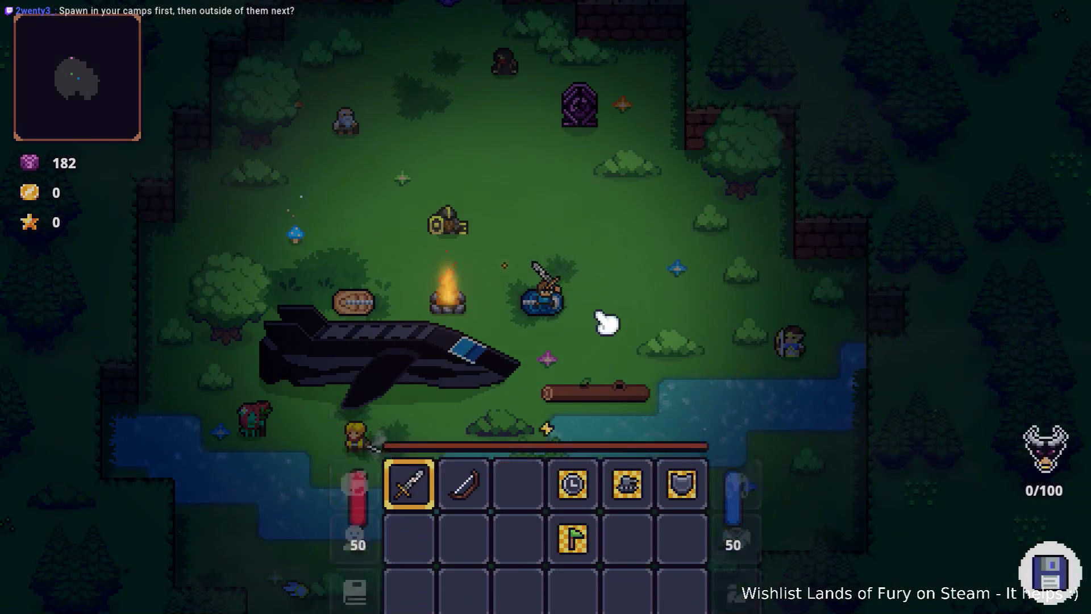
key("alt+Tab")
key("alt+Tab")
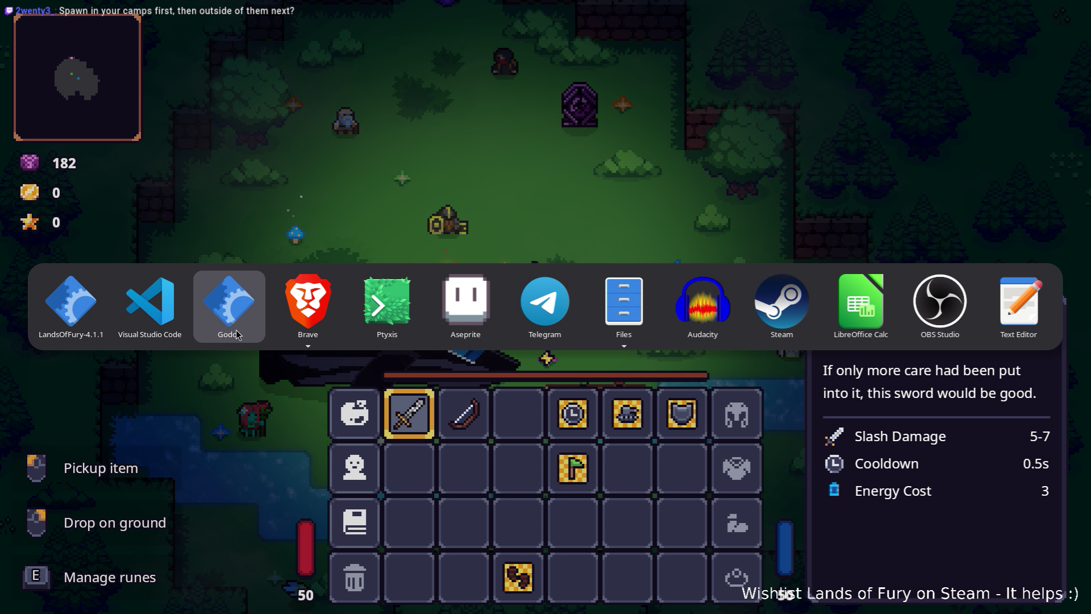
scroll(790, 332, "up", 10)
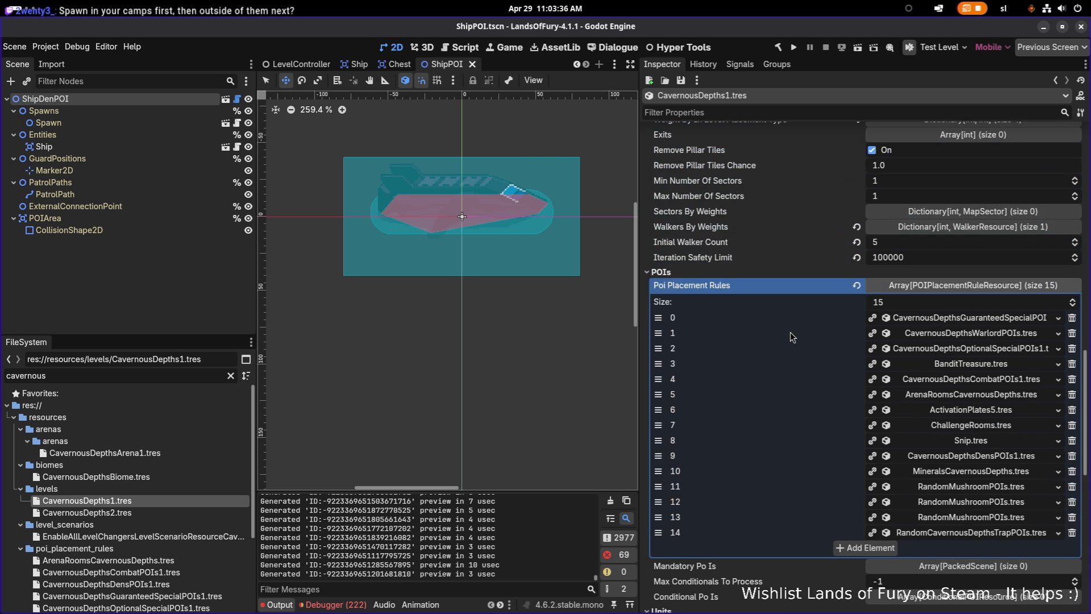
- Expand POI rule 1's Weight By Variant list to view its three warlord camp scenes
left_click(983, 335)
left_click(974, 384)
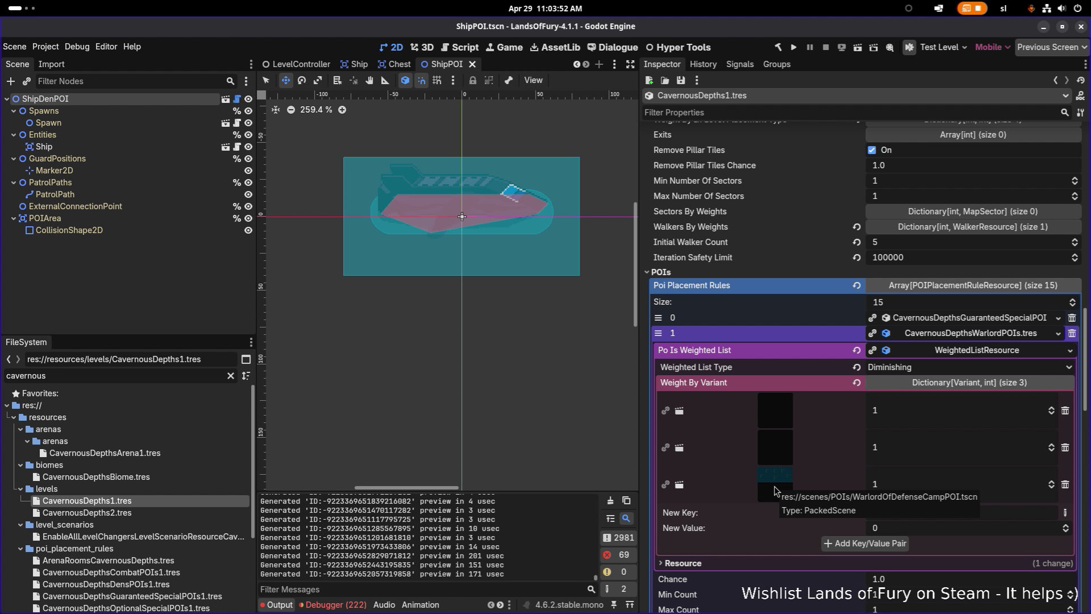
key("alt+Tab")
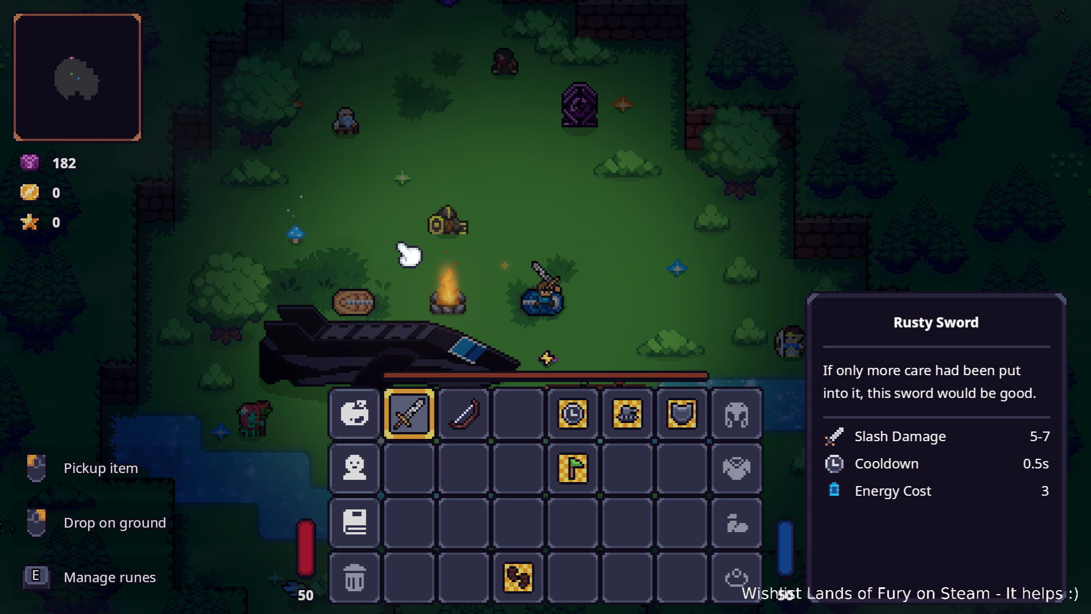
- Close the inventory, equip hotbar weapon 3, and walk the hero into the purple portal
key("Tab")
key("grave")
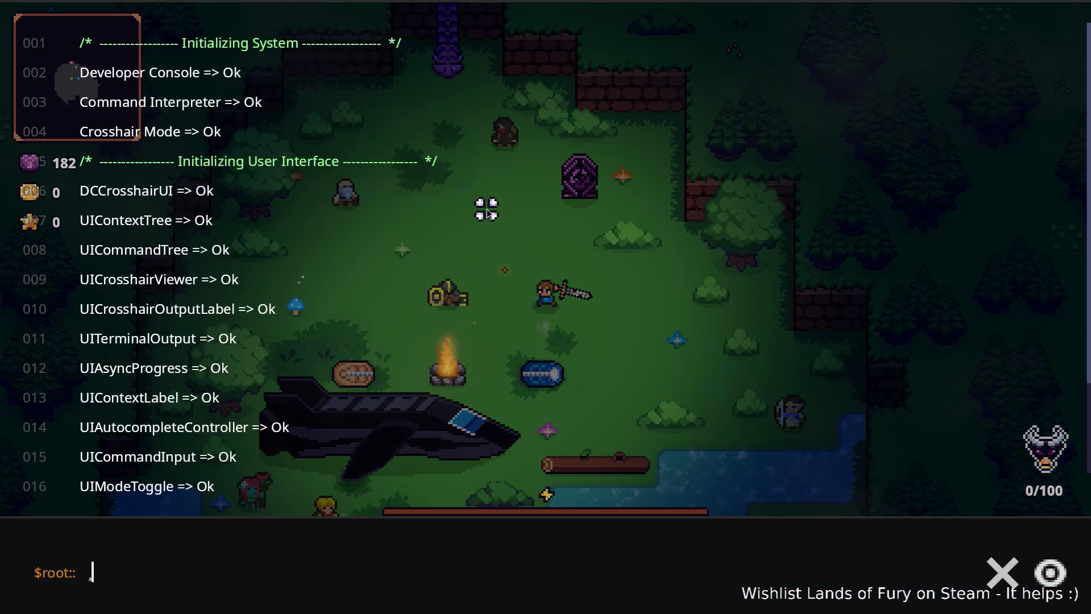
type("Add")
key("grave")
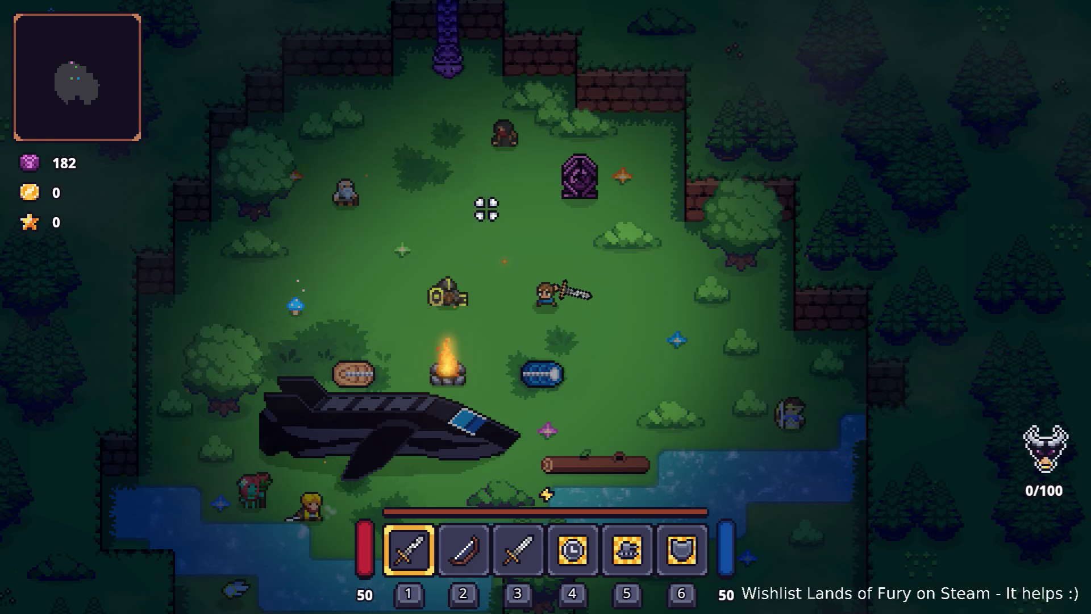
key("3")
key("w")
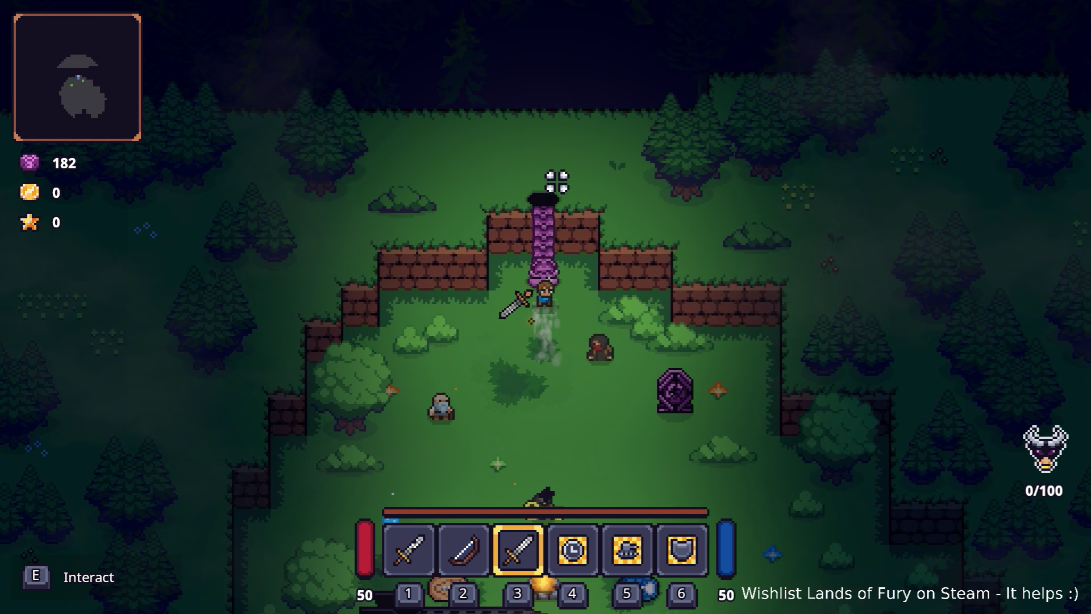
key("e")
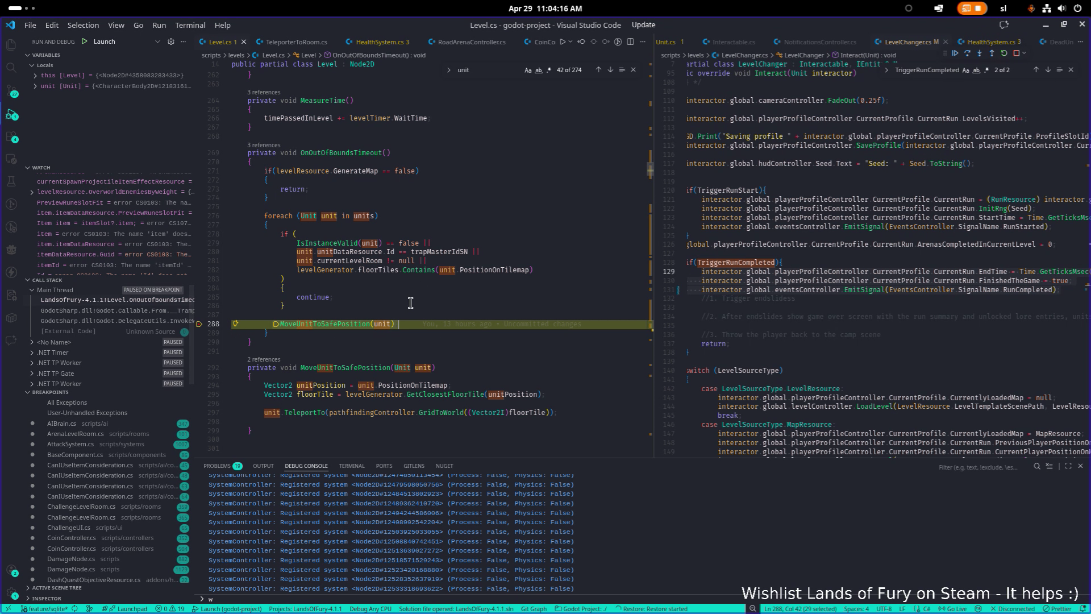
- Inspect the 55 'units' values at the breakpoint, then bring the Godot editor forward
mouse_move(366, 216)
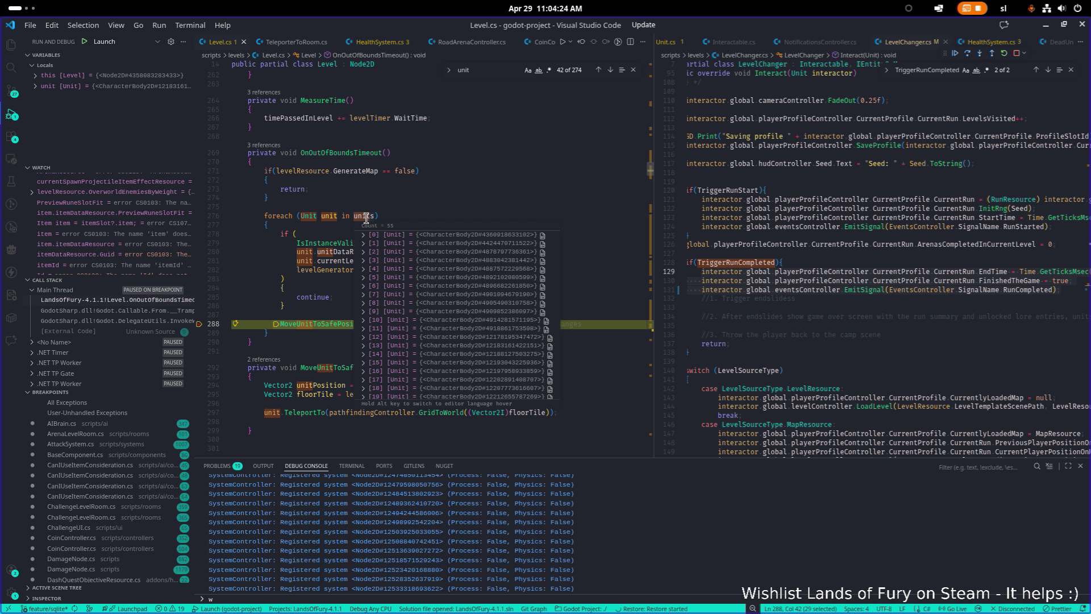
key("alt+Tab")
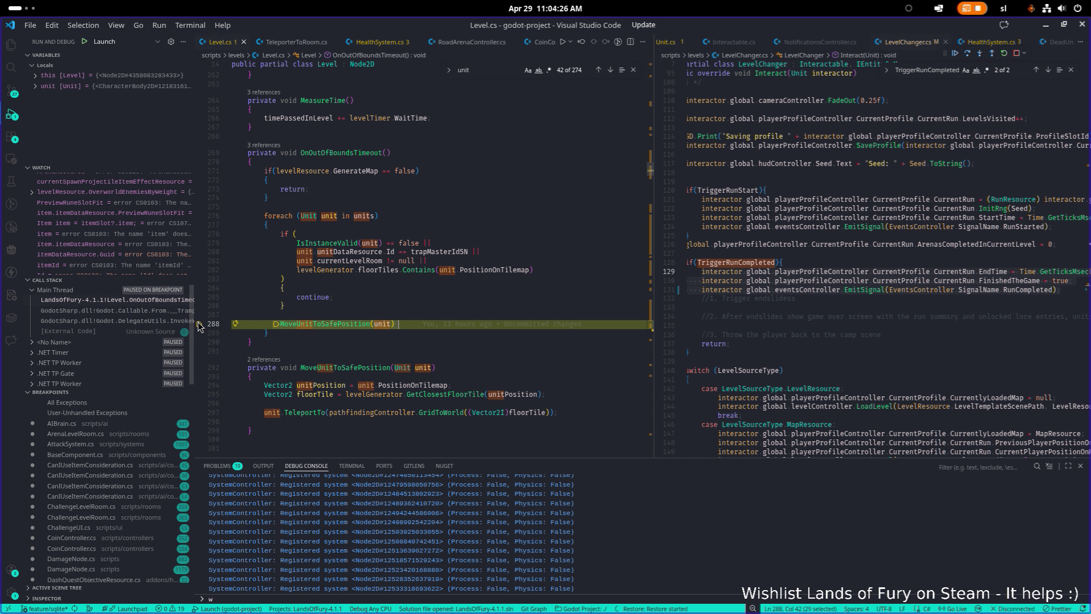
key("alt+Tab")
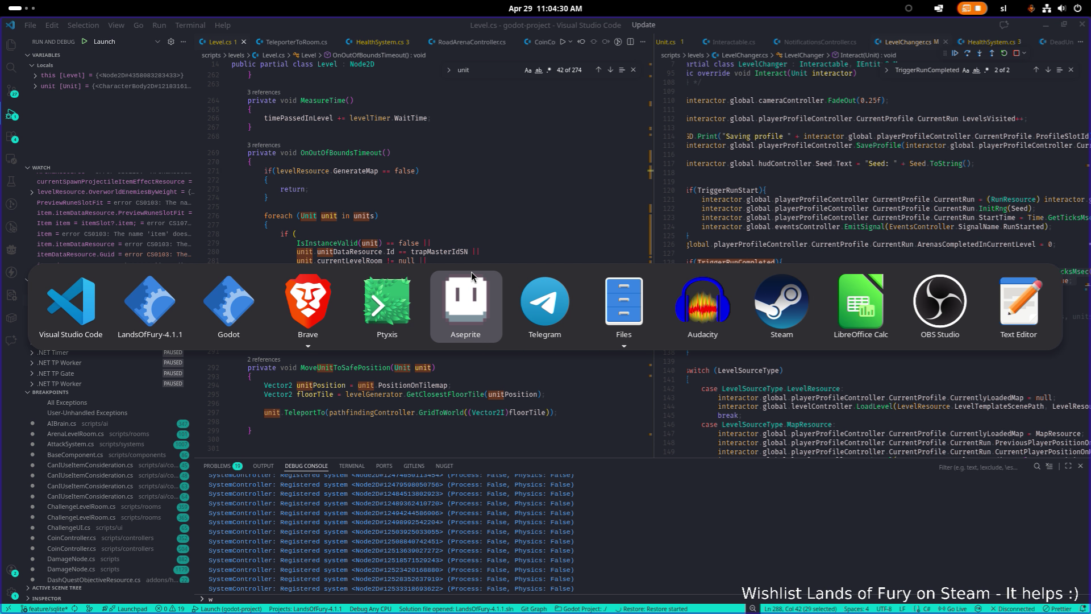
left_click(70, 307)
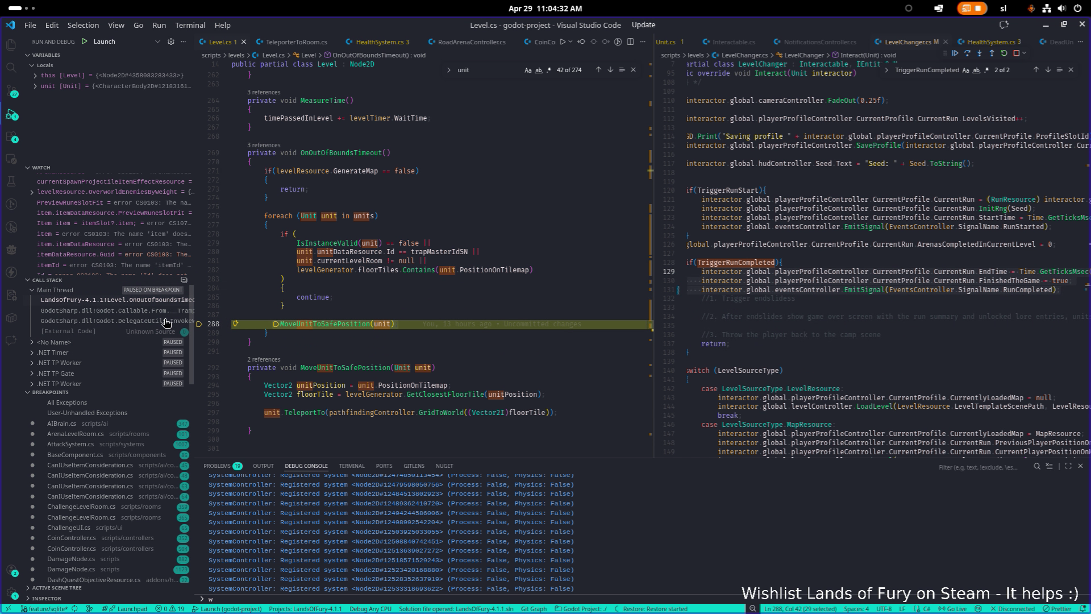
key("alt+Tab")
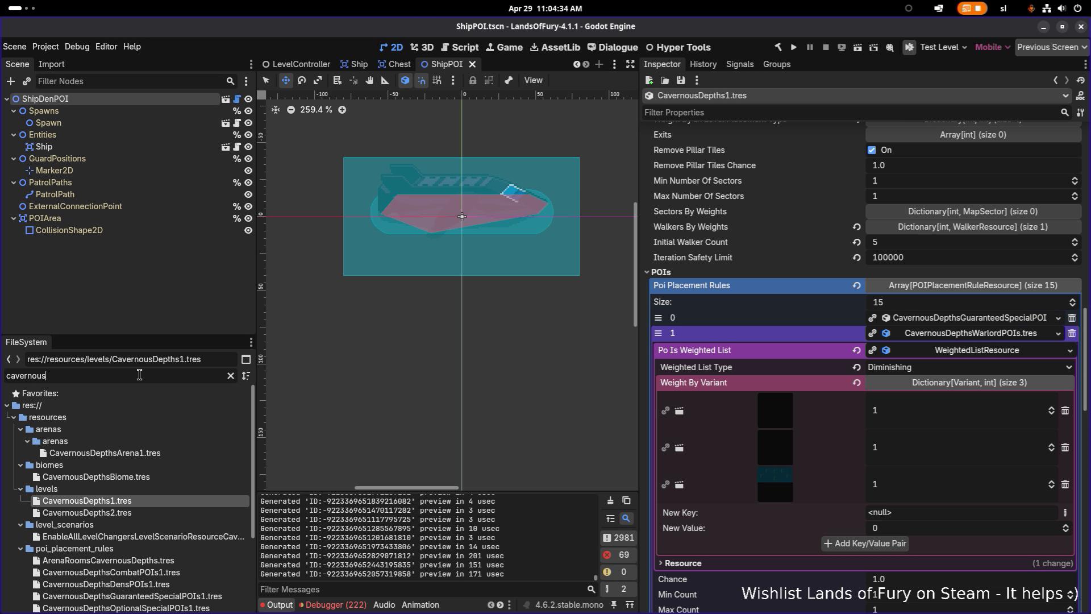
- Filter the FileSystem for 'default' and open the default unit limitations config
double_click(139, 375)
type("default")
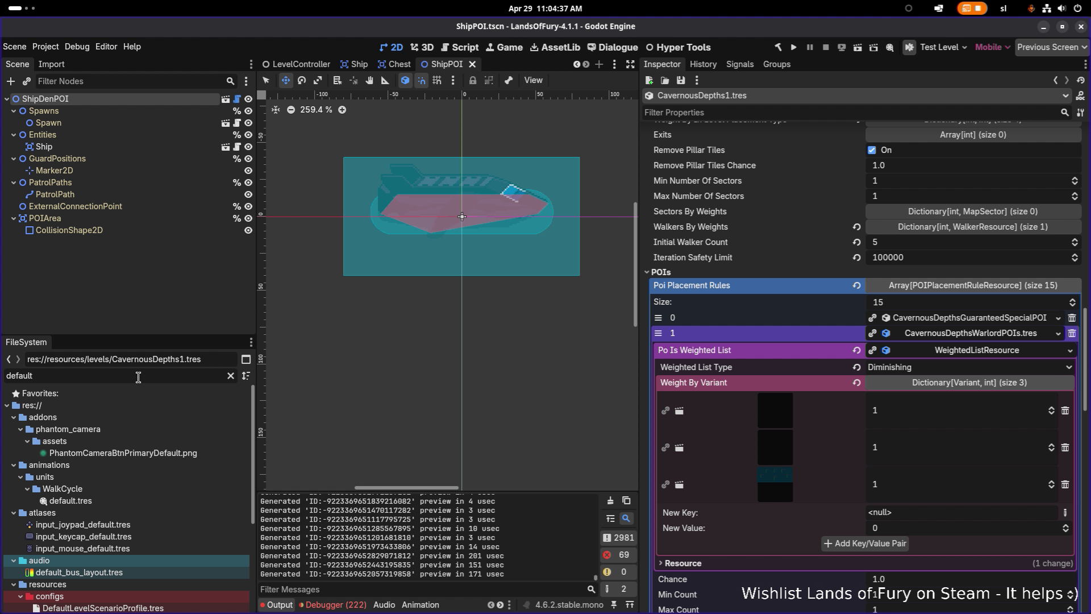
scroll(136, 452, "down", 5)
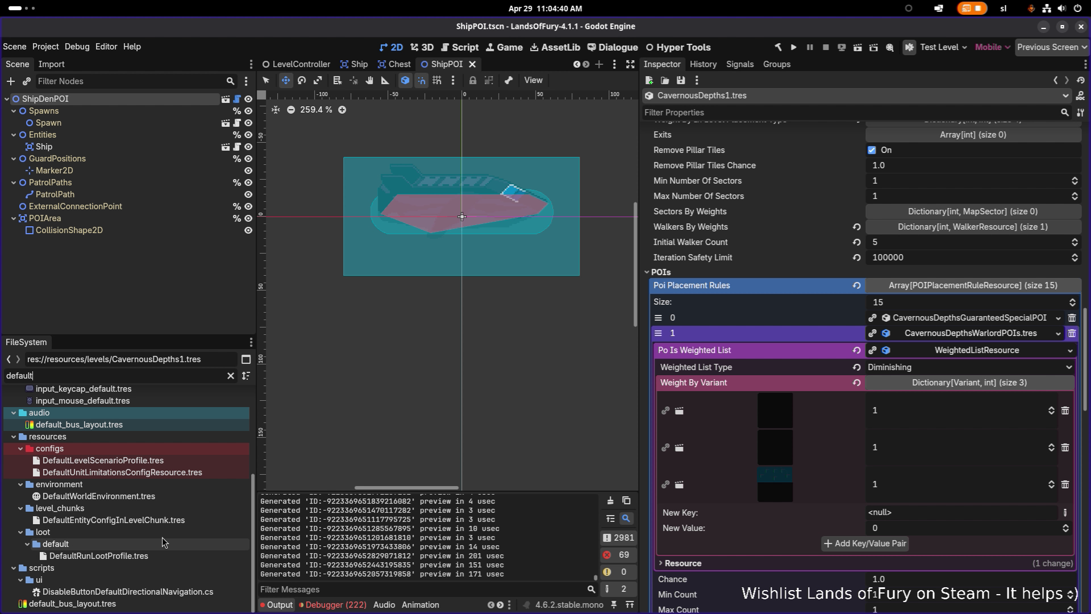
left_click(171, 520)
double_click(173, 475)
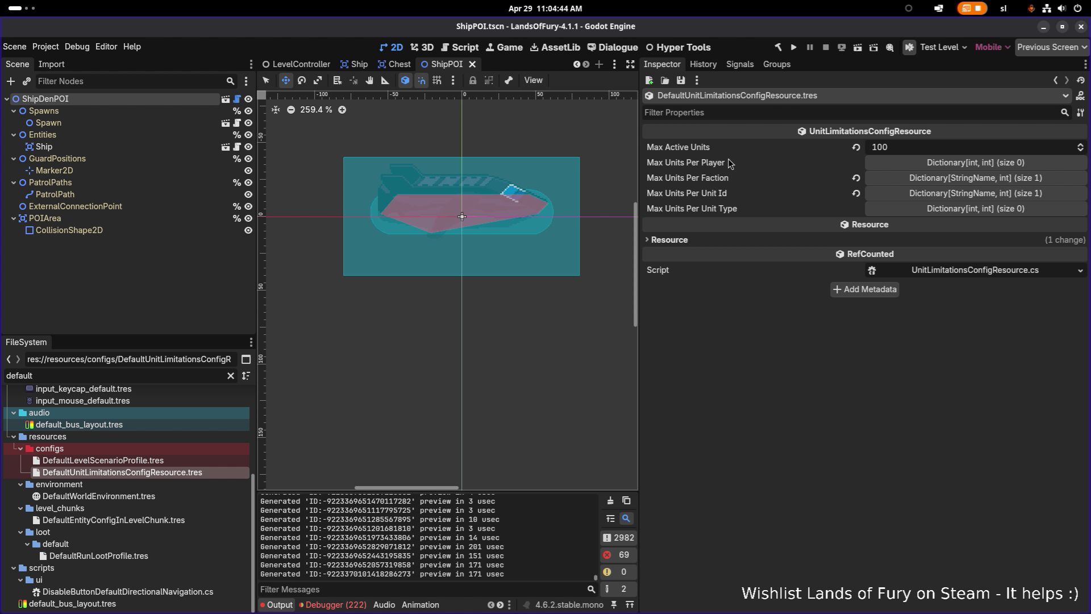
key("alt+Tab")
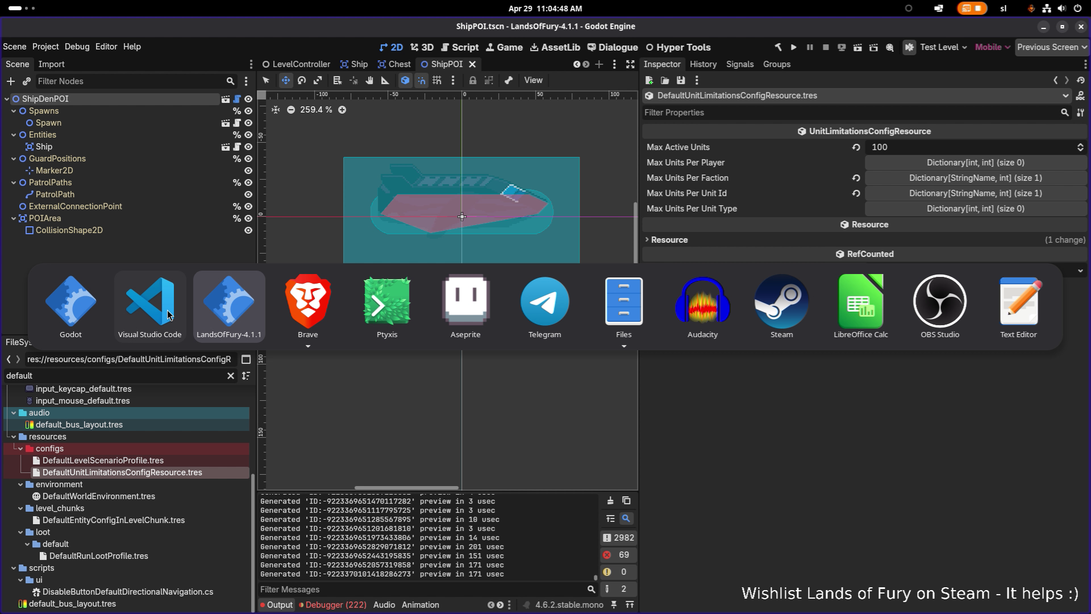
key("Escape")
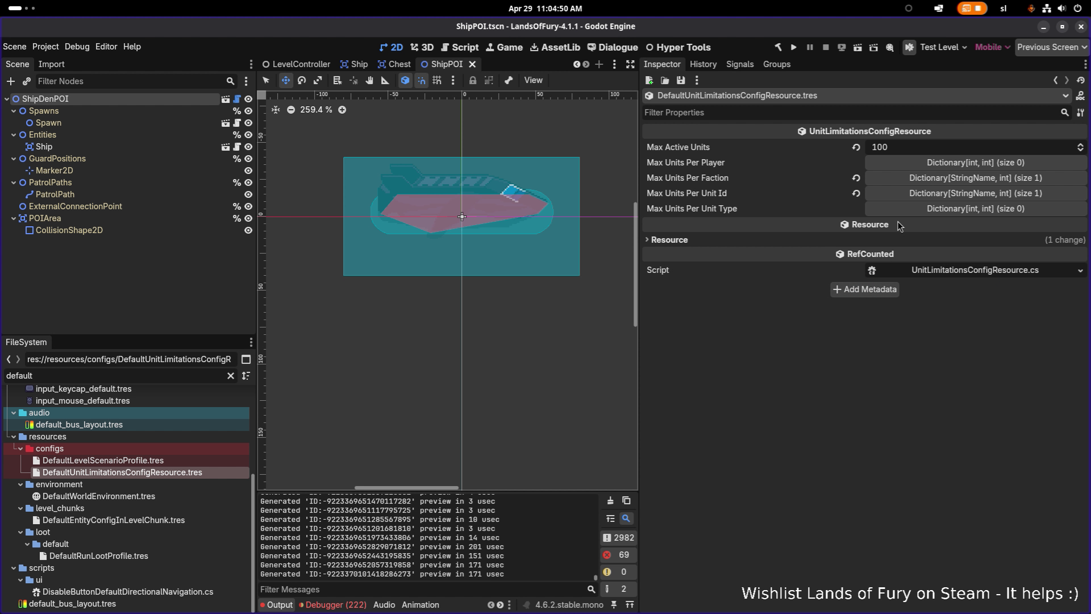
- Expand and collapse Max Units Per Unit Id to check its limits (bunny: 5)
left_click(954, 179)
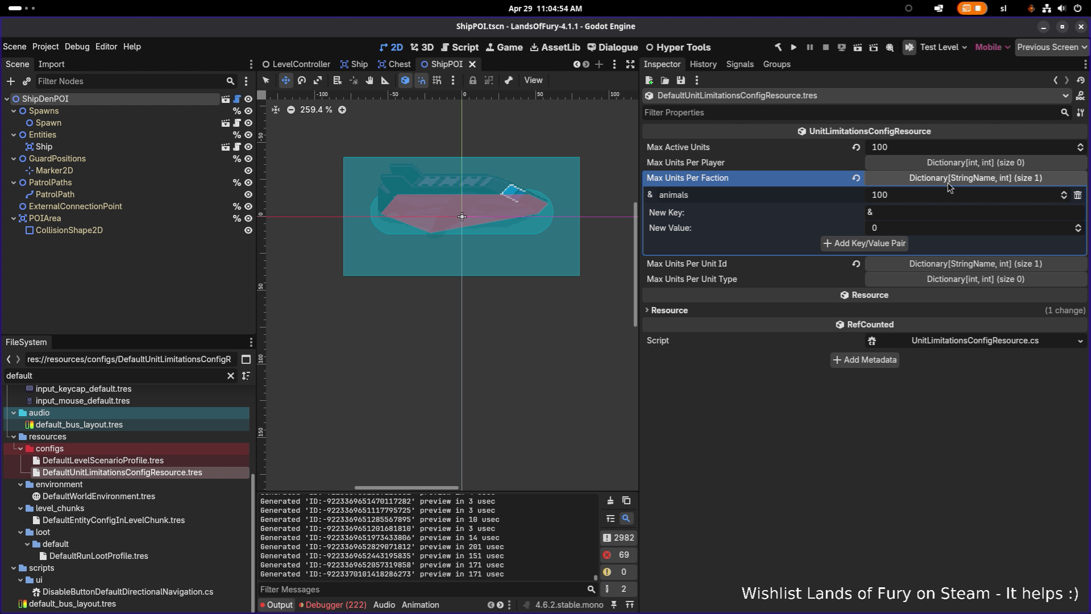
left_click(949, 179)
left_click(958, 194)
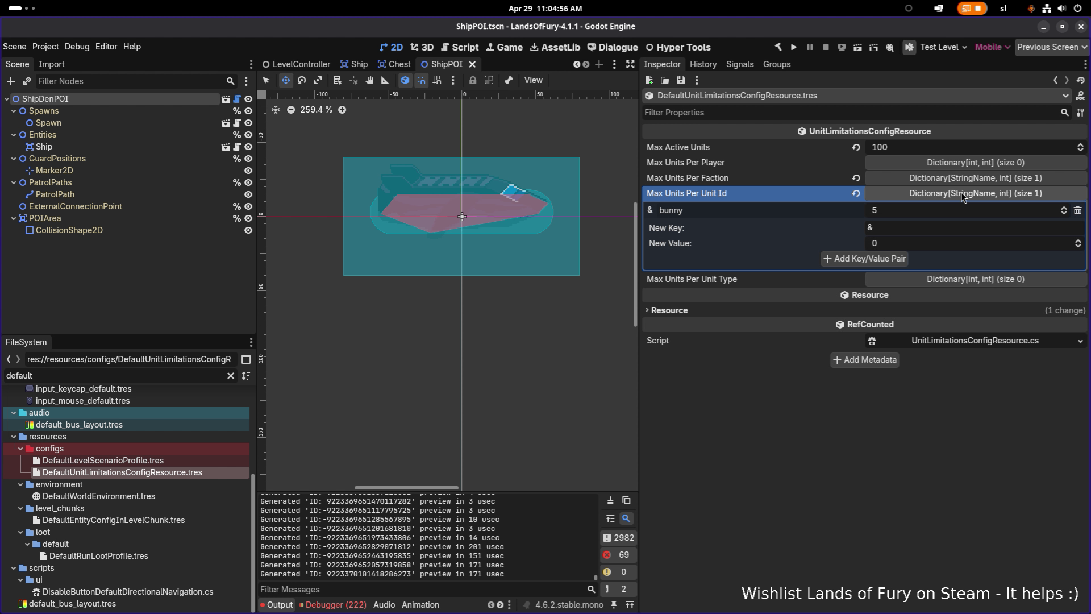
left_click(960, 193)
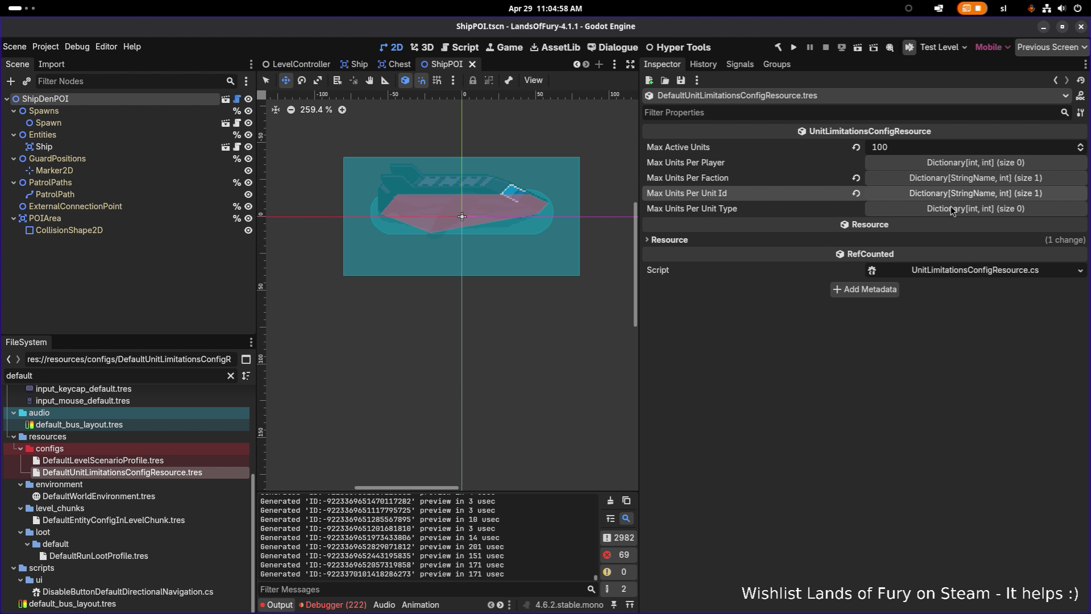
mouse_move(947, 227)
key("alt+Tab")
key("alt+Tab")
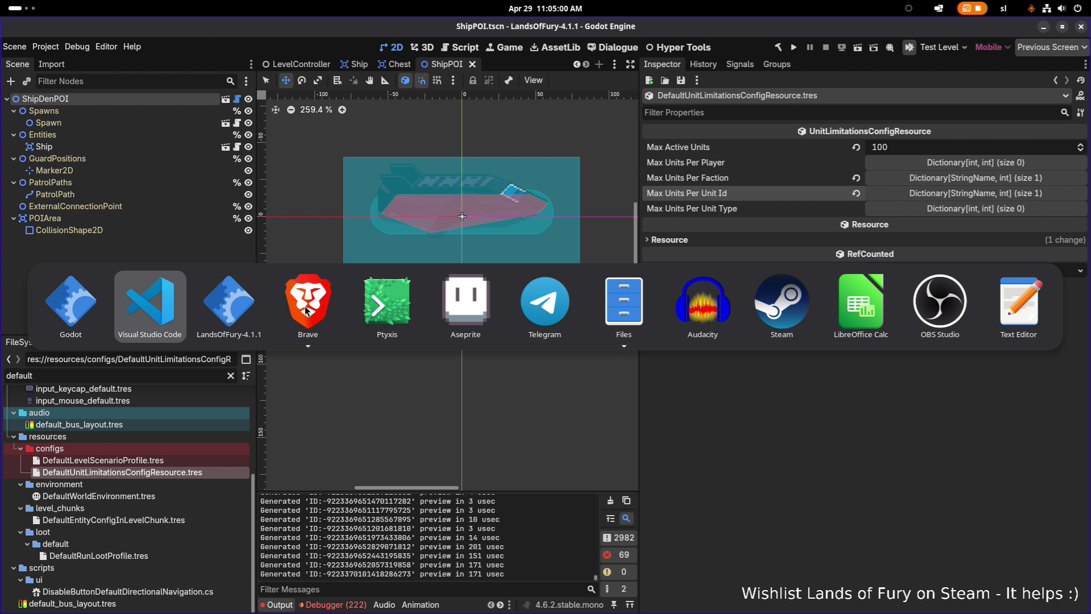
- Search the whole project for '50', review the results, then clear the query
key("ctrl+shift+f")
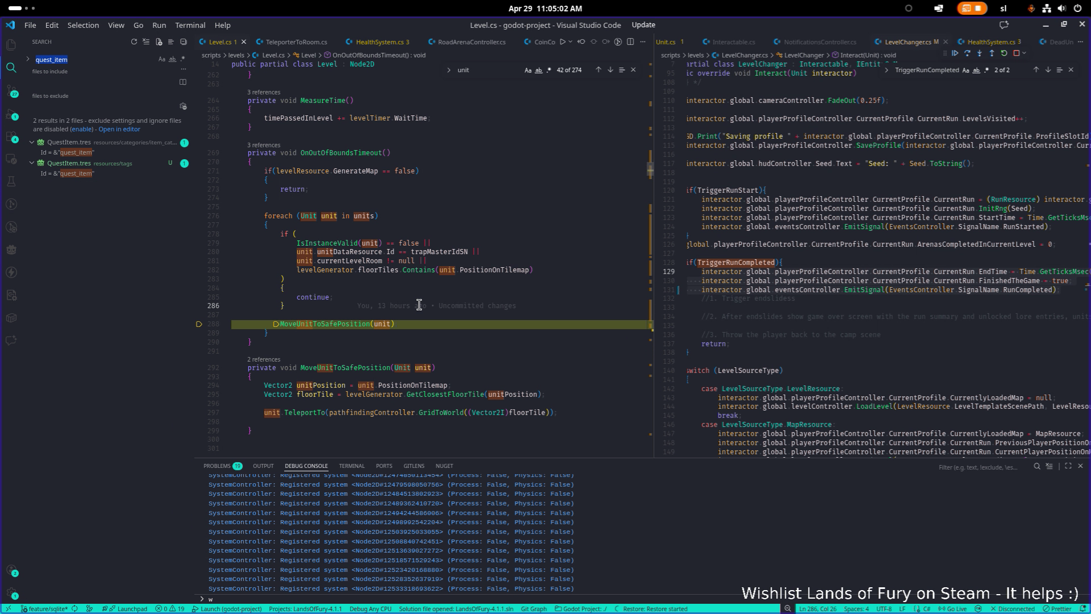
type("50")
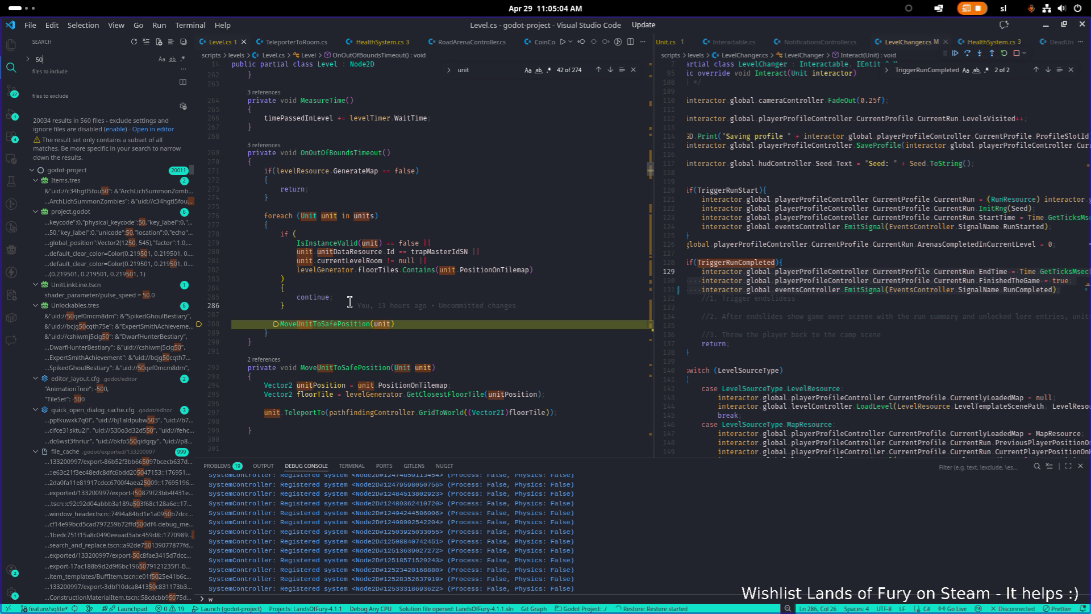
scroll(158, 290, "down", 15)
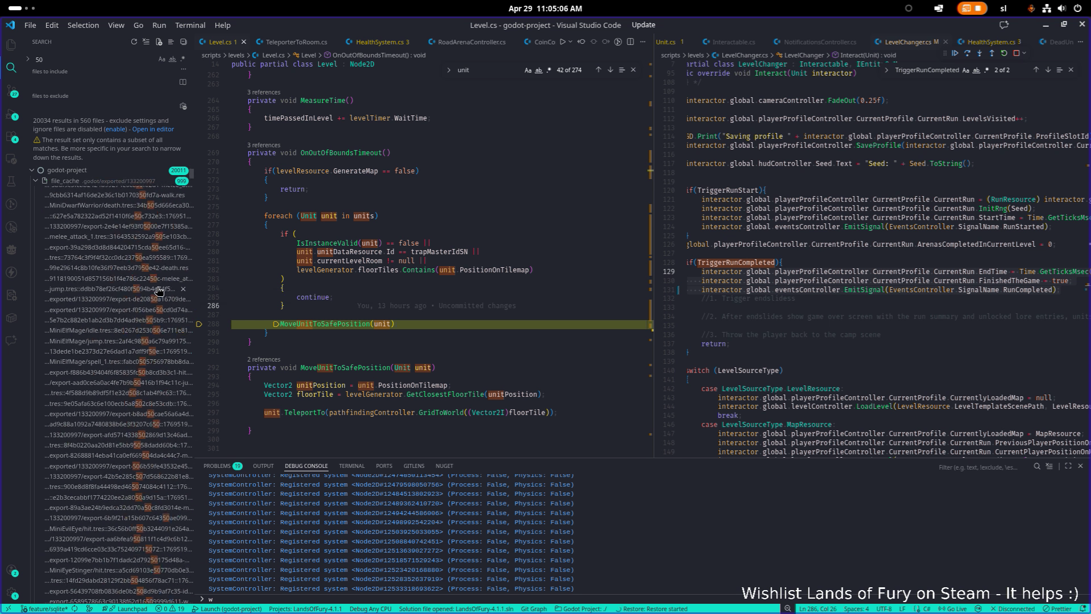
scroll(159, 278, "down", 10)
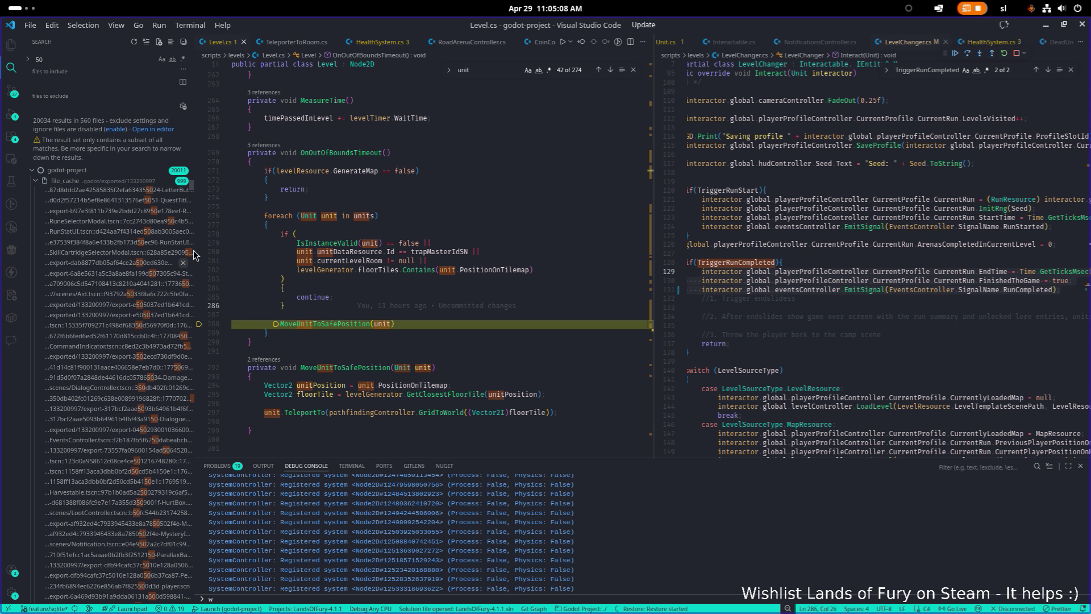
scroll(191, 193, "down", 15)
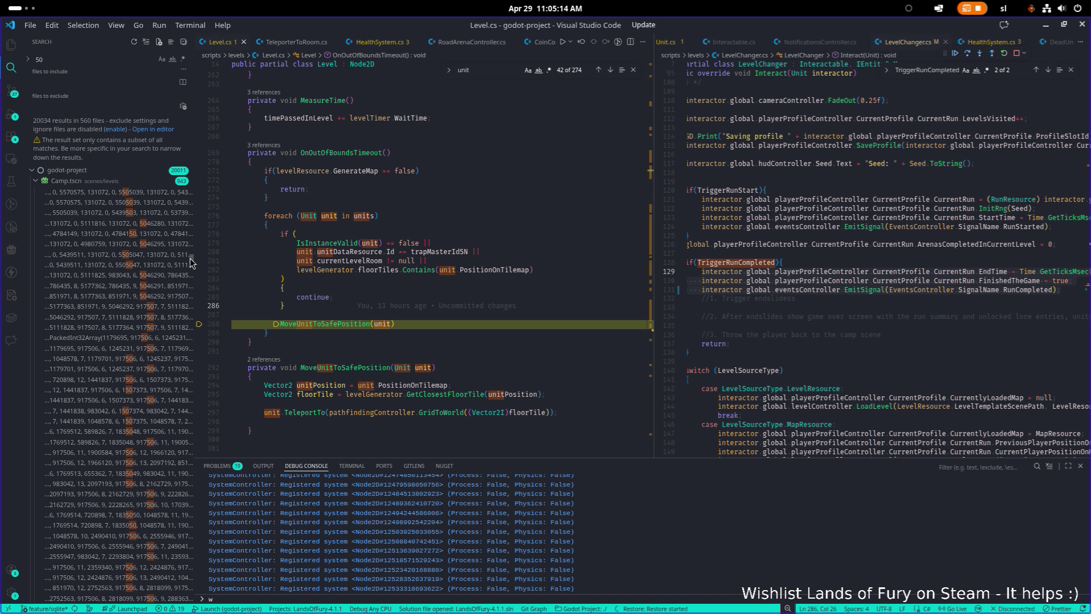
left_click_drag(193, 264, 177, 602)
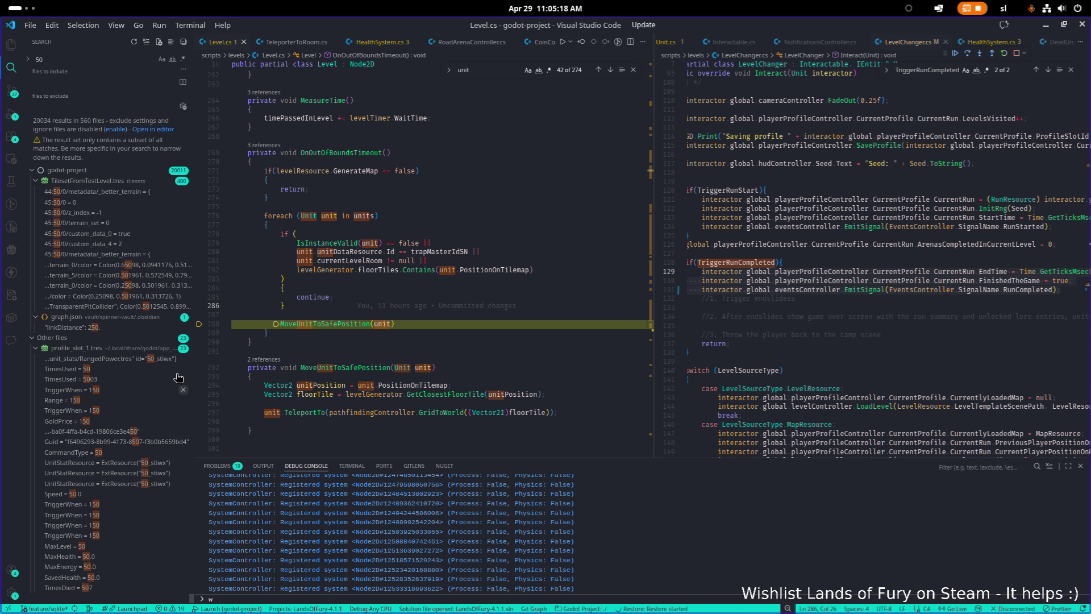
scroll(111, 312, "up", 2)
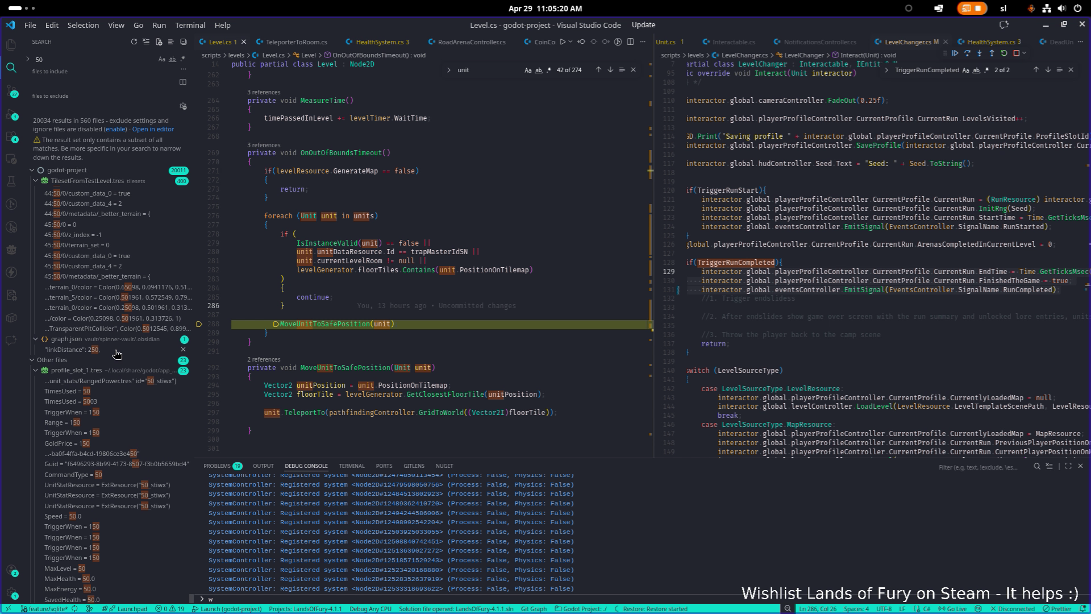
left_click(97, 58)
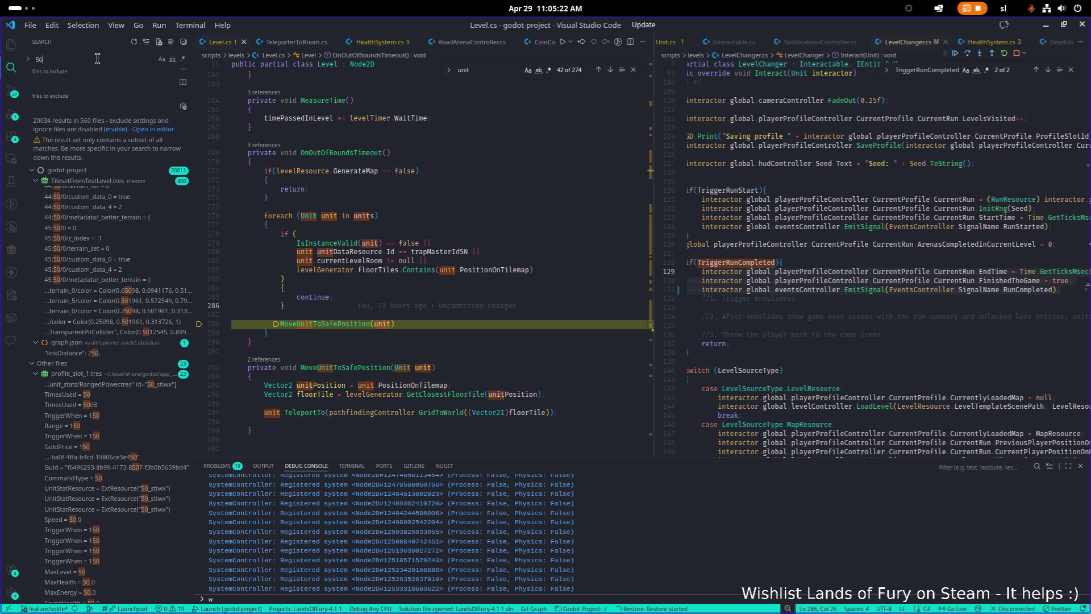
key("BackSpace")
key("BackSpace")
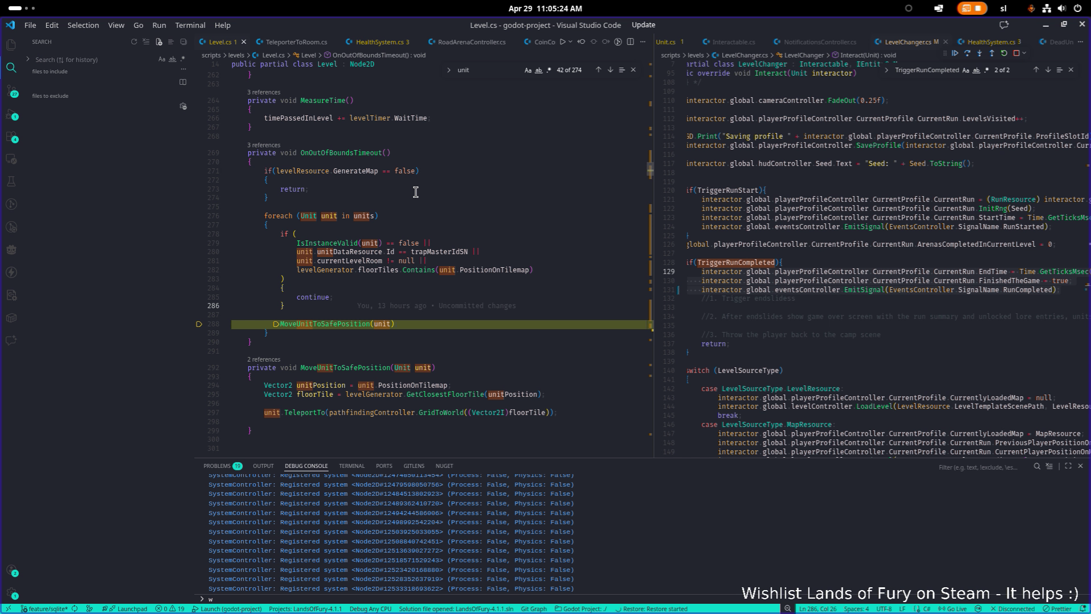
- Open Level.cs via the quick file finder and find 'spawn' in it
left_click(419, 189)
key("ctrl+p")
type("level")
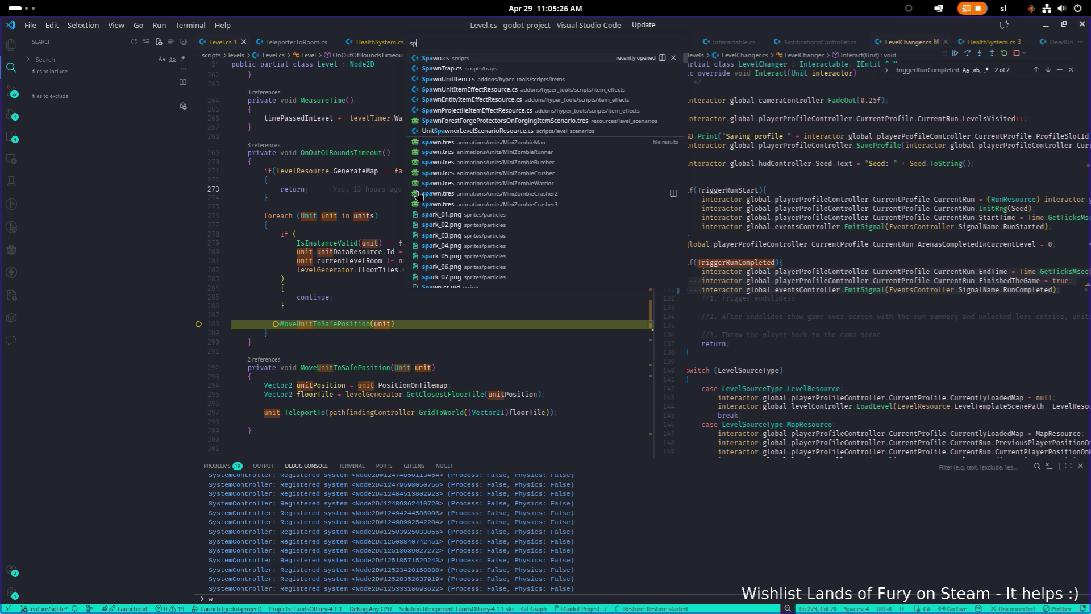
key("Return")
key("ctrl+f")
type("spawn")
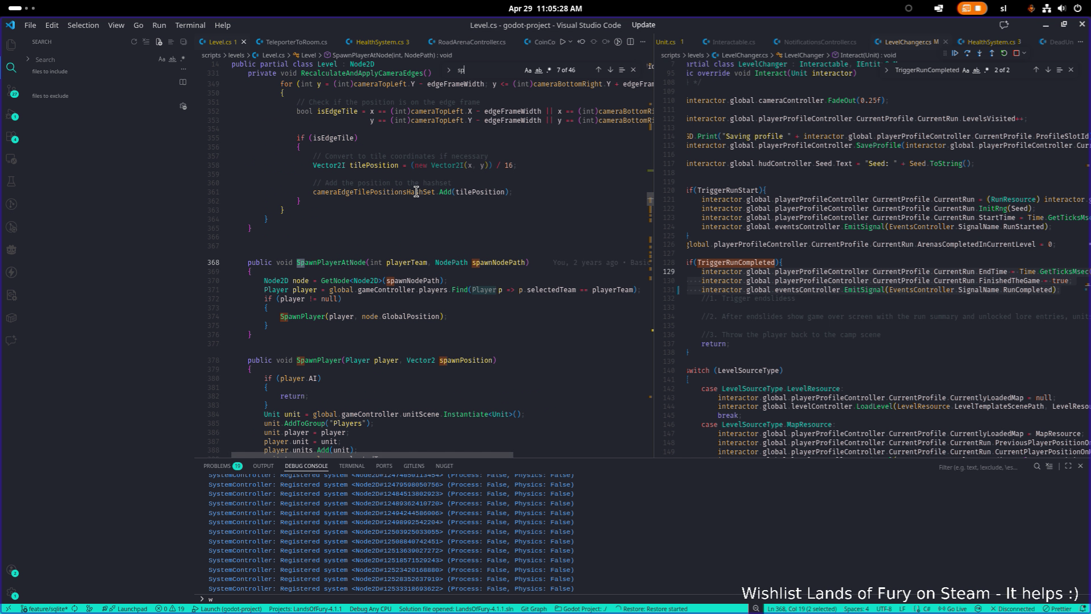
- Scroll to SpawnUnit and highlight the LimitationsResolver and CanSpawnUnit usages
scroll(416, 191, "down", 4)
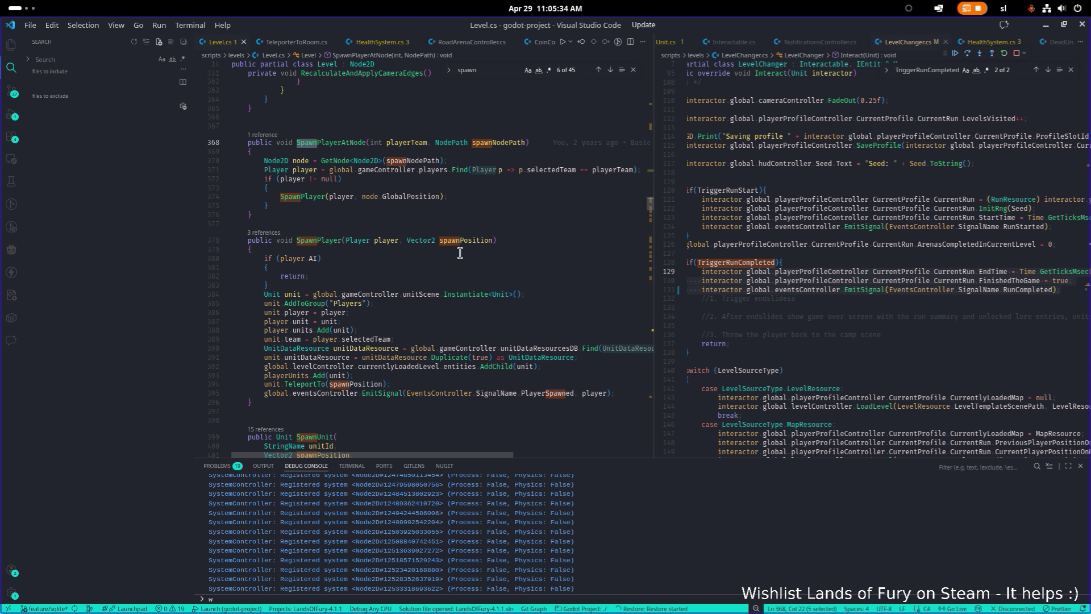
scroll(407, 324, "down", 11)
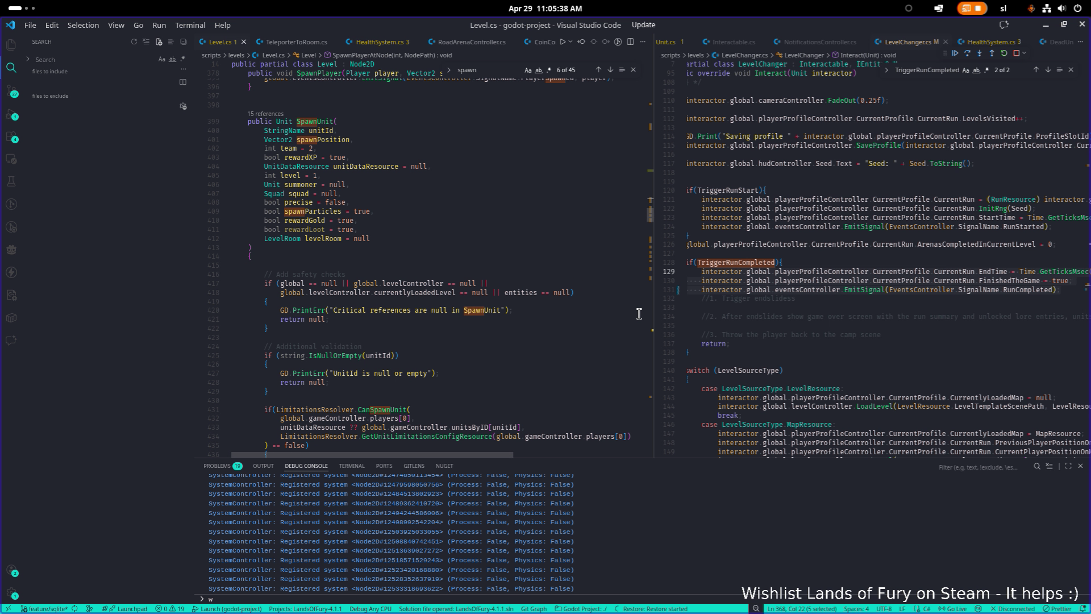
left_click_drag(653, 312, 788, 313)
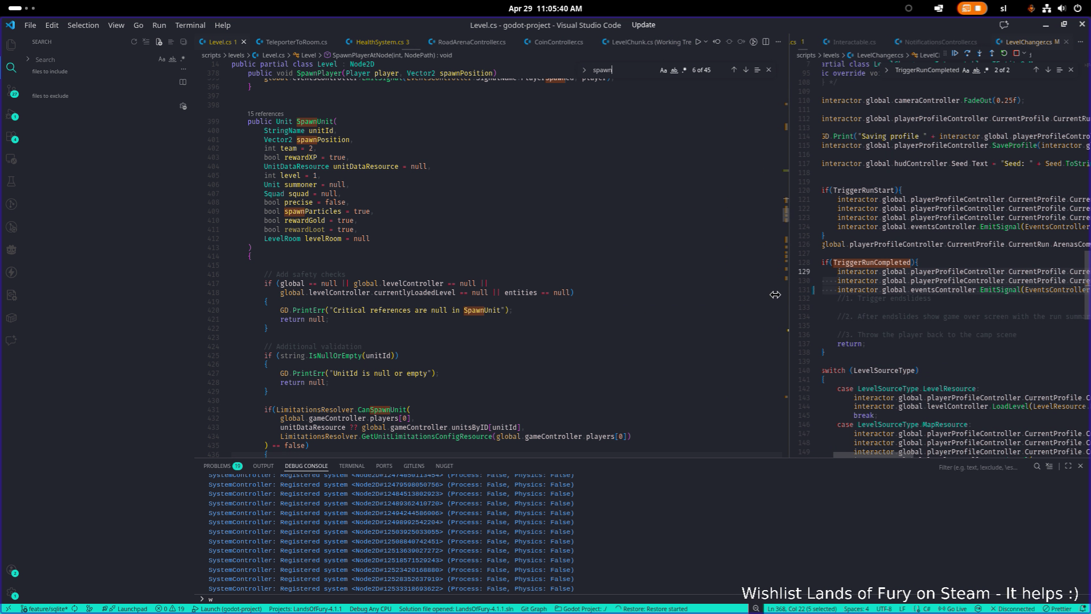
scroll(430, 292, "down", 4)
left_click(430, 291)
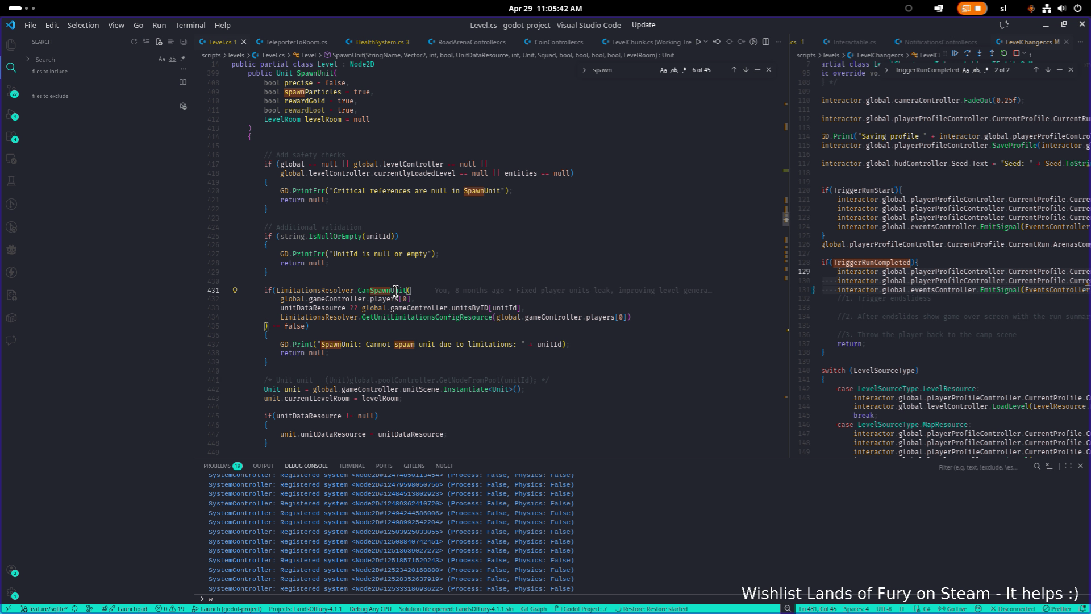
left_click(333, 290)
left_click(396, 289)
mouse_move(399, 290)
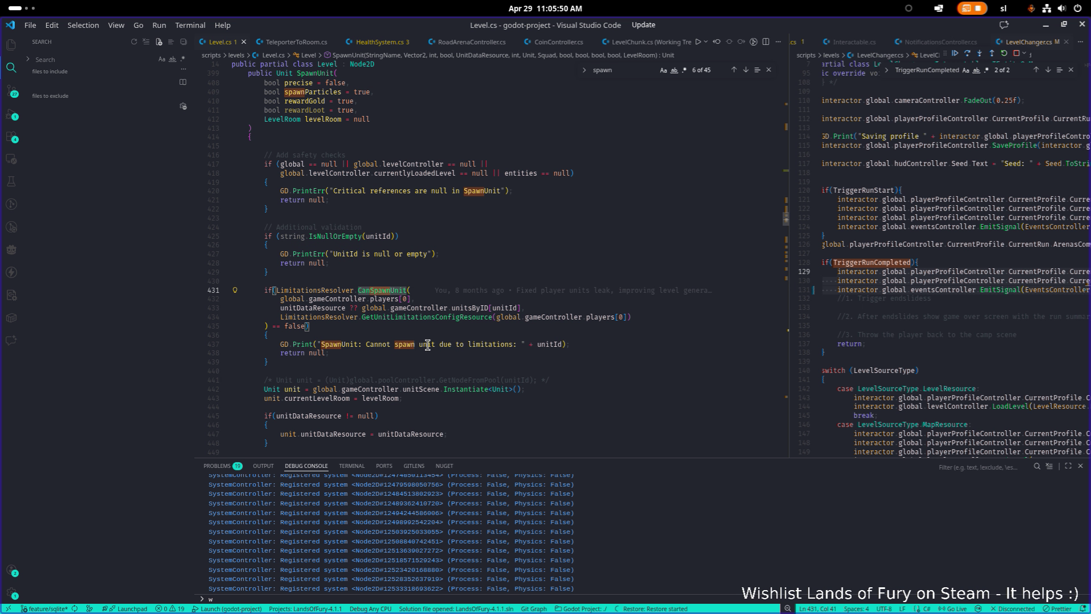
- Copy 'Cannot spawn unit due to limitations' and paste it into the Debug Console filter
left_click_drag(512, 344, 363, 347)
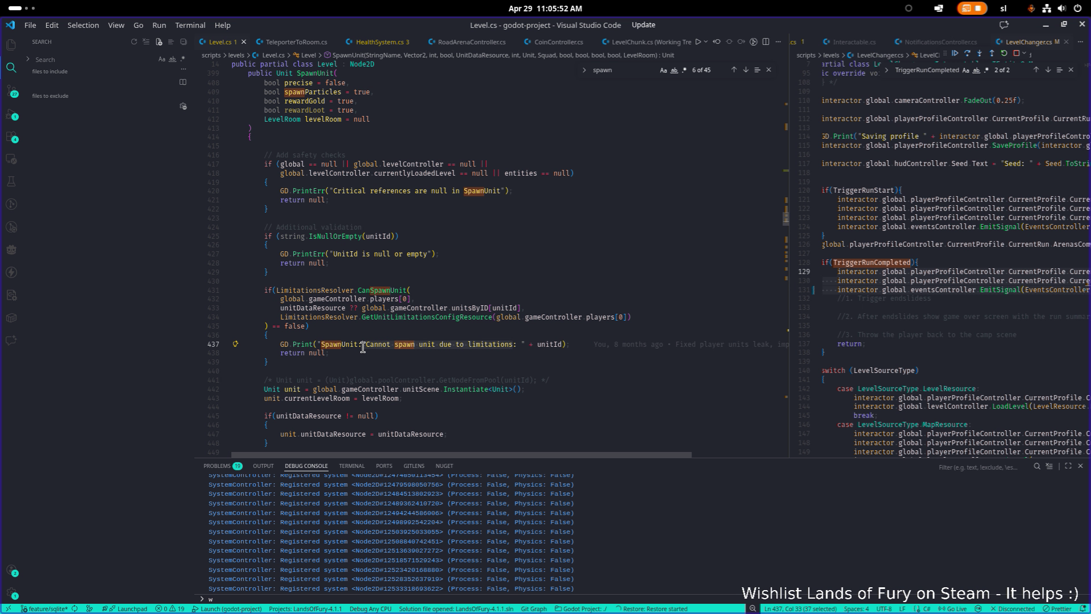
key("ctrl+c")
key("ctrl+v")
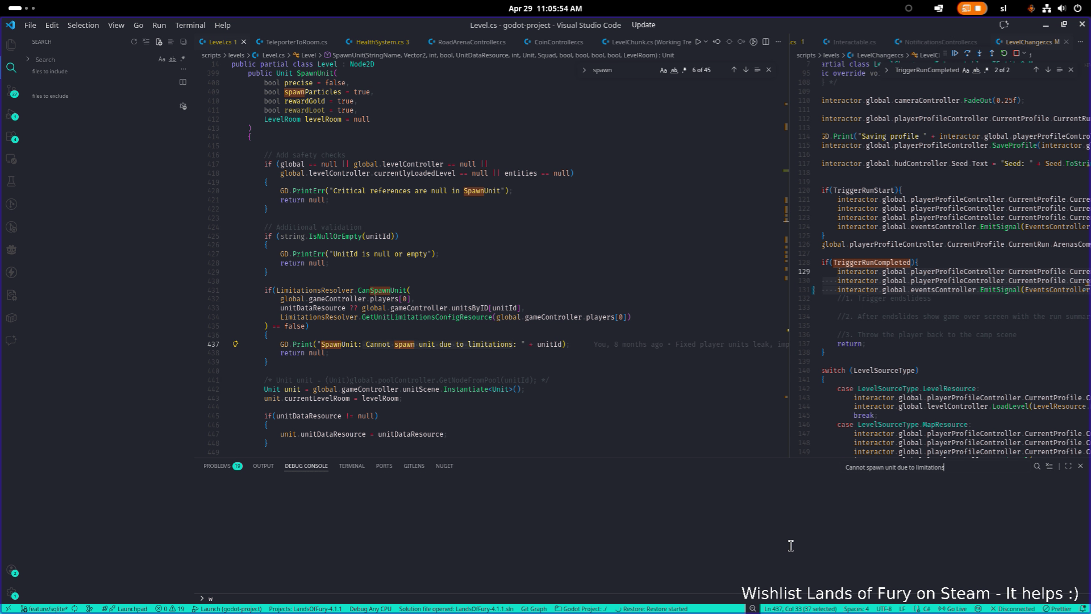
- Shorten the Debug Console filter to 'Cannot spawn' and select GetUnitLimitationsConfigResource and SpawnUnit in the code
key("ctrl+BackSpace")
key("ctrl+BackSpace")
key("ctrl+BackSpace")
key("BackSpace")
key("BackSpace")
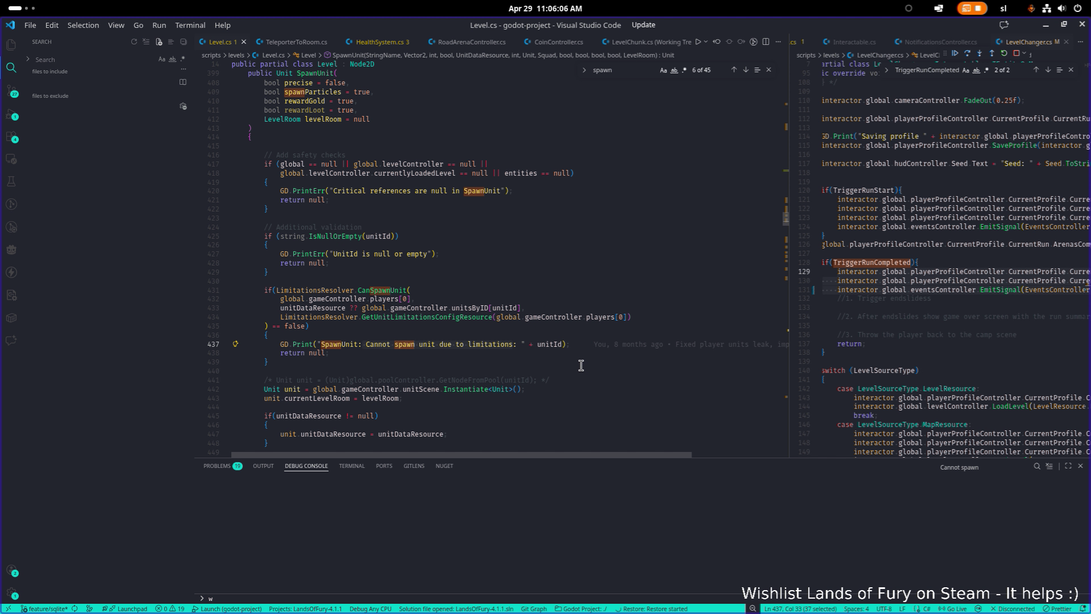
double_click(457, 317)
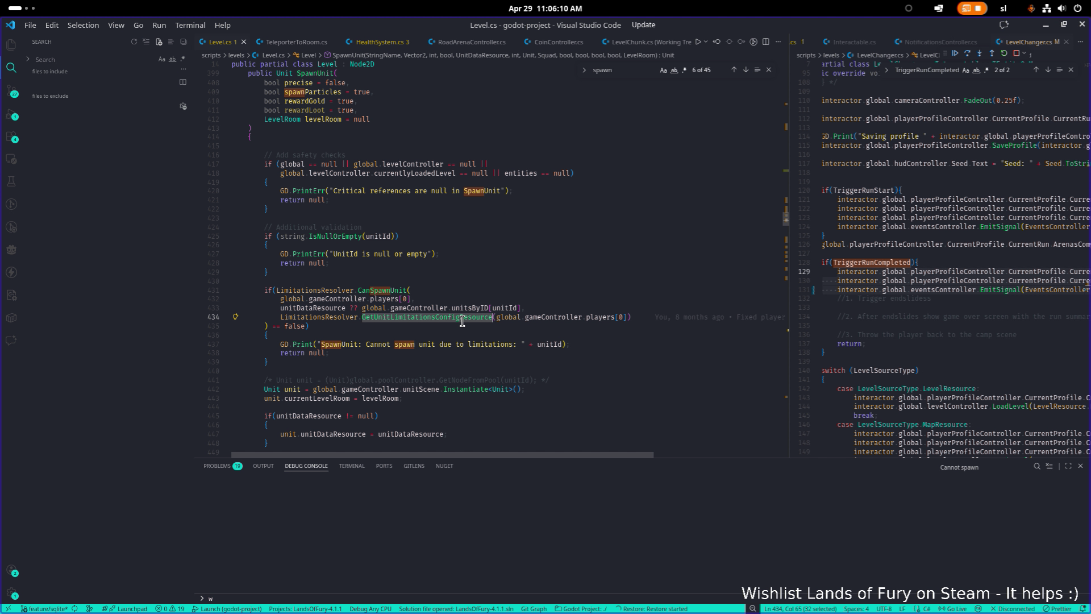
double_click(357, 344)
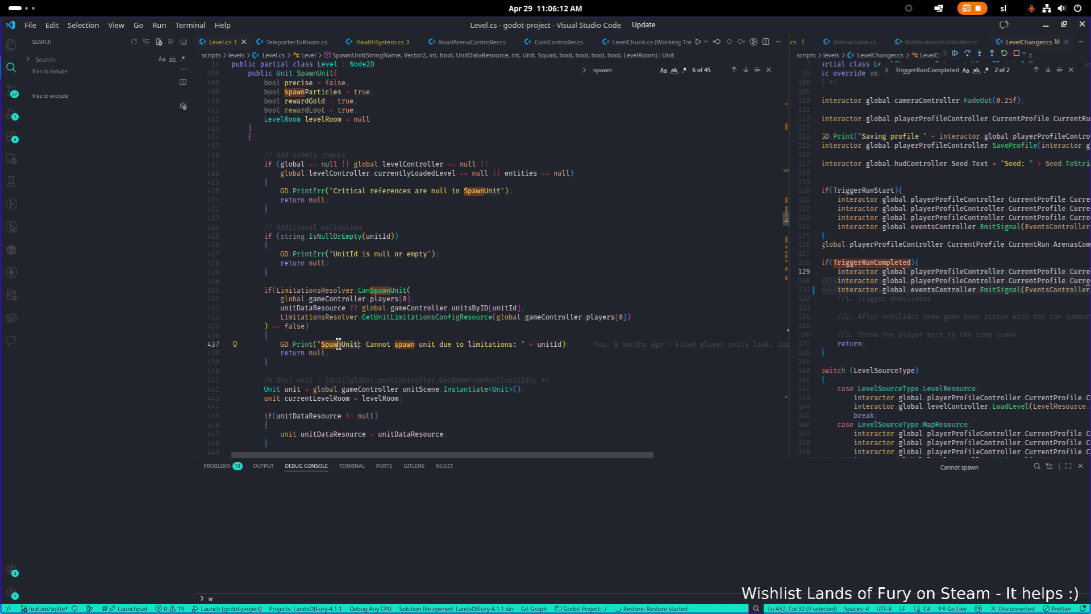
- Filter the Debug Console by 'SpawnUnit', then restore the 'Cannot spawn unit' filter
triple_click(992, 465)
key("BackSpace")
type("SpawnUnit")
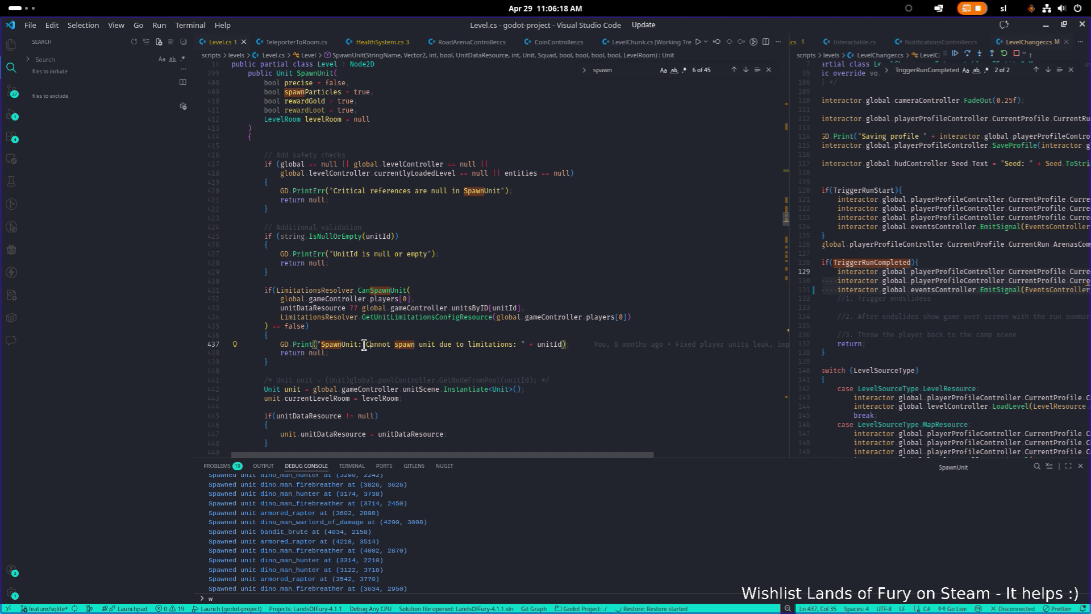
double_click(982, 467)
key("ctrl+v")
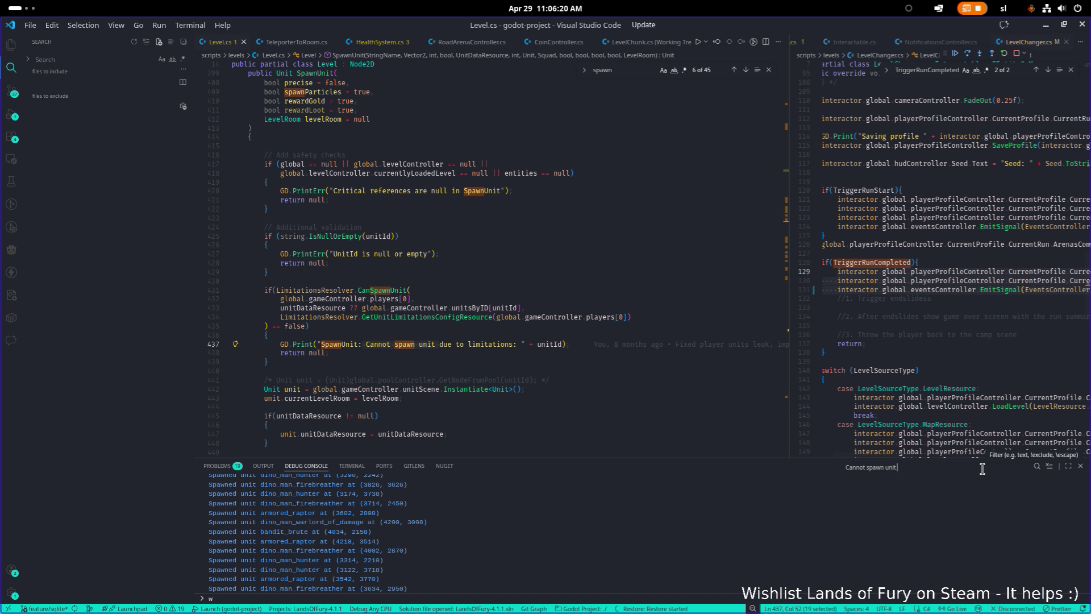
- Check the debugger's variables and call stack, then resume the paused game with F5
left_click(548, 262)
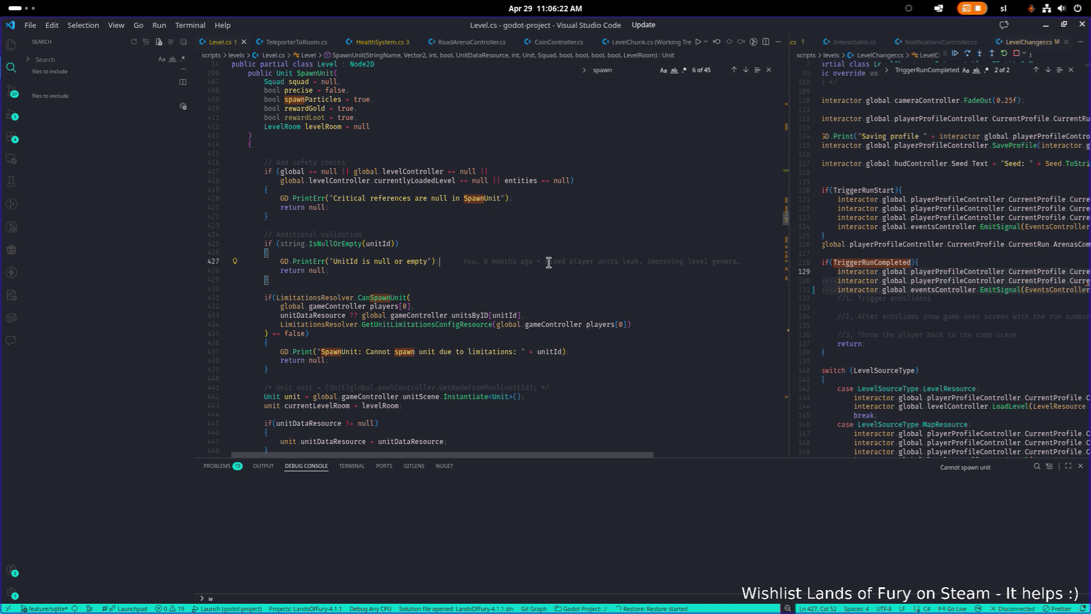
key("alt+Tab")
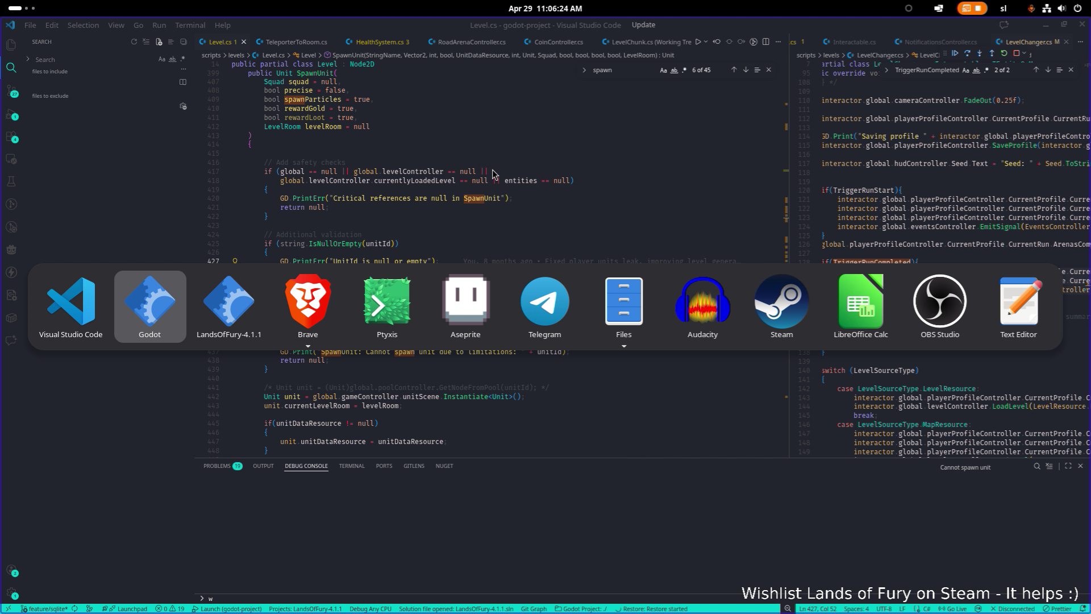
key("Escape")
left_click(12, 114)
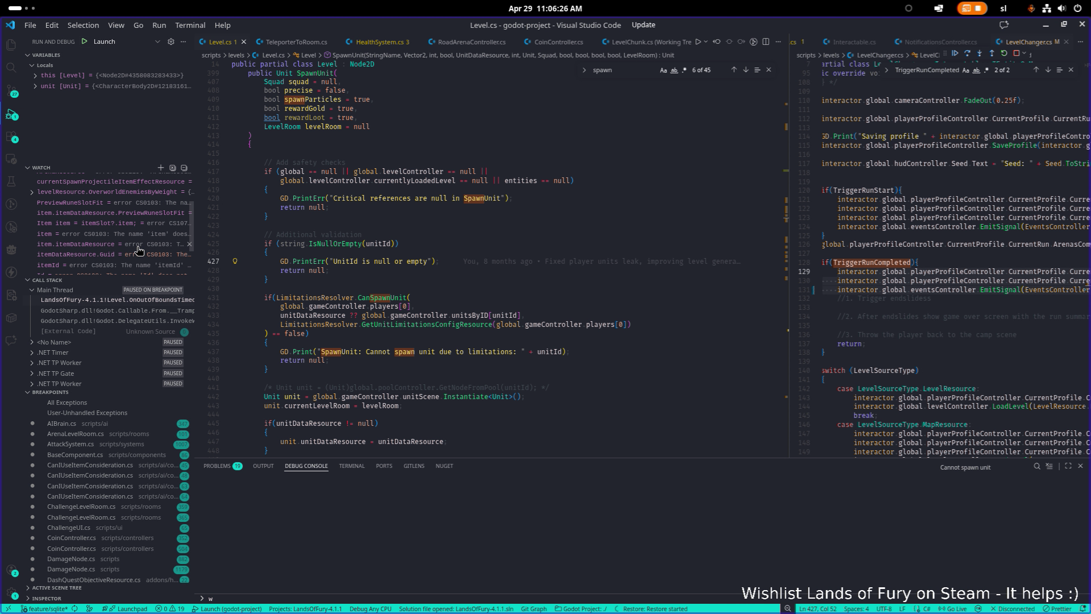
scroll(129, 409, "down", 5)
scroll(136, 437, "up", 5)
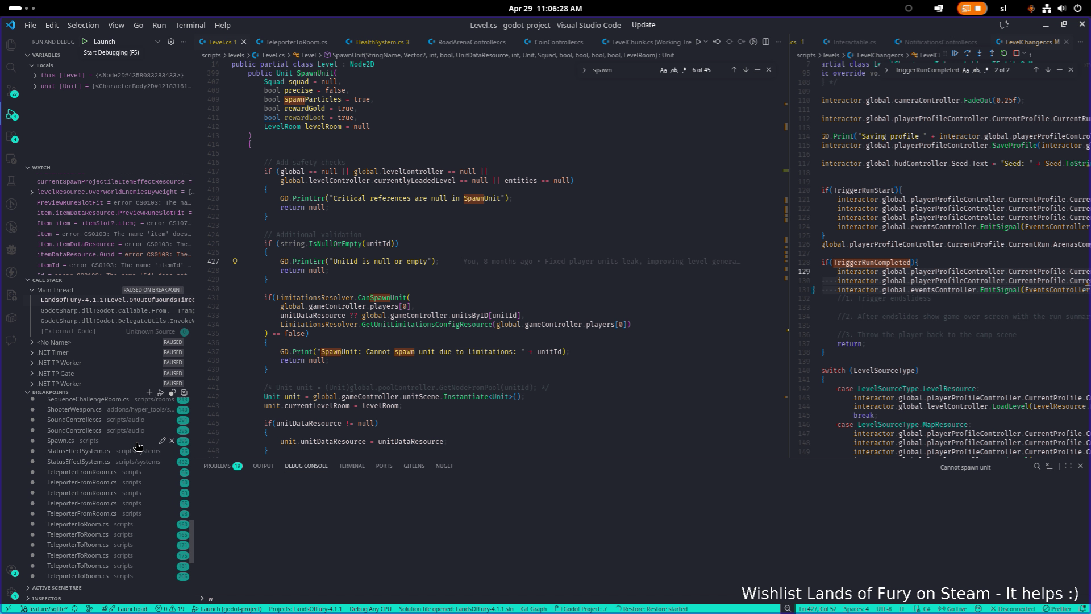
key("F5")
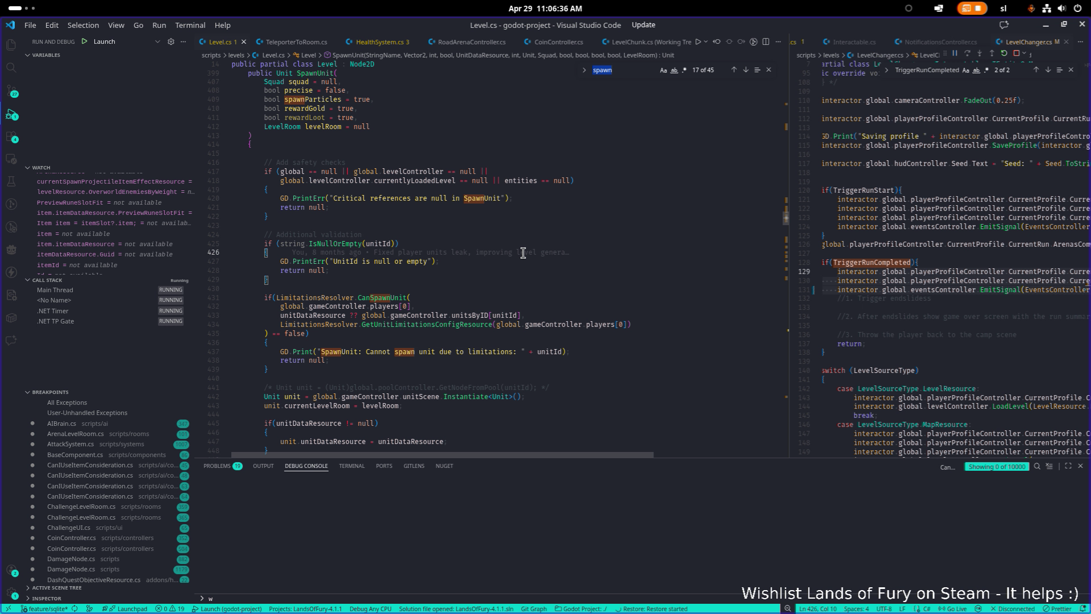
- Find OnOutOfBoundsTimeout via 'outo' and set a breakpoint on the line-288 MoveUnitToSafePosition call
type("outo")
key("Return")
key("Return")
key("Return")
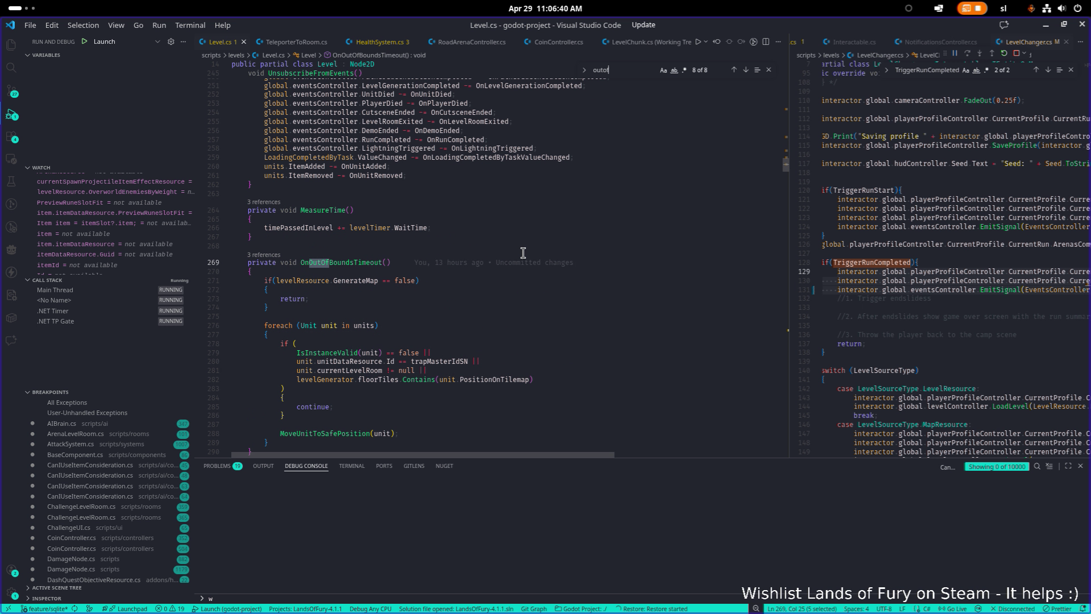
scroll(522, 252, "down", 3)
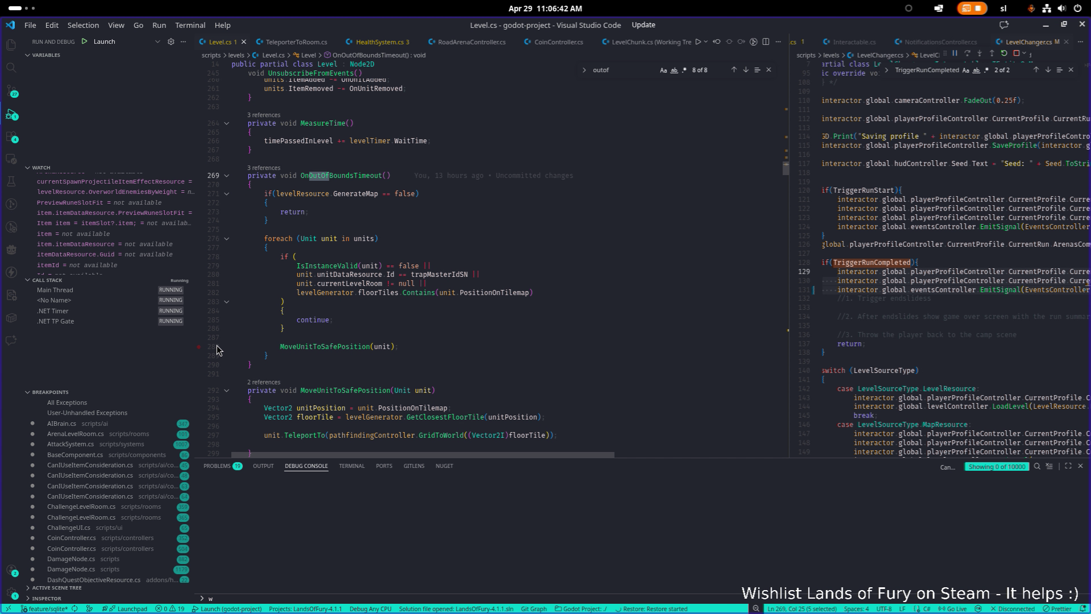
left_click(199, 347)
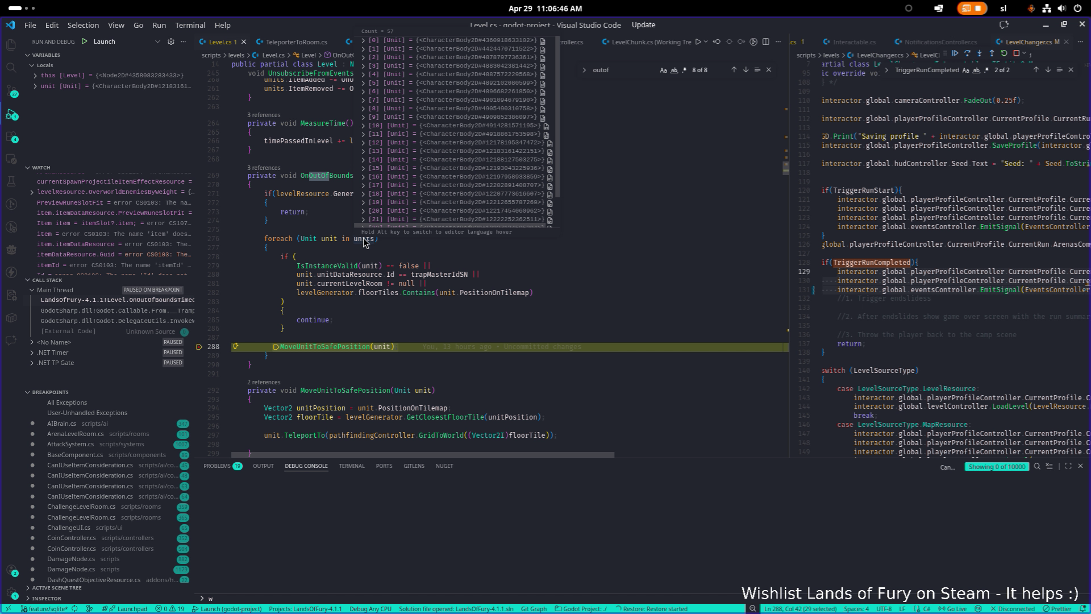
- Continue execution after the breakpoint hits and switch back to Lands of Fury
scroll(641, 193, "down", 1)
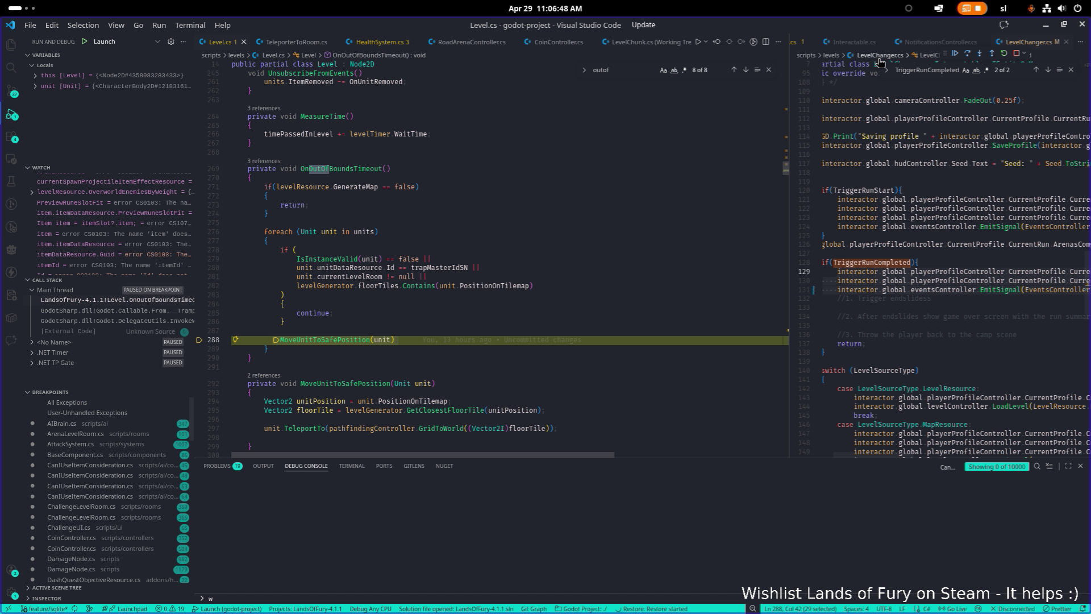
left_click(954, 54)
key("alt+Tab")
key("alt+Tab")
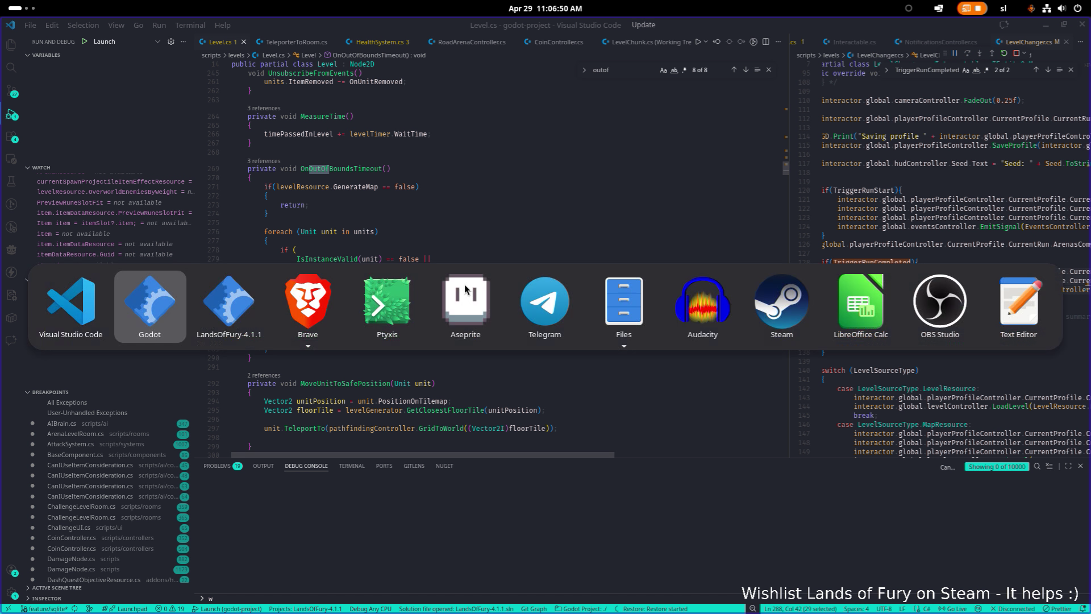
- Type 'Player.To' into the in-game developer console, then close it
key("grave")
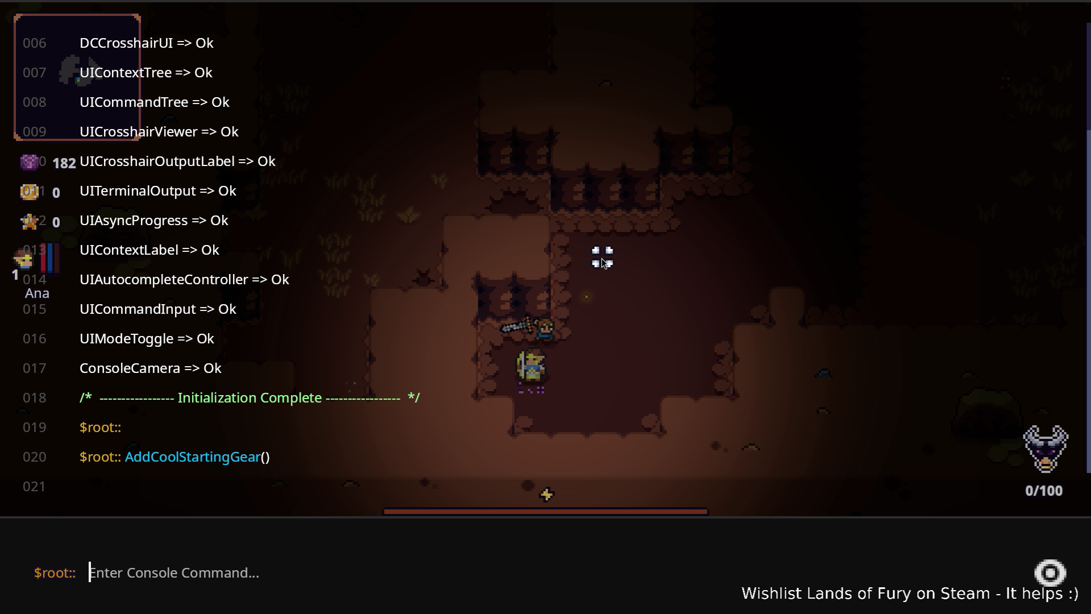
type("Player.To")
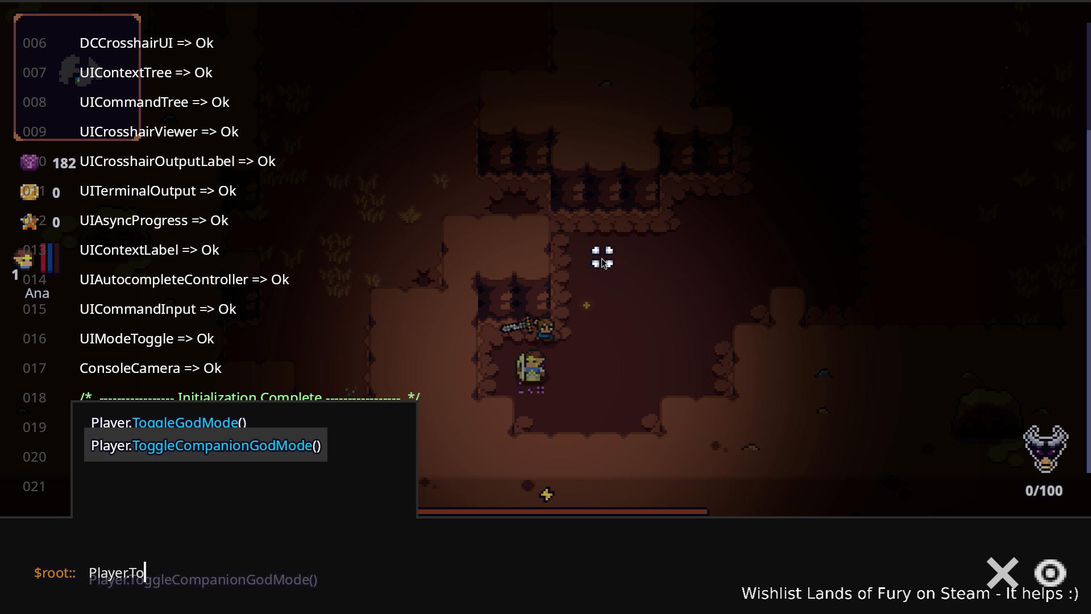
key("grave")
- Run the hero toward the campfire and crate, then left to the red totem
key("d")
key("3")
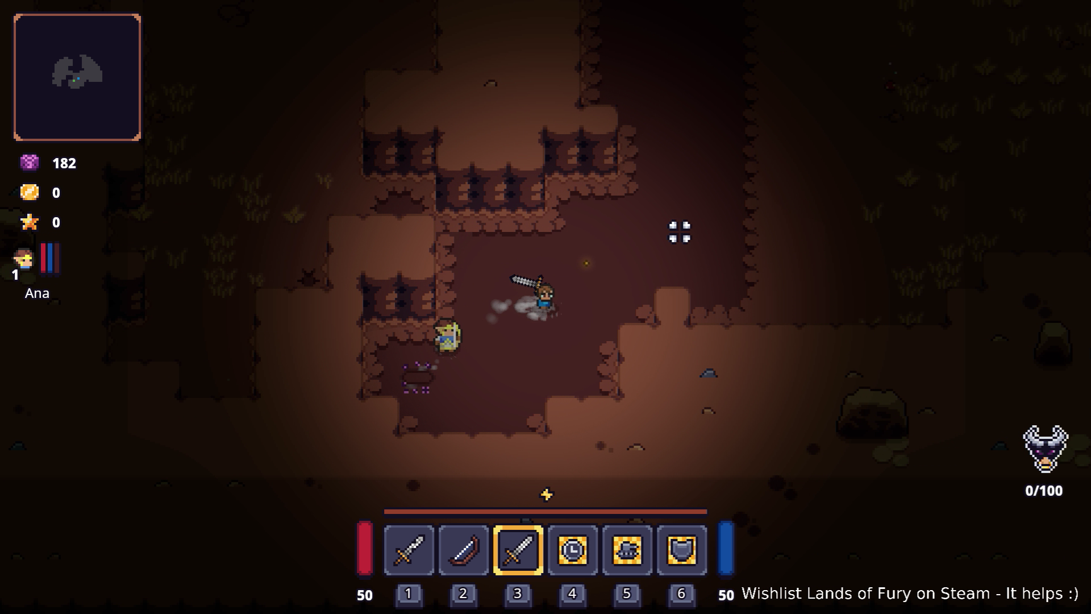
key("d")
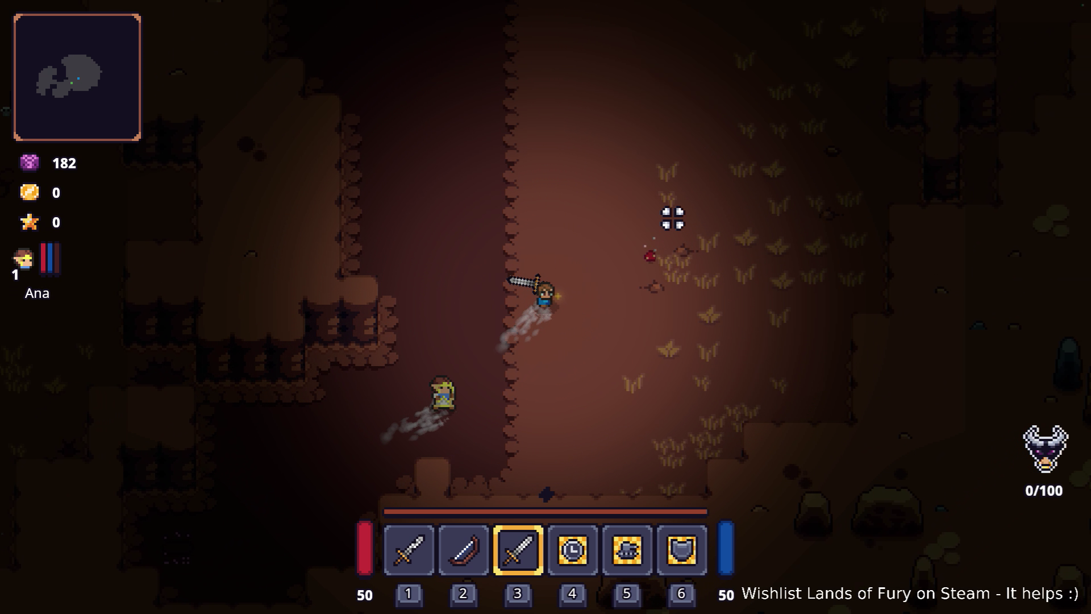
key("w")
key("d")
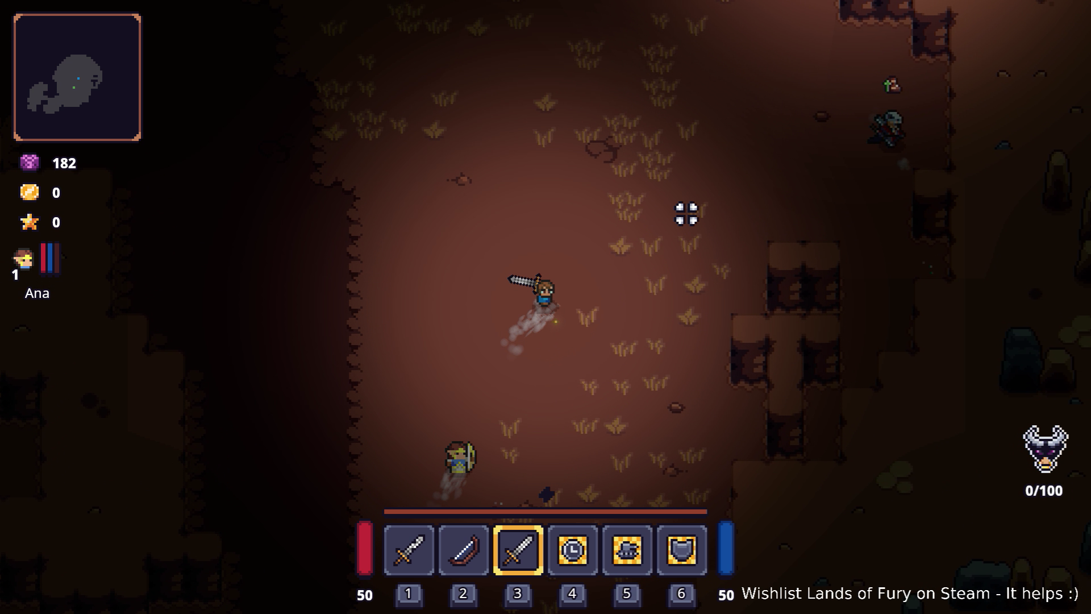
key("w")
key("d")
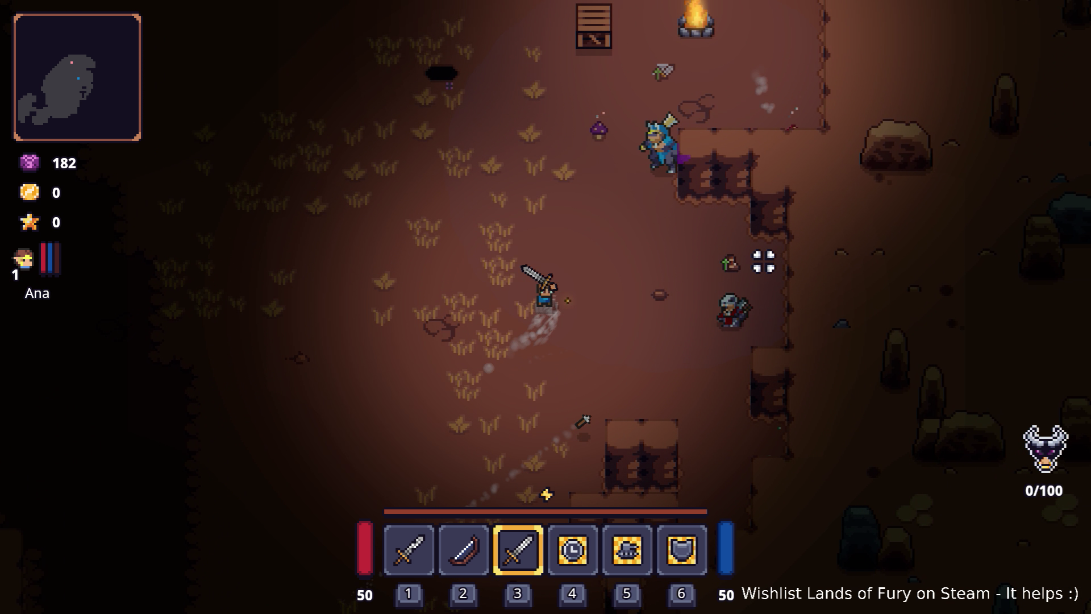
key("a")
key("s")
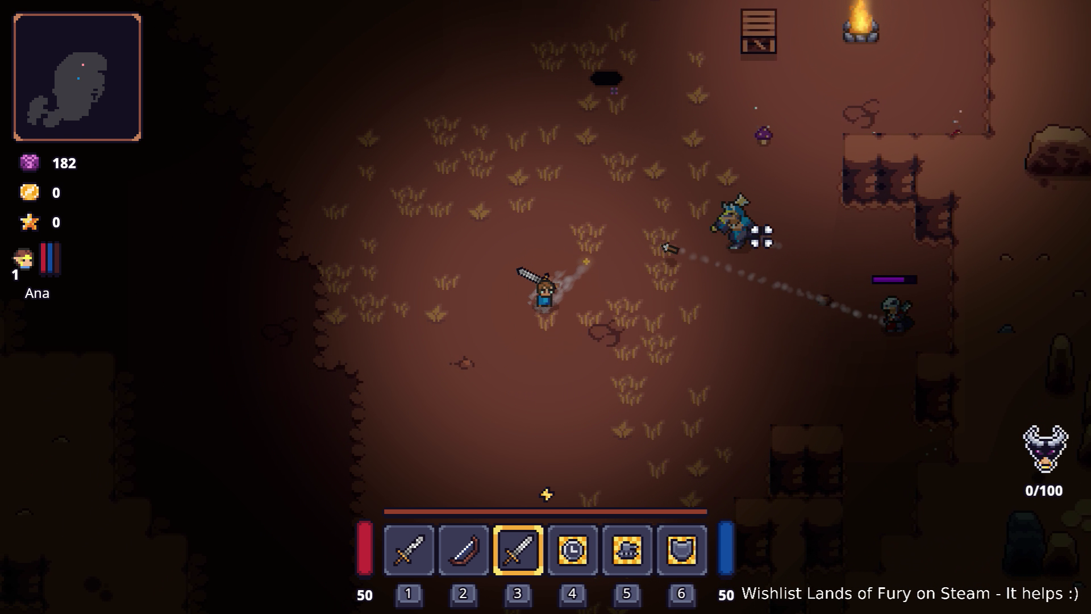
key("d")
key("w")
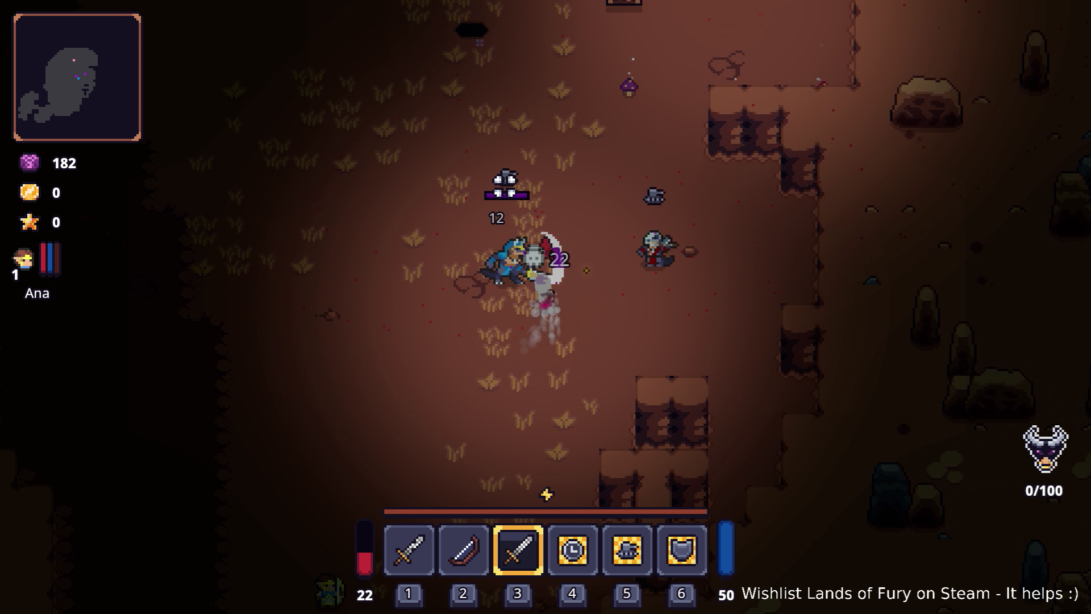
key("d")
key("w")
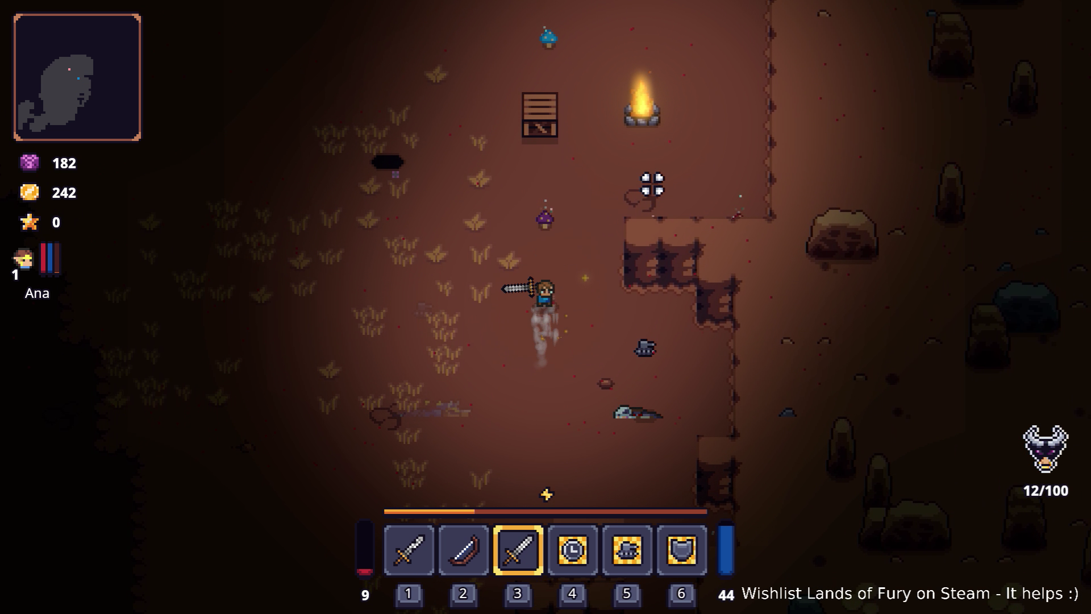
key("w")
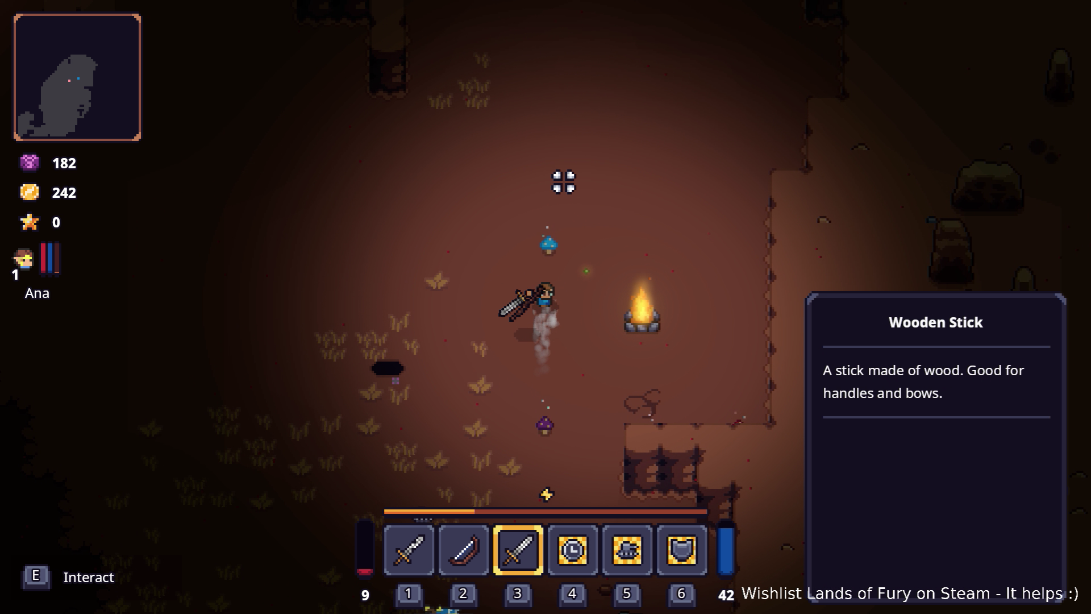
key("w")
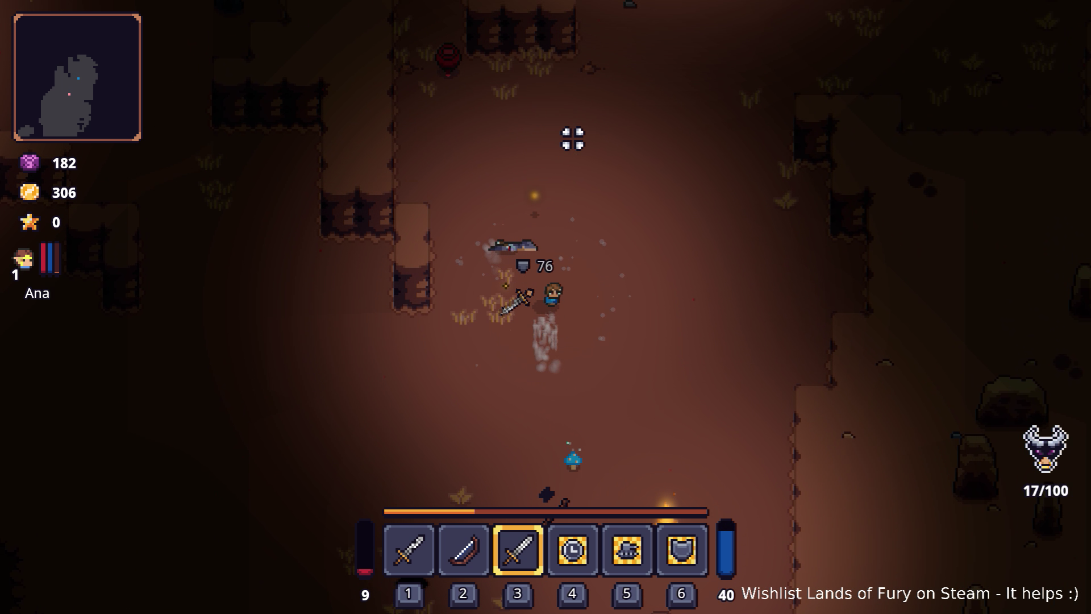
key("w")
key("d")
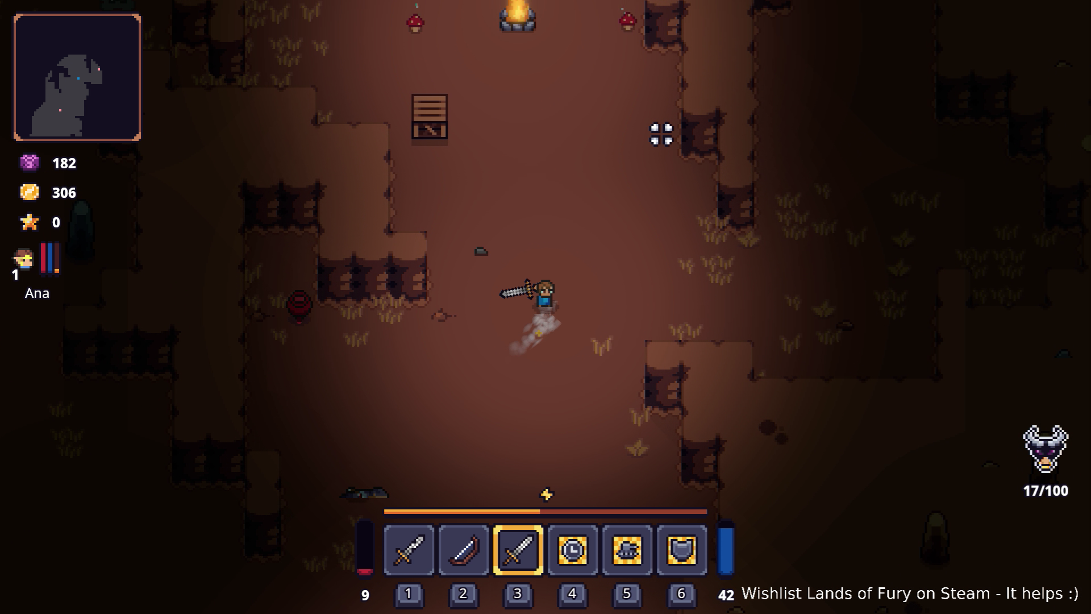
key("w")
key("d")
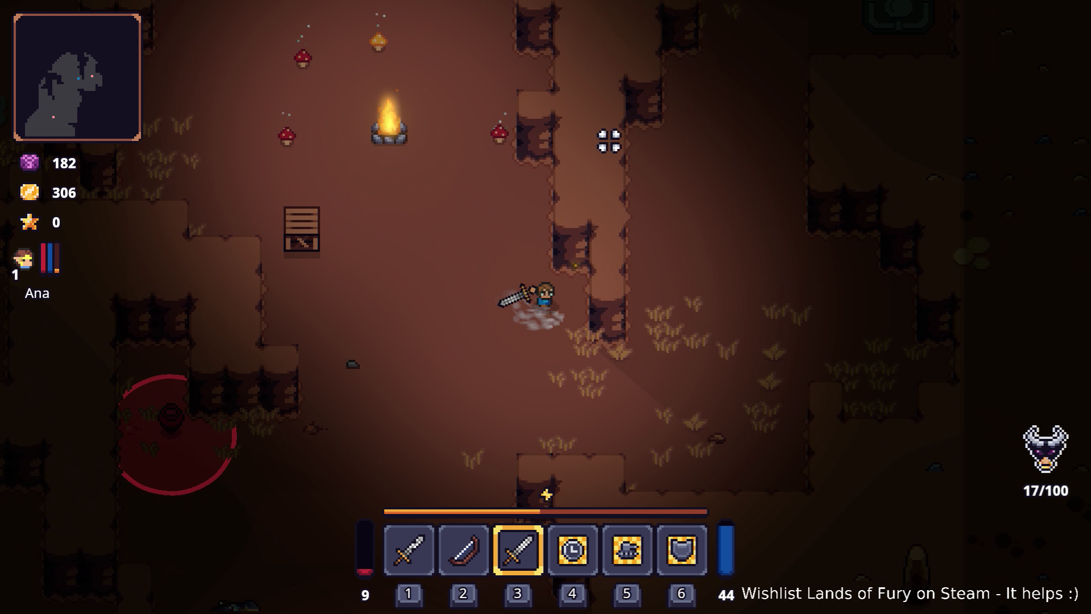
key("a")
key("s")
key("a")
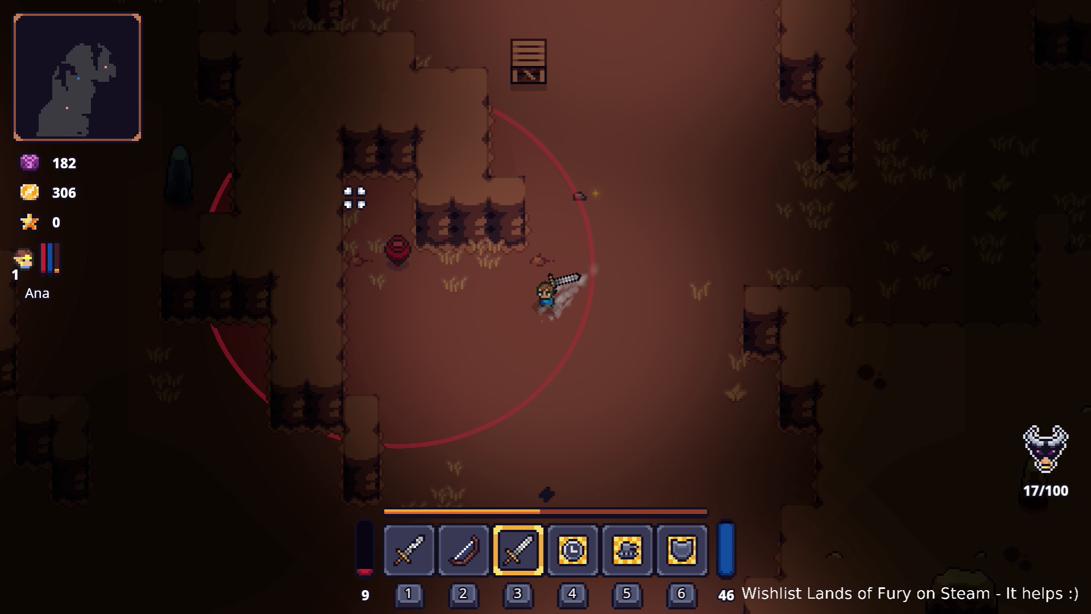
key("a")
key("w")
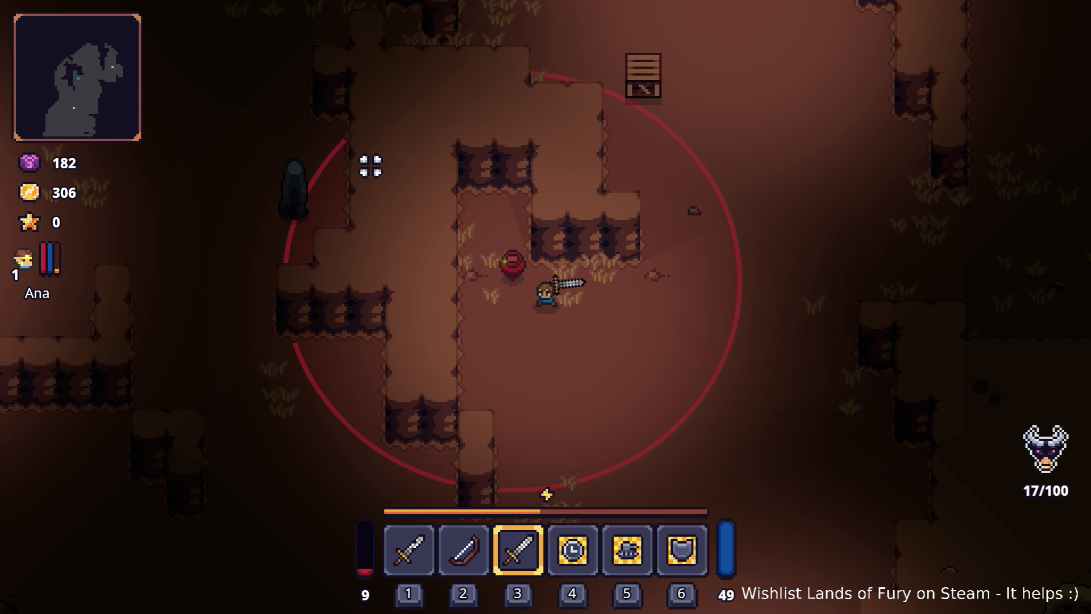
key("a")
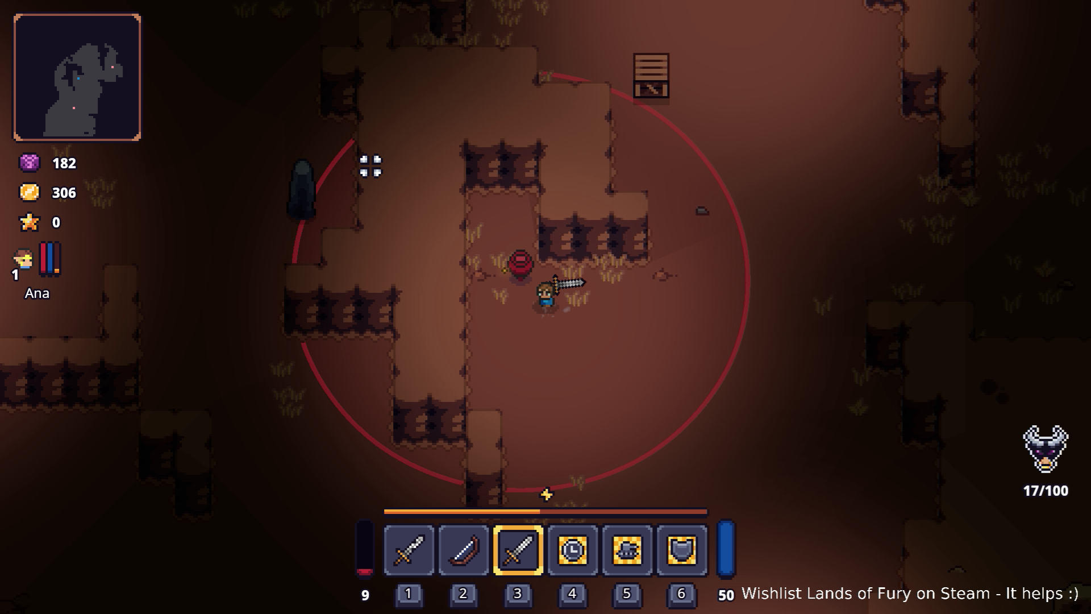
key("a")
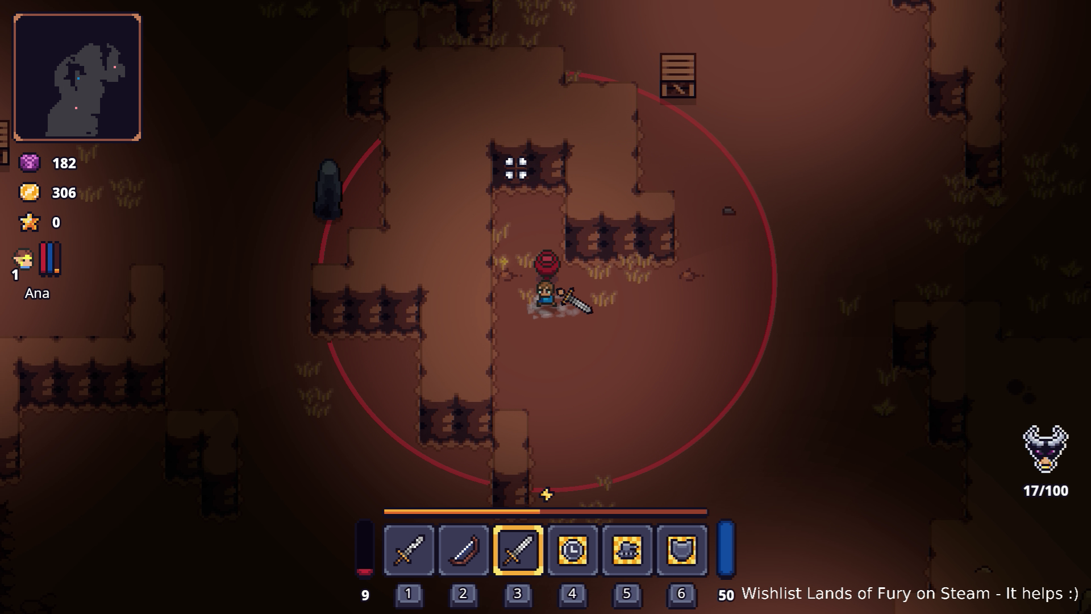
- Destroy the red enemy totem and walk the hero upward through the clearing
left_click(575, 166)
key("d")
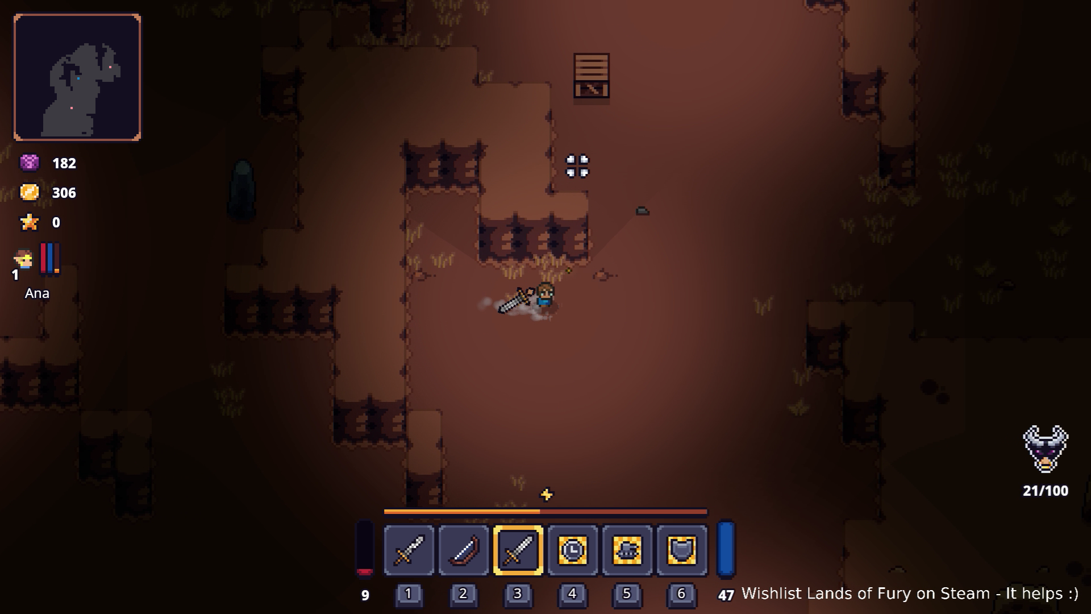
key("w")
key("d")
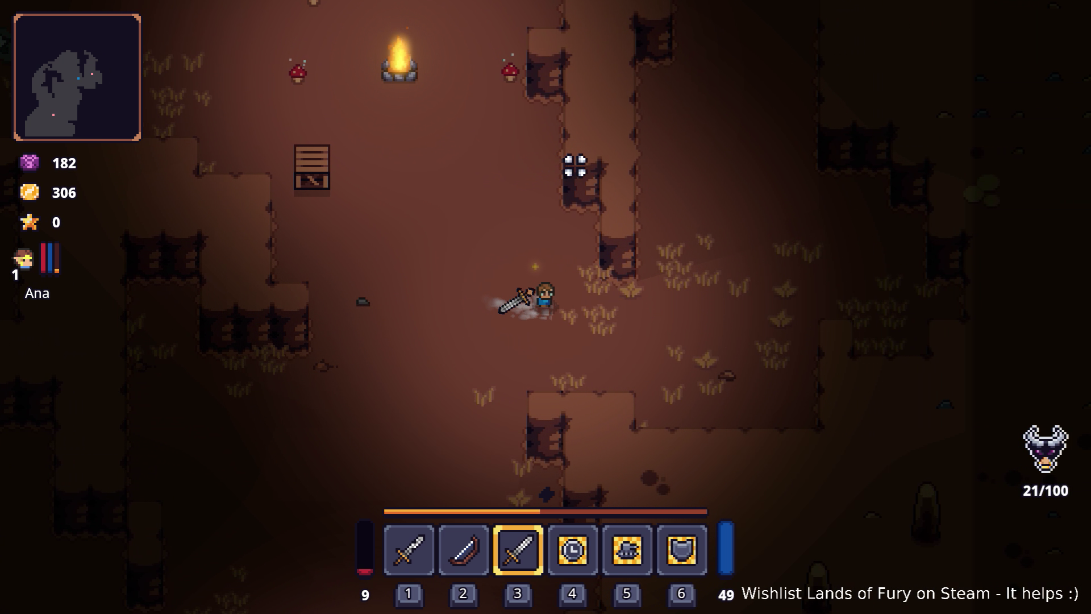
key("w")
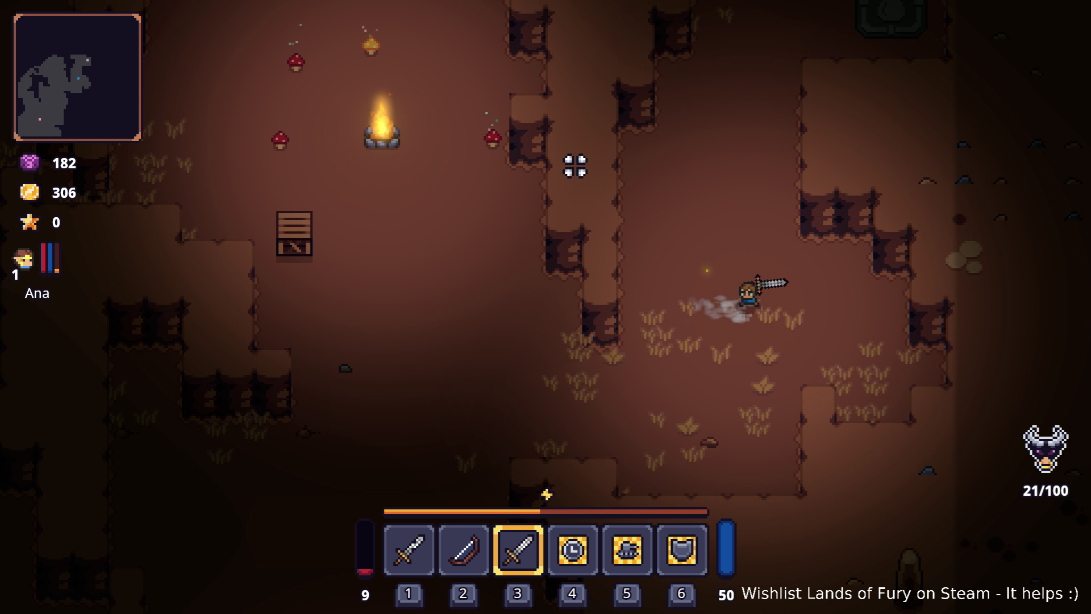
key("w")
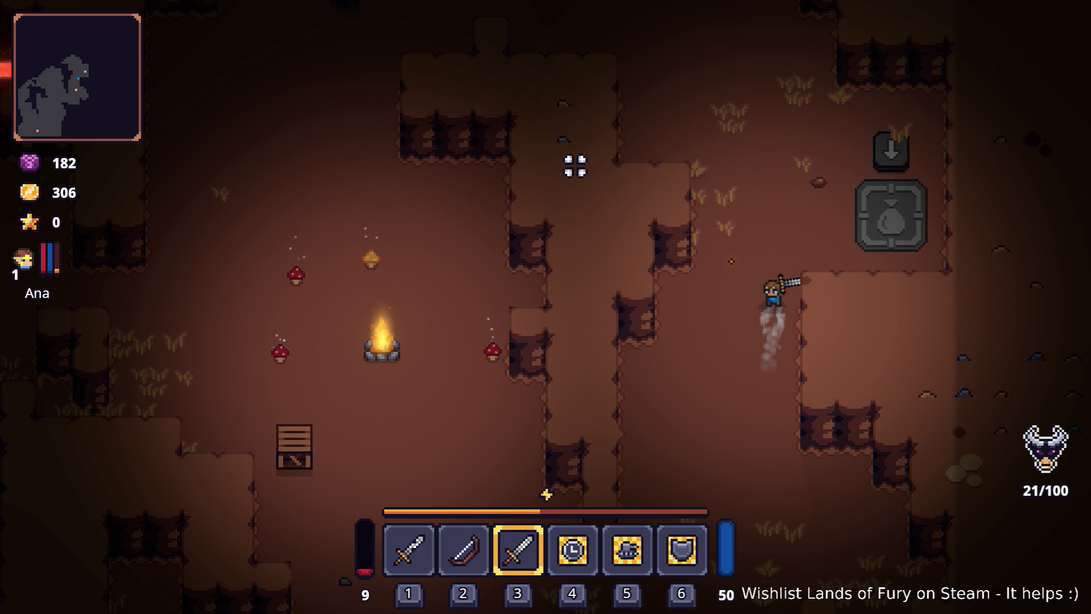
key("w")
key("a")
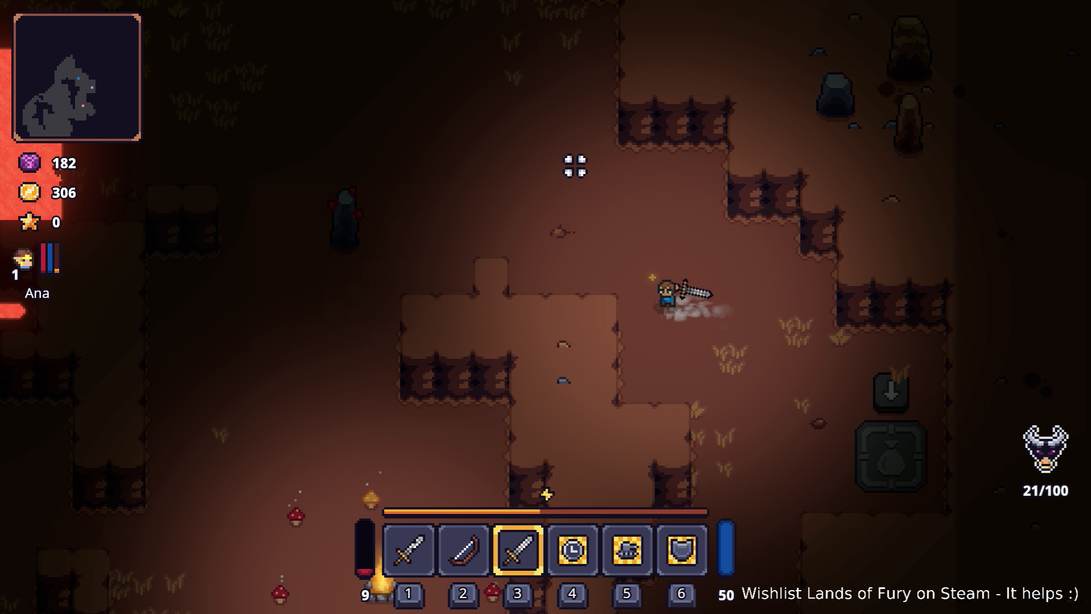
key("w")
key("a")
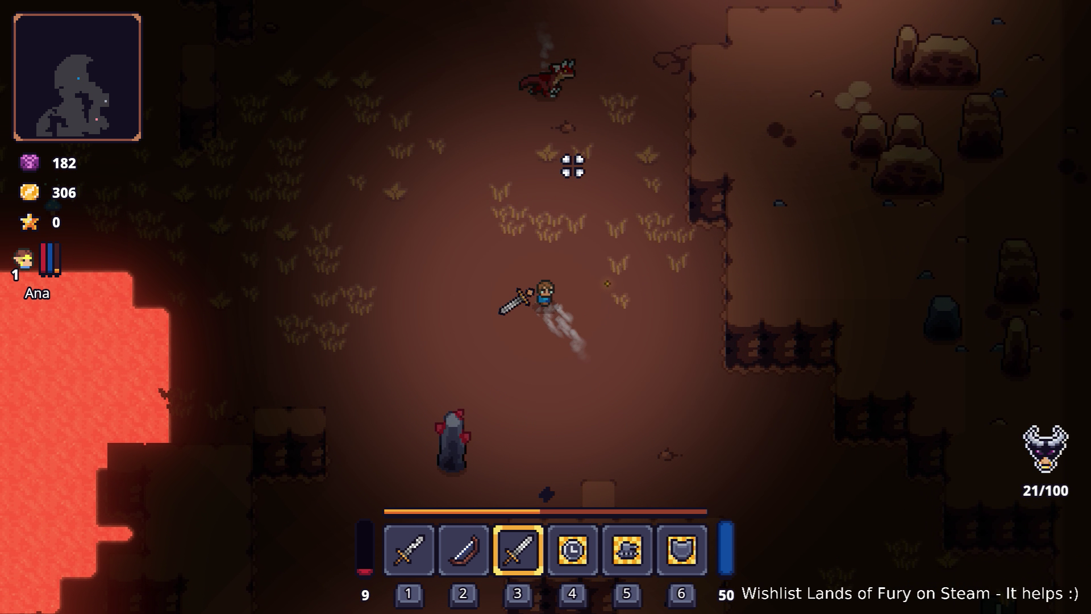
key("w")
key("d")
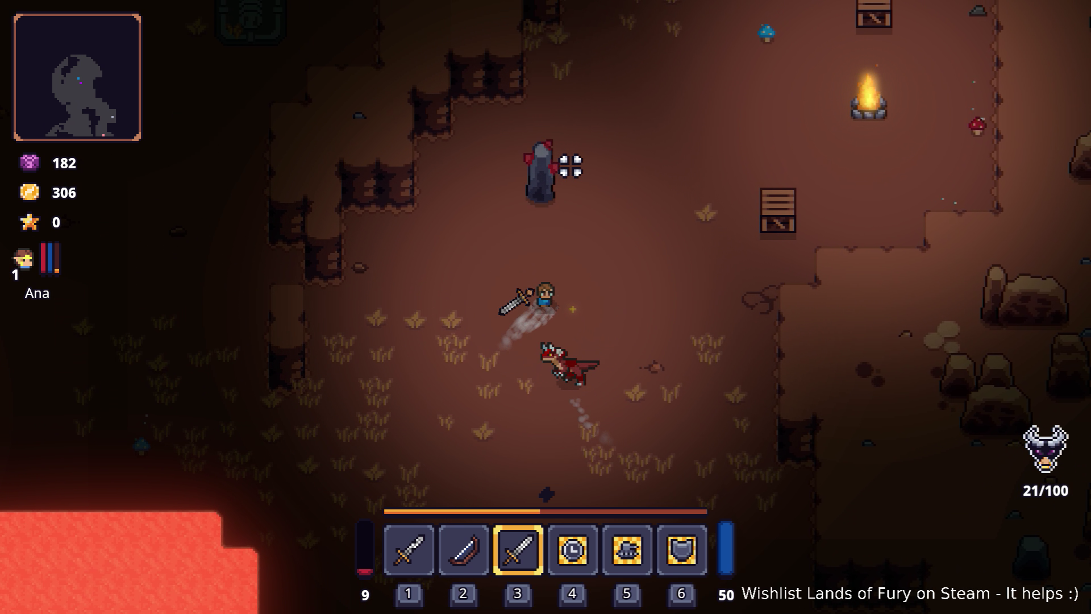
key("w")
key("d")
- Swing the sword at nearby enemies, circle the clearing, and bring up the application launcher
left_click(414, 307)
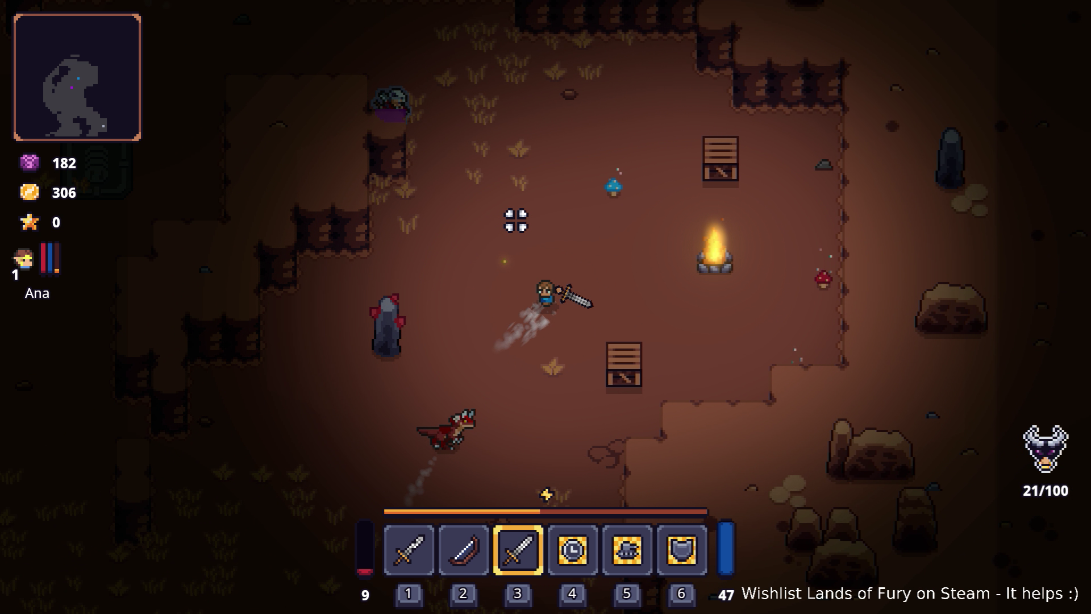
key("w")
key("a")
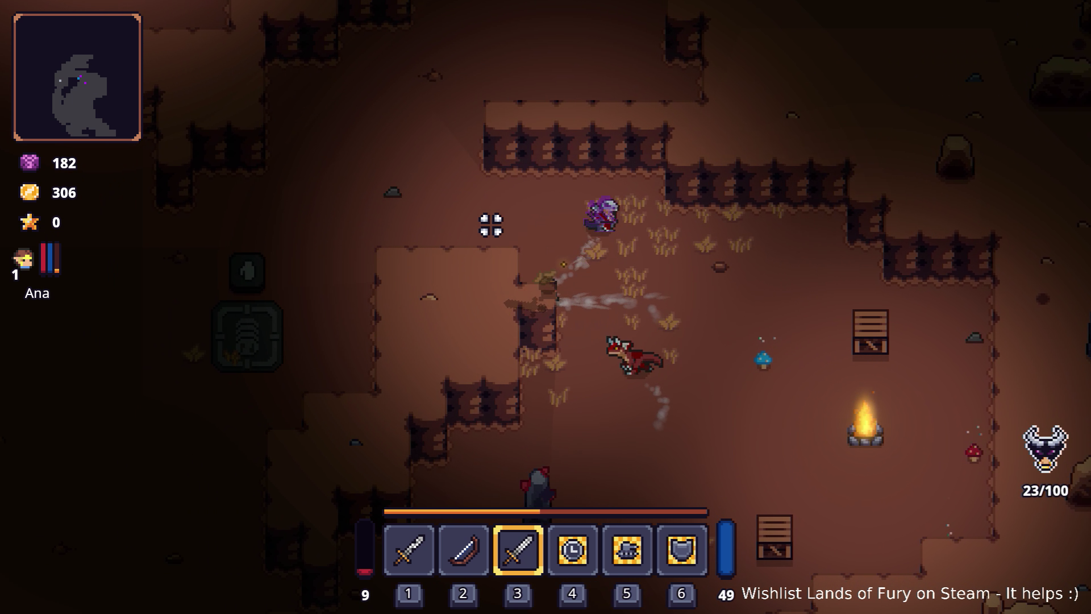
key("w")
key("a")
key("d")
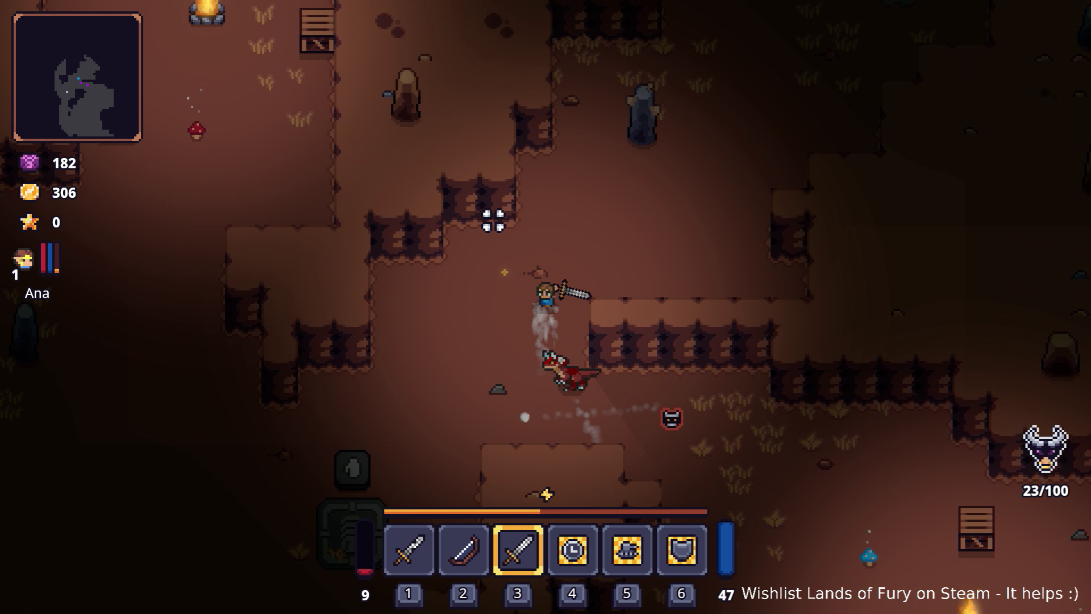
key("w")
key("d")
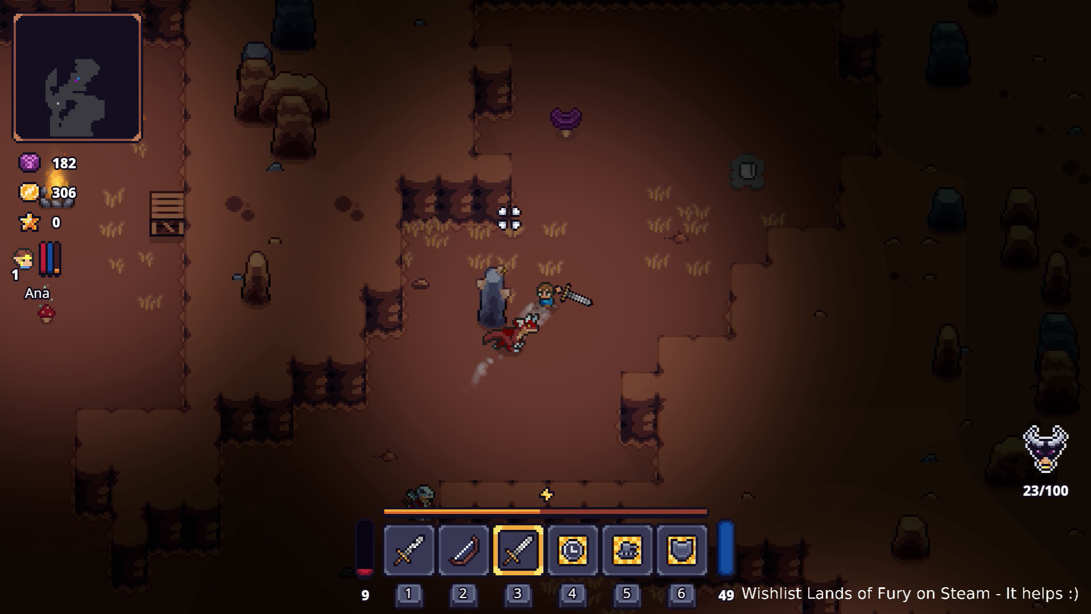
key("w")
key("d")
key("a")
key("s")
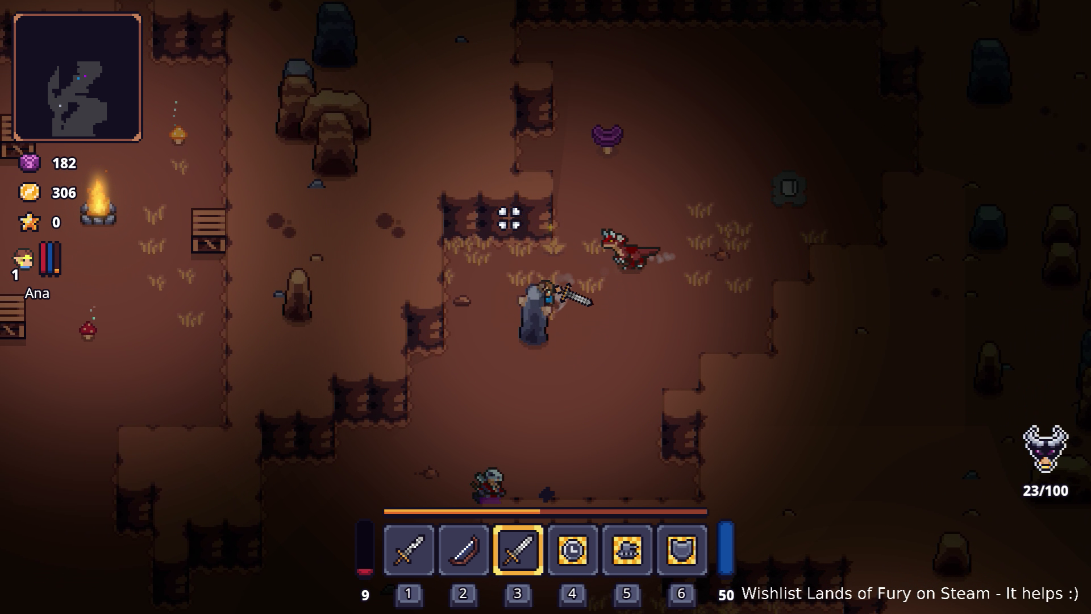
key("super")
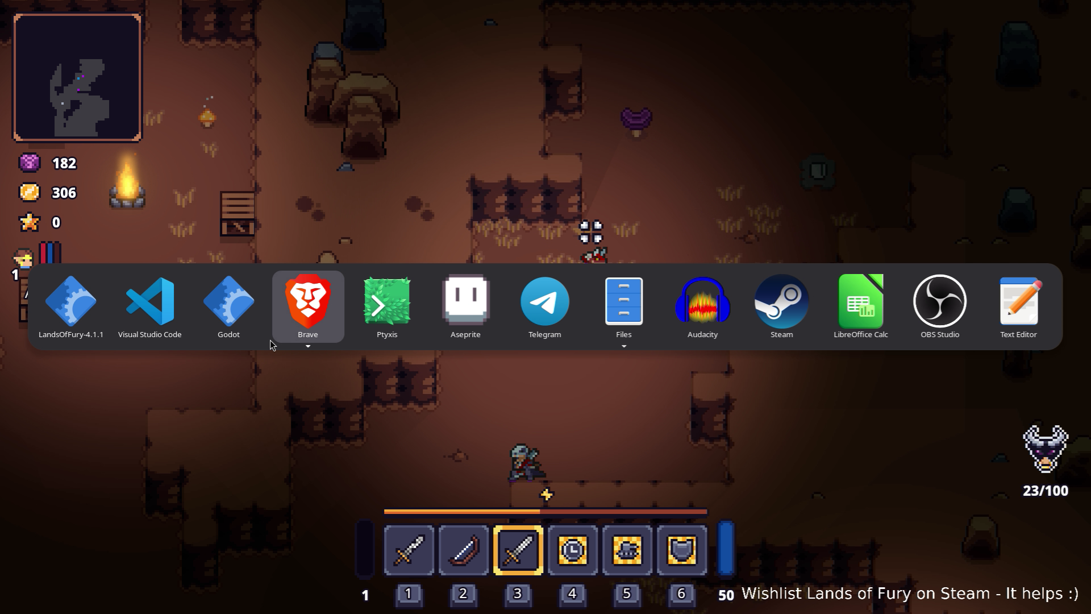
- Switch to Visual Studio Code and scroll the Debug Console log, including the disposed-object exception
left_click(168, 317)
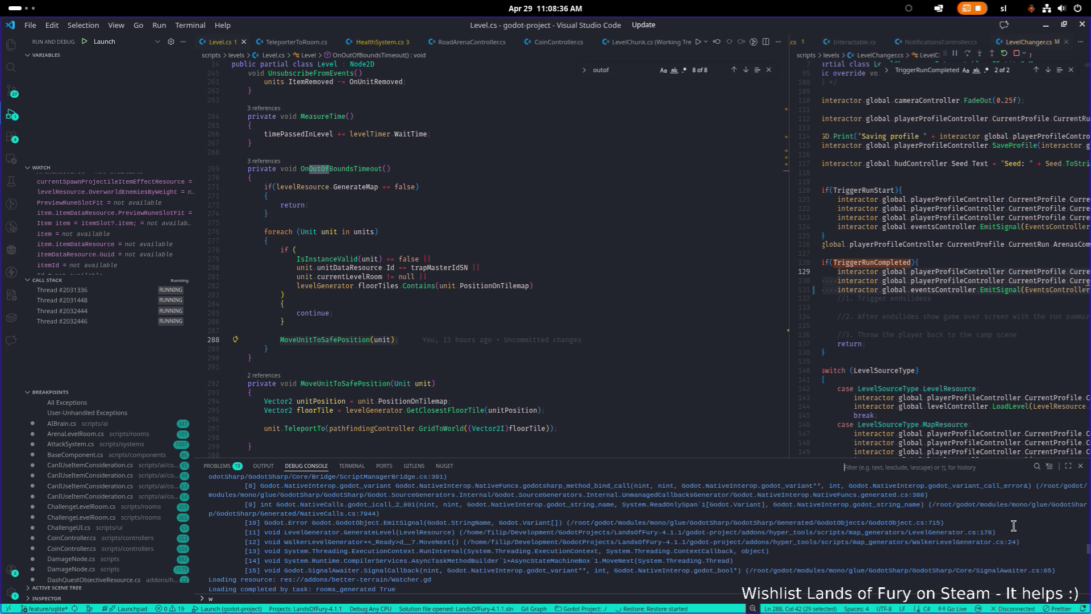
scroll(1013, 525, "up", 2)
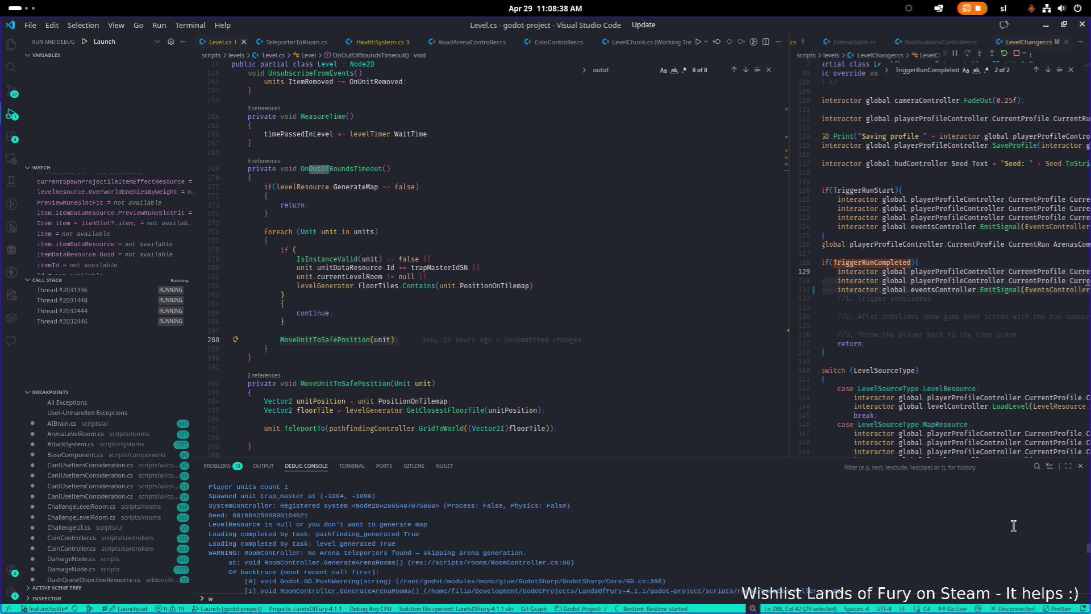
scroll(1013, 525, "down", 1)
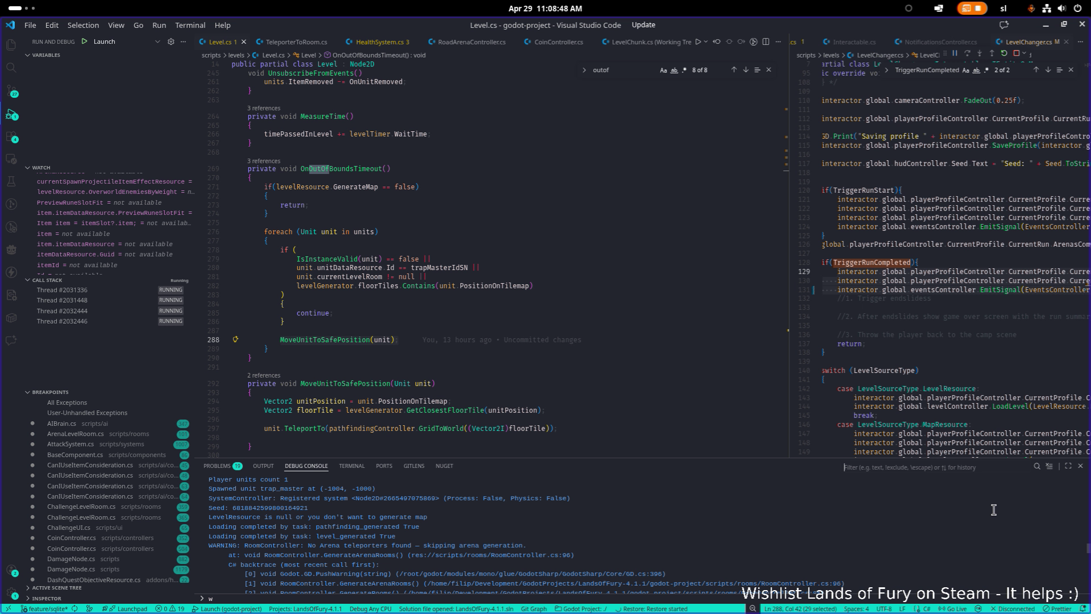
key("alt+Tab")
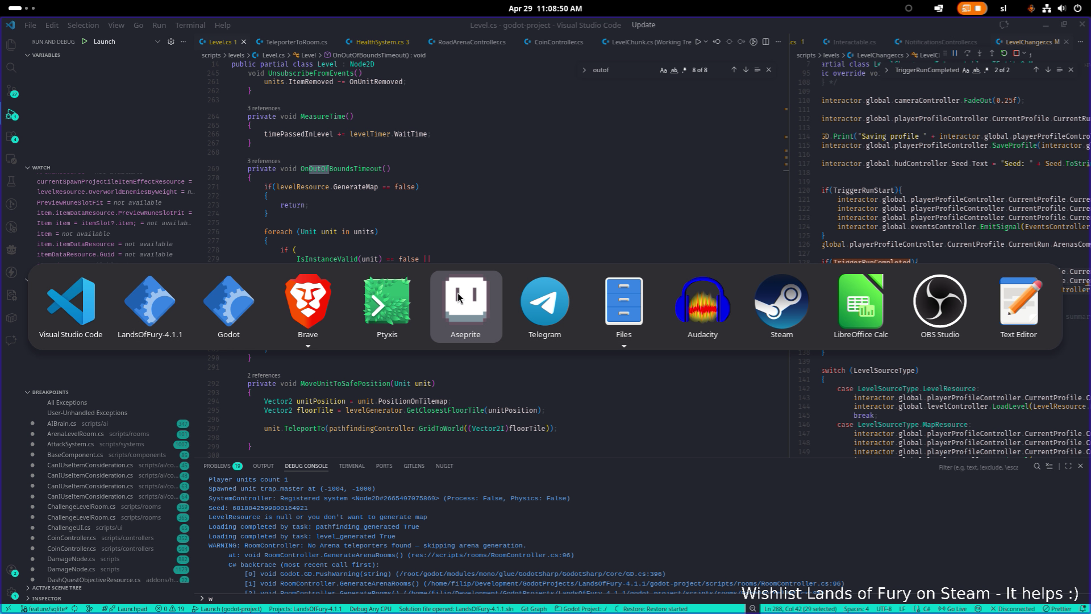
key("Escape")
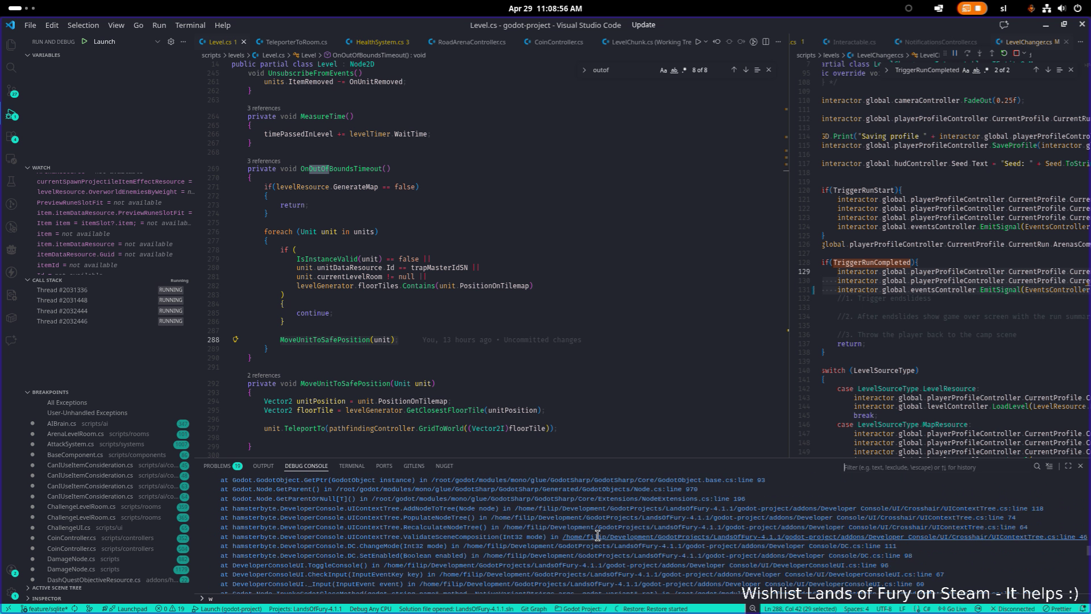
scroll(597, 535, "up", 2)
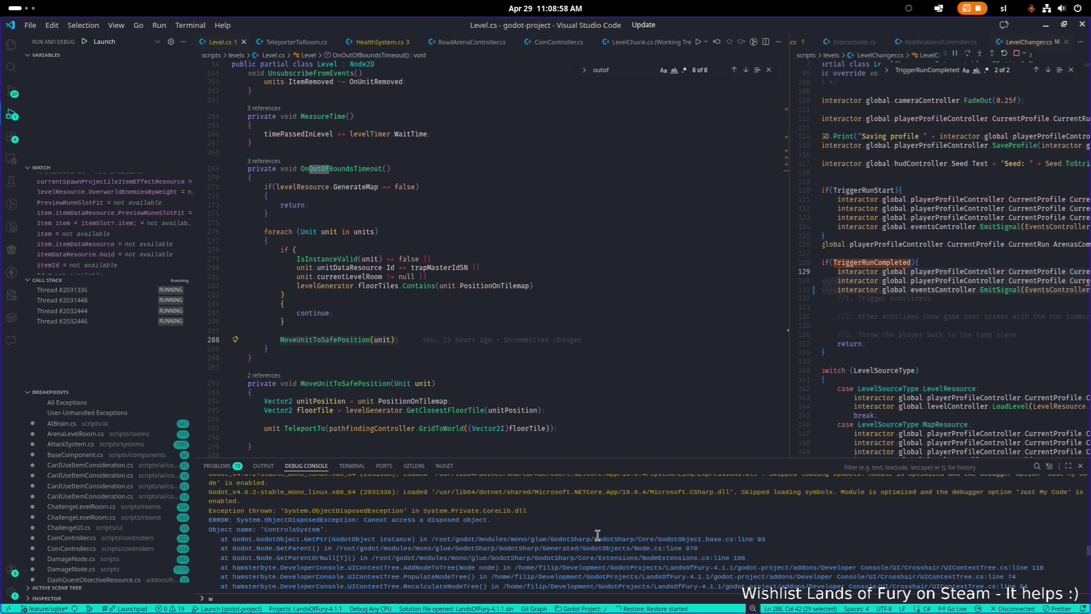
scroll(597, 536, "down", 5)
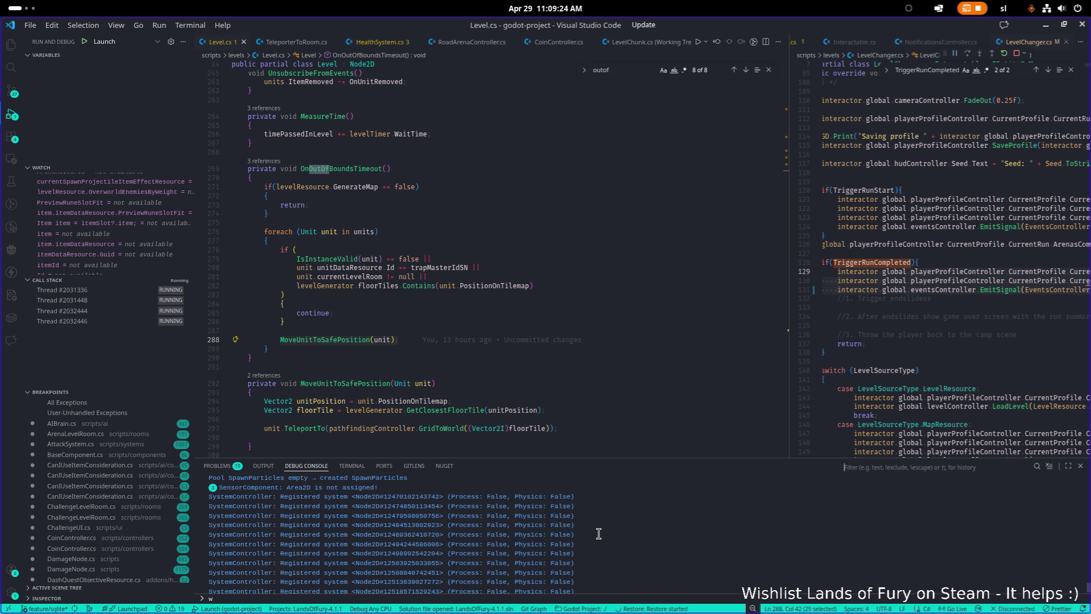
scroll(599, 532, "up", 2)
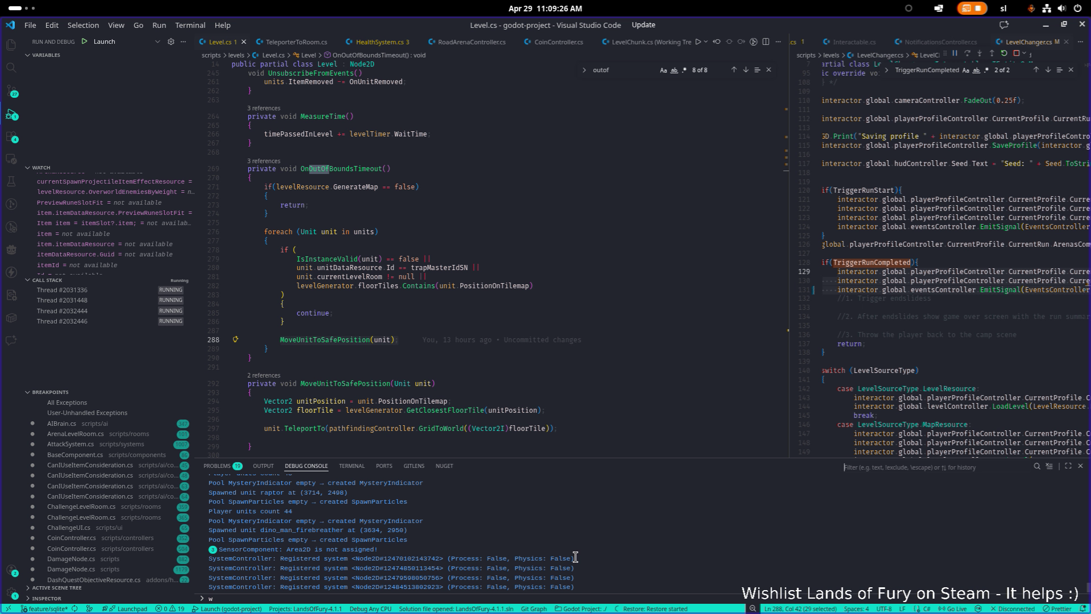
key("alt+Tab")
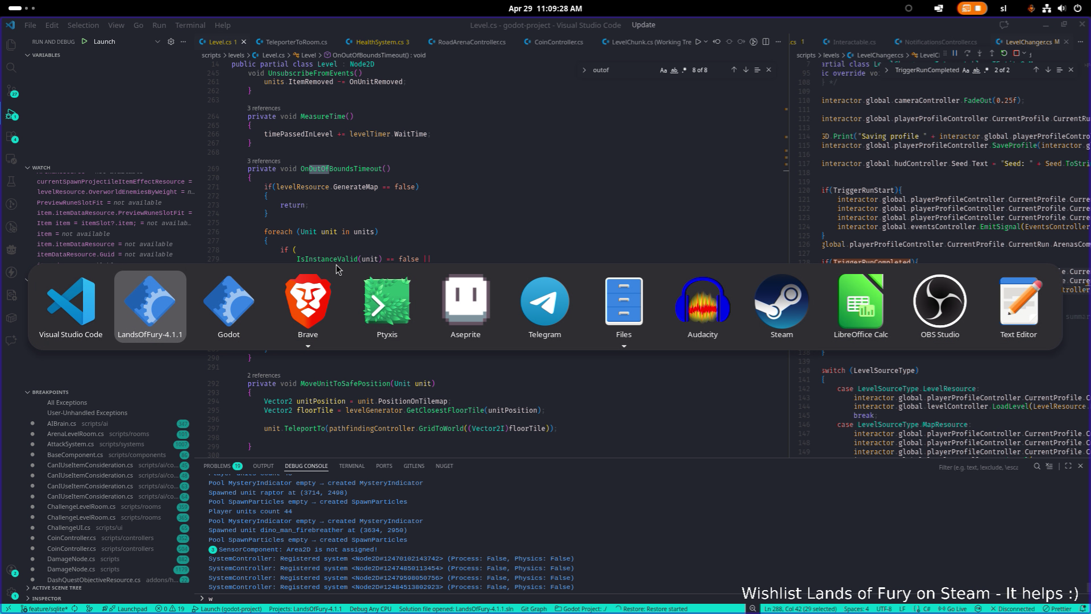
- Return to LandsOfFury-4.1.1 and walk north past the anvil and campfire, taking out an enemy
left_click(159, 320)
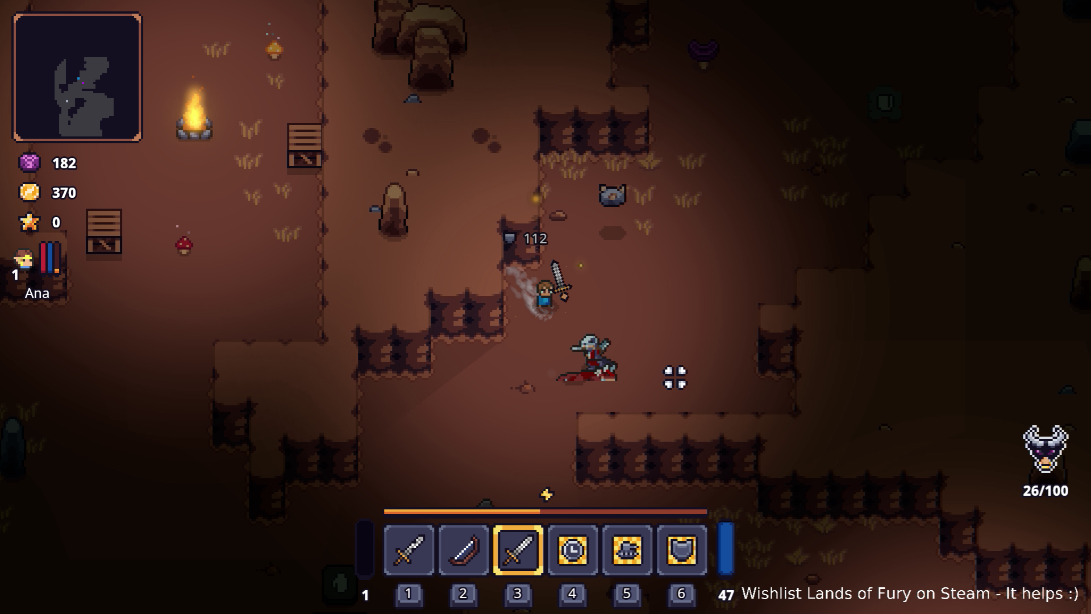
key("w")
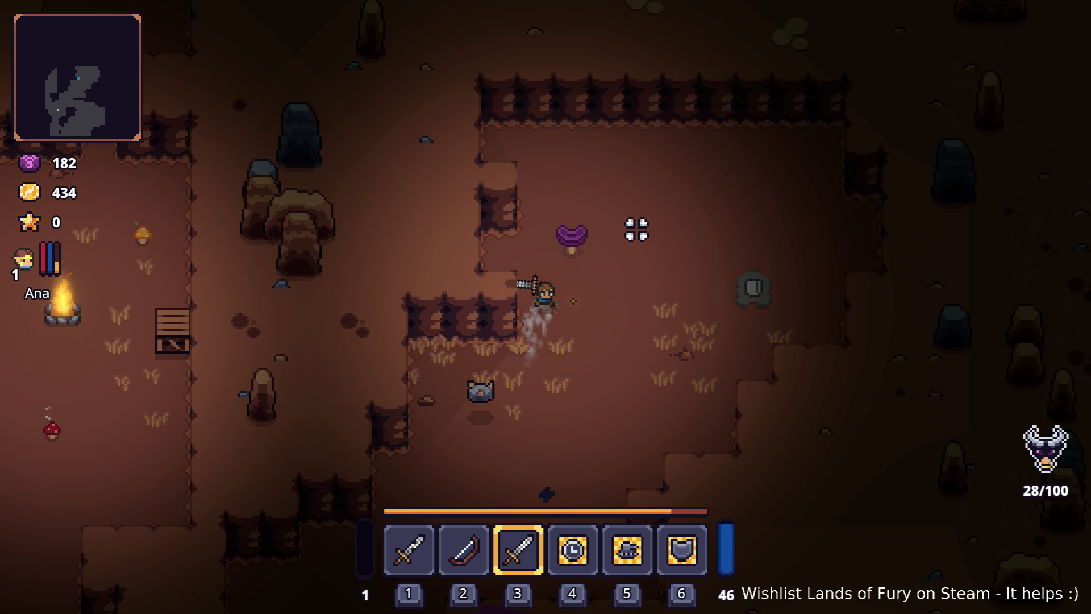
key("d")
key("s")
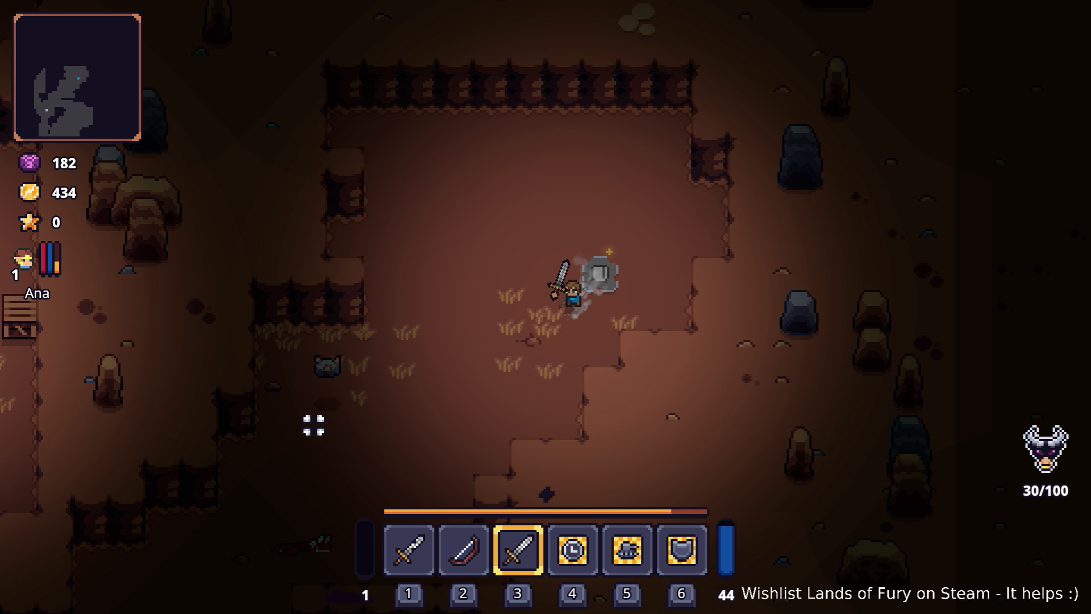
key("s")
key("a")
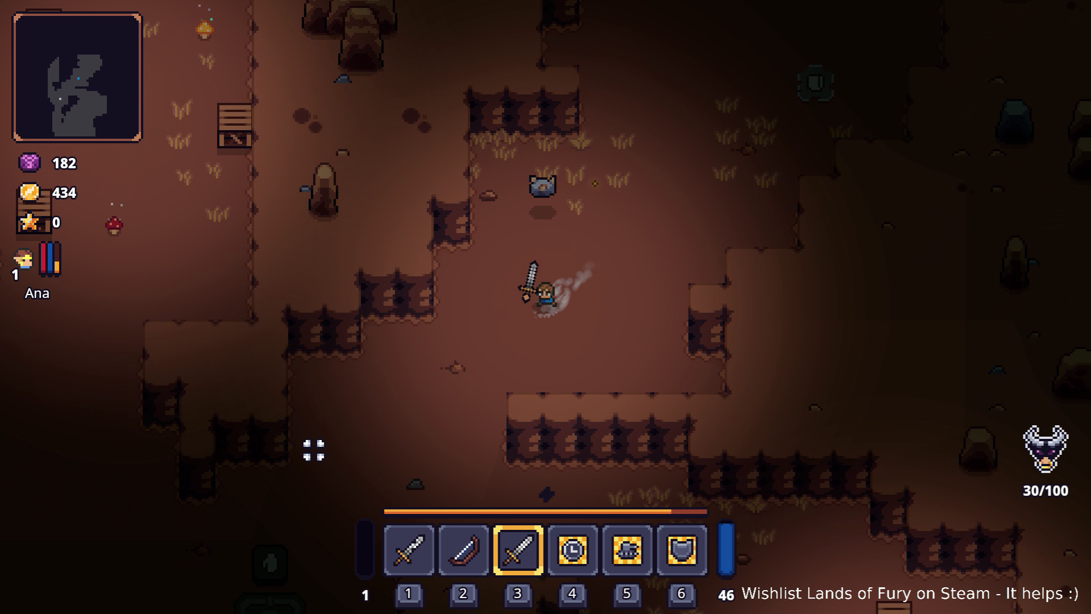
key("s")
key("a")
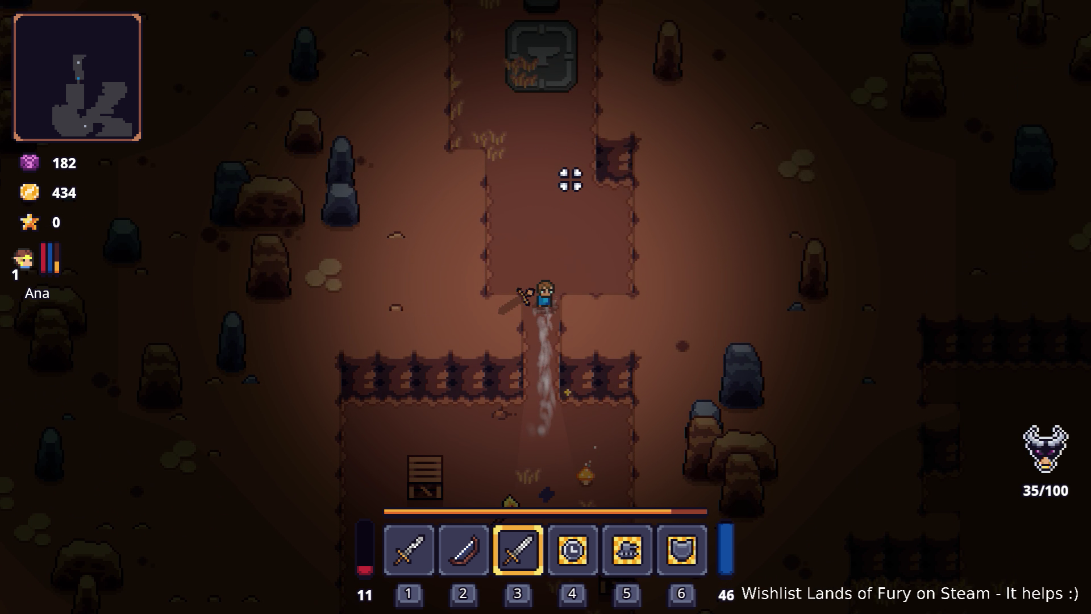
key("w")
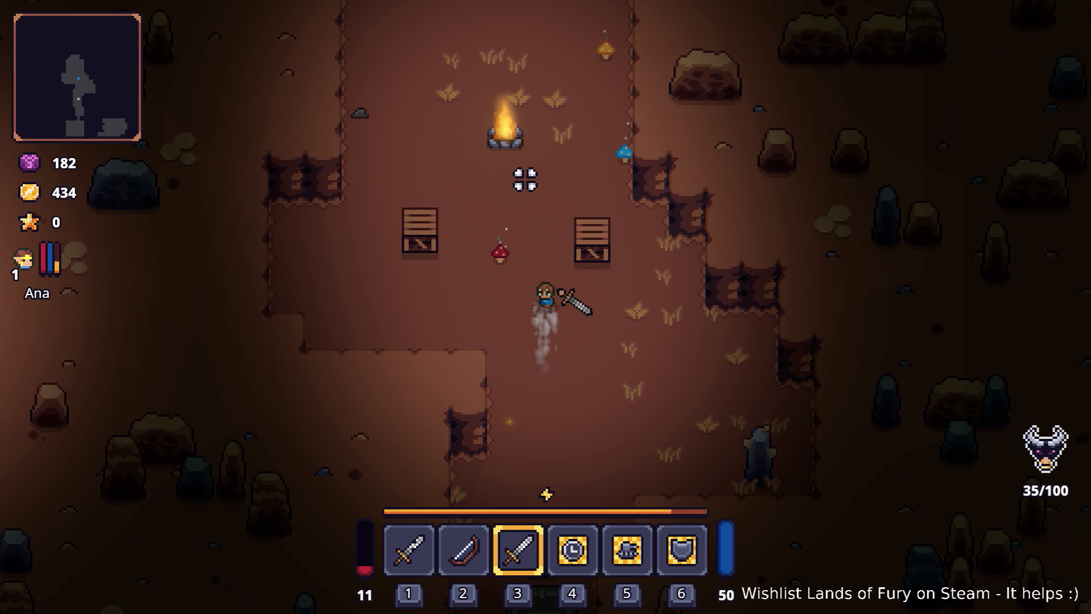
key("w")
key("w")
key("a")
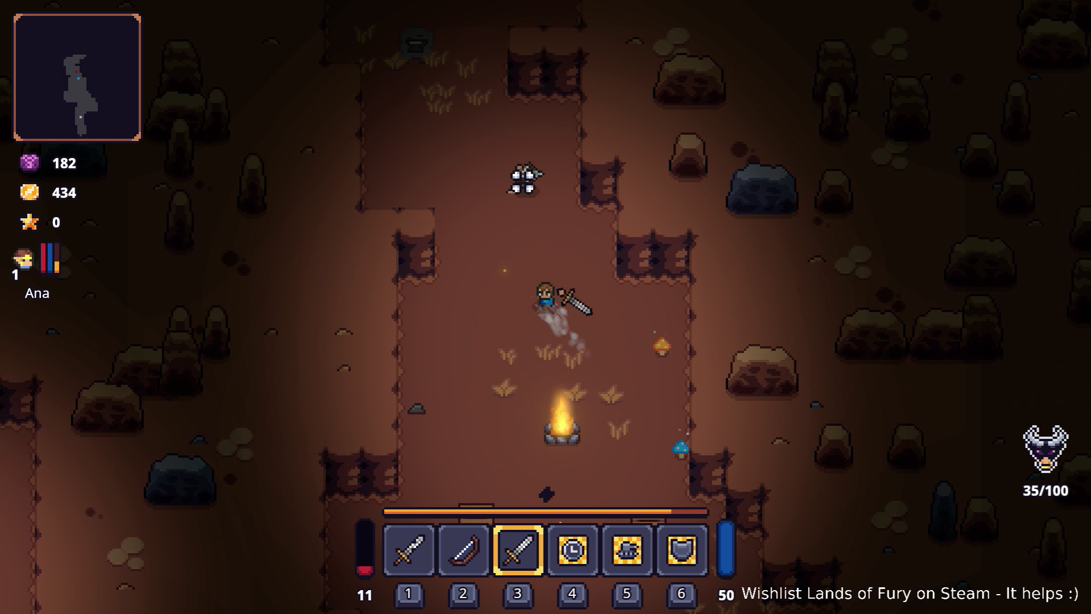
key("w")
key("a")
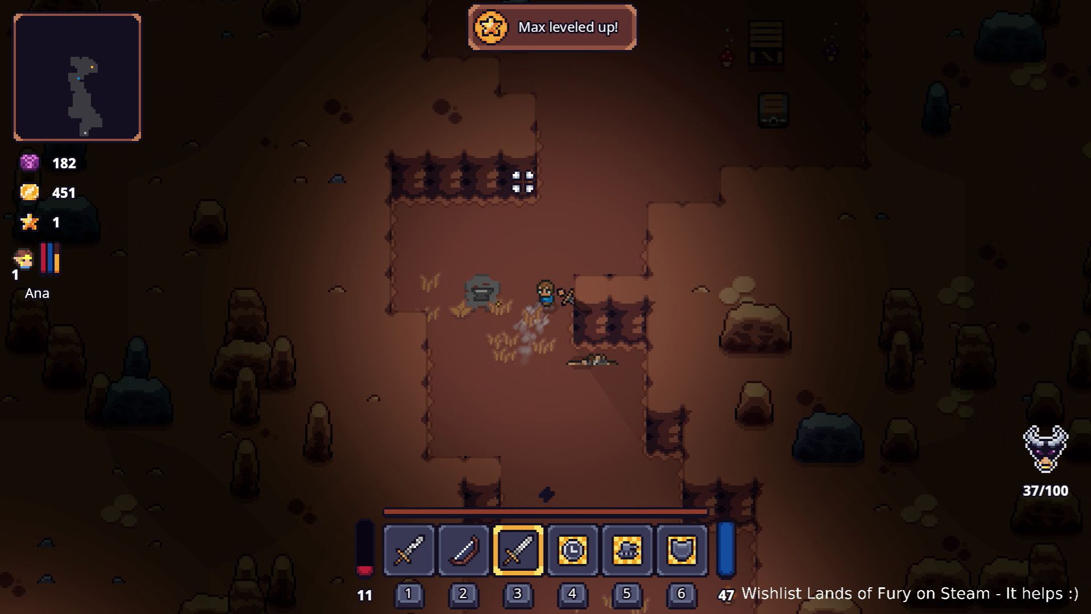
key("w")
- Walk the hero back south past the campfire and anvil, through the fence gap
key("d")
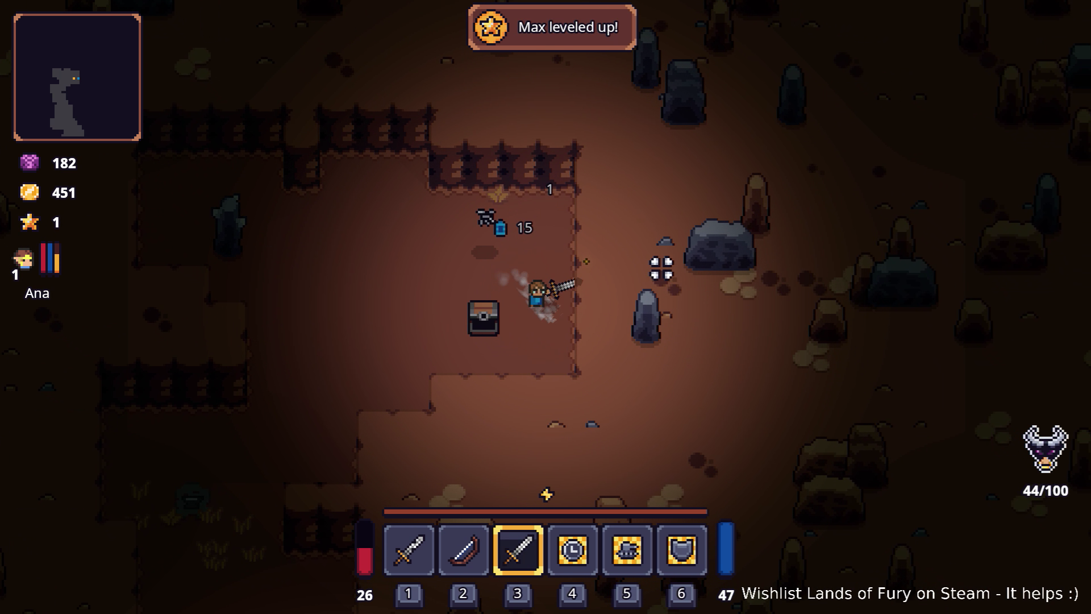
key("s")
key("a")
key("a")
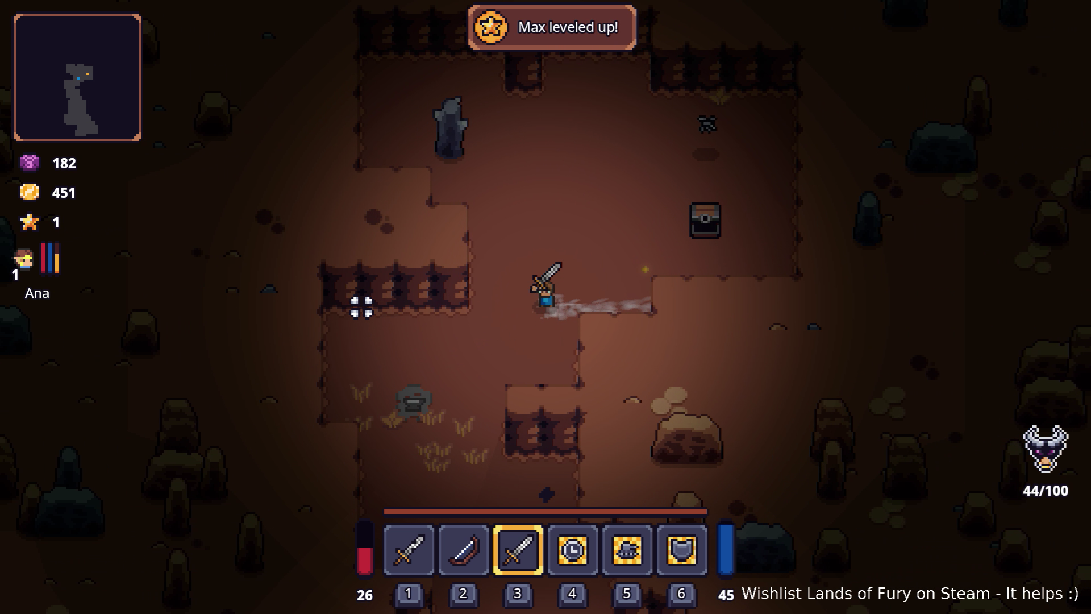
key("s")
key("s")
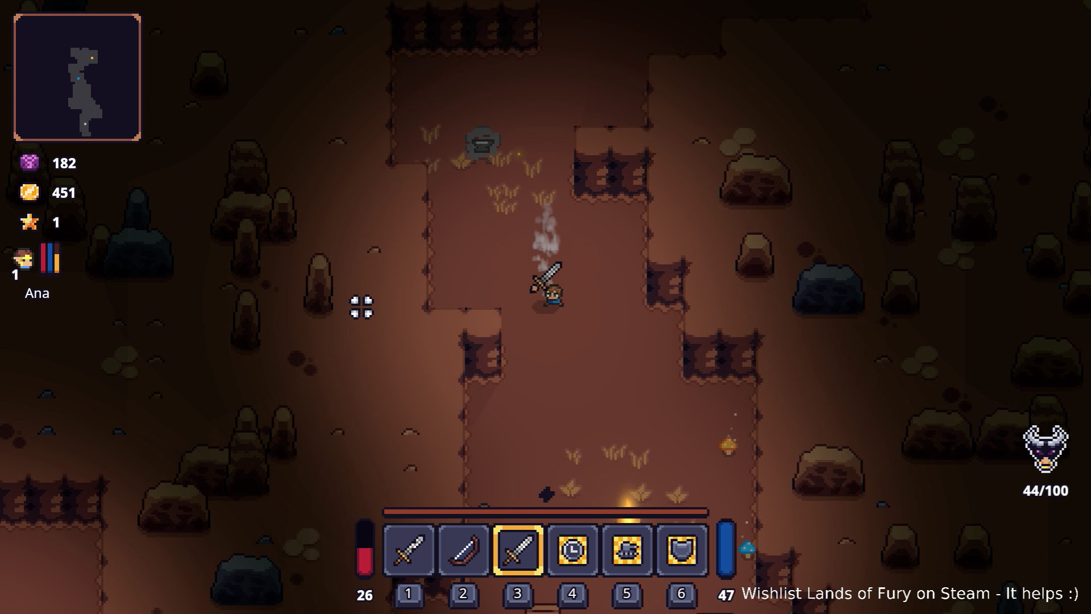
key("s")
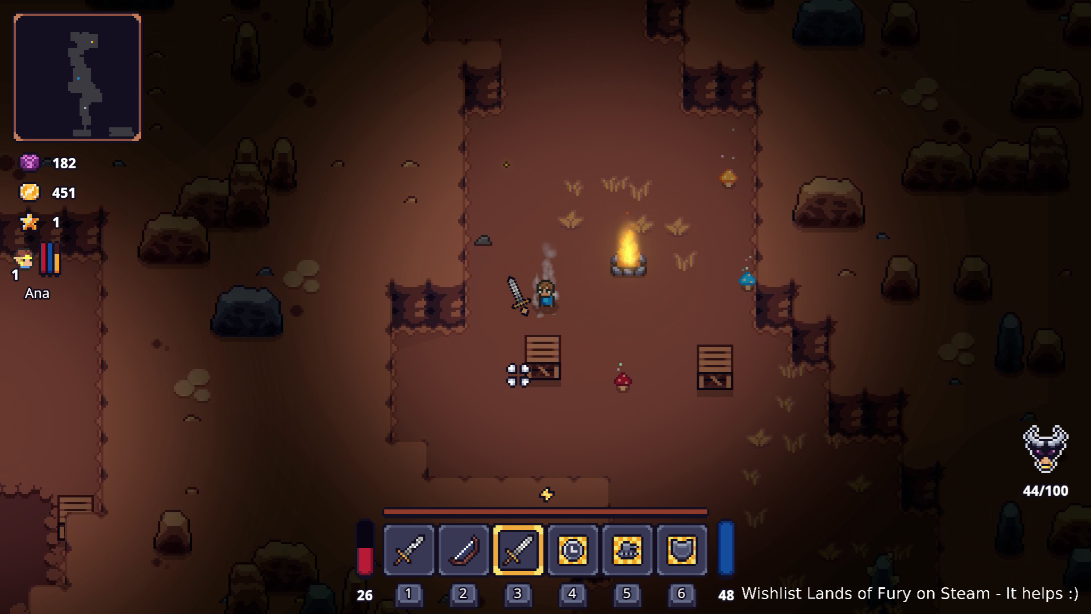
key("d")
key("d")
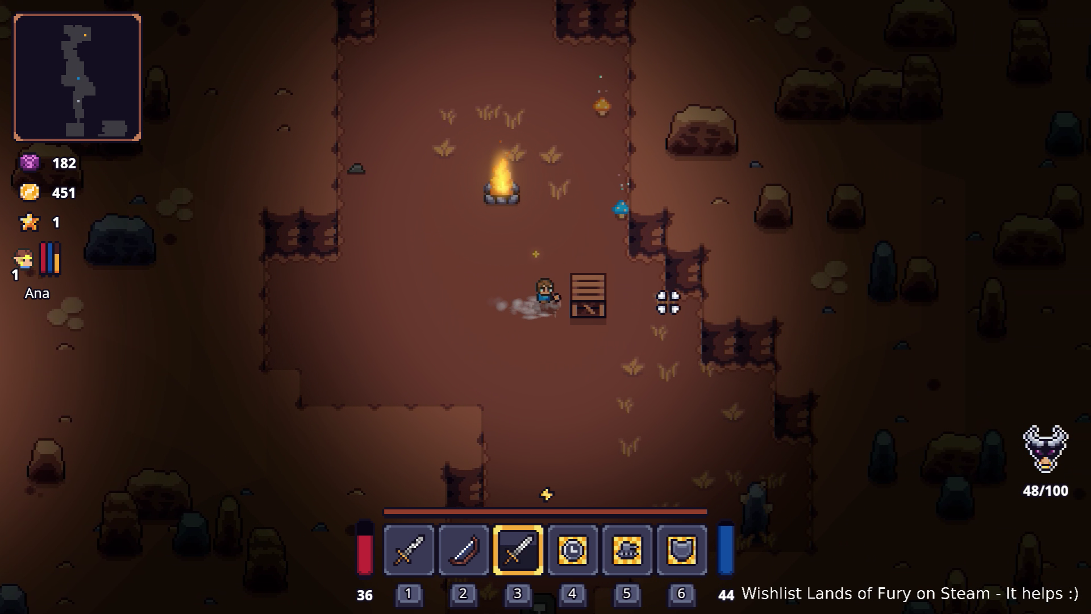
key("s")
key("s")
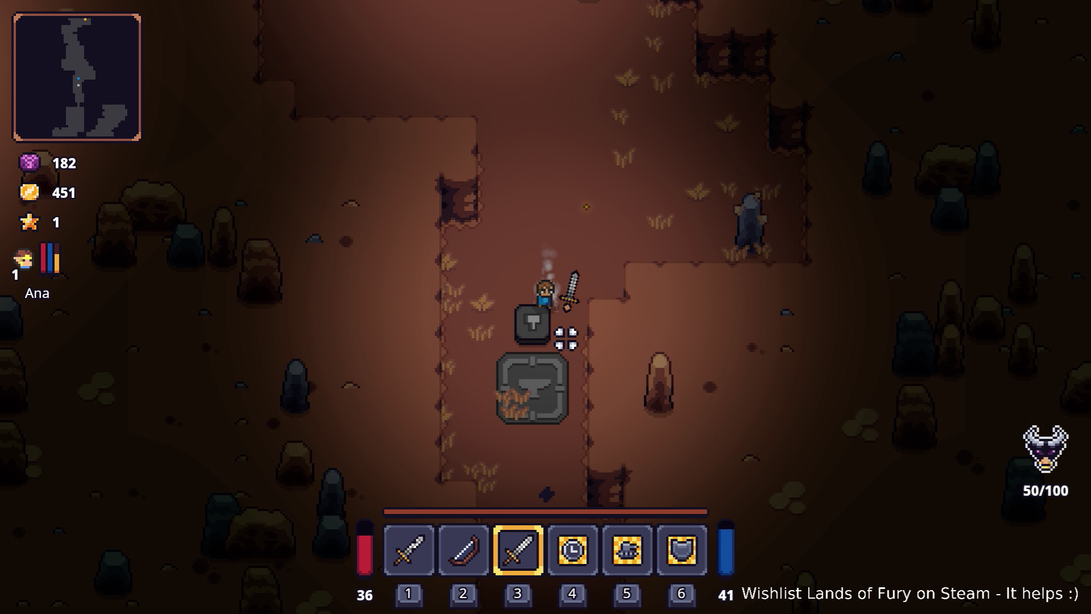
key("s")
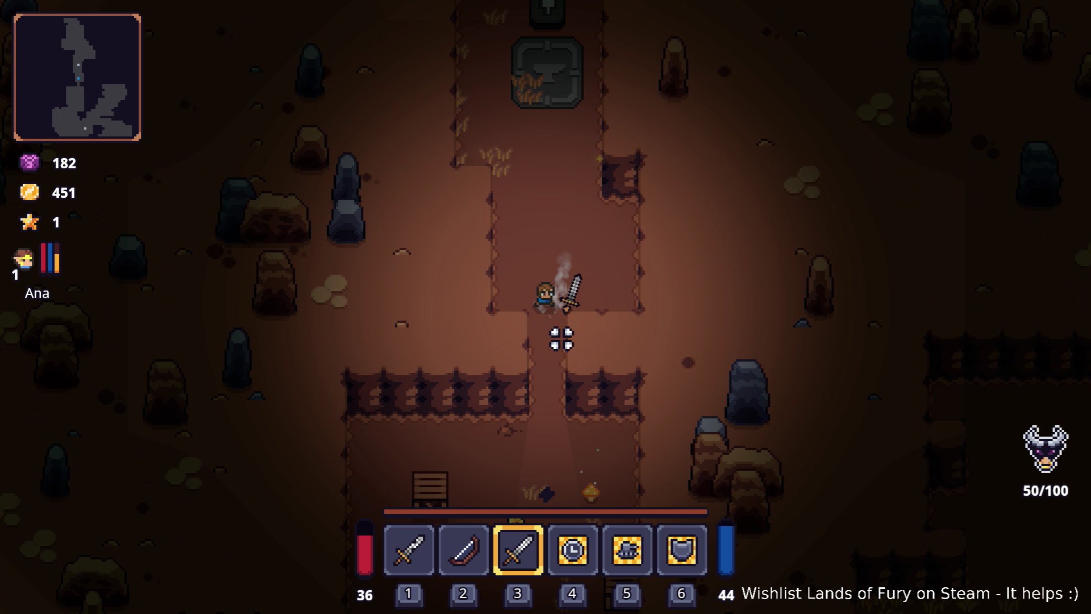
key("s")
key("a")
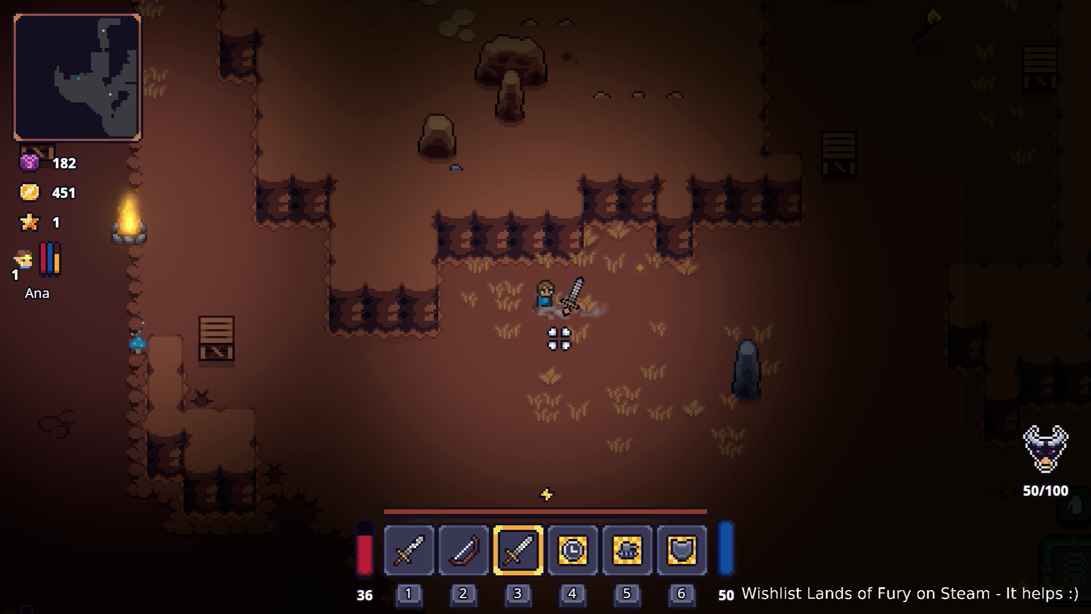
- Fight Ana through the cave's red lizard, grey raptor and surrounding enemies with the sword
key("a")
key("s")
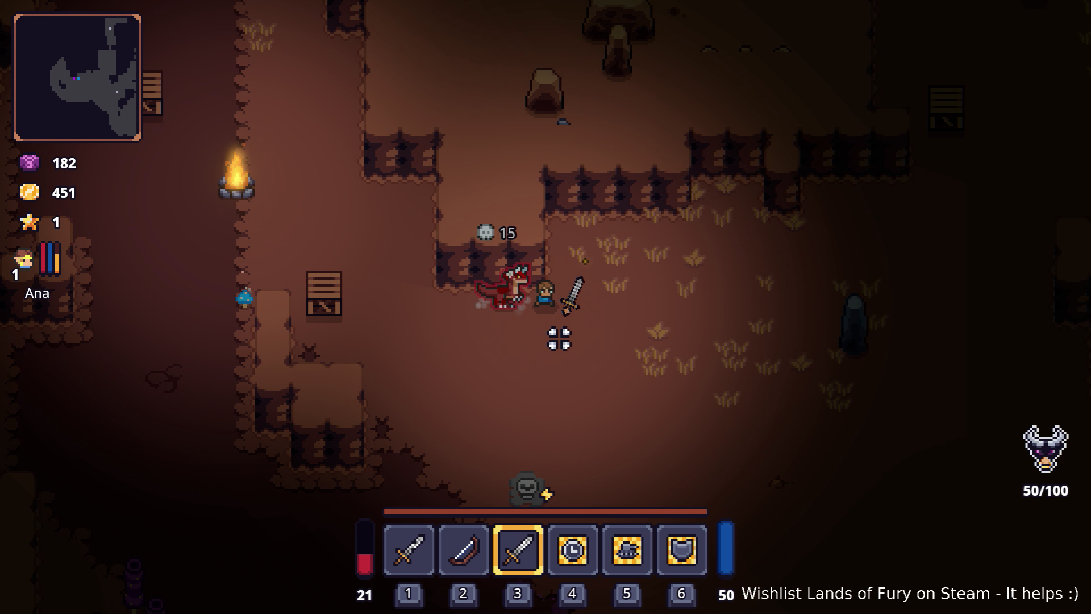
key("a")
left_click(470, 305)
left_click(453, 280)
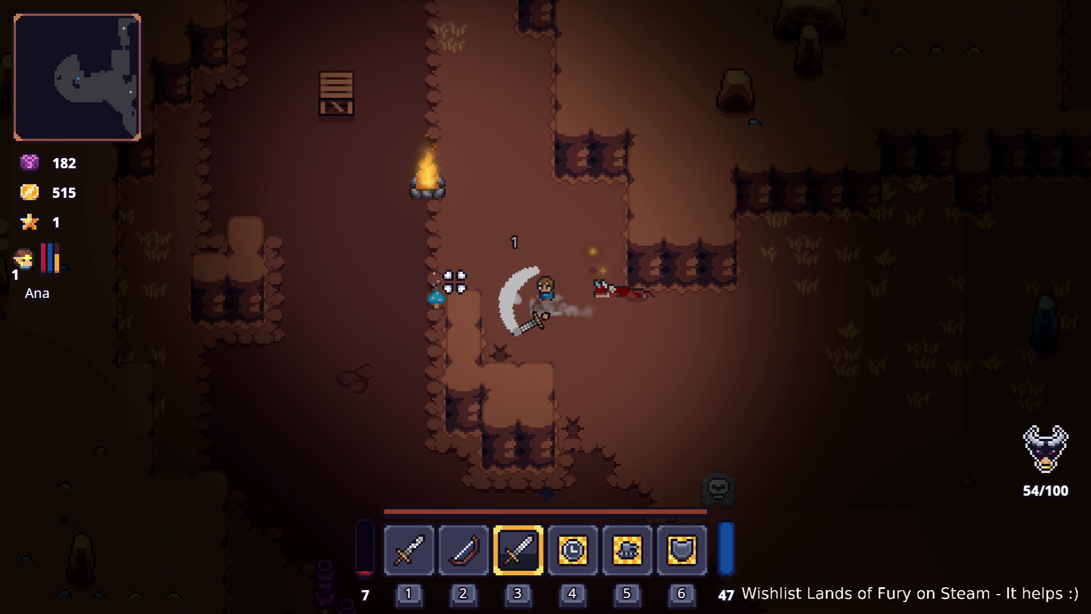
key("w")
left_click(548, 229)
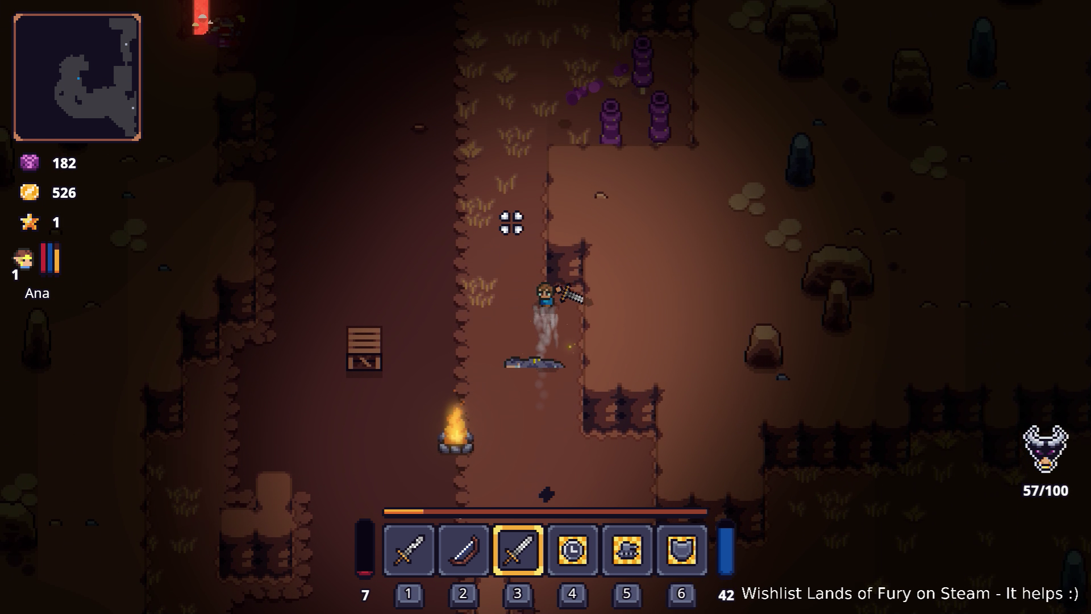
key("a")
key("w")
key("d")
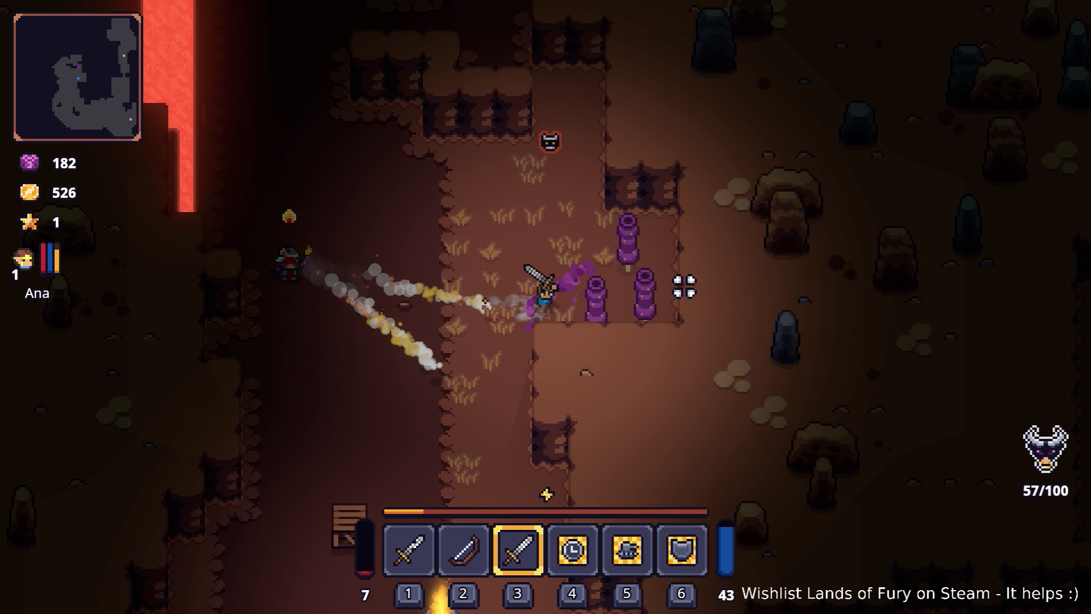
left_click(675, 284)
key("w")
left_click(647, 250)
left_click(534, 212)
left_click(500, 214)
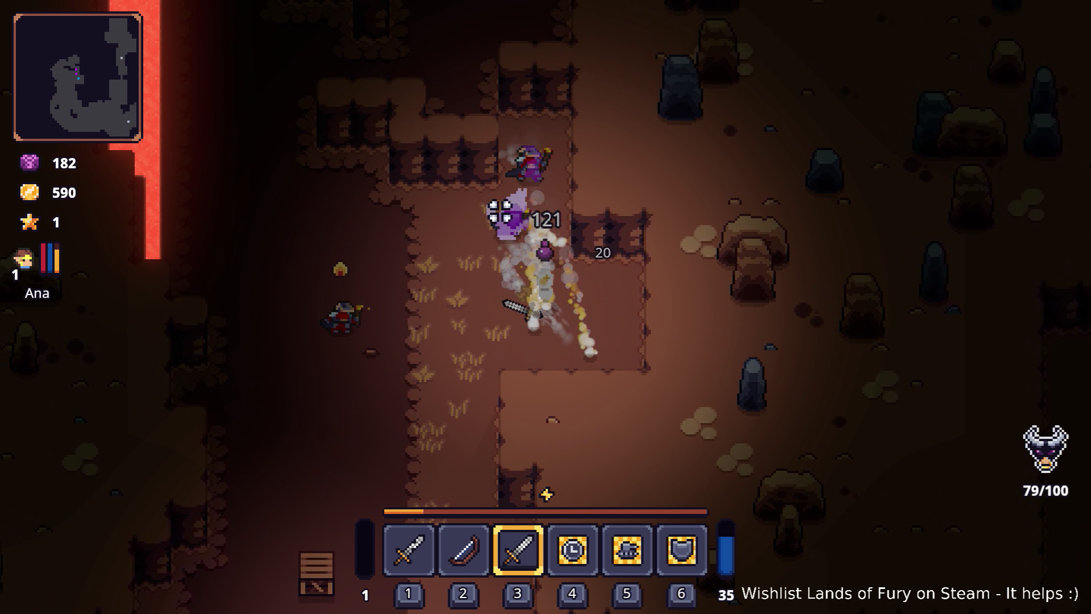
key("a")
key("s")
left_click(465, 356)
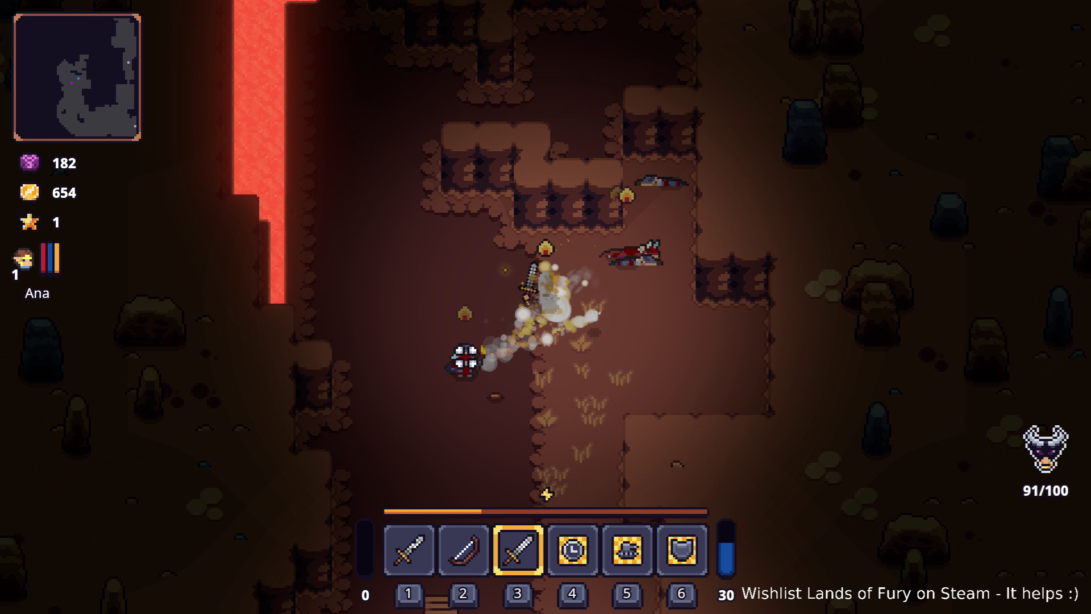
key("w")
left_click(540, 231)
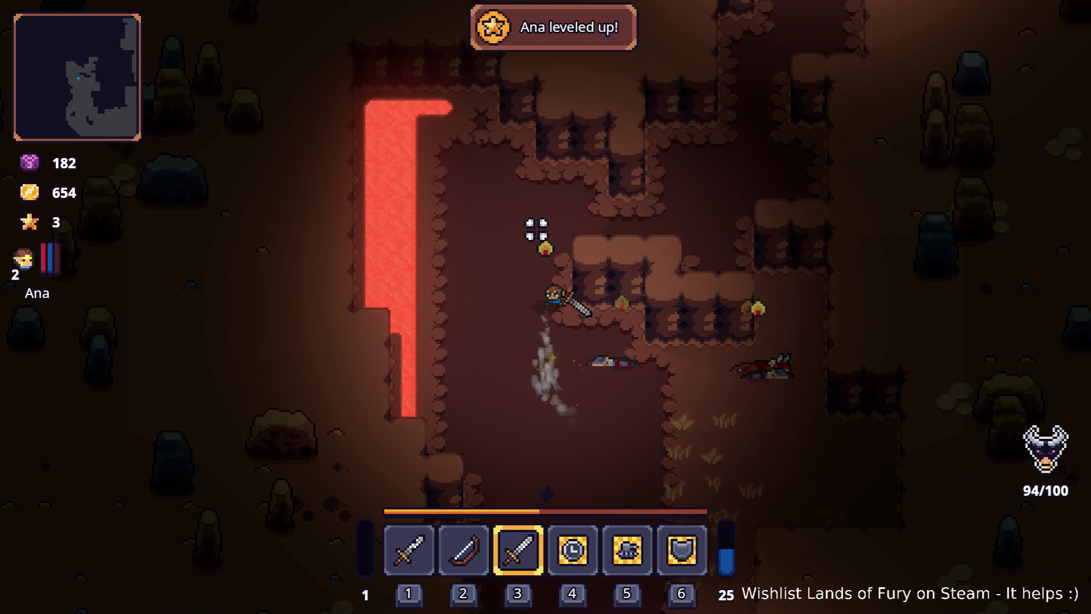
- Push north past the campfire, killing the armoured enemy and battling the enemy swarm
key("d")
key("w")
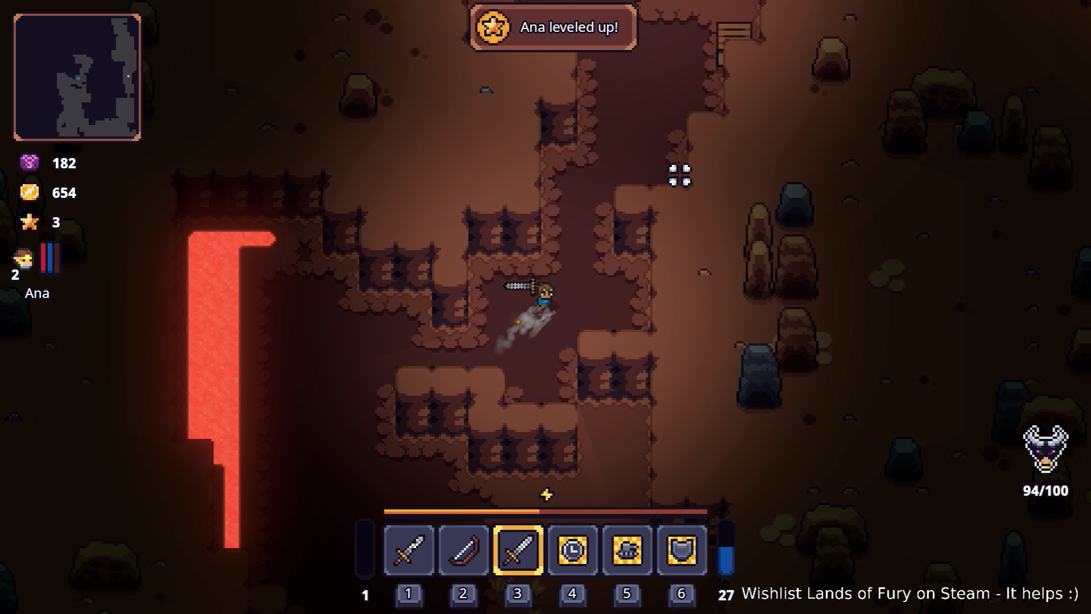
key("w")
key("d")
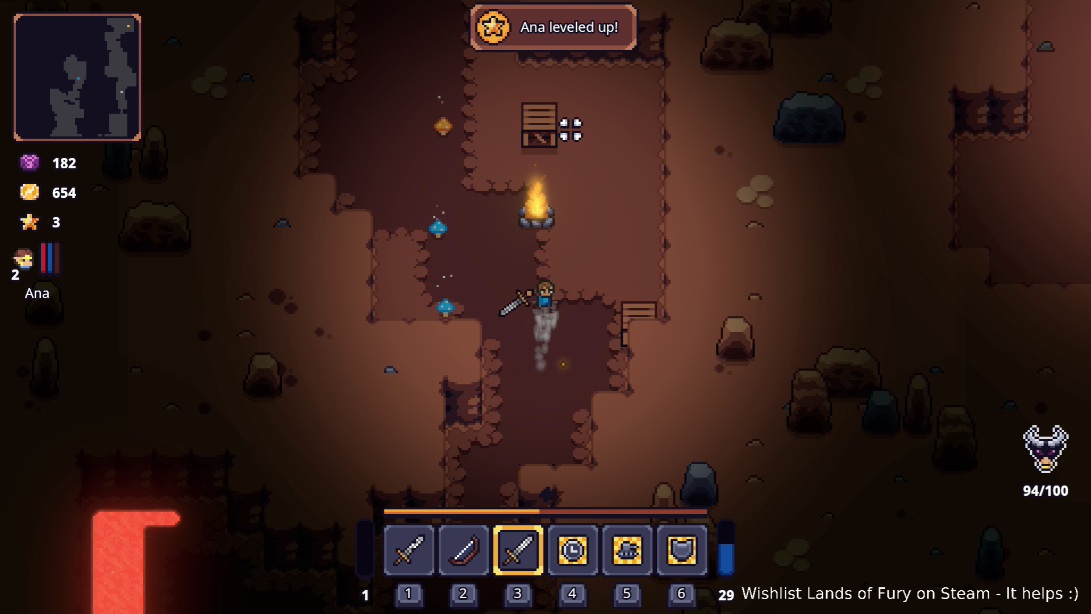
key("w")
key("a")
left_click(541, 125)
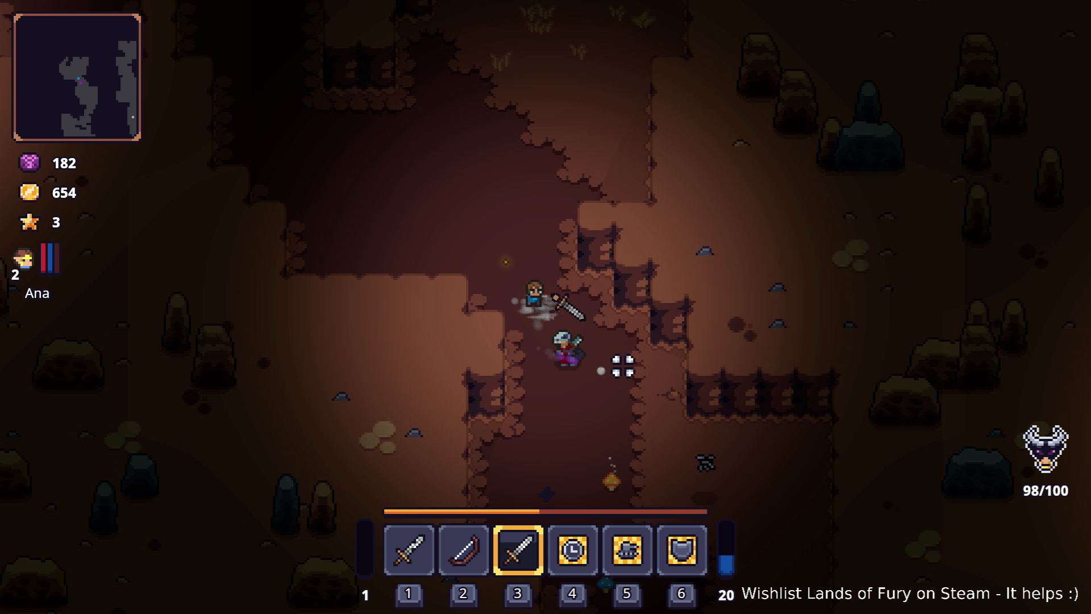
left_click(570, 399)
key("w")
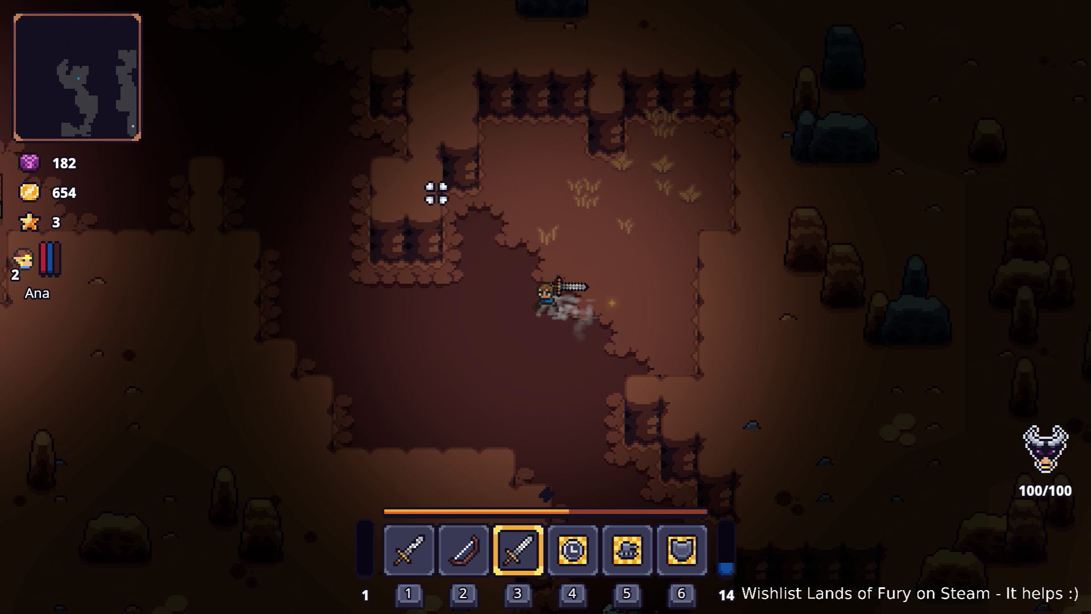
key("a")
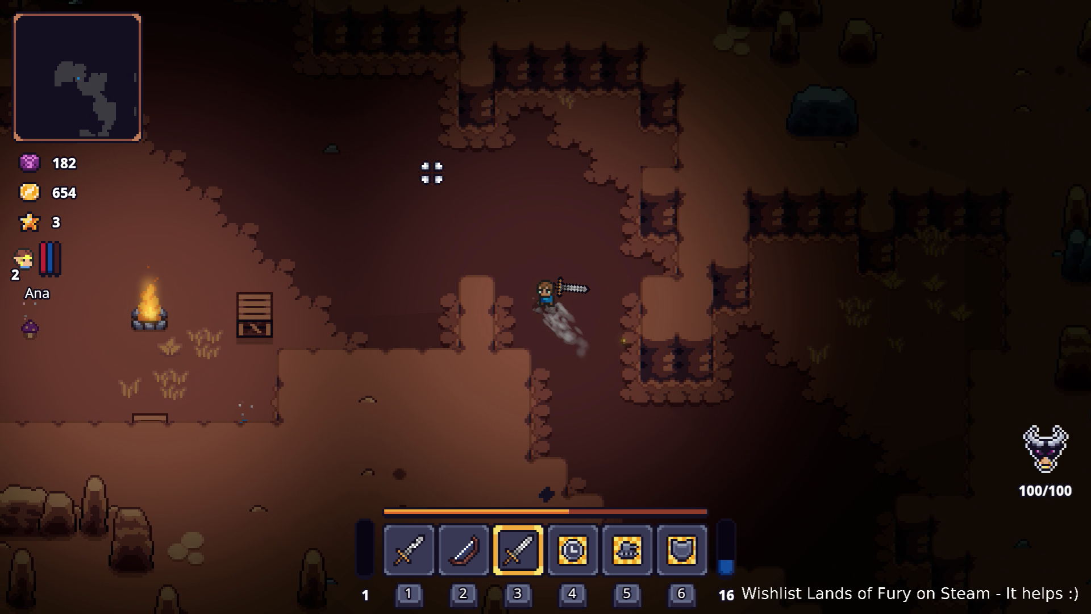
key("a")
key("w")
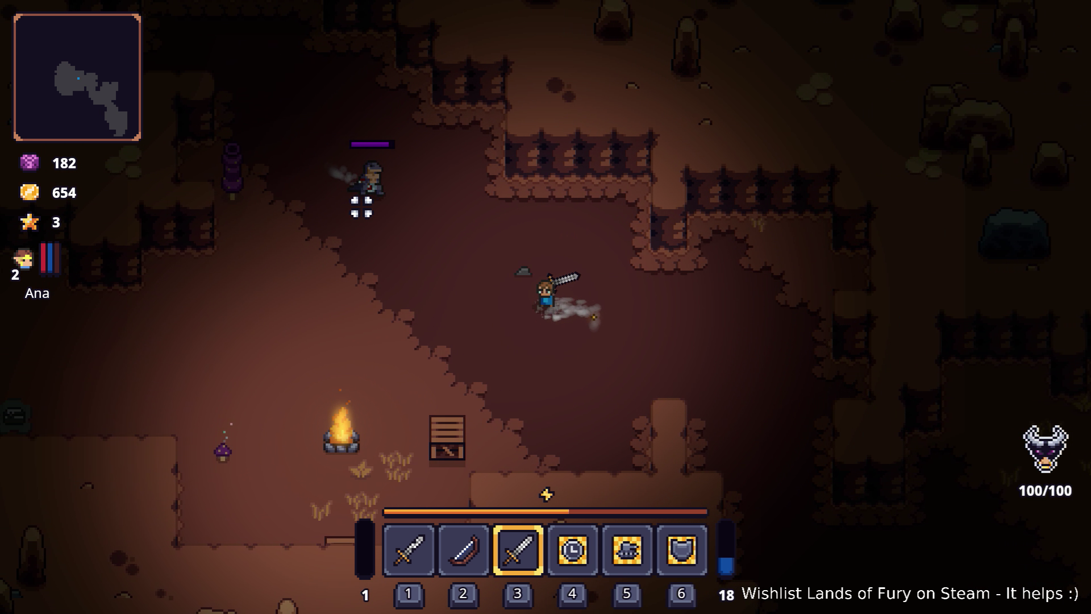
left_click(382, 157)
key("w")
key("a")
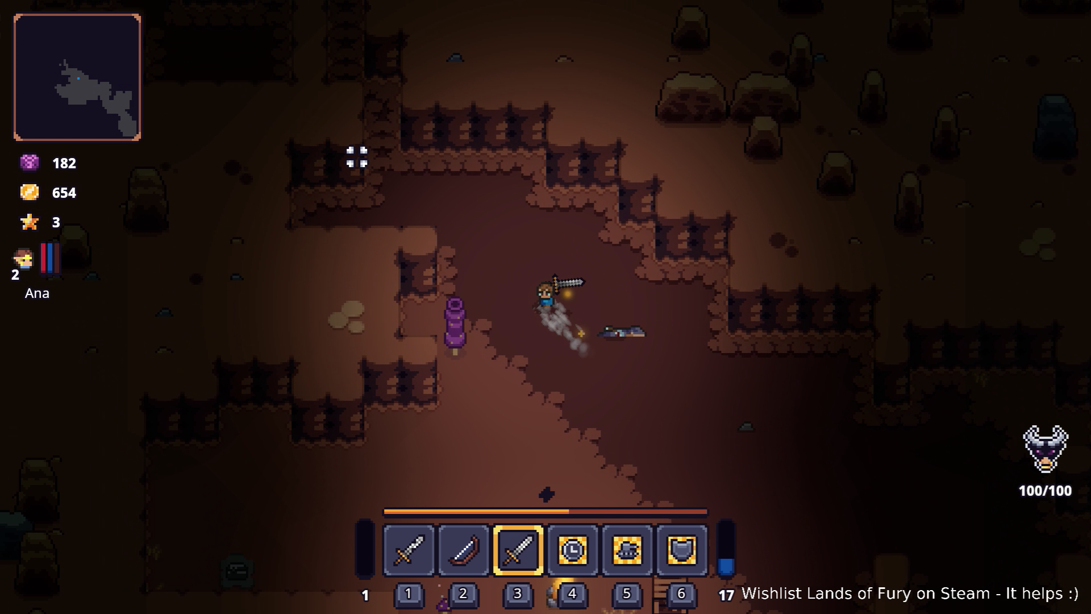
key("w")
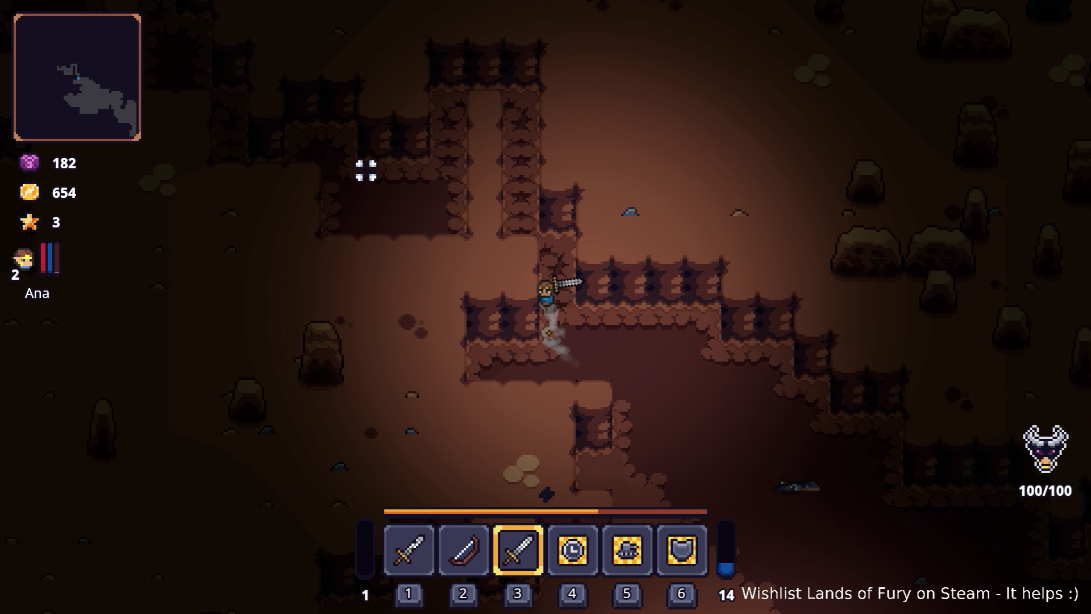
key("w")
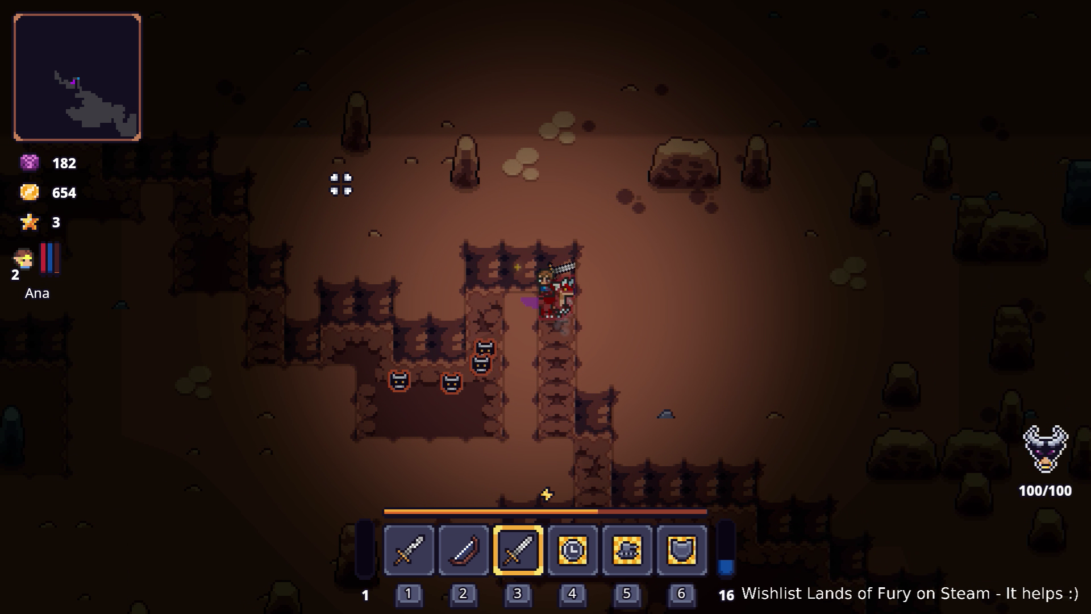
key("s")
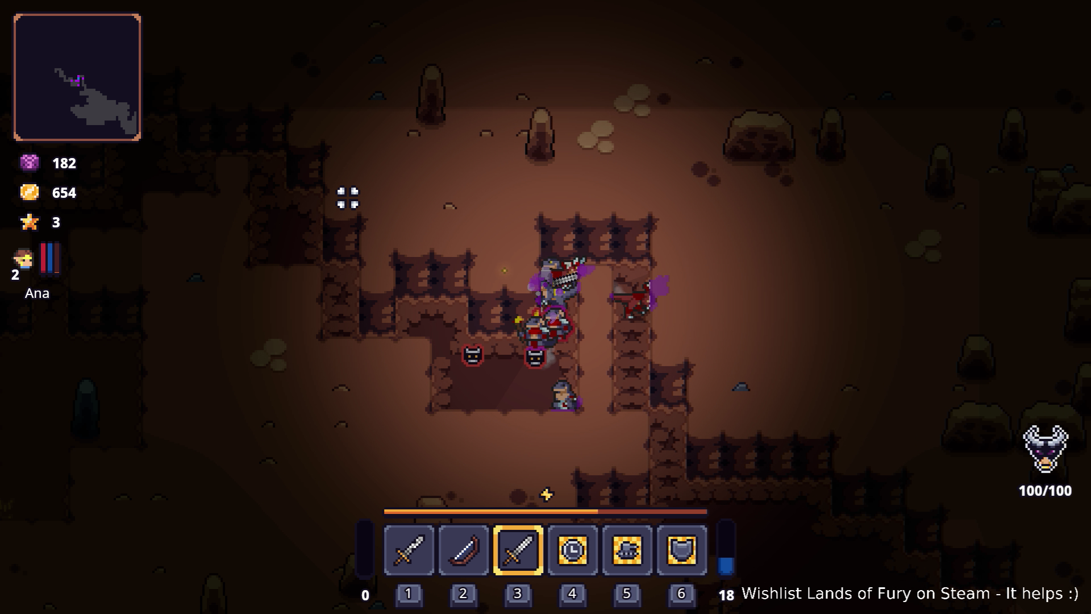
key("s")
key("a")
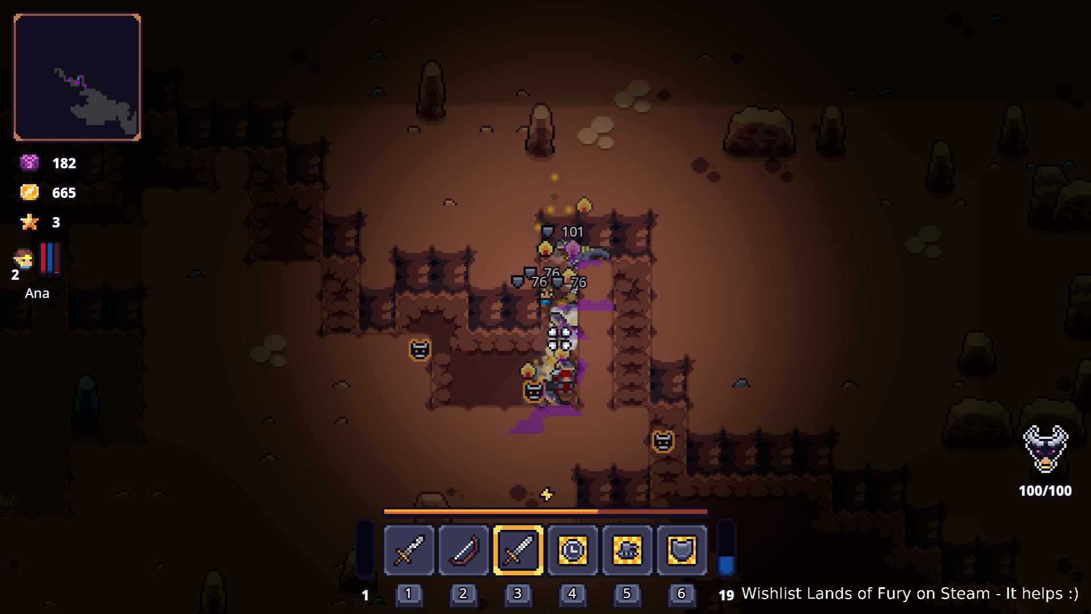
key("a")
key("w")
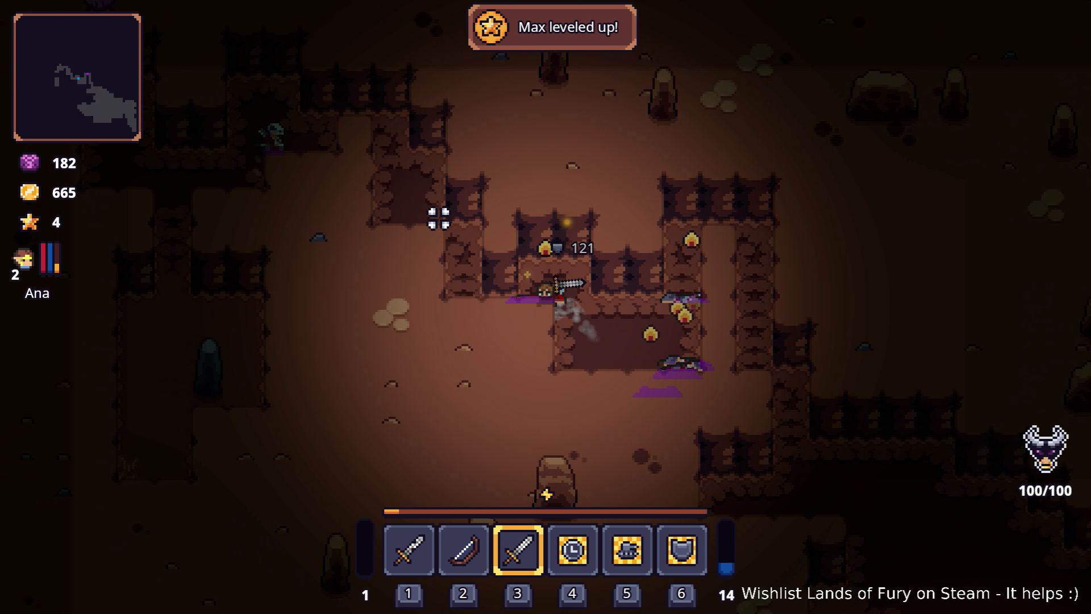
key("w")
key("a")
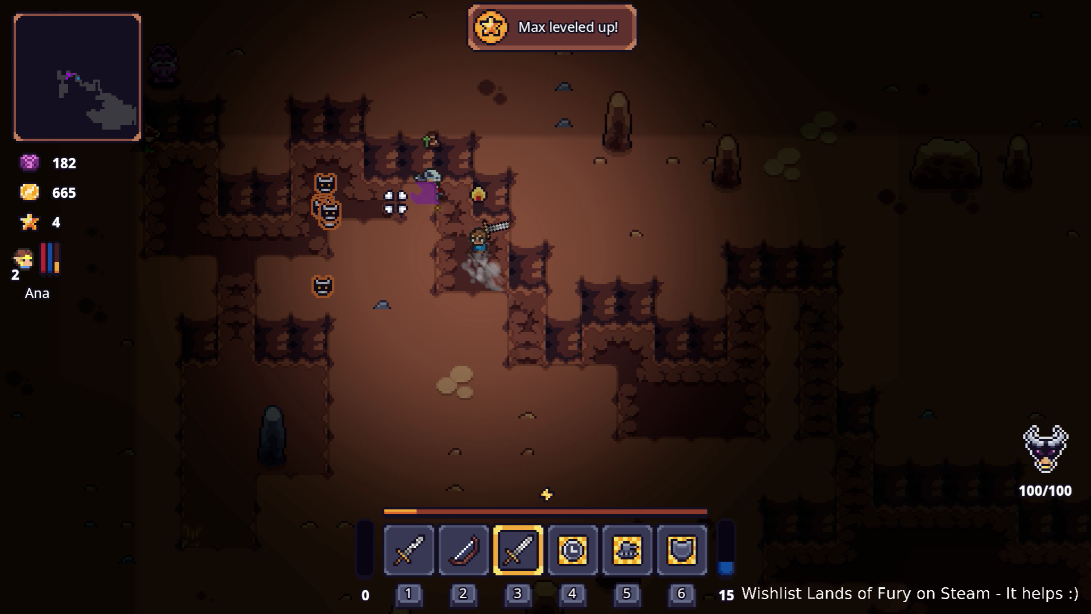
key("a")
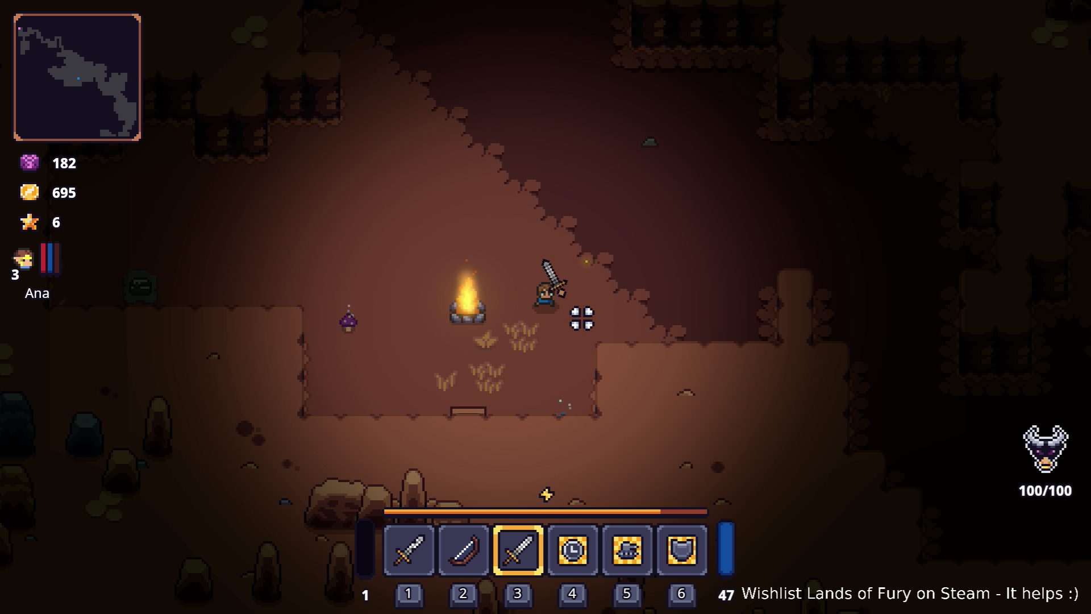
- Fight near the campfire, switching to the bow to shoot a goblin
left_click(488, 292)
key("2")
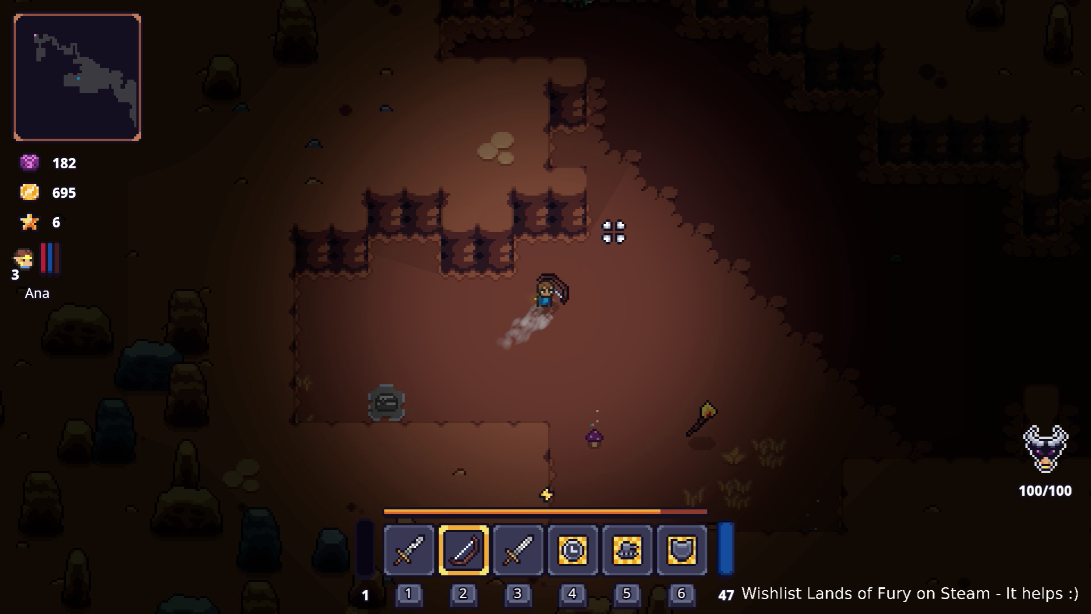
key("w")
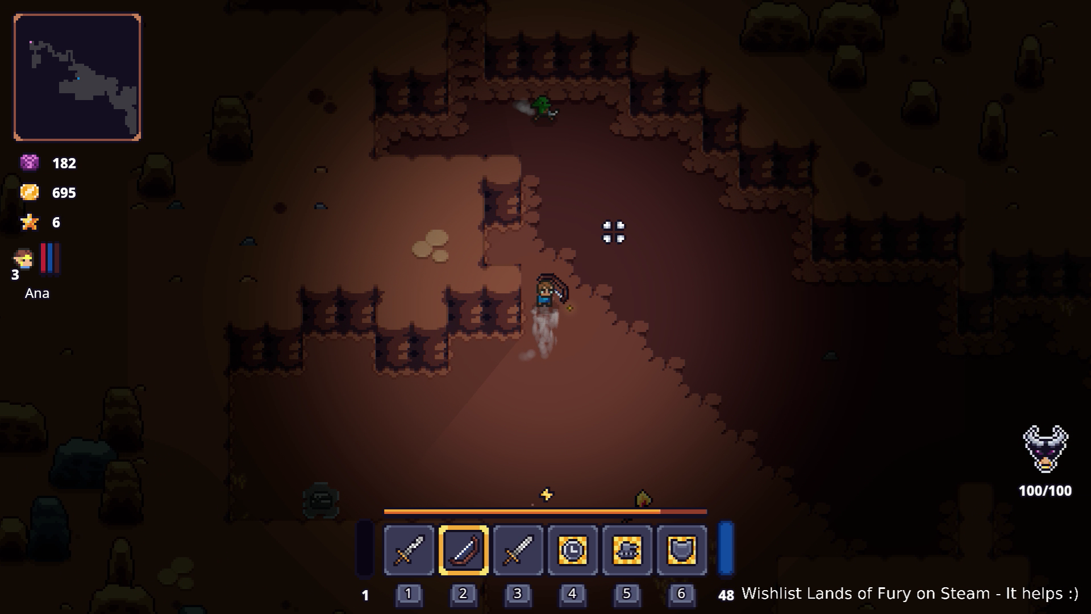
left_click(613, 236)
- Restart the run from the pause menu, climb the purple vine into the next level, and return to Godot
key("Escape")
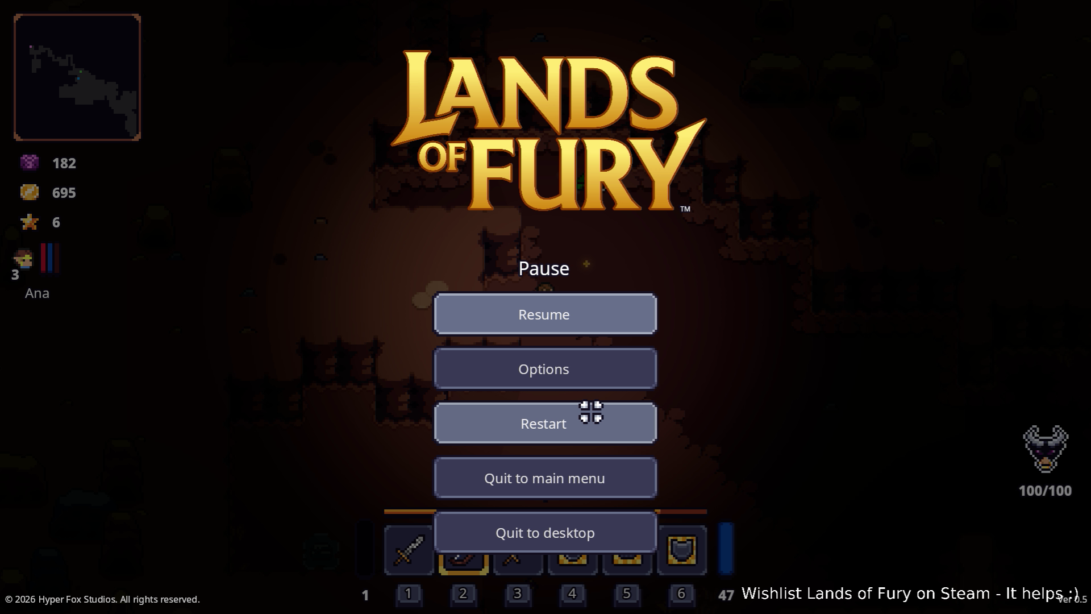
left_click(590, 413)
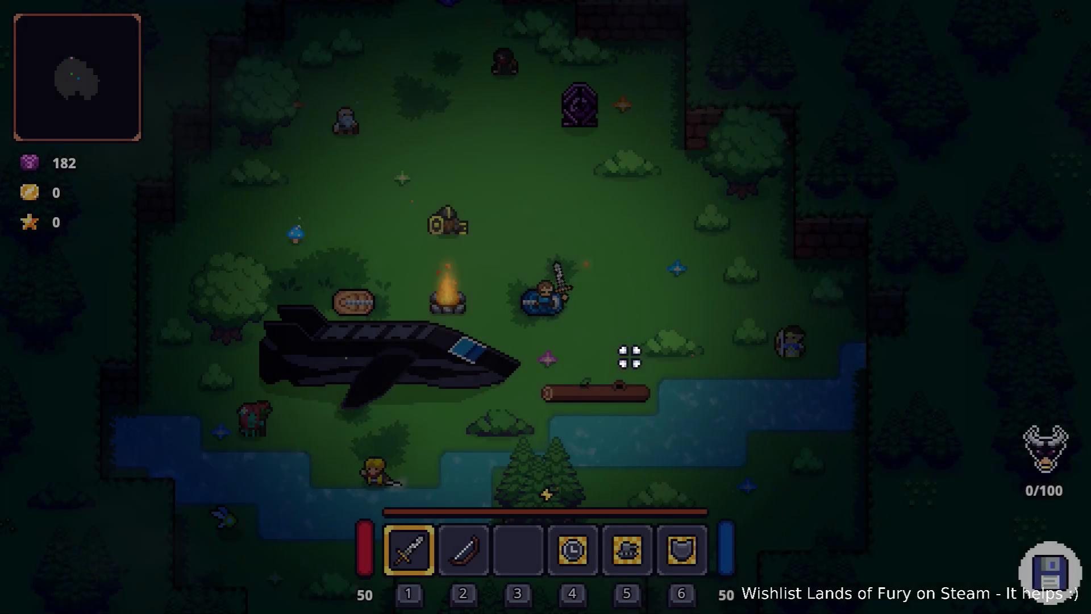
key("w+a")
key("w")
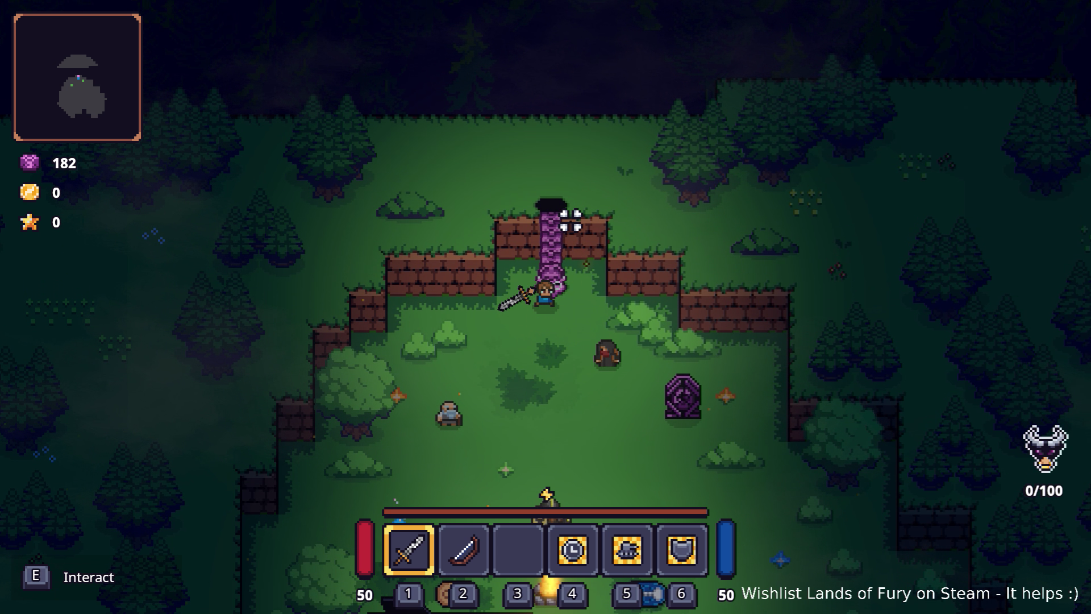
key("e")
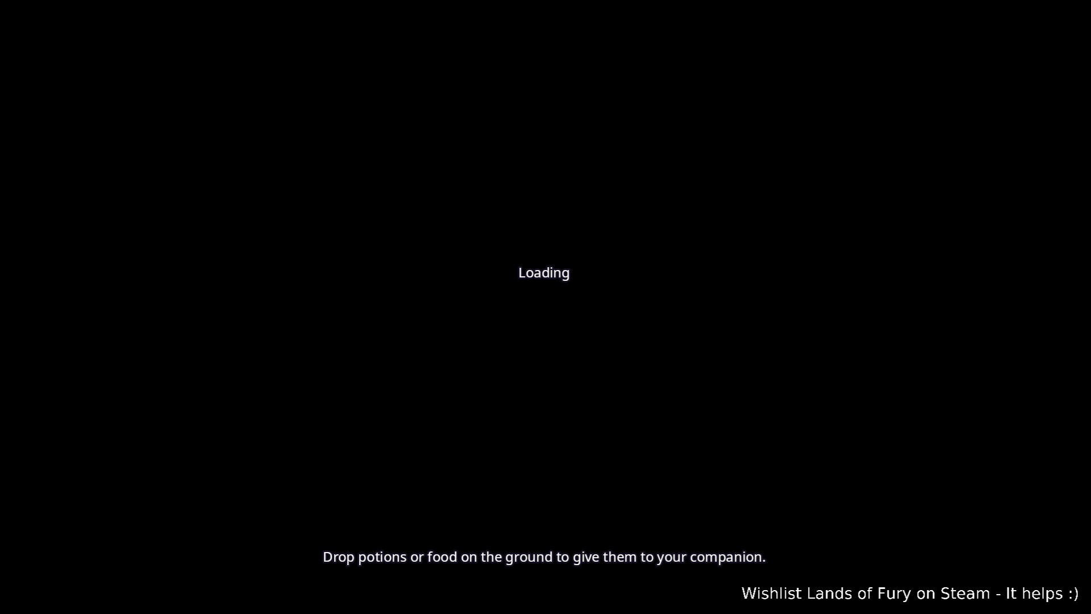
key("alt+Tab")
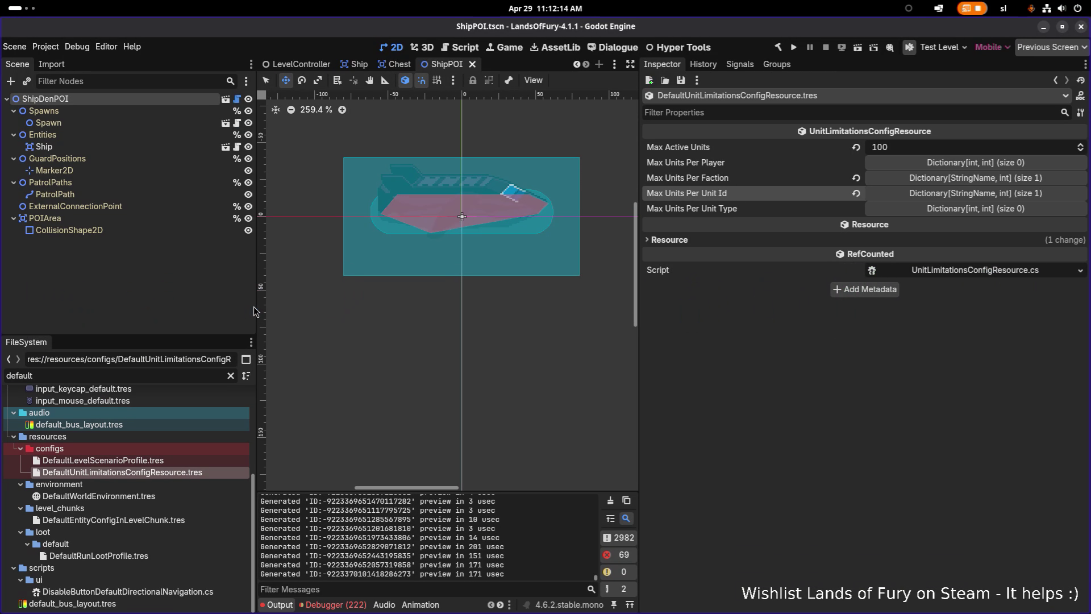
- Stop the running game's debugger in Visual Studio Code, then switch back to the Godot editor
key("alt+Tab")
left_click(237, 316)
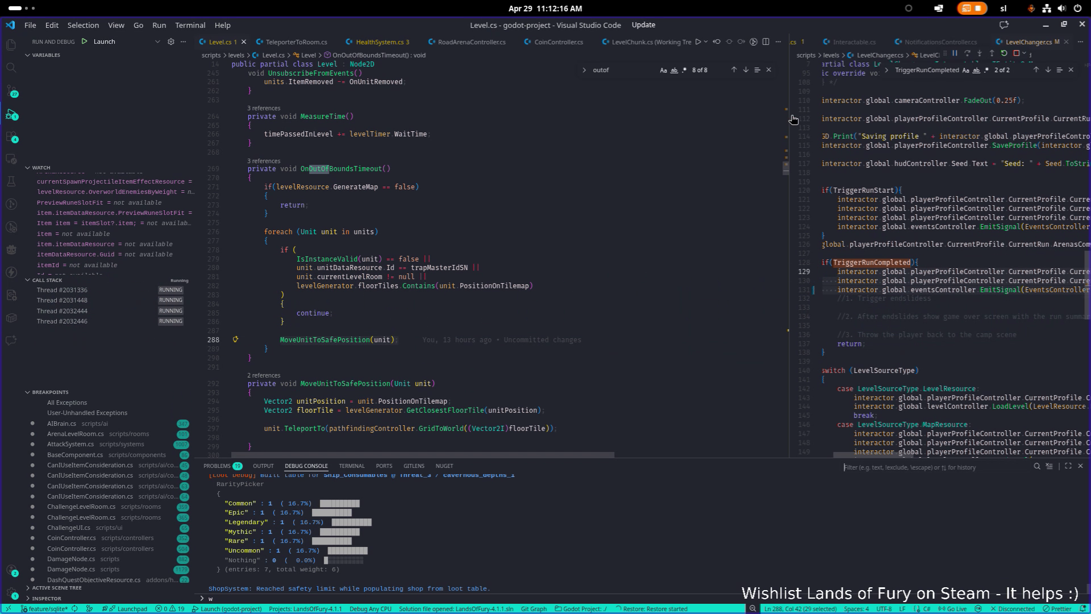
left_click(1014, 55)
key("alt+Tab")
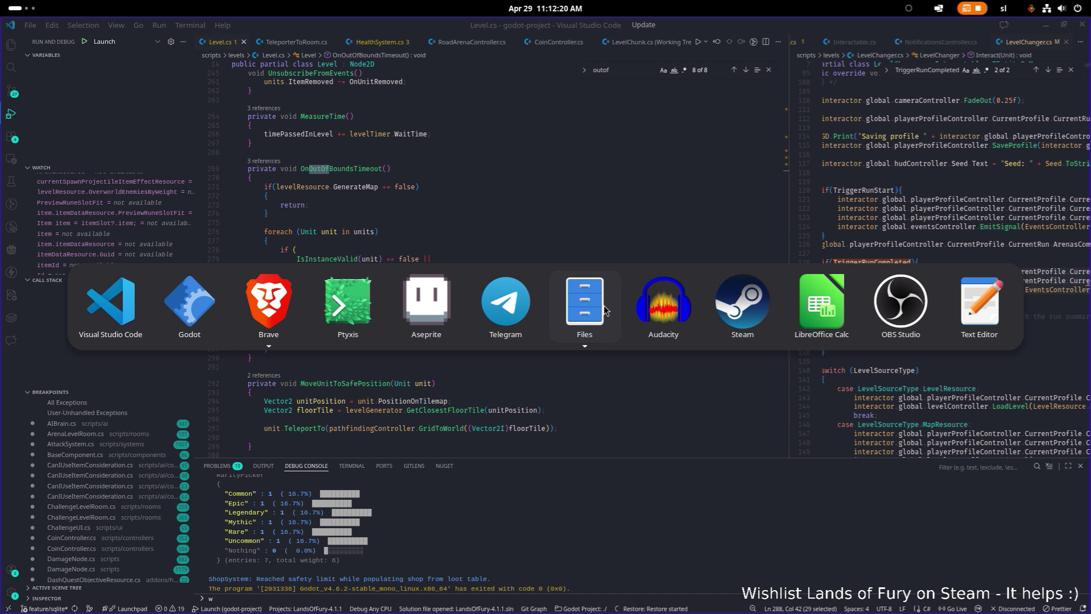
mouse_move(267, 313)
left_click(178, 317)
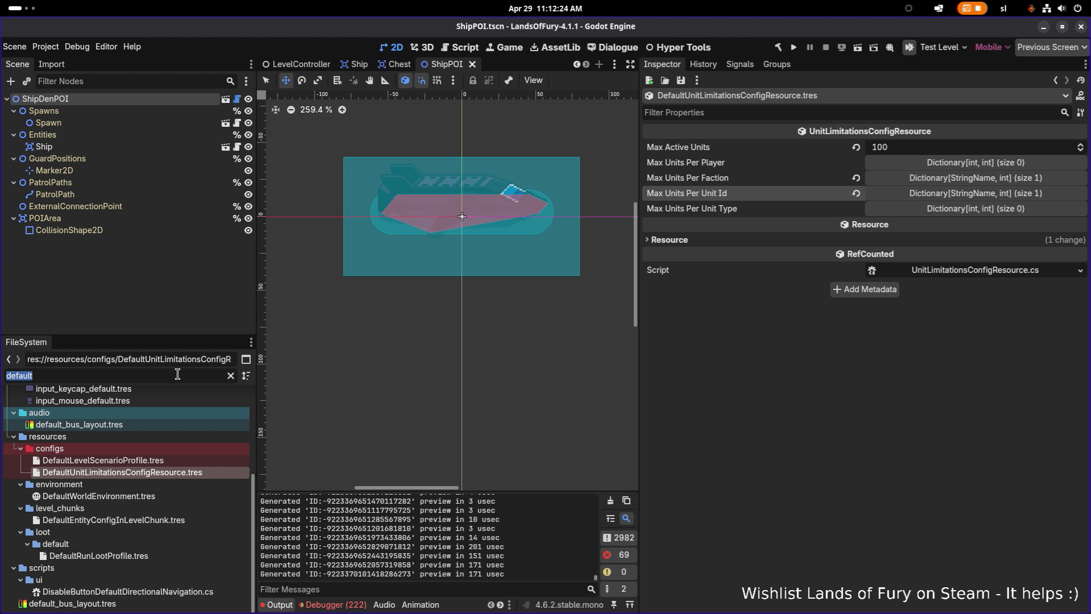
- Filter files by 'boot' and duplicate ComradesBoots.tres as ElvenBoots.tres
key("BackSpace")
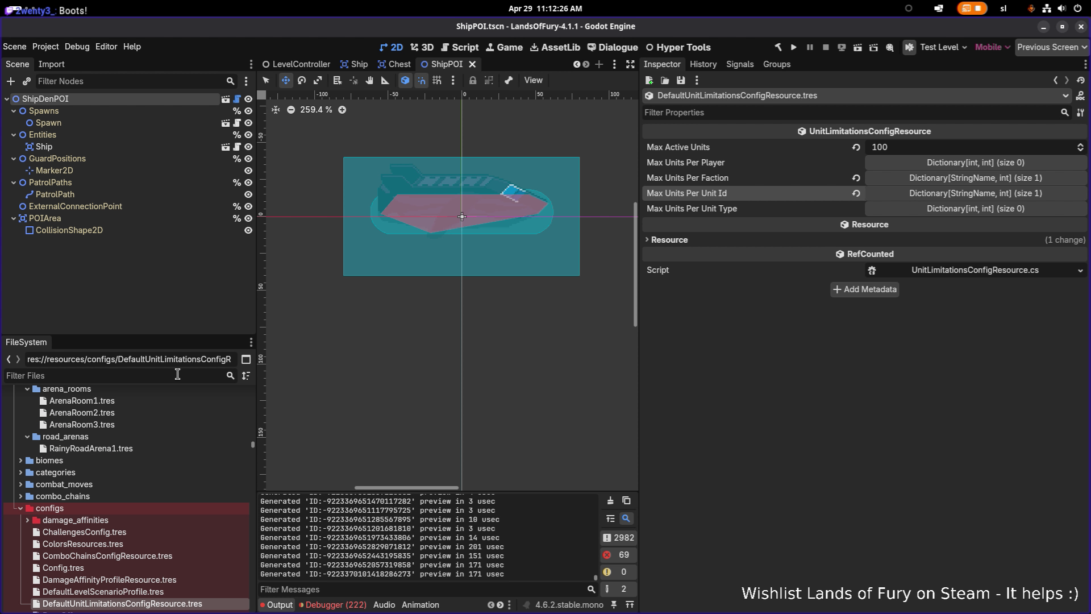
type("boot")
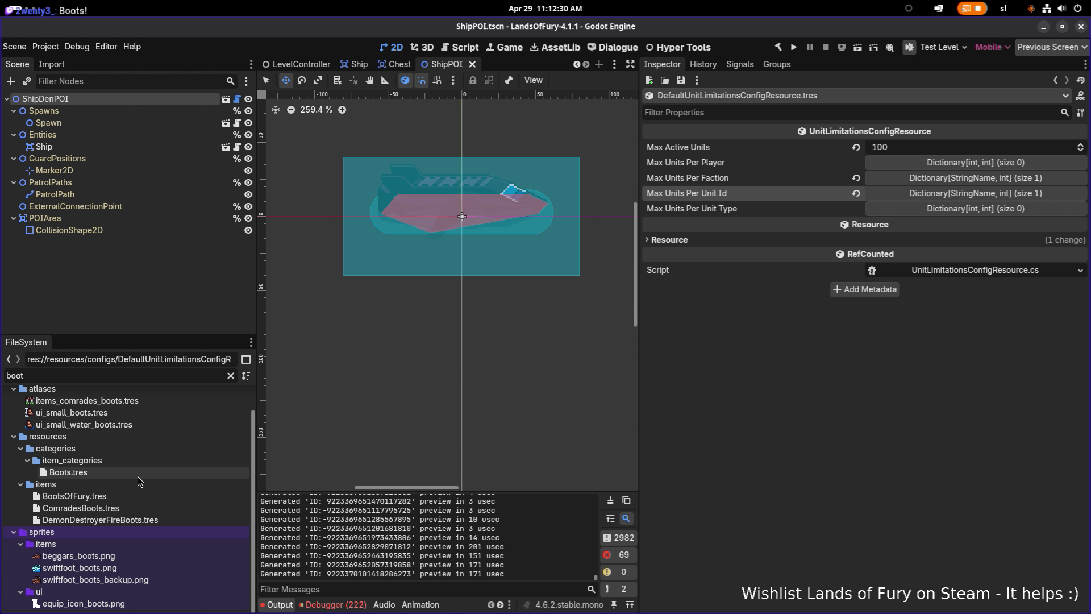
left_click(133, 496)
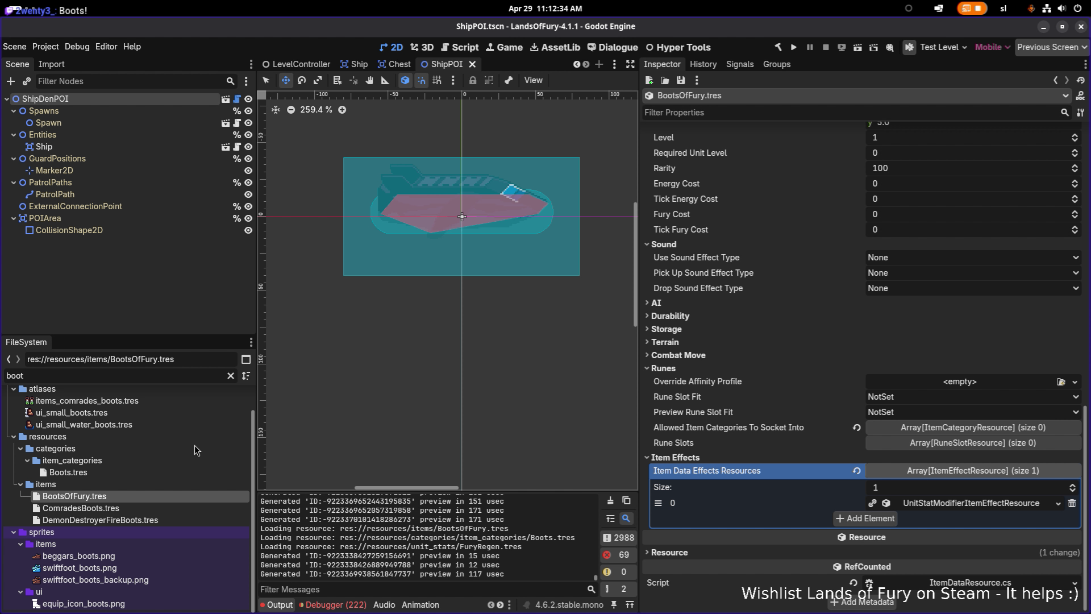
left_click(136, 508)
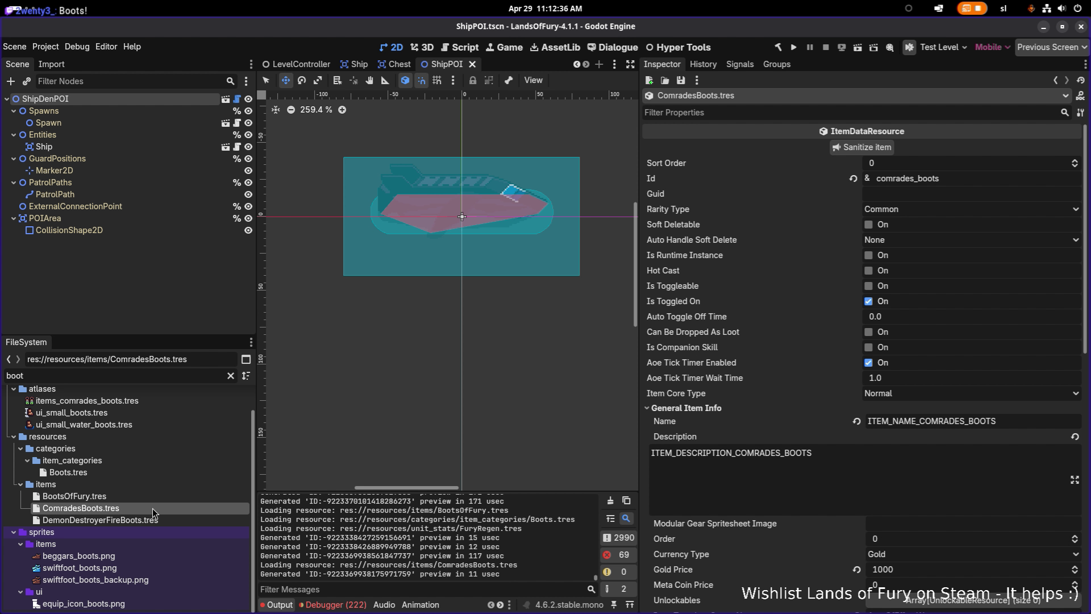
key("ctrl+d")
key("Left")
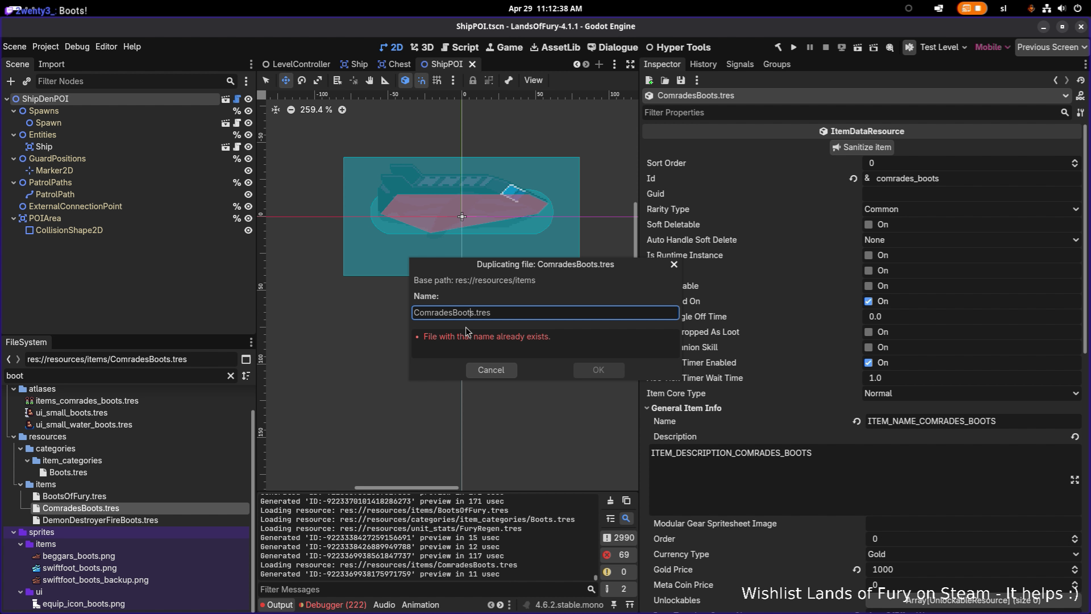
key("shift+Home")
type("Elve")
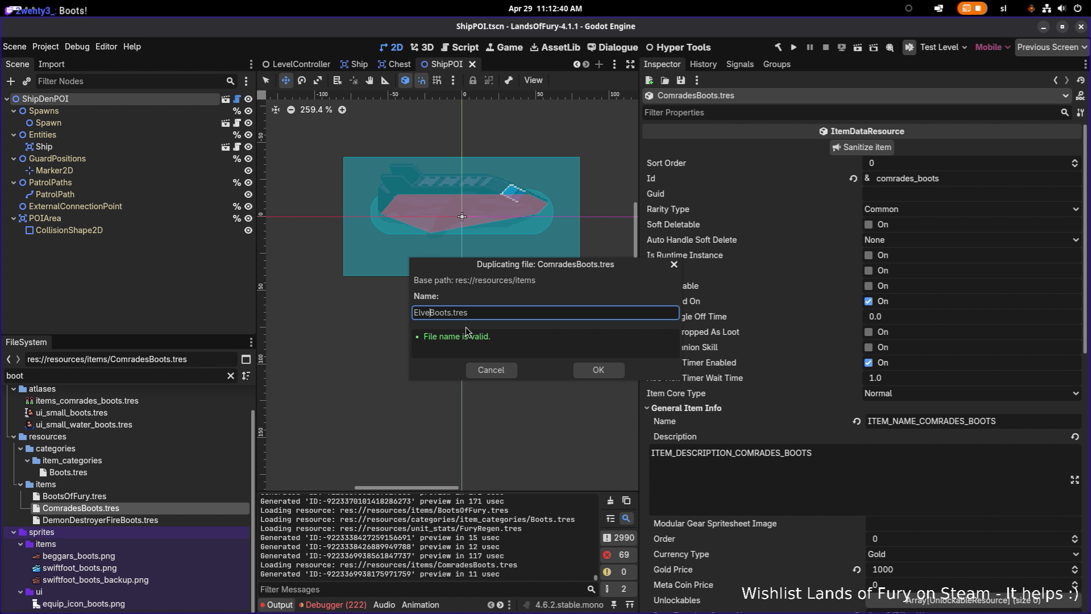
left_click(594, 375)
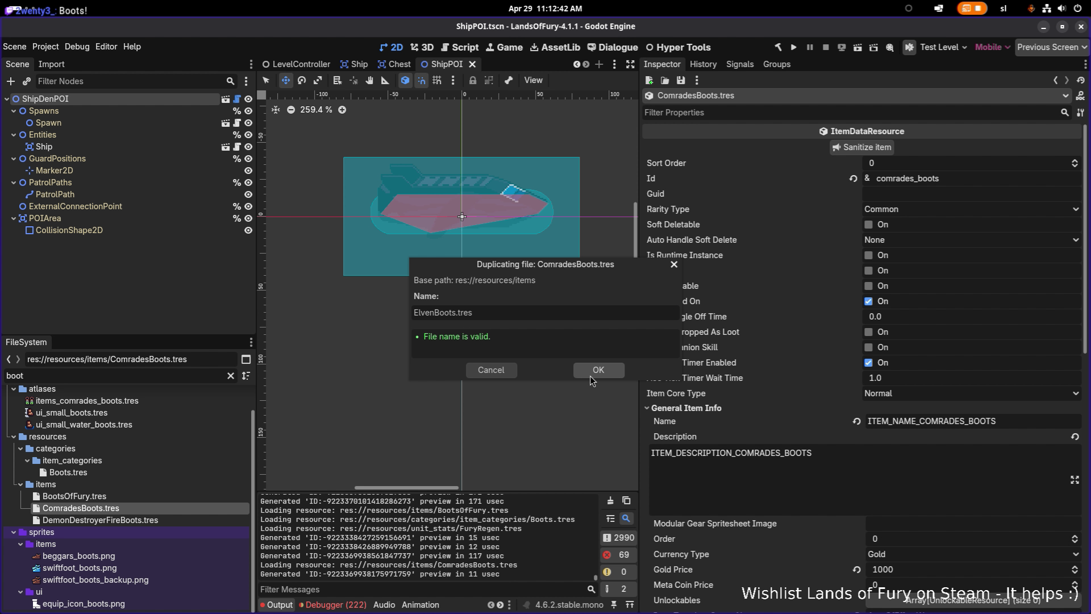
- Set ElvenBoots.tres Id to elven_boots, Name to ITEM_NAME_ELVEN_BOOTS, Description to ITEM_DESCRIPTION_ELVEN_BOOTS
left_click(72, 531)
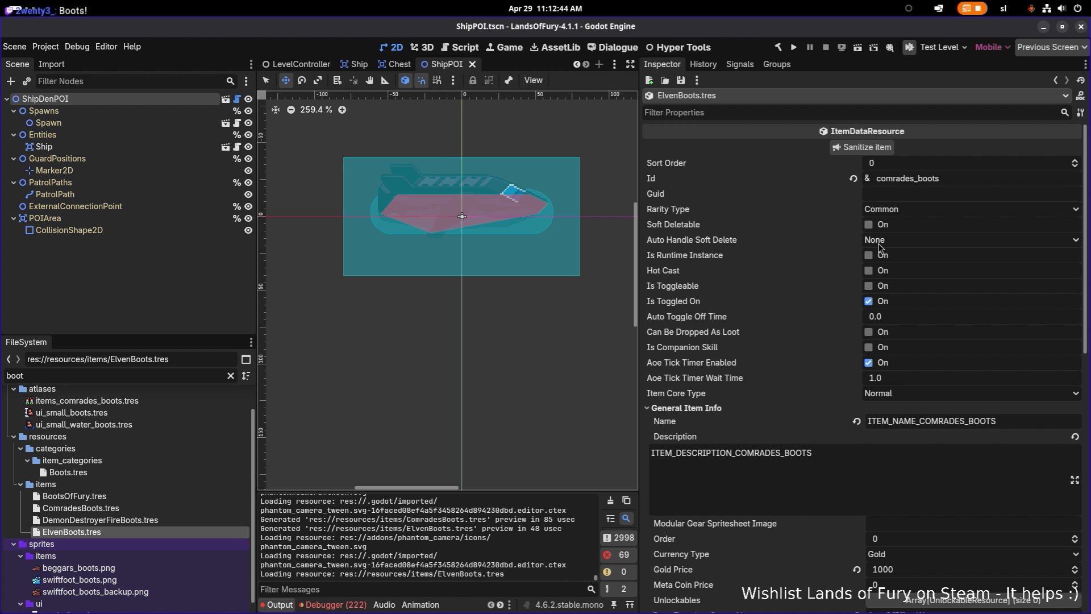
double_click(953, 182)
type("en")
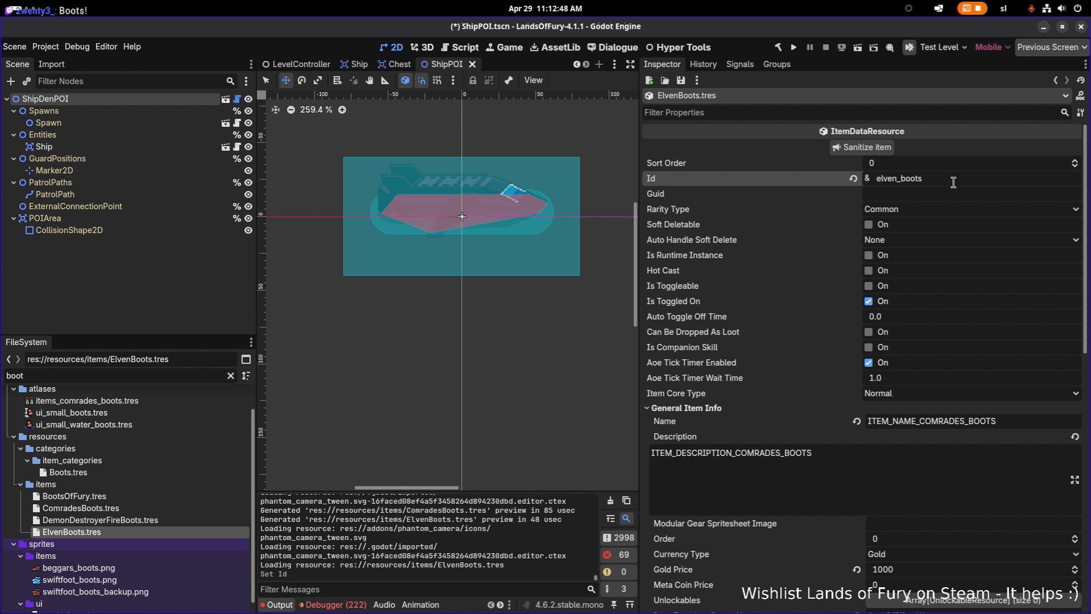
scroll(936, 379, "down", 3)
left_click_drag(919, 363, 1088, 351)
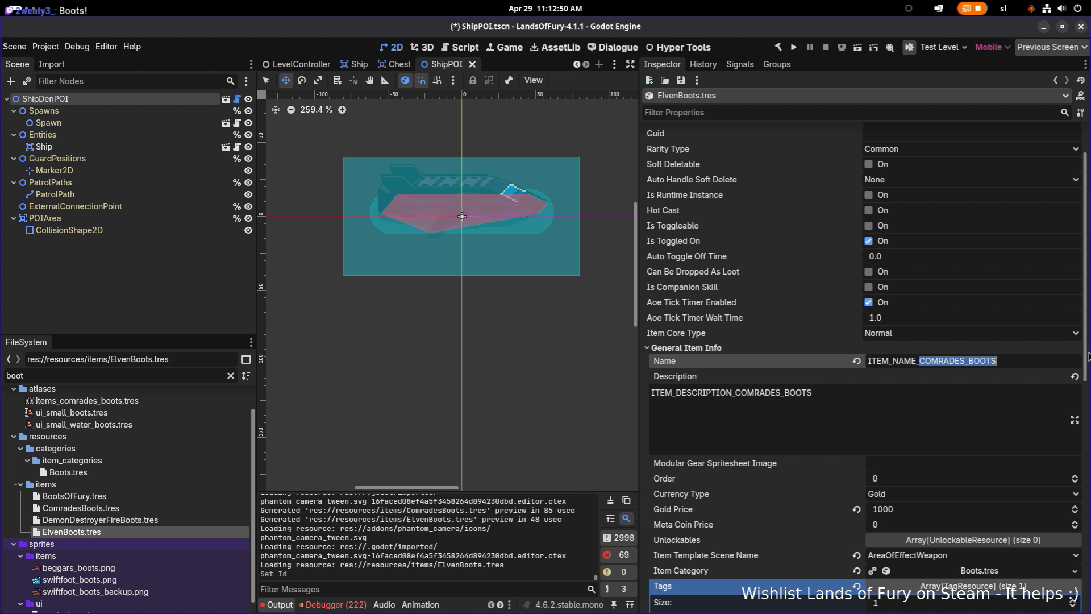
type("ELVEN")
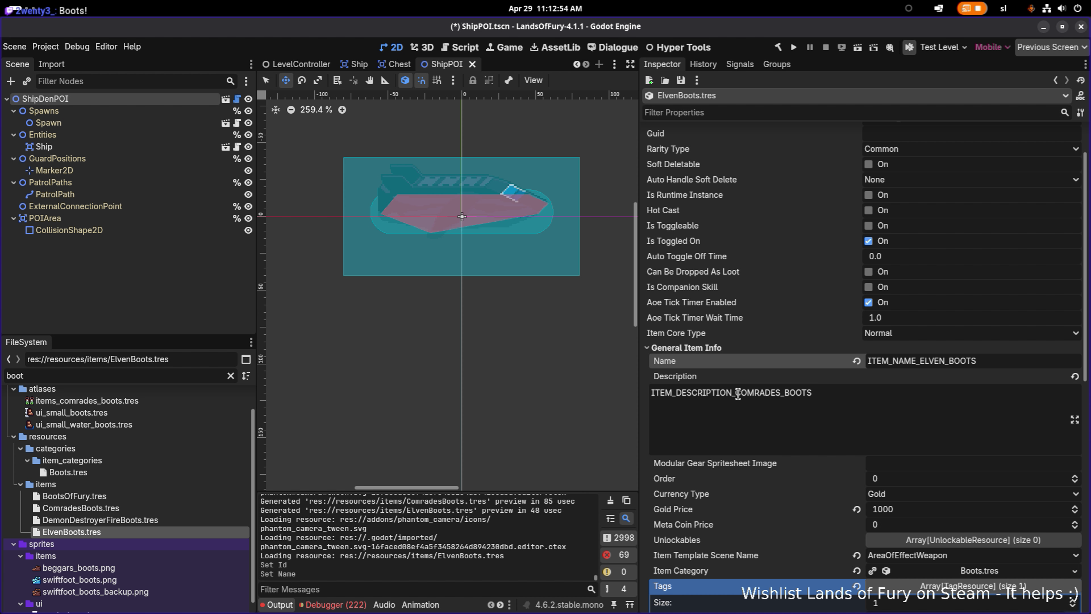
left_click_drag(736, 393, 902, 388)
type("ELVEN")
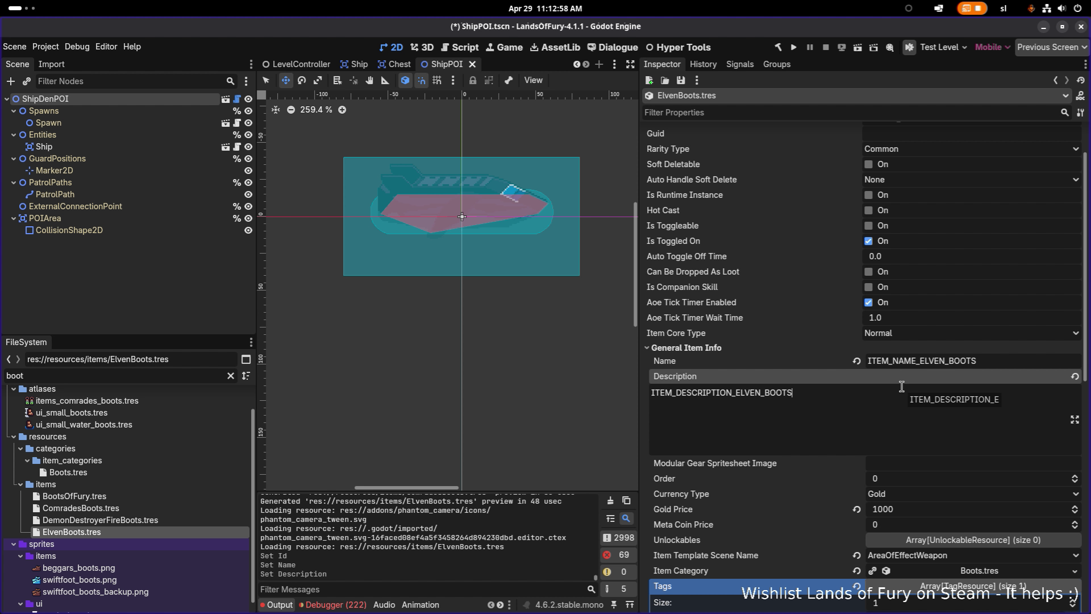
key("ctrl+a")
key("alt+Tab")
key("alt+Tab")
key("alt+Tab")
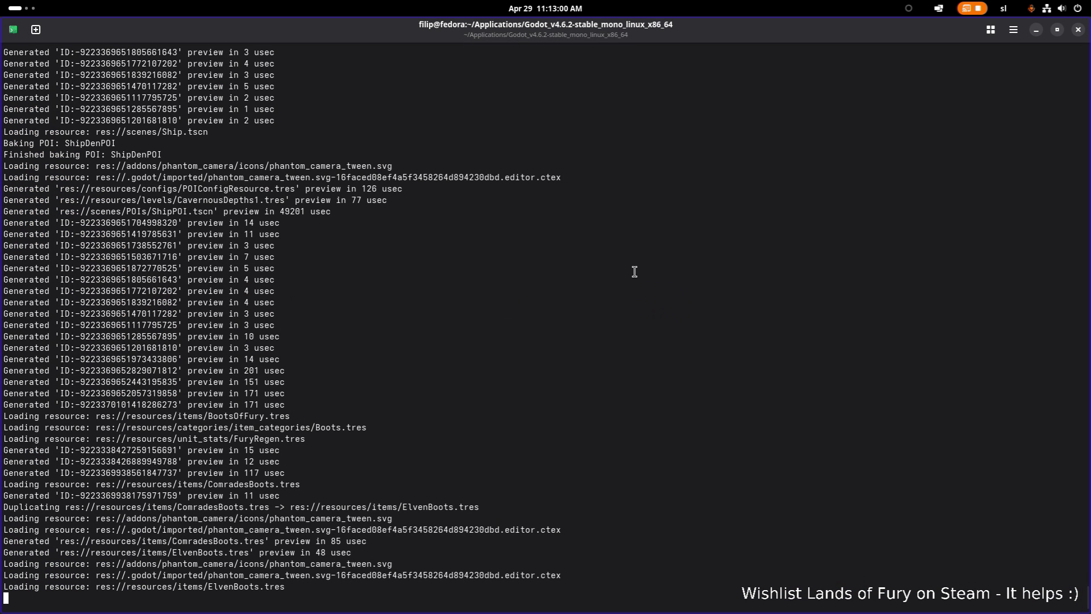
- Find the ITEM_ rows in Translations.csv and paste the copied key into rows 870–871
key("alt+Tab")
key("ctrl+f")
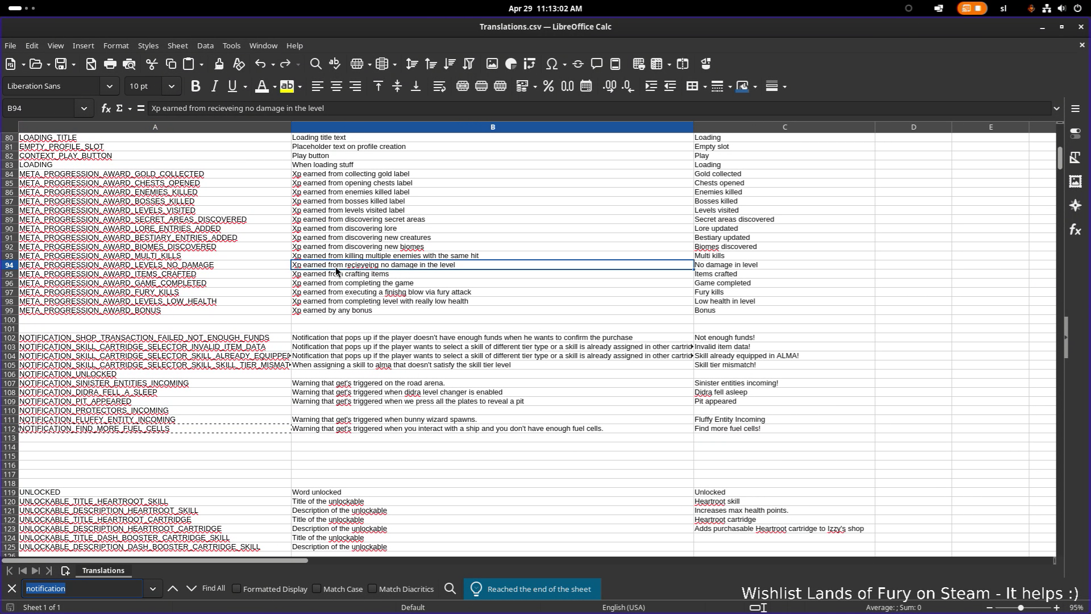
type("ITEM_NAME")
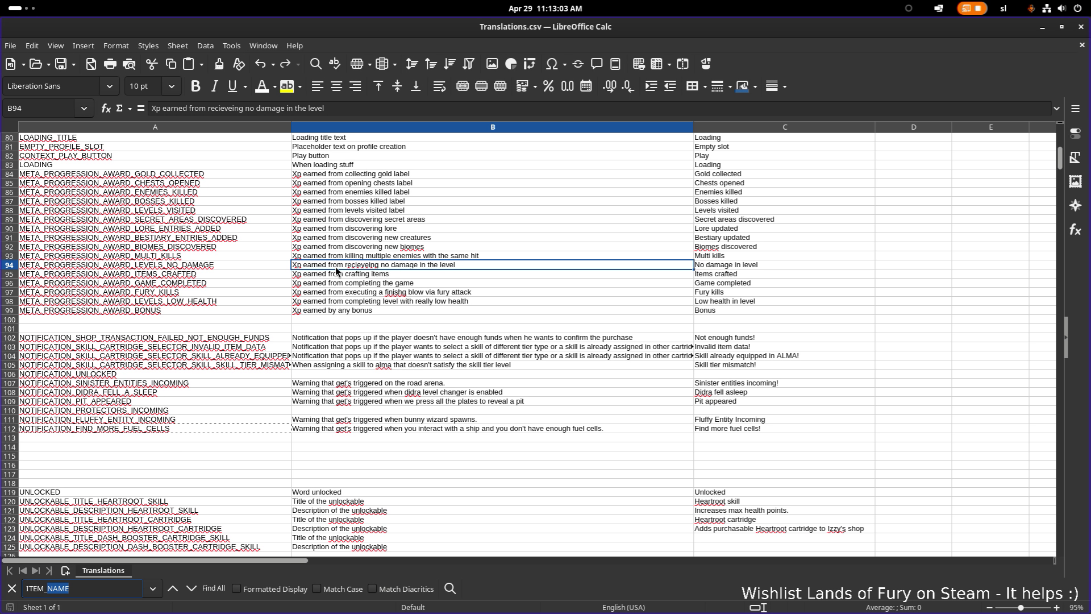
key("Return")
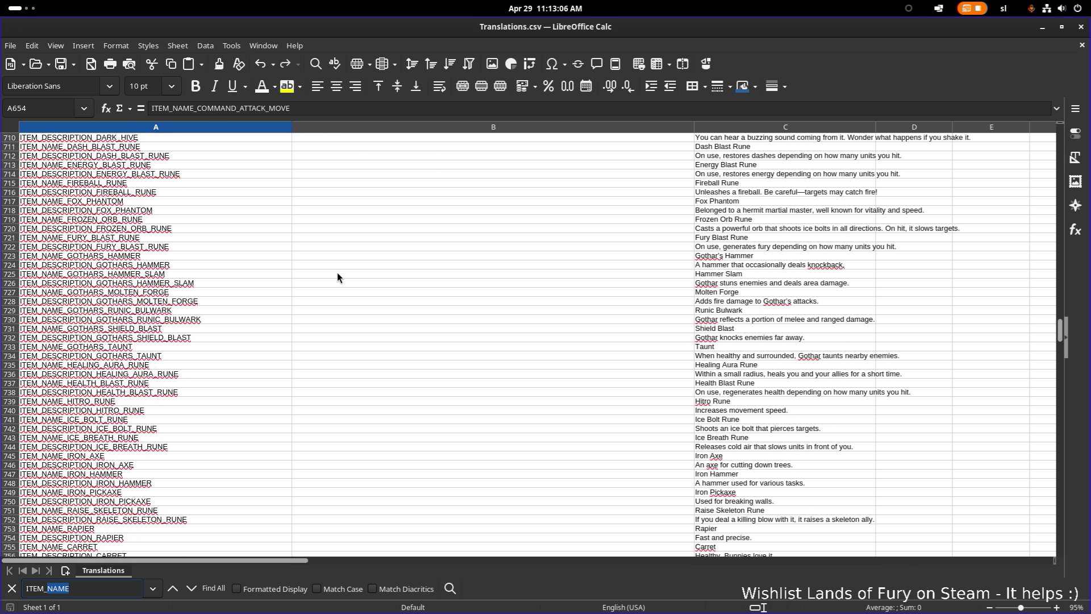
scroll(337, 277, "down", 20)
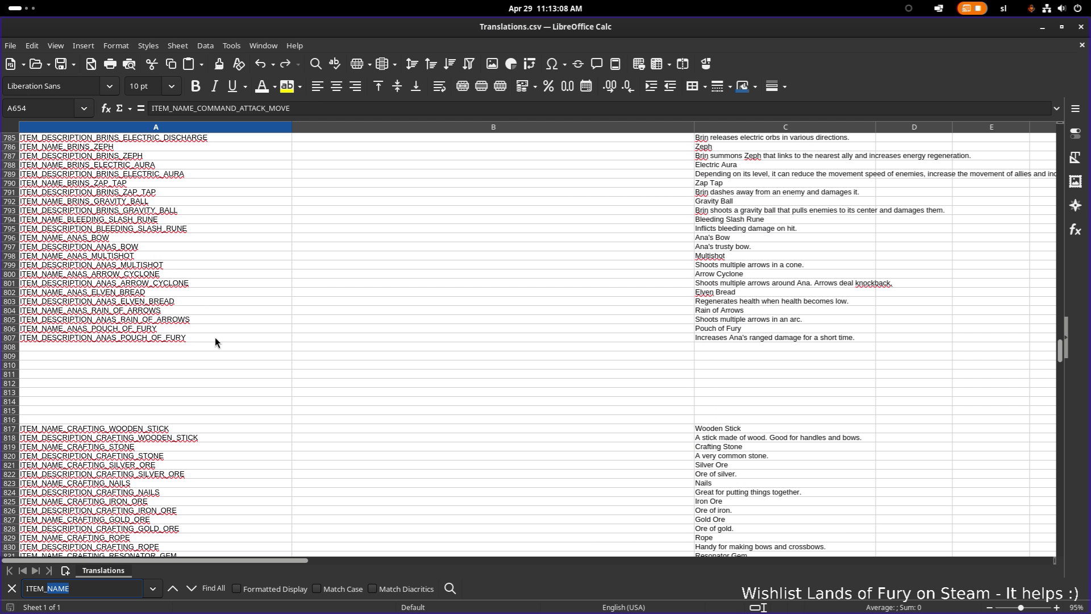
scroll(227, 346, "down", 19)
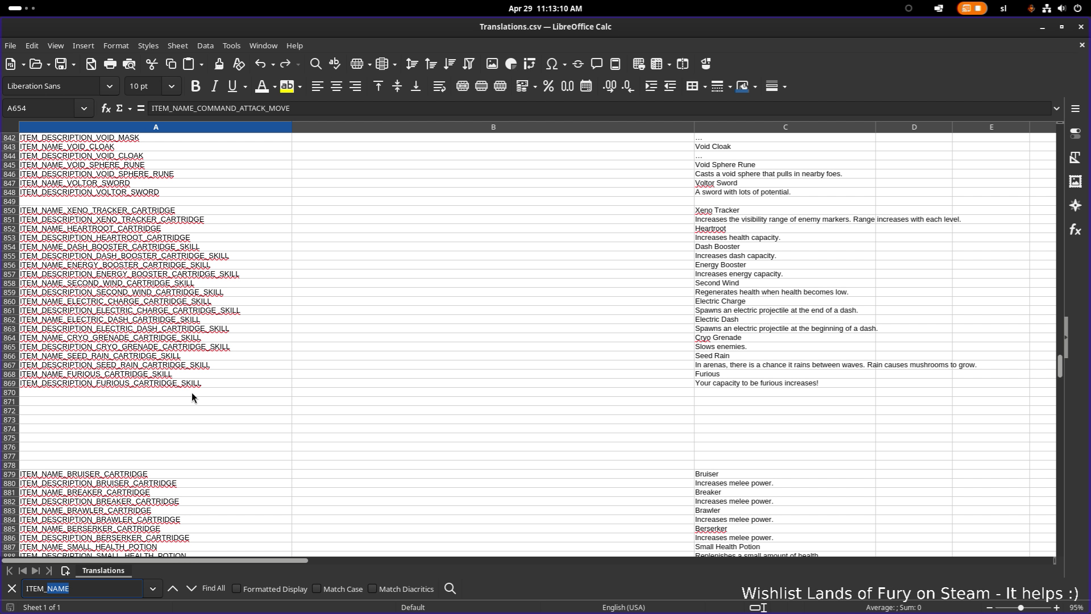
left_click(176, 392)
key("ctrl+v")
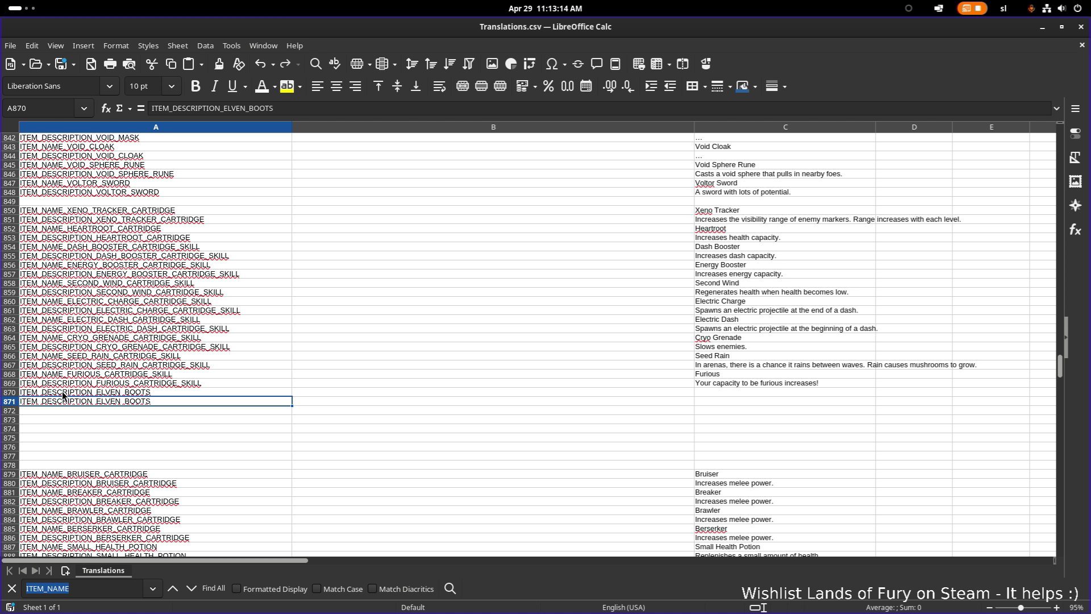
- Make A870 ITEM_NAME_ELVEN_BOOTS with English 'Elven Boots', and set C871 to 'Very Fast!'
double_click(64, 392)
double_click(64, 392)
type("NAME")
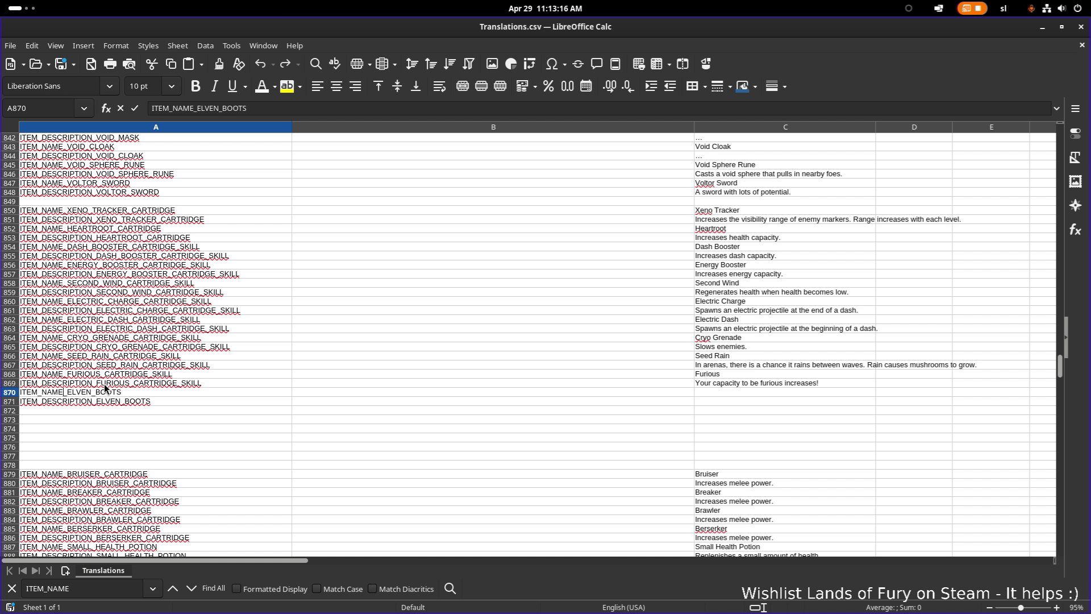
left_click(762, 390)
type("E")
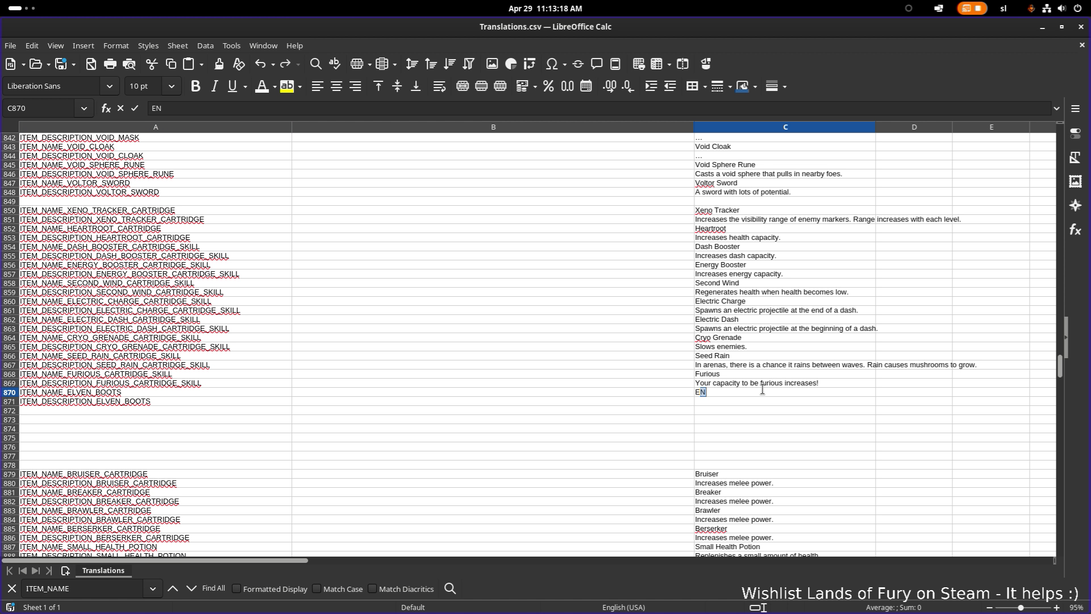
type("lven Boots")
key("Tab")
double_click(800, 397)
type("Very Fast!")
key("Return")
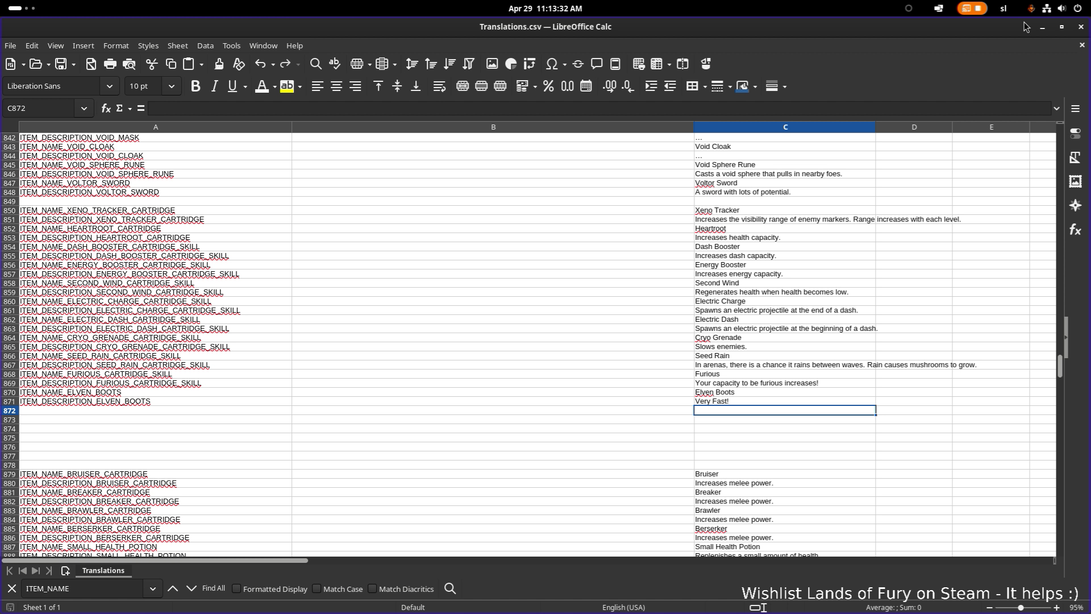
key("alt+Tab")
key("alt+Tab")
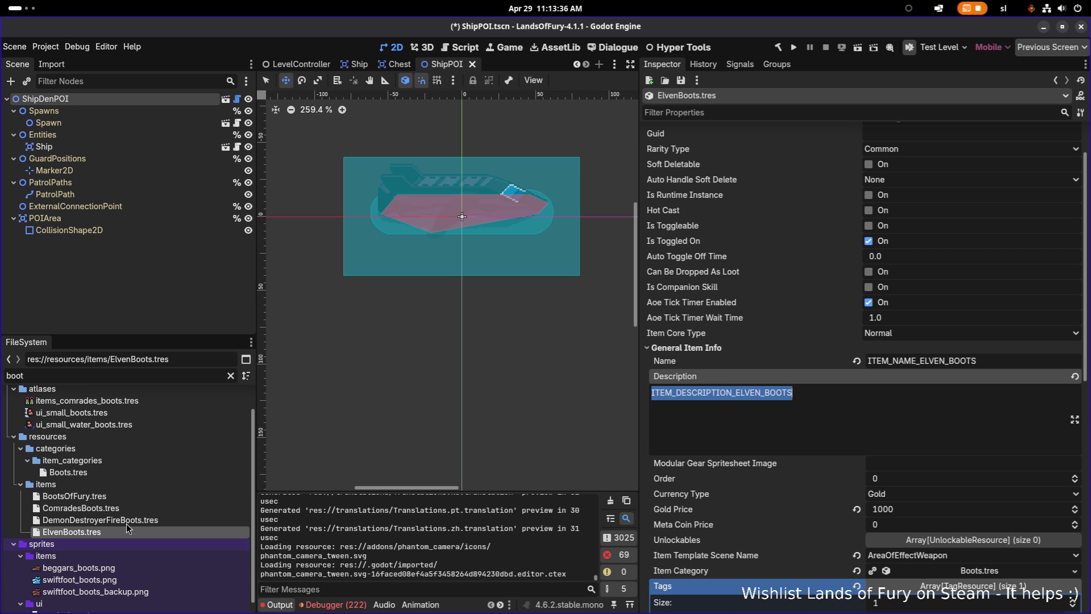
- Change ElvenBoots.tres Icon from items_comrades_boots to items_elven_boots and save
left_click(126, 523)
left_click(125, 531)
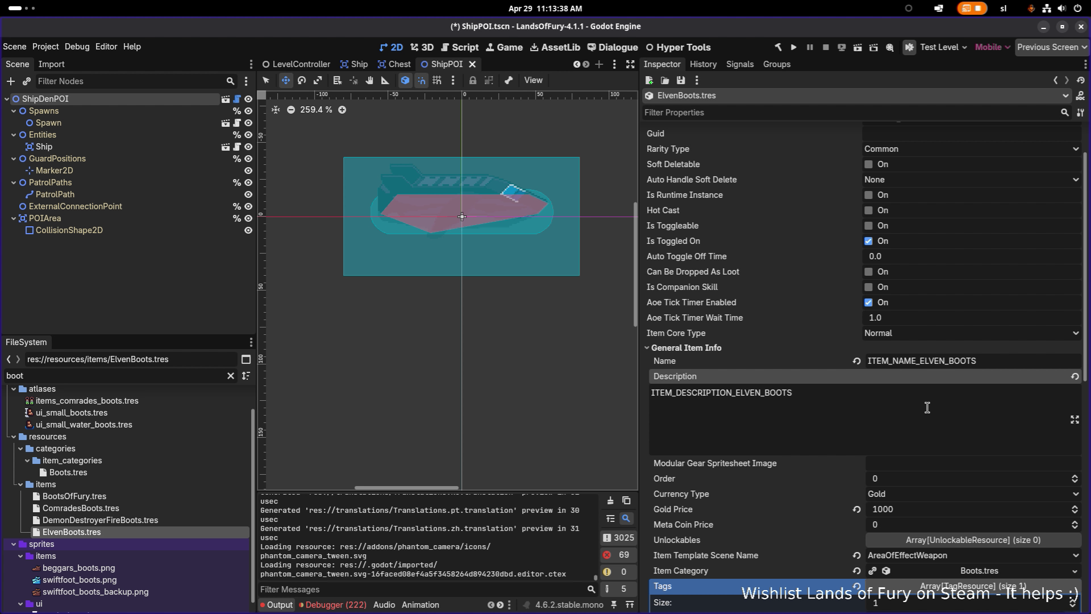
scroll(926, 407, "down", 5)
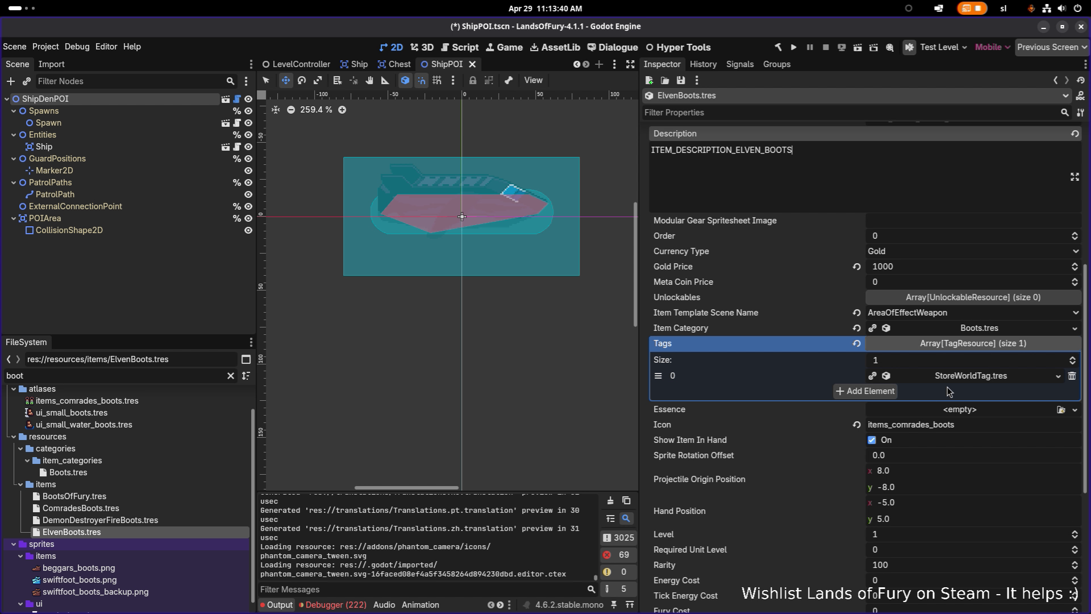
scroll(968, 331, "down", 3)
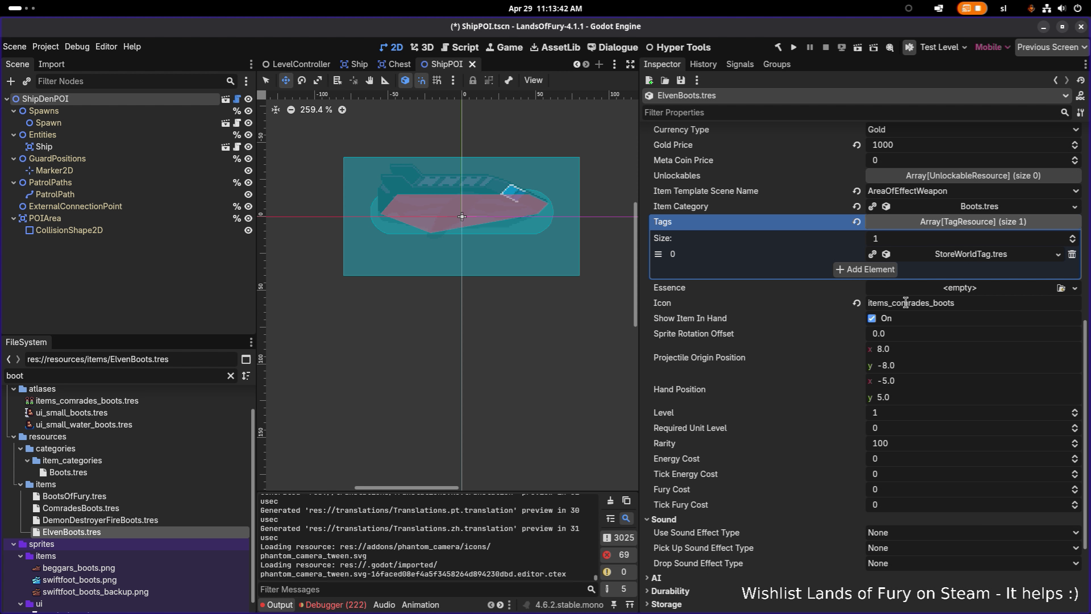
left_click_drag(891, 303, 1040, 306)
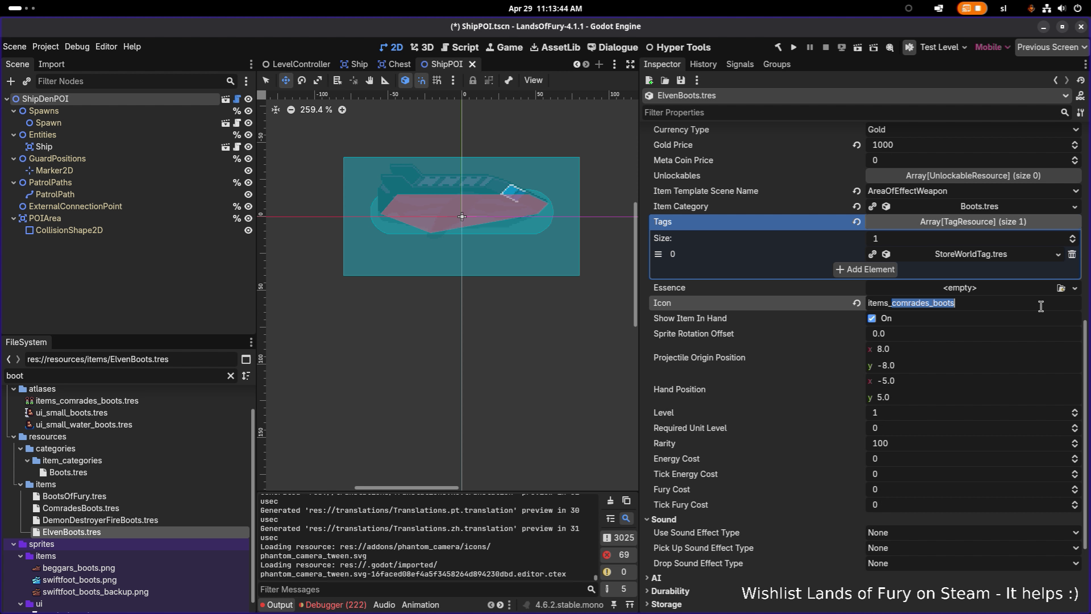
type("_elven")
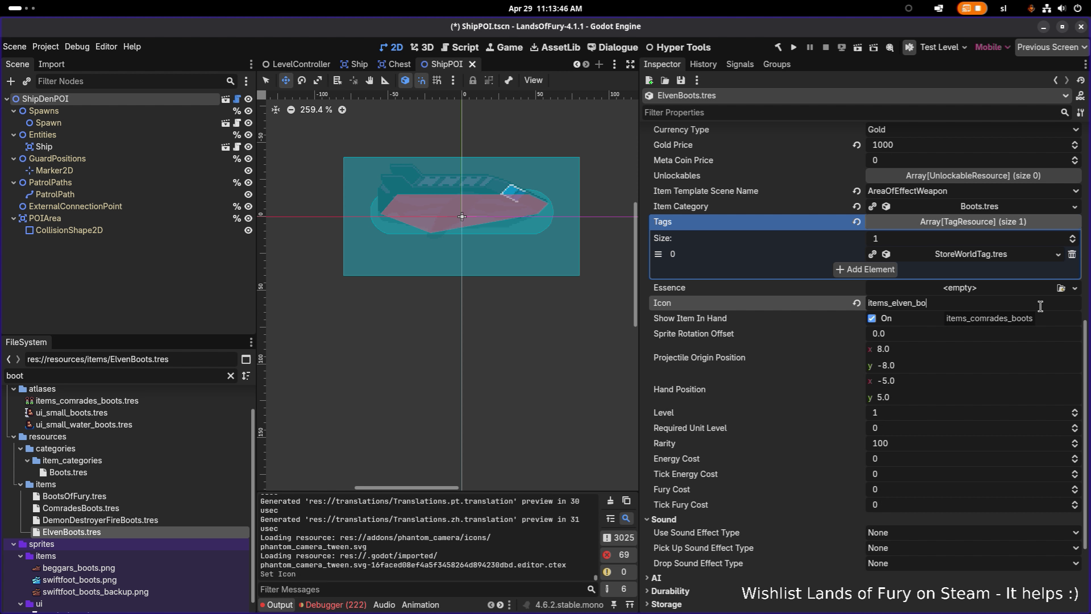
key("ctrl+s")
- Expand Item Effects to show the Item Data Effects Resources array
scroll(756, 490, "down", 3)
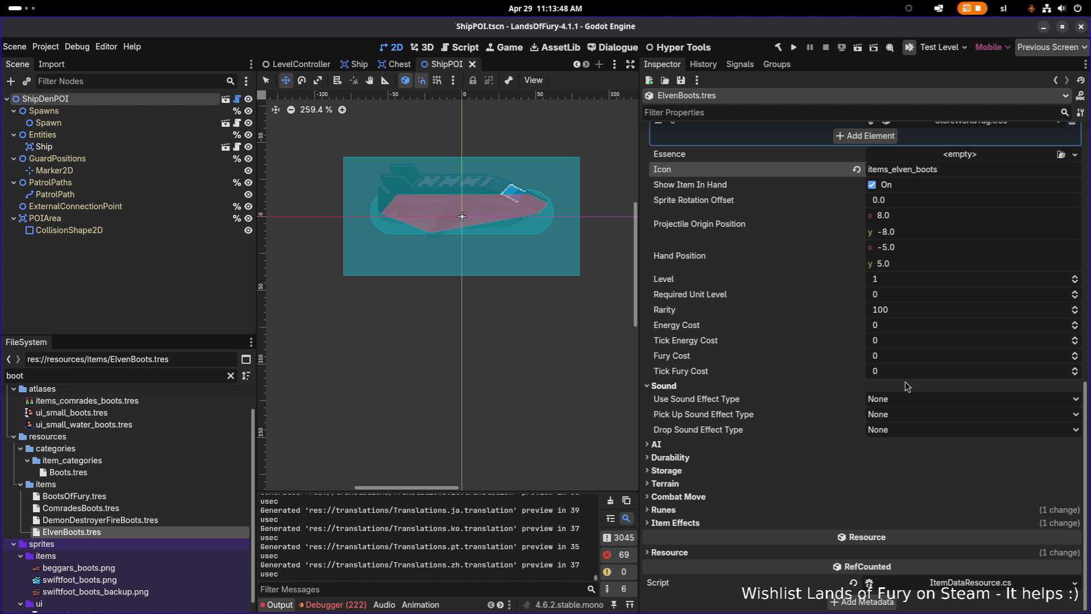
left_click(676, 522)
scroll(679, 511, "down", 1)
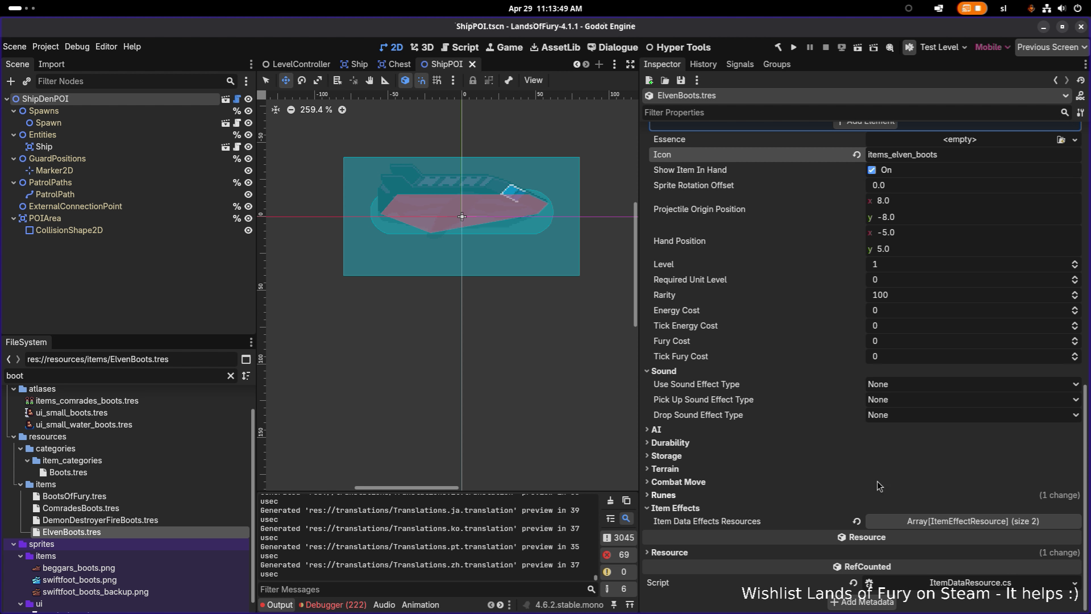
left_click(958, 524)
- Make both UnitStatModifierItemEffectResource entries unique recursively, excluding the second's UnitStatResource
scroll(958, 526, "down", 1)
right_click(958, 497)
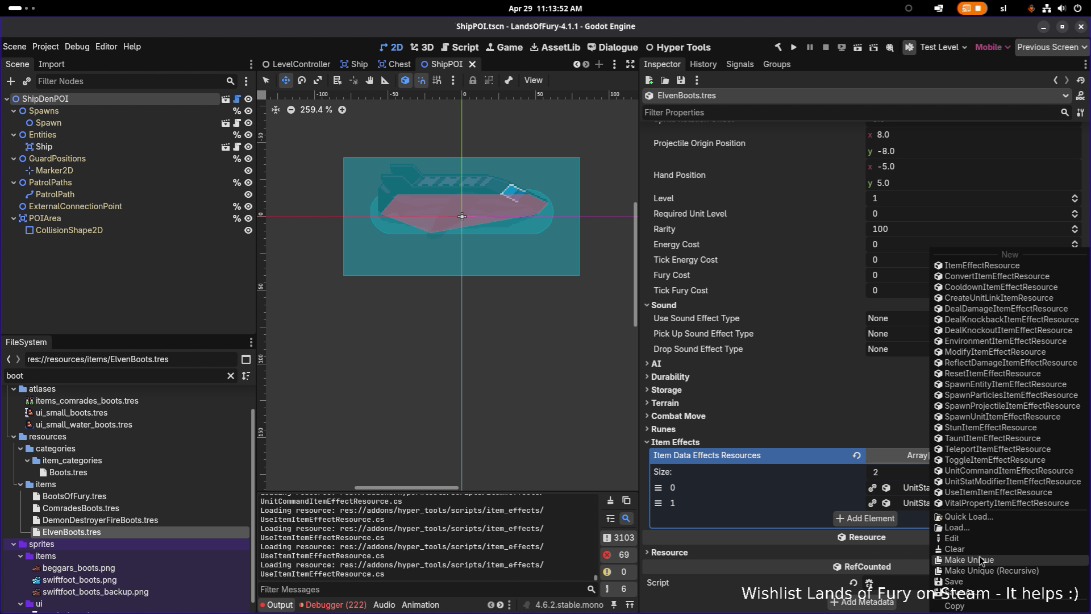
left_click(989, 571)
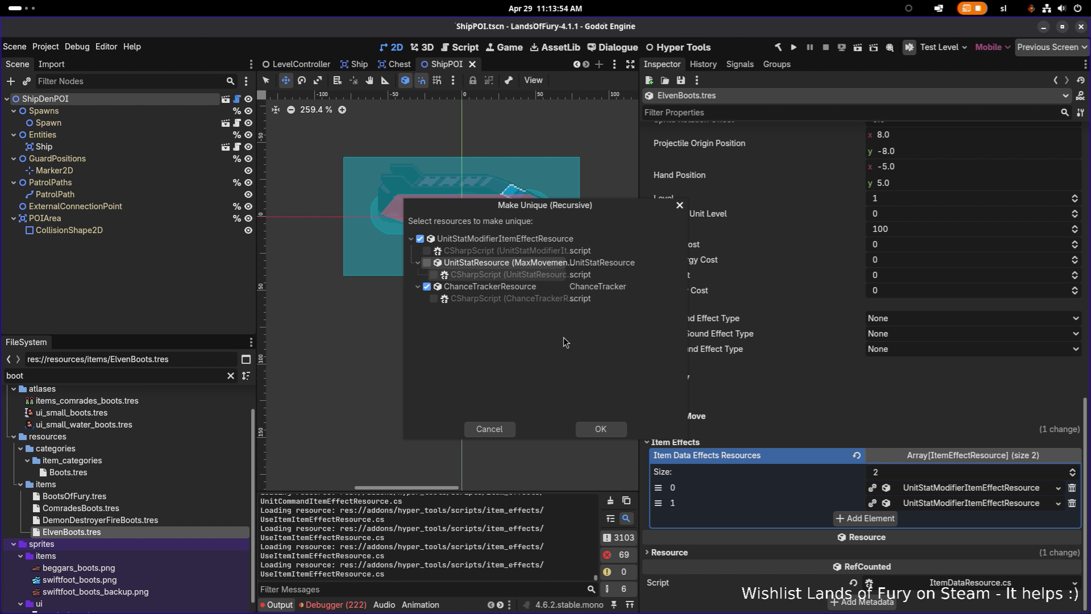
left_click(600, 427)
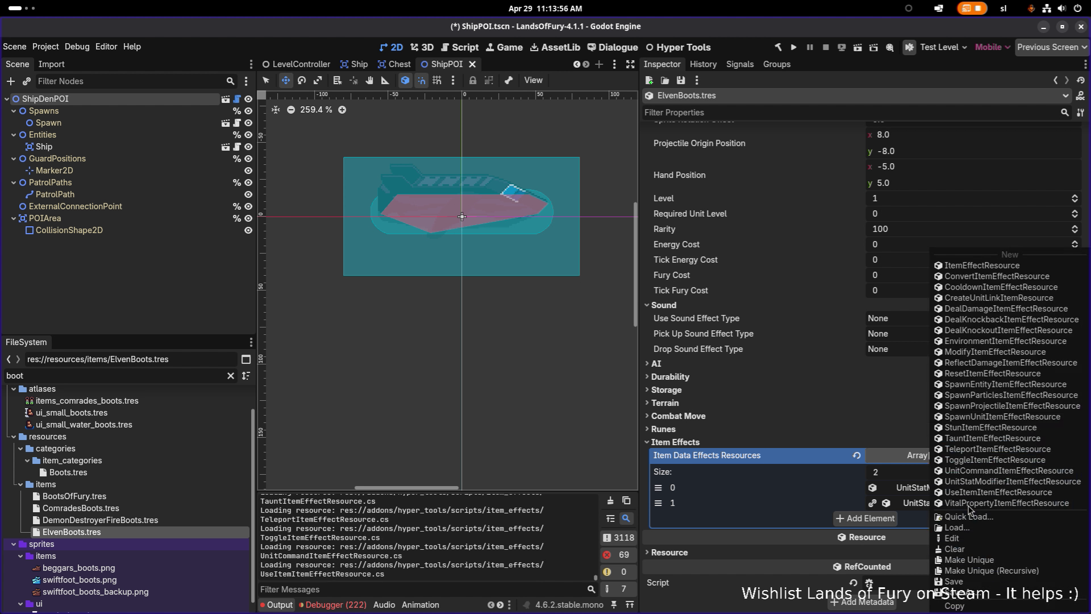
right_click(971, 504)
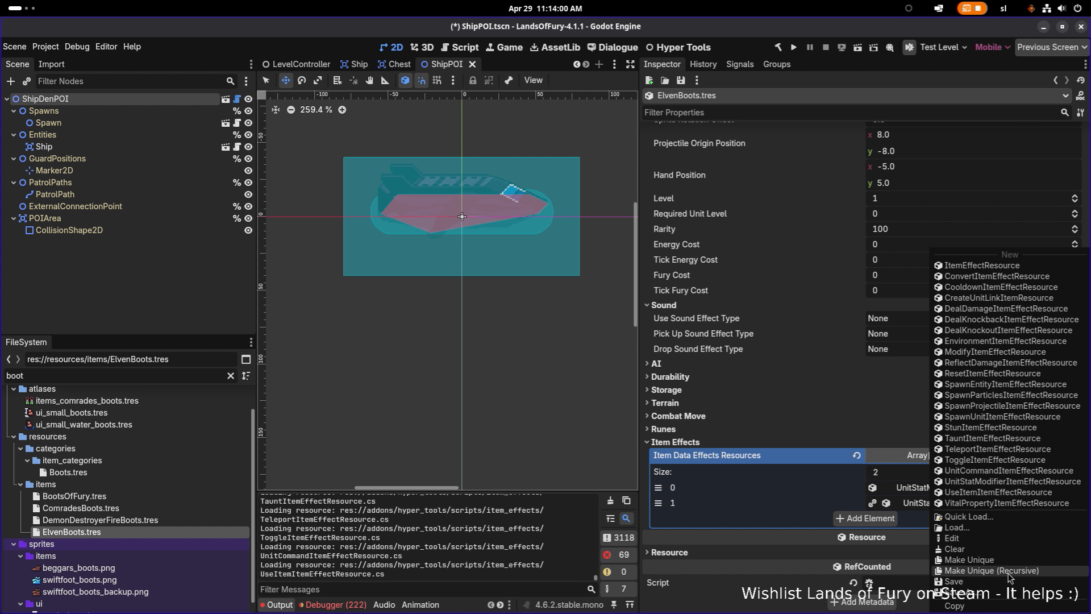
left_click(1009, 571)
left_click(426, 262)
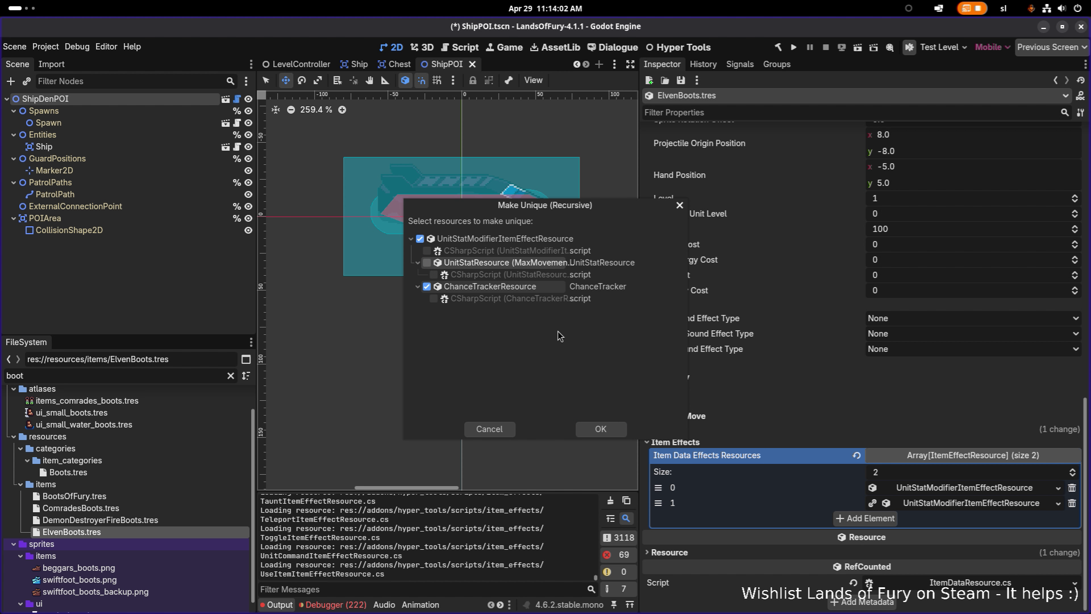
left_click(610, 431)
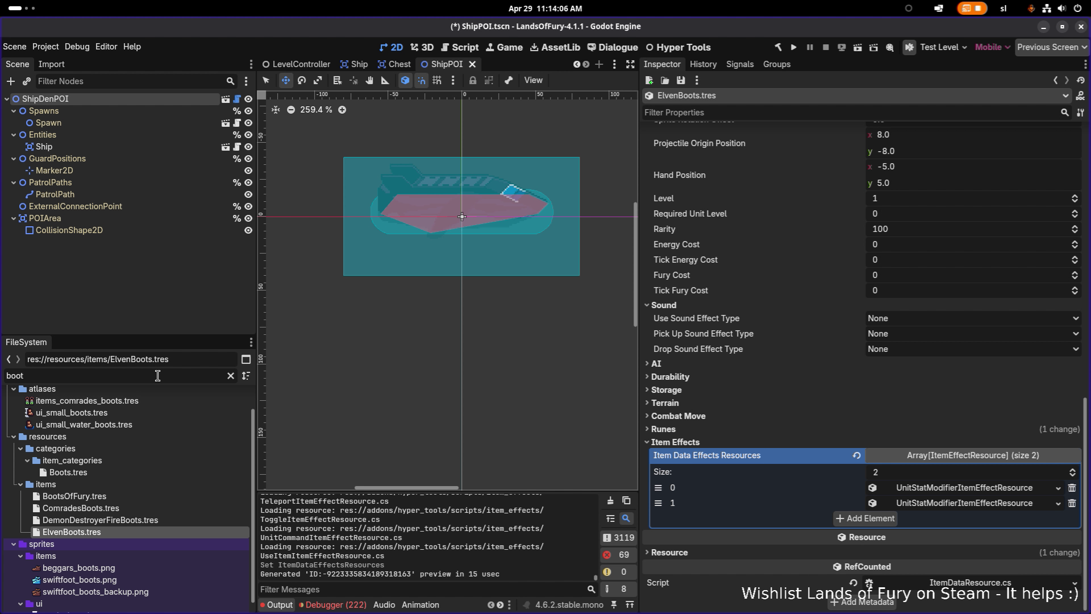
scroll(114, 411, "up", 2)
- Duplicate items_comrades_boots.tres as items_elven_boots.tres and open it
left_click(179, 429)
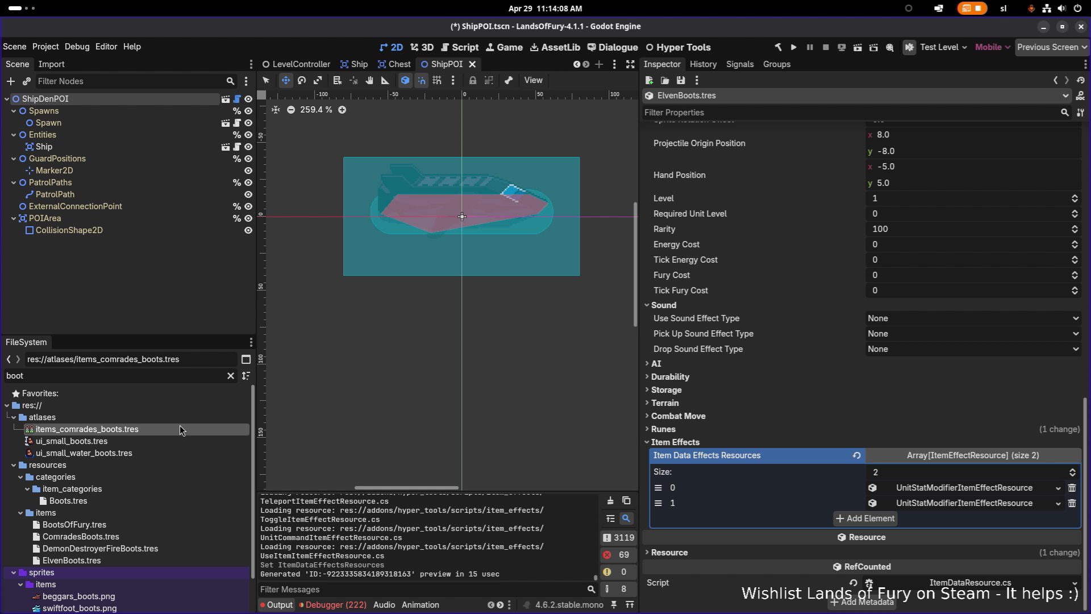
key("ctrl+d")
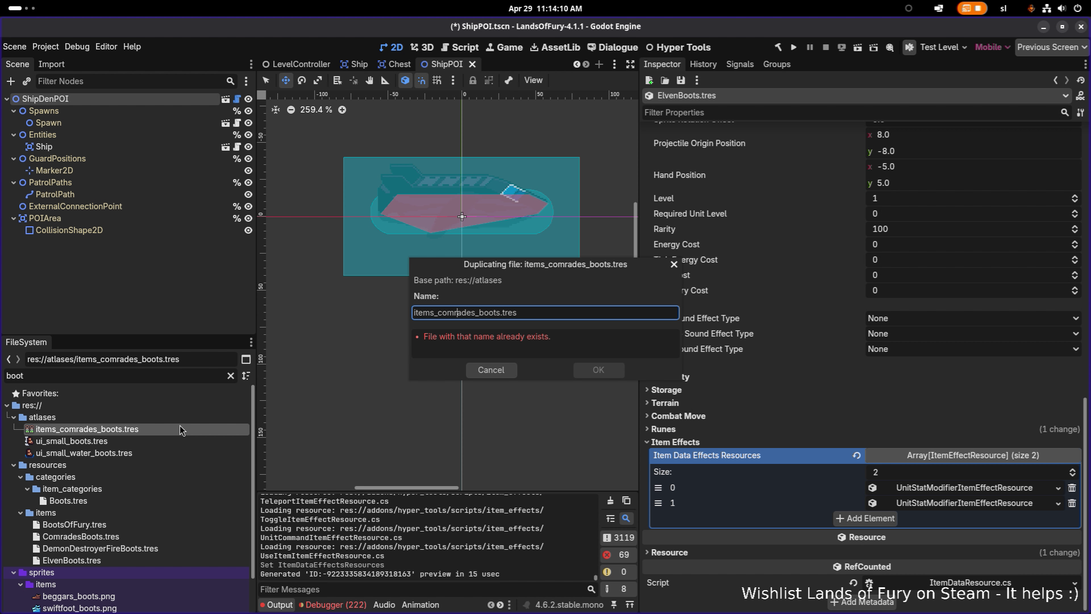
key("shift+Right")
key("shift+Right")
key("shift+Right")
type("elven")
key("Return")
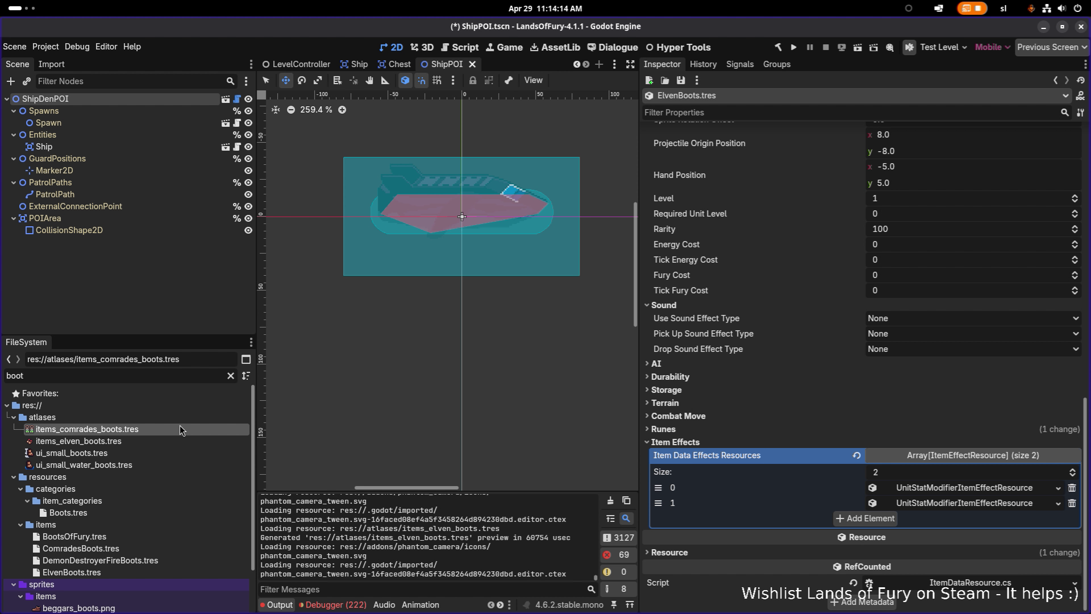
left_click(172, 441)
- Set the atlas region to a 16×16 box around the green boots at x 55, y 253, and save
left_click(864, 377)
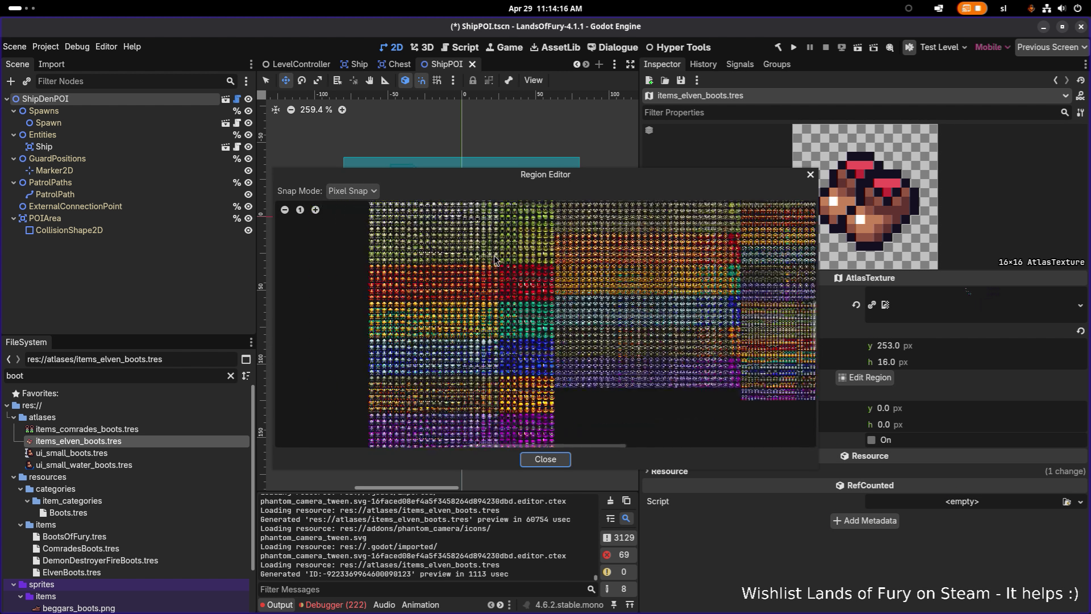
scroll(513, 323, "down", 3)
scroll(513, 322, "up", 5)
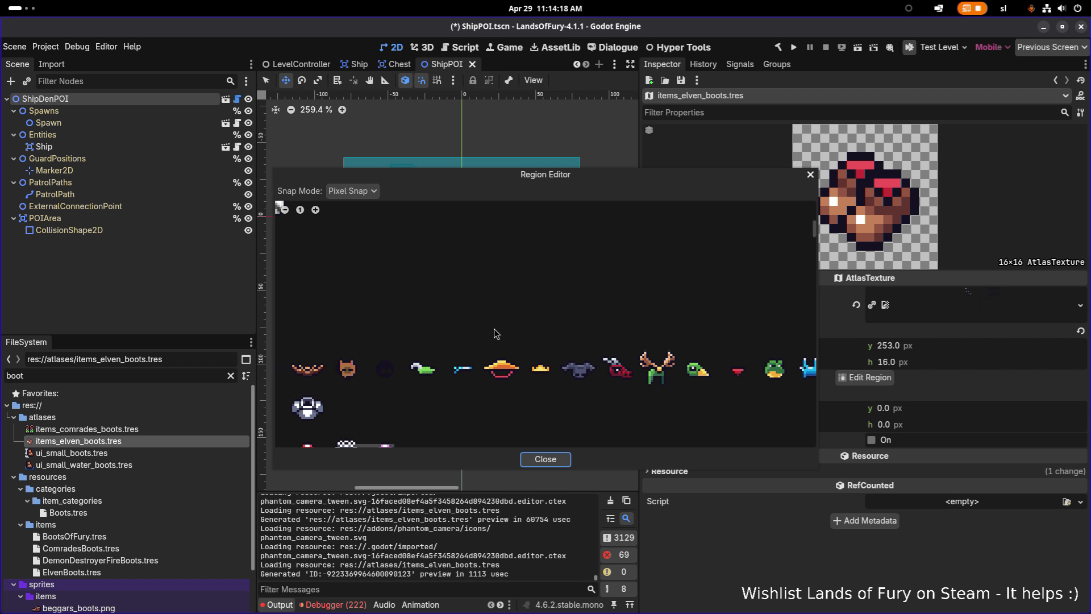
scroll(499, 305, "up", 5)
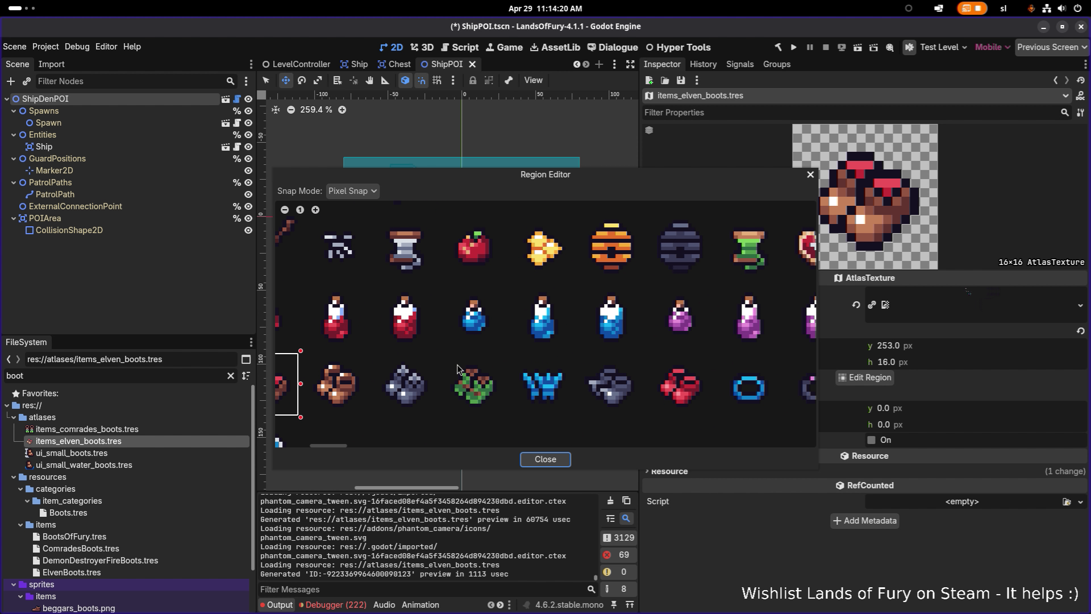
left_click_drag(438, 351, 466, 367)
left_click_drag(497, 402, 507, 419)
mouse_move(557, 166)
left_mouse_down()
mouse_move(401, 106)
mouse_move(456, 112)
left_mouse_up()
left_click(456, 405)
key("ctrl+s")
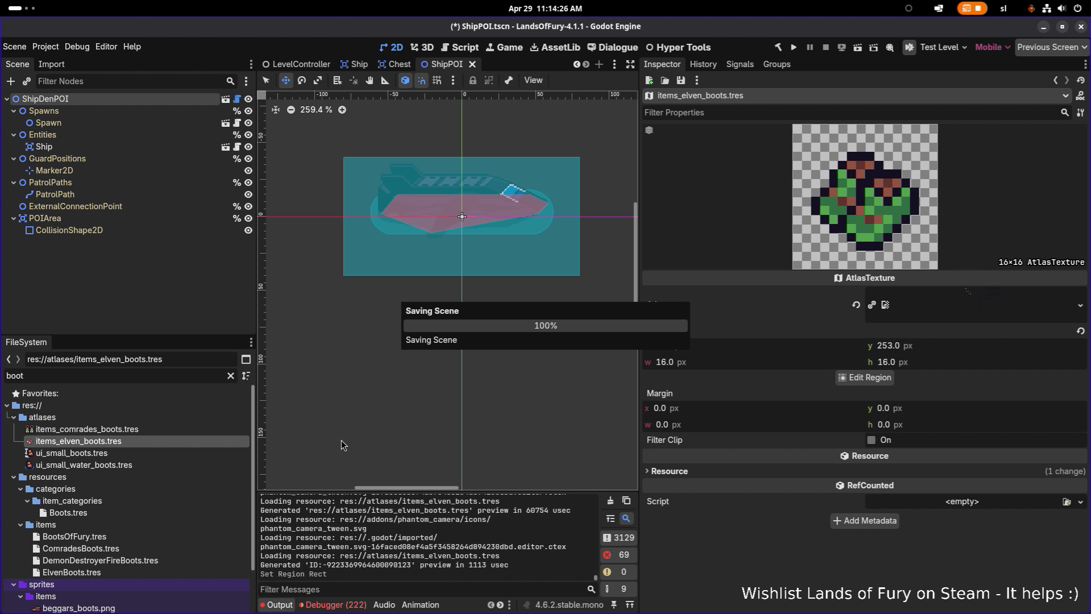
left_click(173, 377)
- Open ElvenBoots.tres and review the first item effect's general and status effect settings
key("ctrl+a")
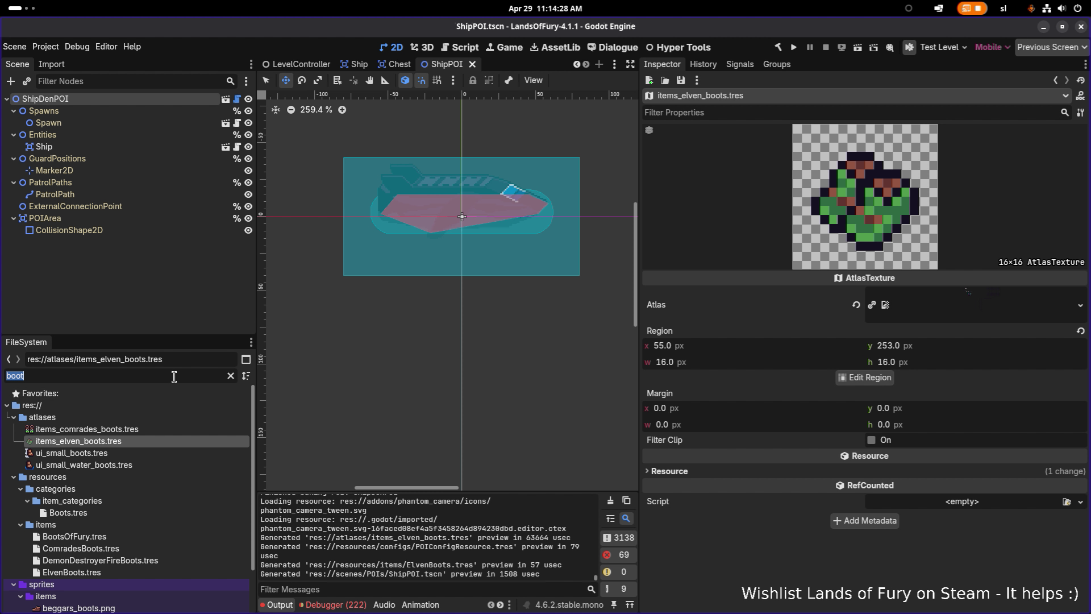
type("elvenboo")
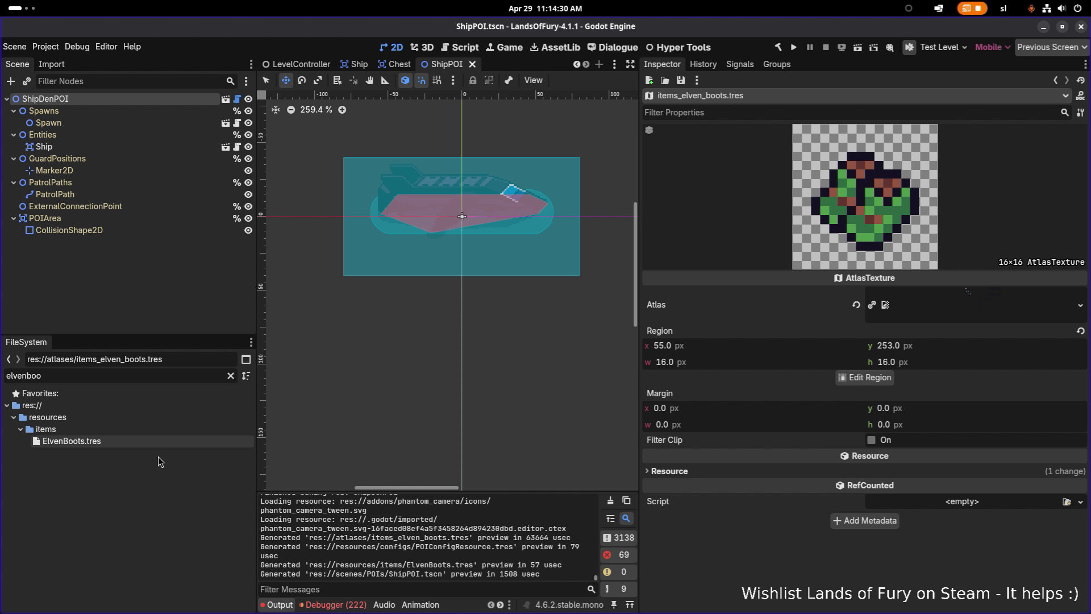
left_click(165, 442)
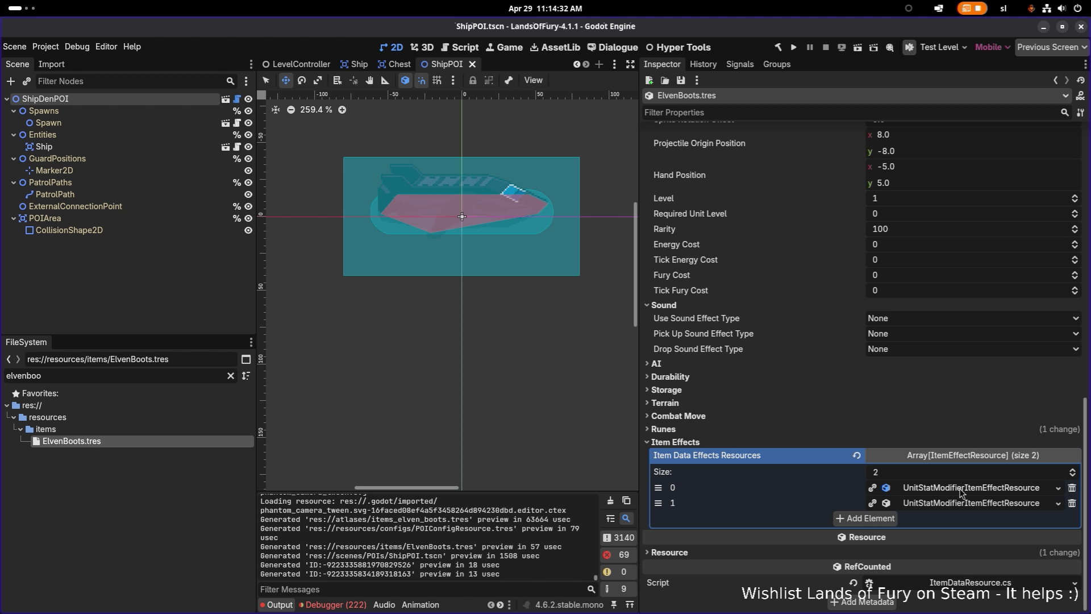
left_click(962, 488)
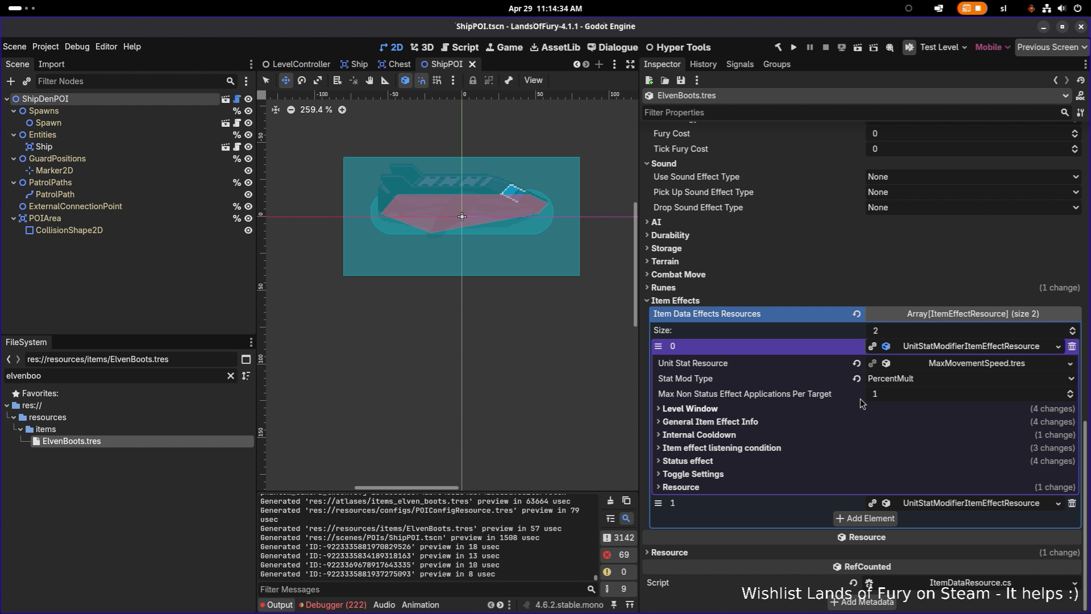
left_click(775, 421)
left_click(775, 421)
left_click(747, 462)
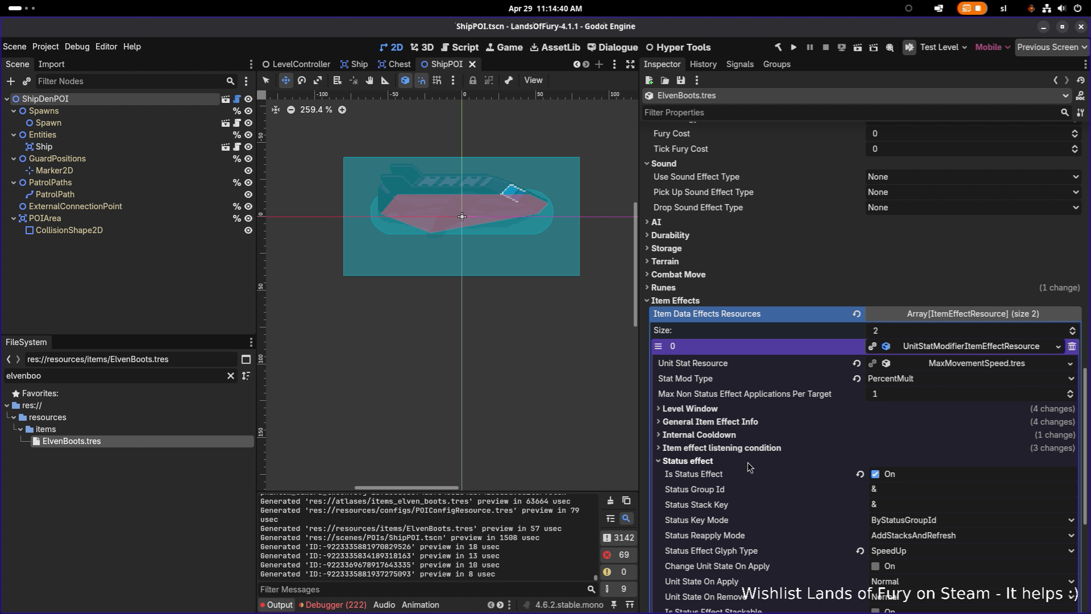
left_click(748, 464)
- Review the second item effect's status effect settings and its trigger
left_click(953, 505)
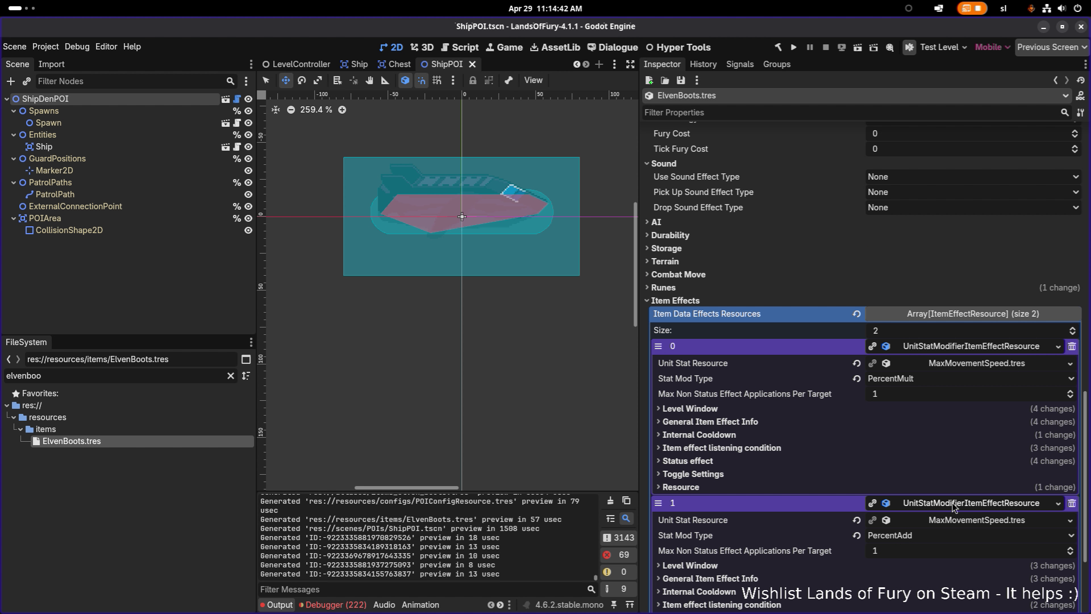
scroll(954, 505, "down", 3)
left_click(767, 476)
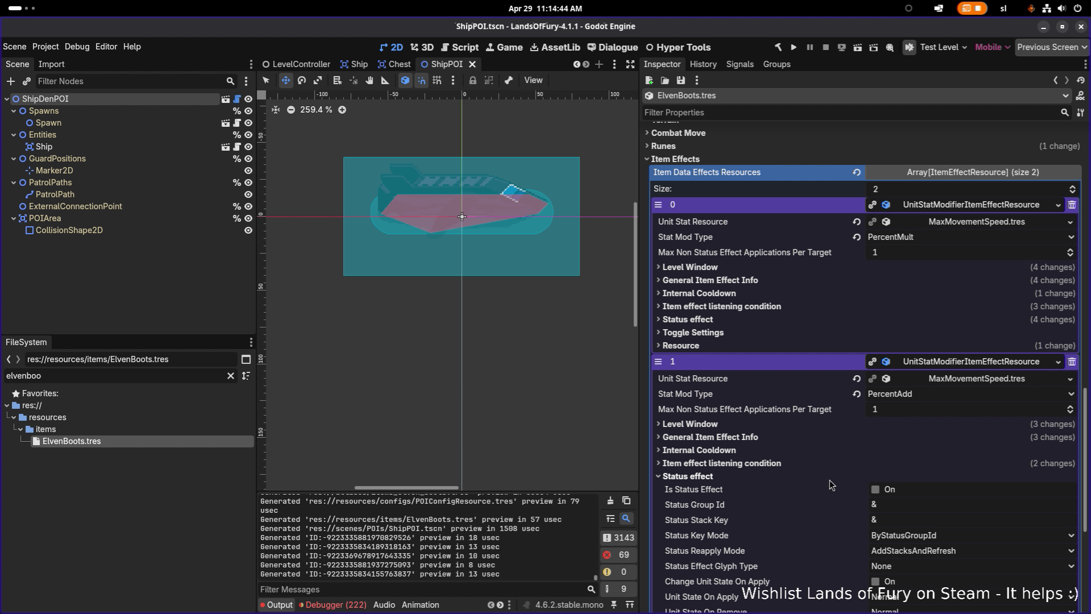
scroll(831, 484, "down", 5)
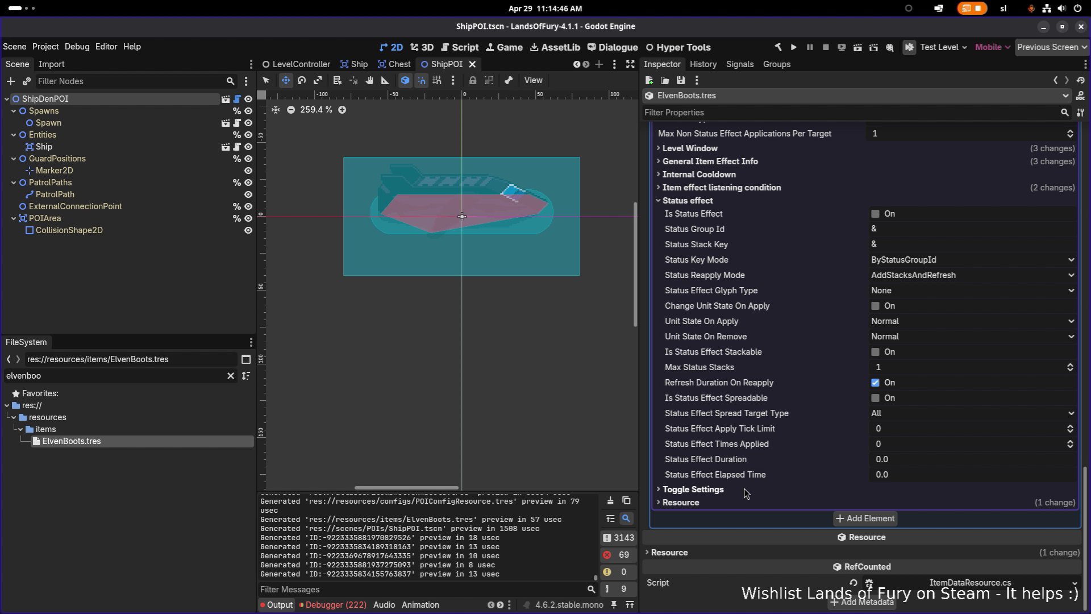
scroll(850, 360, "up", 4)
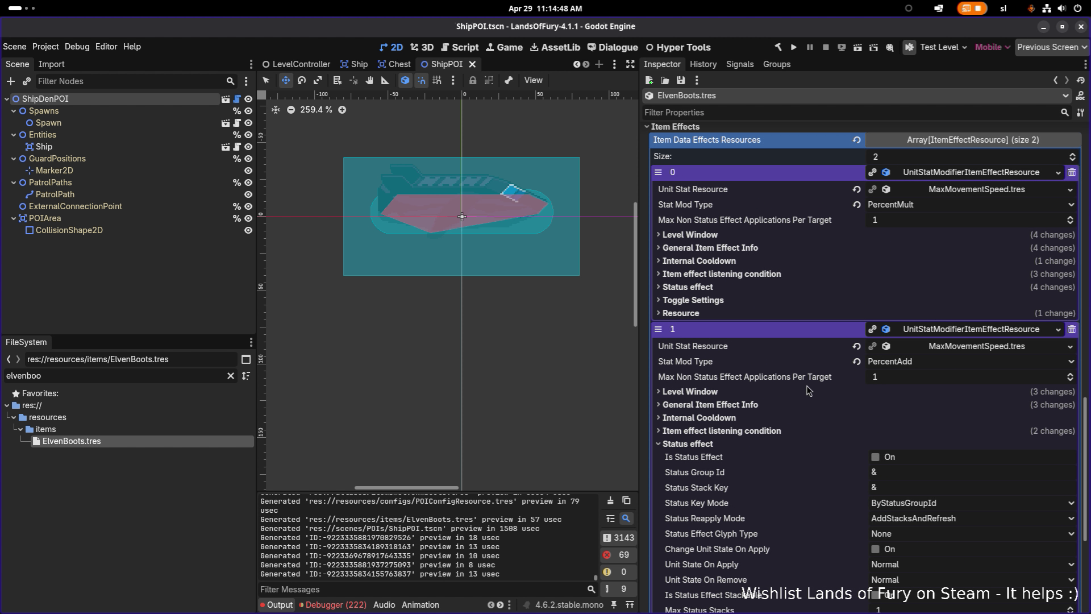
left_click(741, 431)
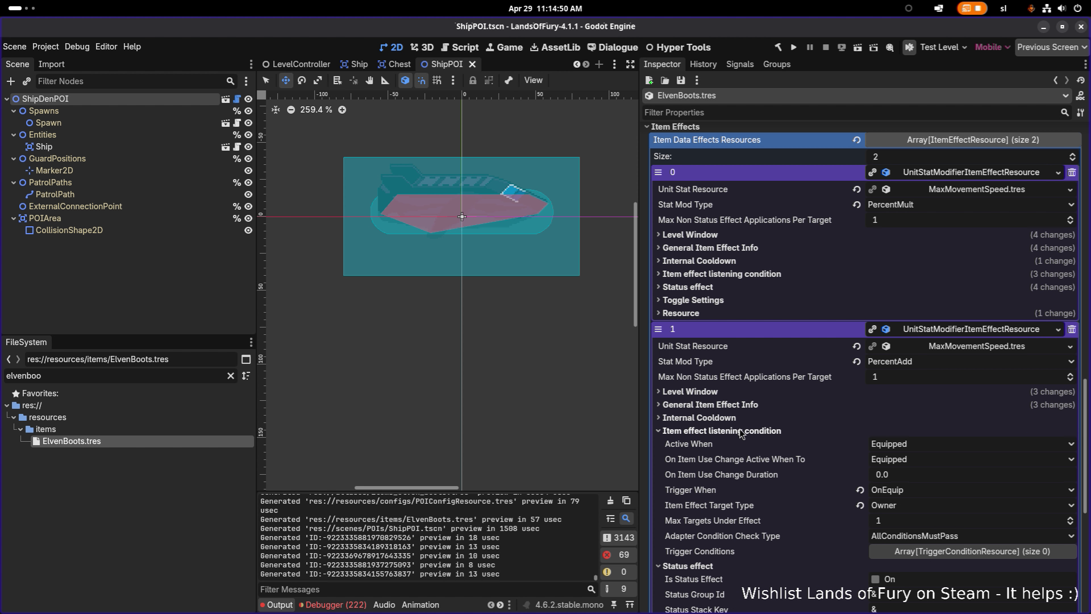
- Delete the first PercentMult movement effect, set the remaining effect's Min and Max Amount to 0.5, and save
left_click(1072, 173)
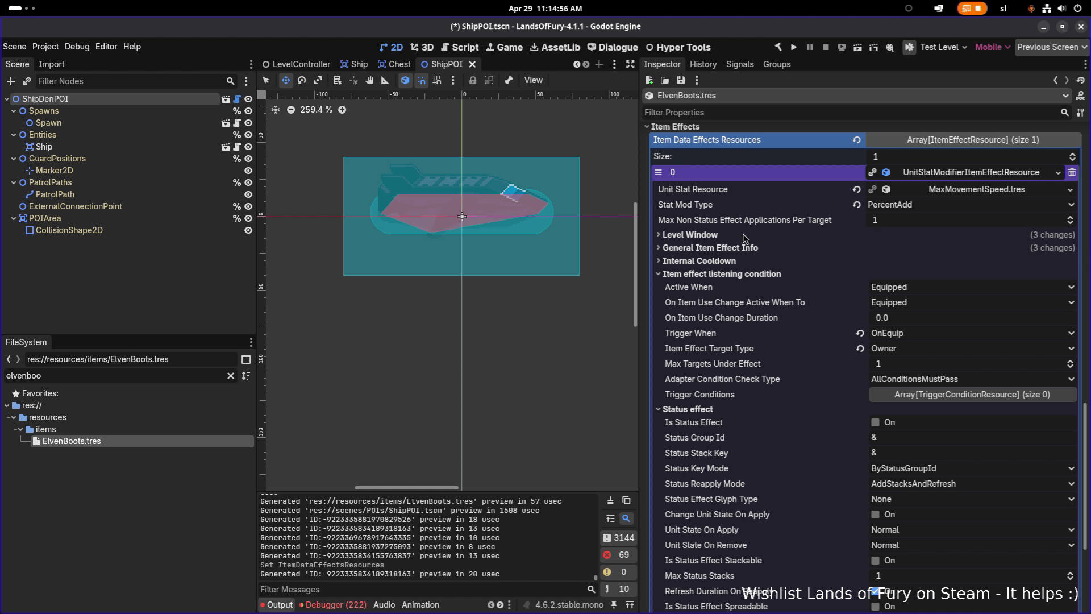
left_click(730, 249)
left_click(937, 308)
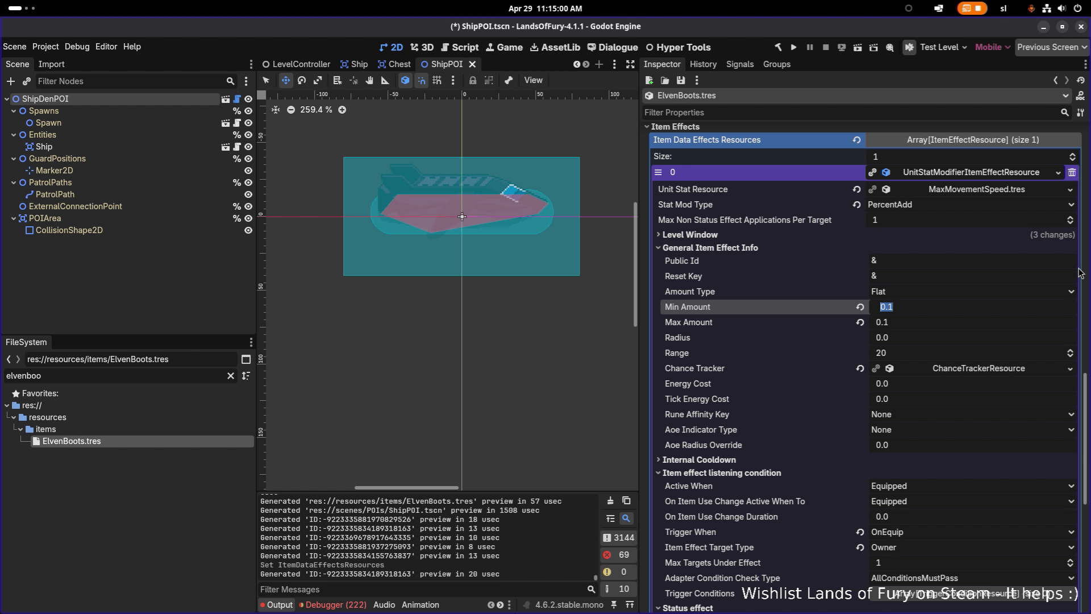
key("End")
type("5")
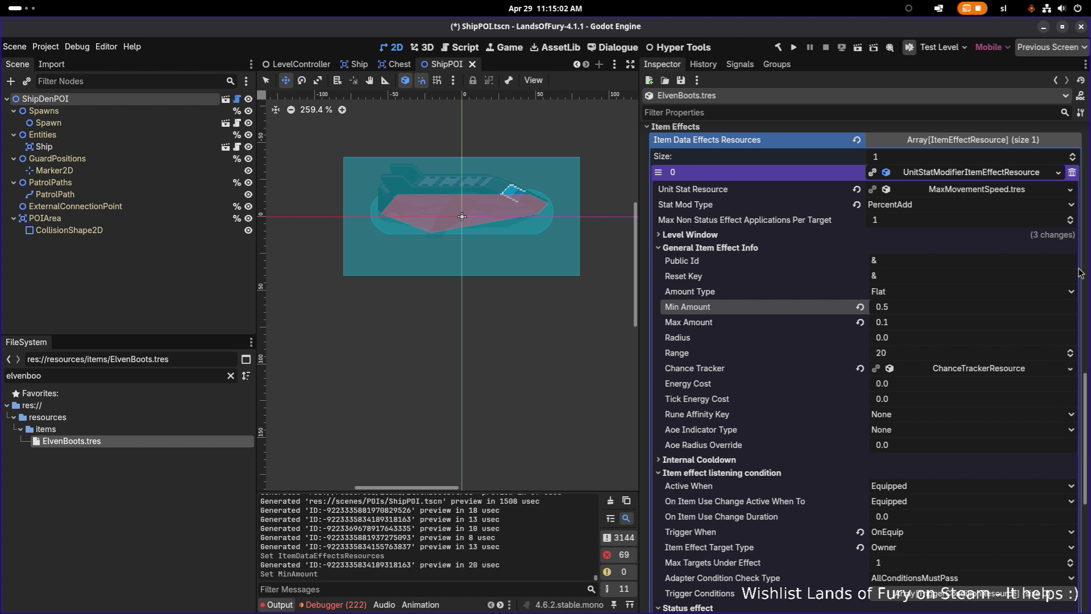
key("Tab")
key("End")
type("5")
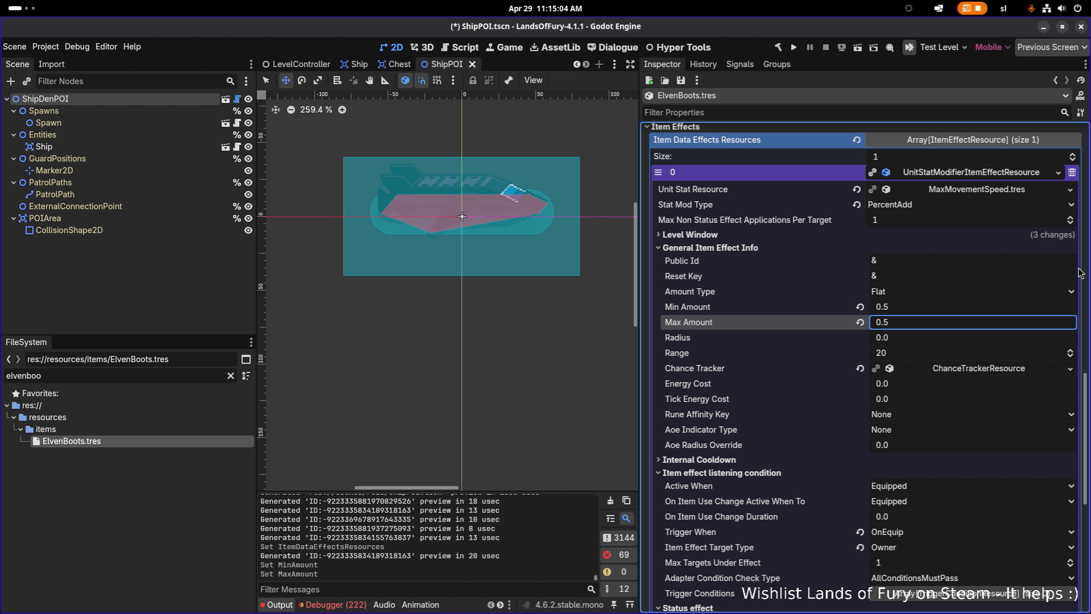
key("ctrl+s")
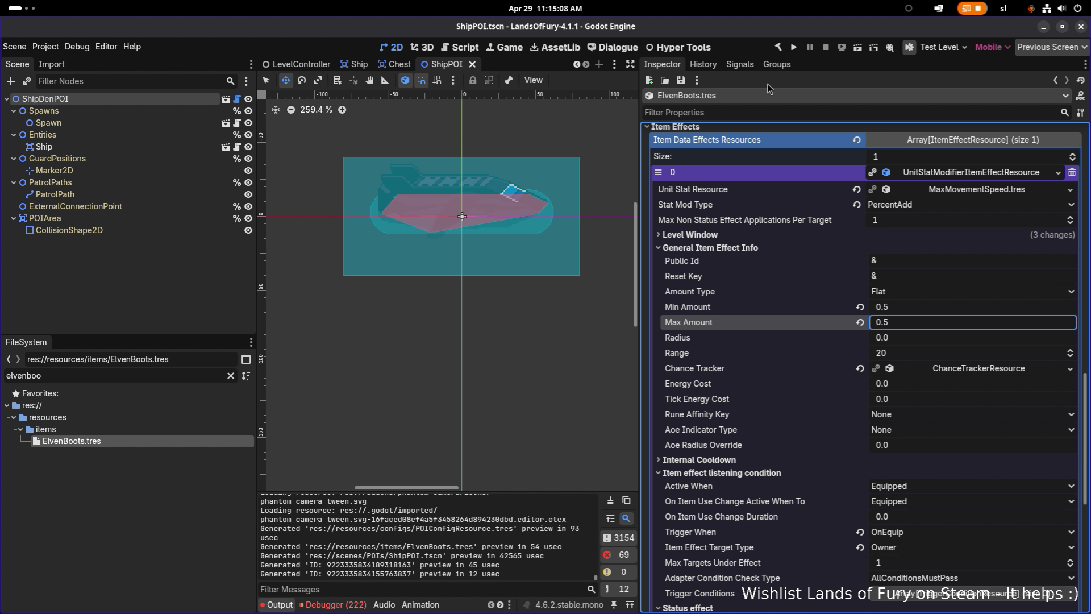
key("alt+Tab")
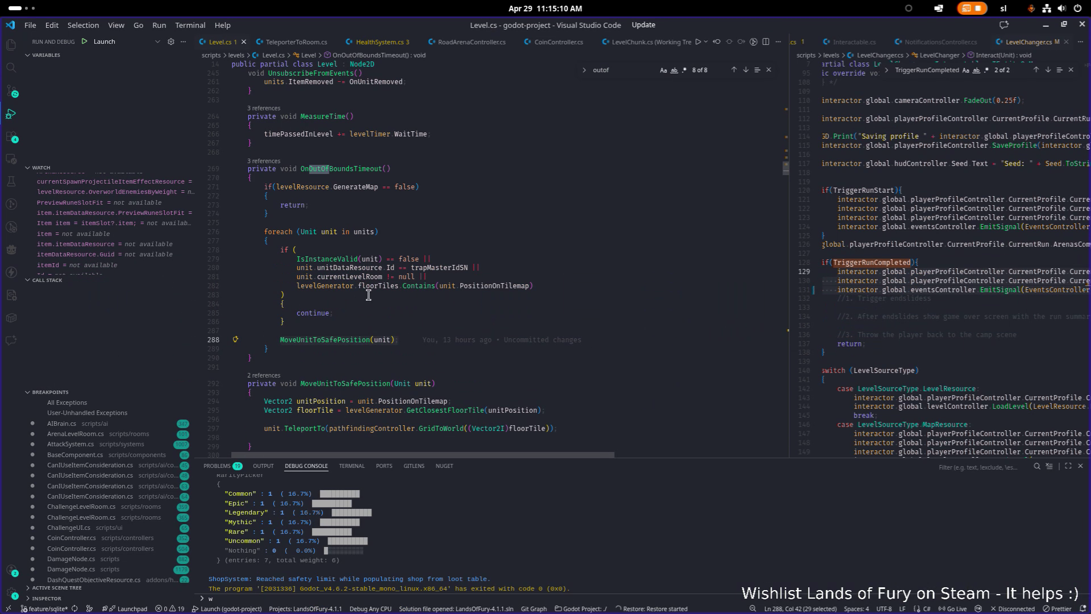
- Open Global.cs and duplicate the berserk_blast_rune line in the starting gear list
key("ctrl+p")
type("glob")
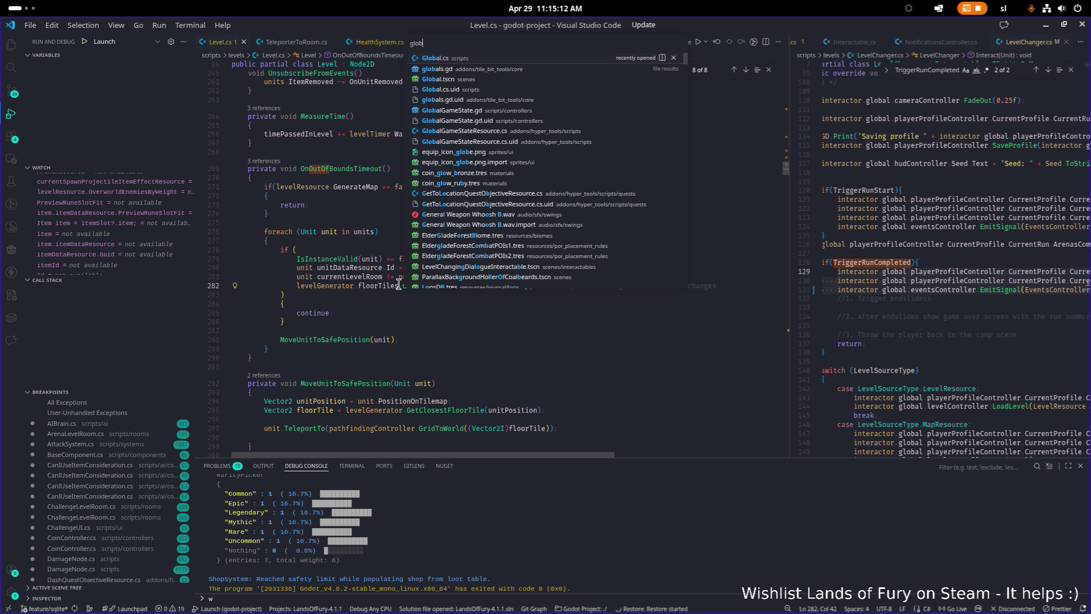
key("Return")
left_click(416, 294)
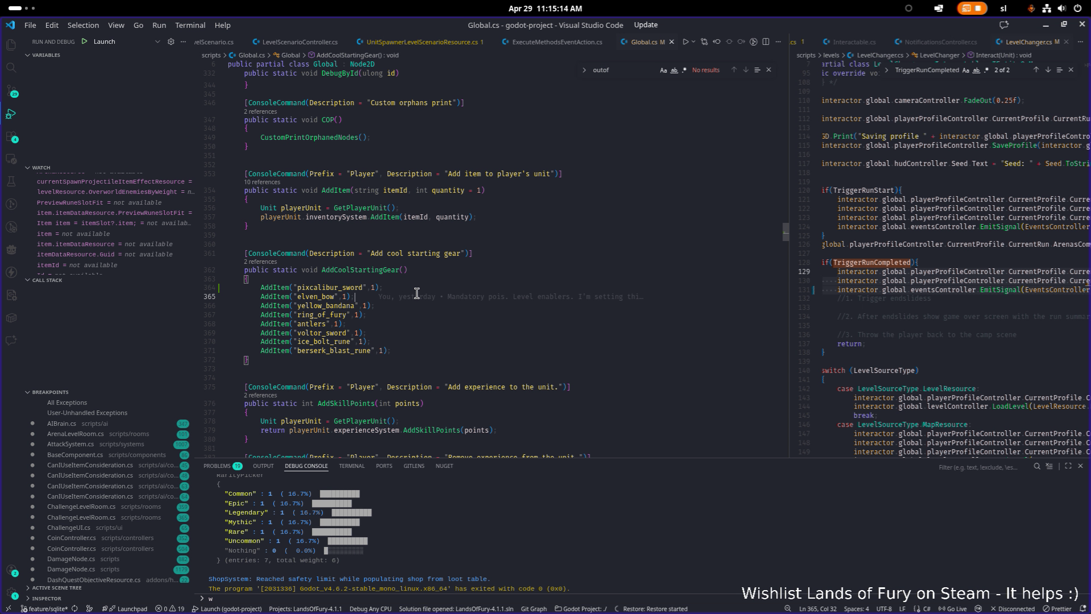
key("Down")
key("Down")
key("Down")
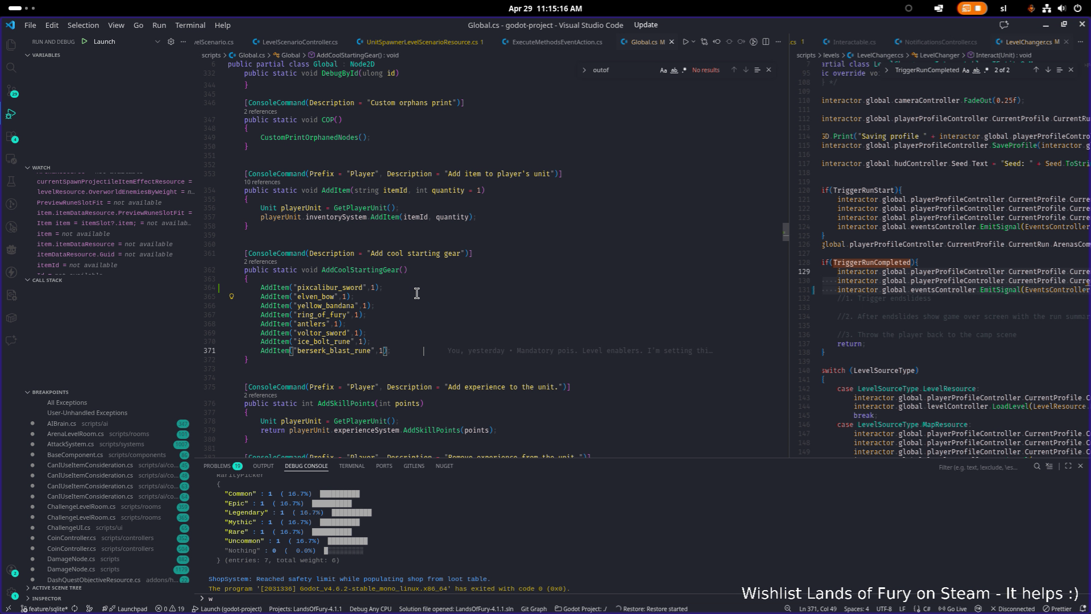
key("End")
key("shift+Home")
key("ctrl+shift+alt+Down")
key("Left")
- Change the duplicated line's item id to "elven_boots" and save Global.cs
key("ctrl+Right")
key("ctrl+Right")
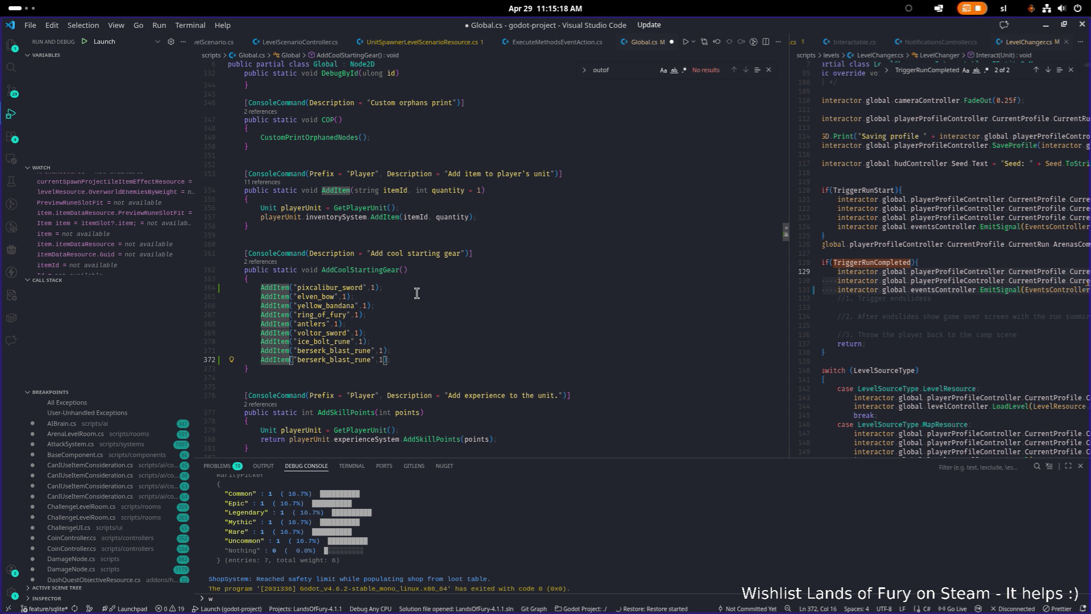
key("ctrl+shift+Right")
type("elven-boot")
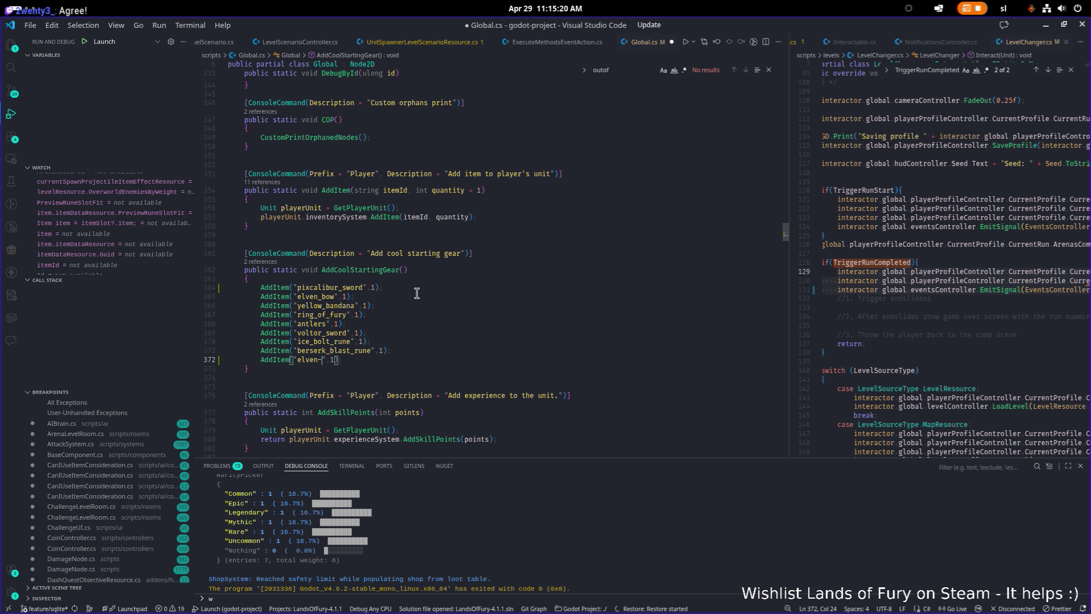
key("BackSpace")
key("BackSpace")
key("BackSpace")
type("_boot")
type("s")
key("ctrl+s")
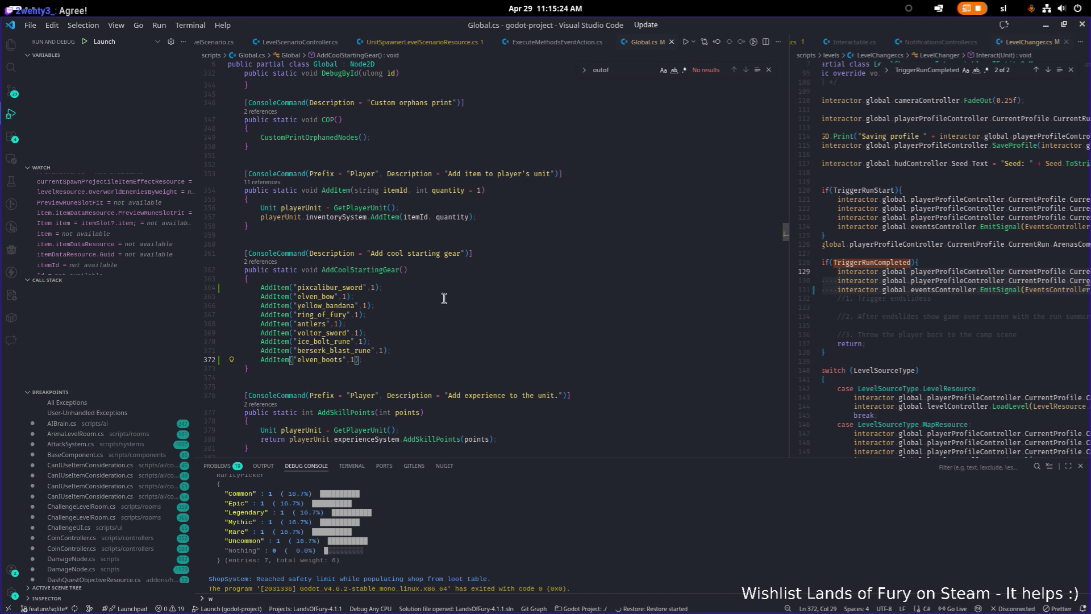
- Run the game project from the Godot editor to test the boots
left_click(442, 296)
left_click(1046, 25)
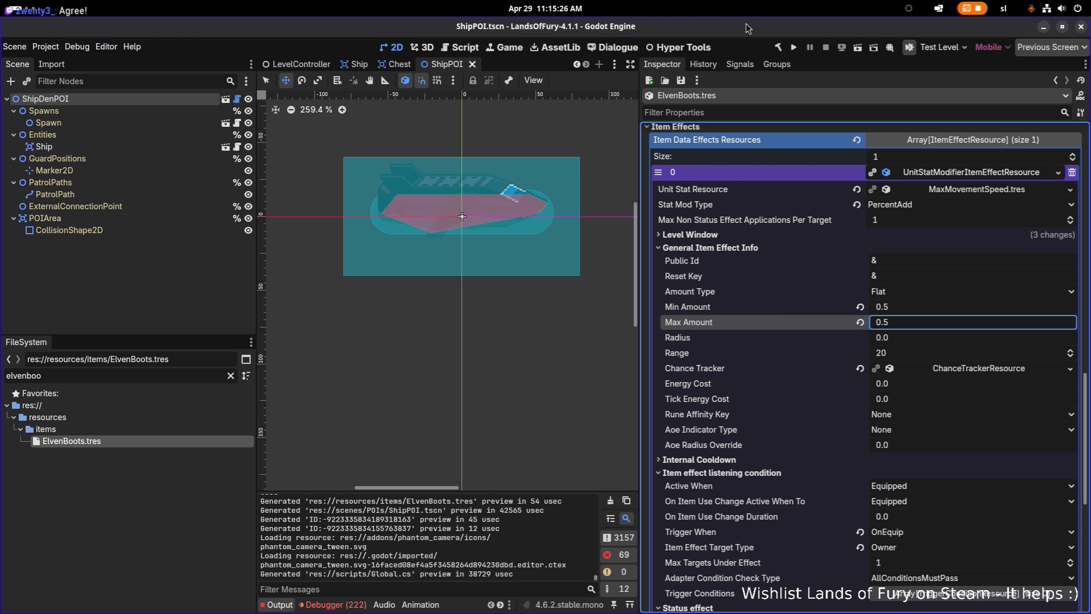
left_click(794, 46)
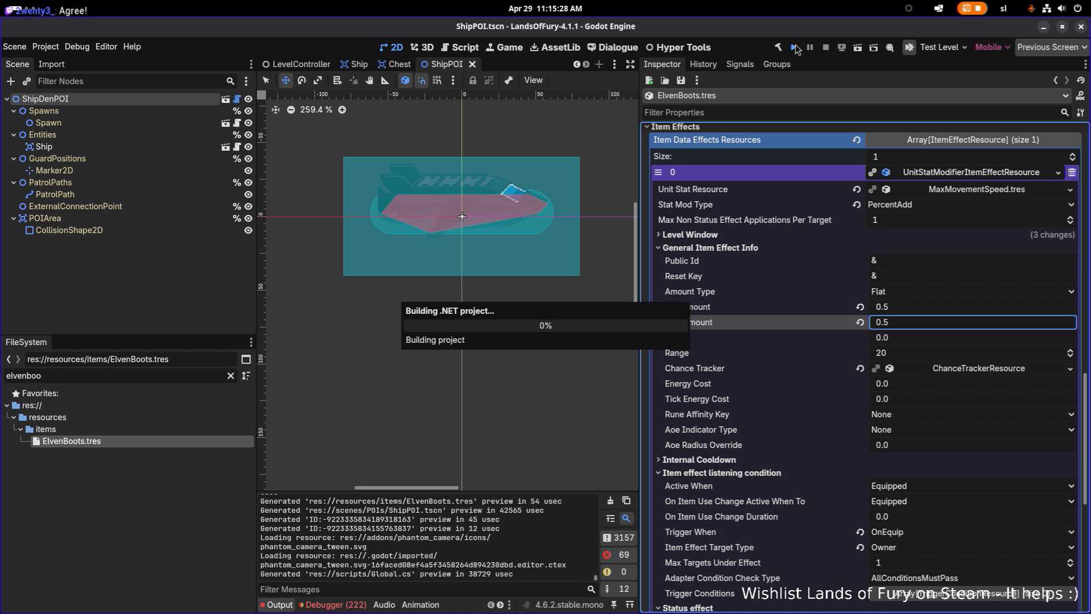
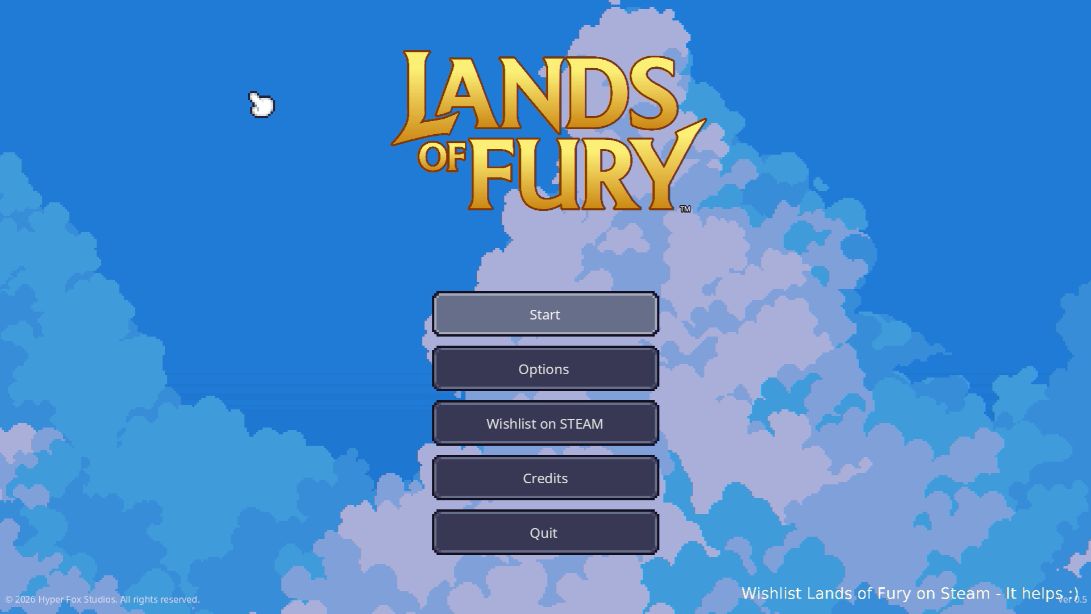
- Start a new run and grant the cool starting gear with AddCoolStartingGear() in the console
key("Return")
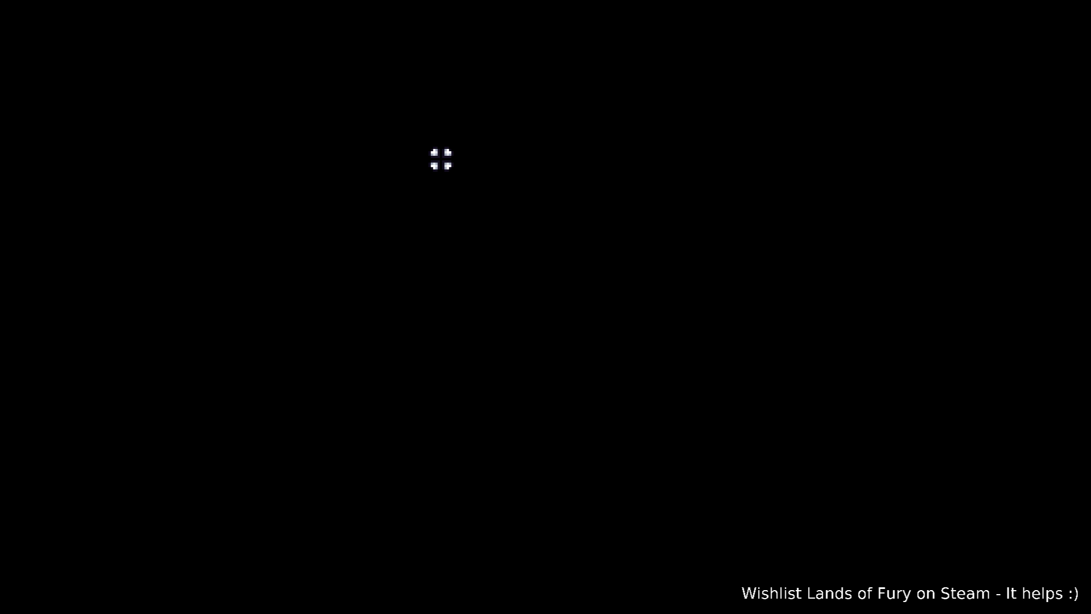
key("grave")
type("Ad")
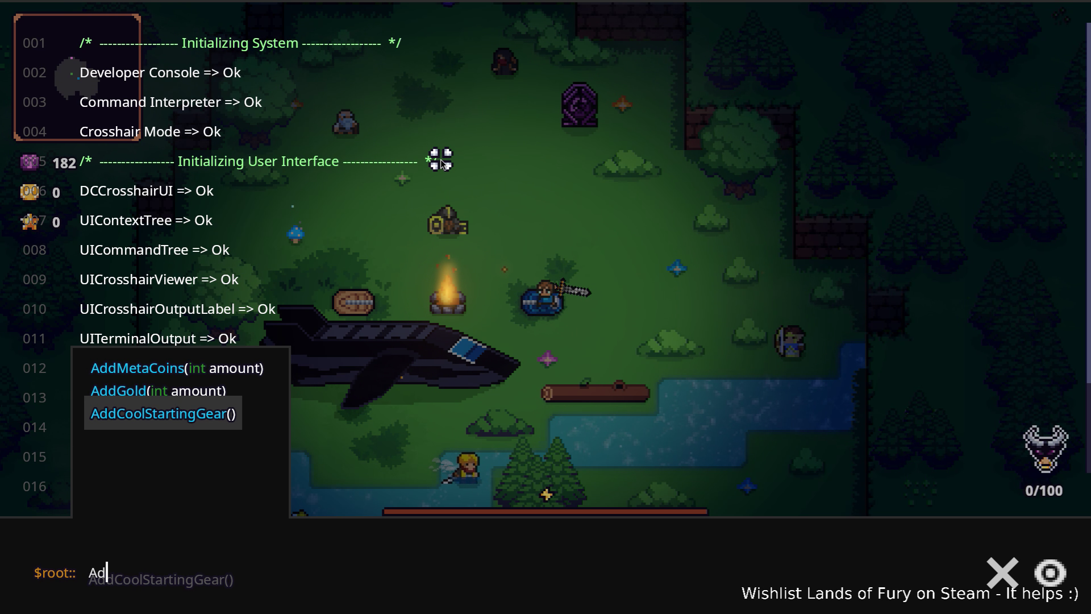
key("Return")
key("grave")
- Equip the Elven Boots from the bag into the Boots slot
key("Tab")
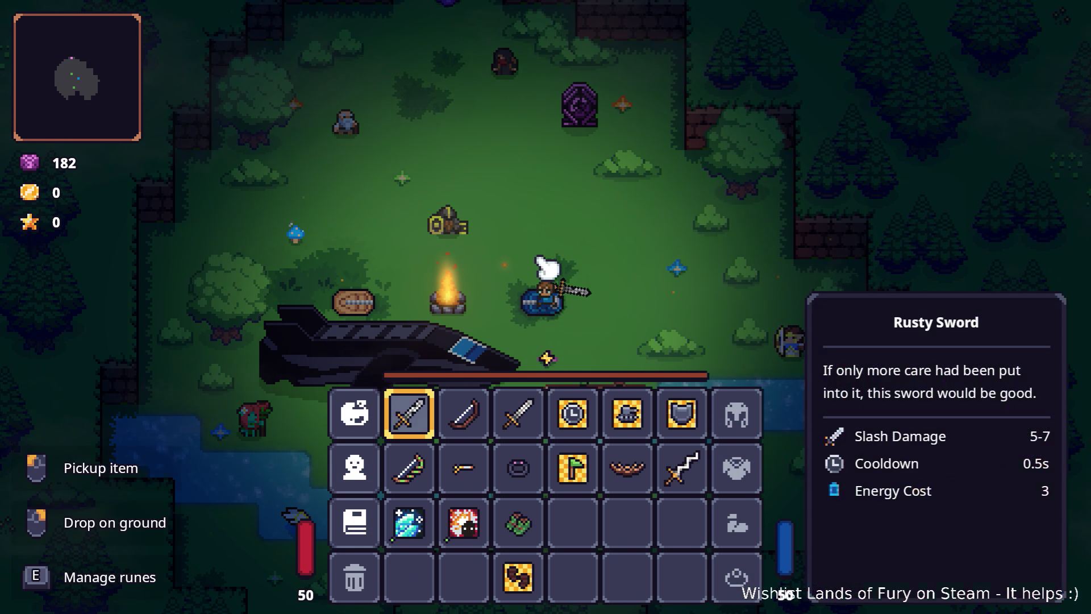
left_click(519, 520)
left_click(736, 523)
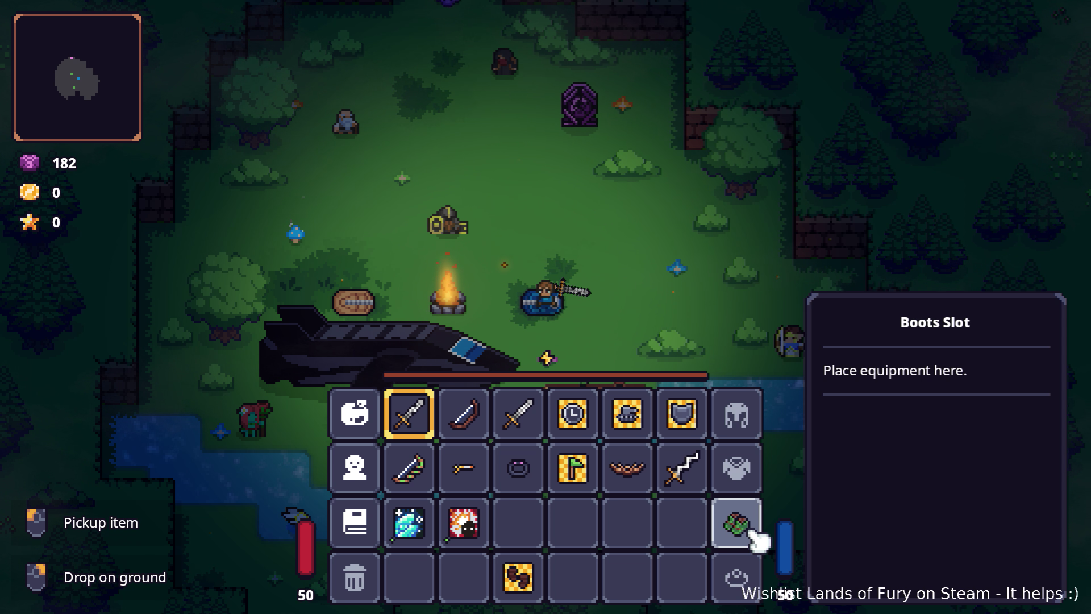
key("Tab")
- Enter the purple portal to the cave level and start heading north-east
key("w")
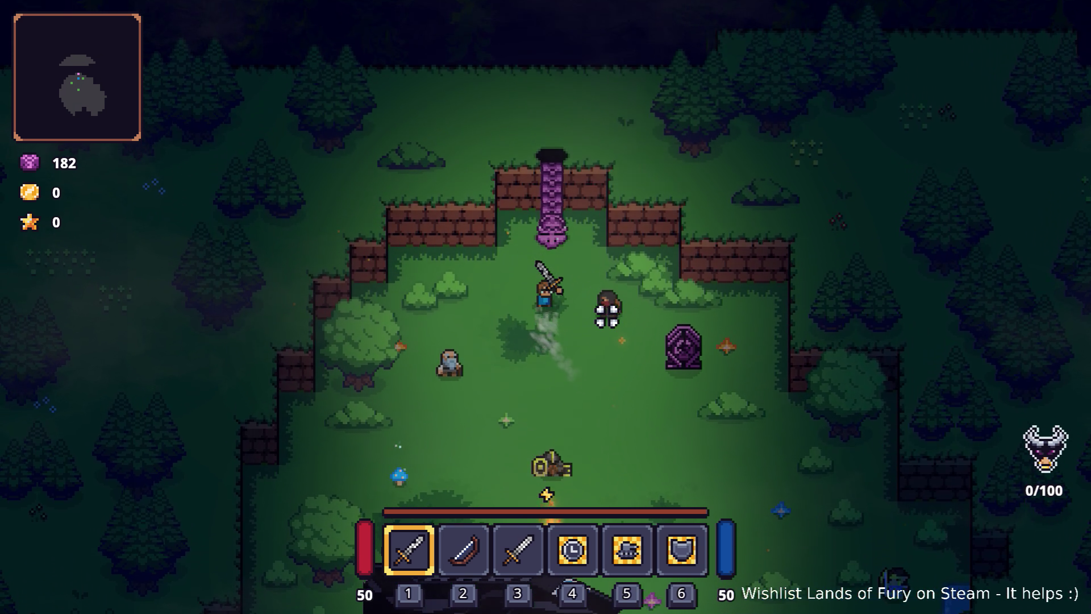
key("e")
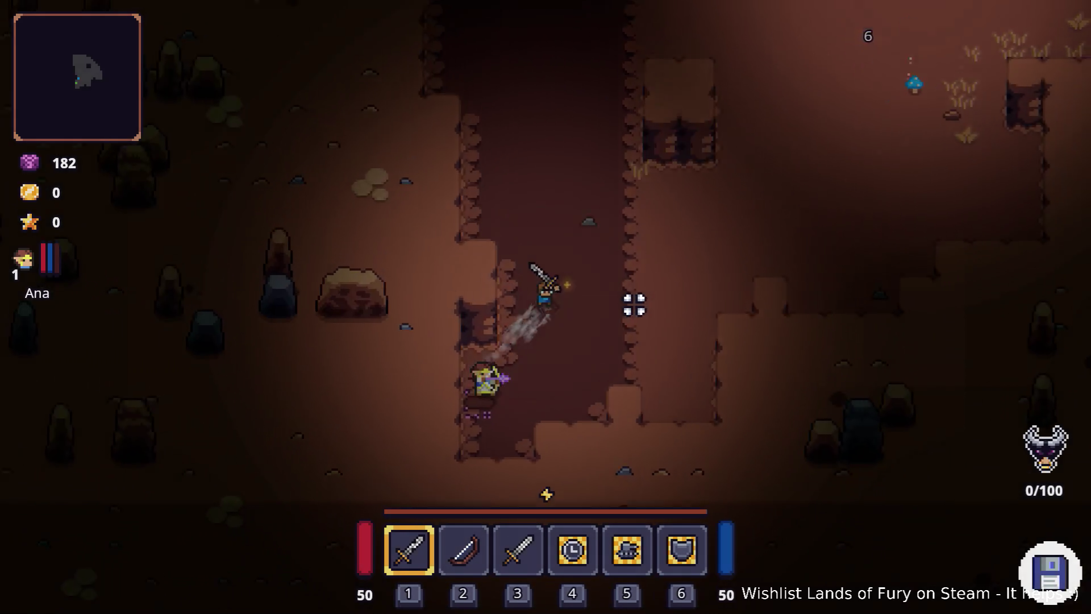
key("w")
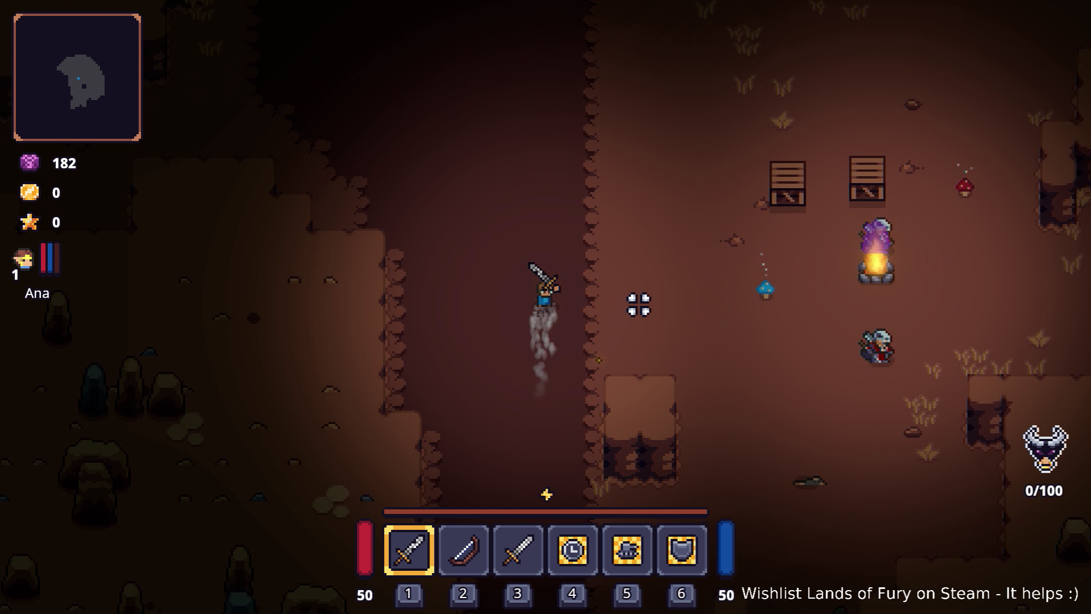
key("d")
key("w")
key("d")
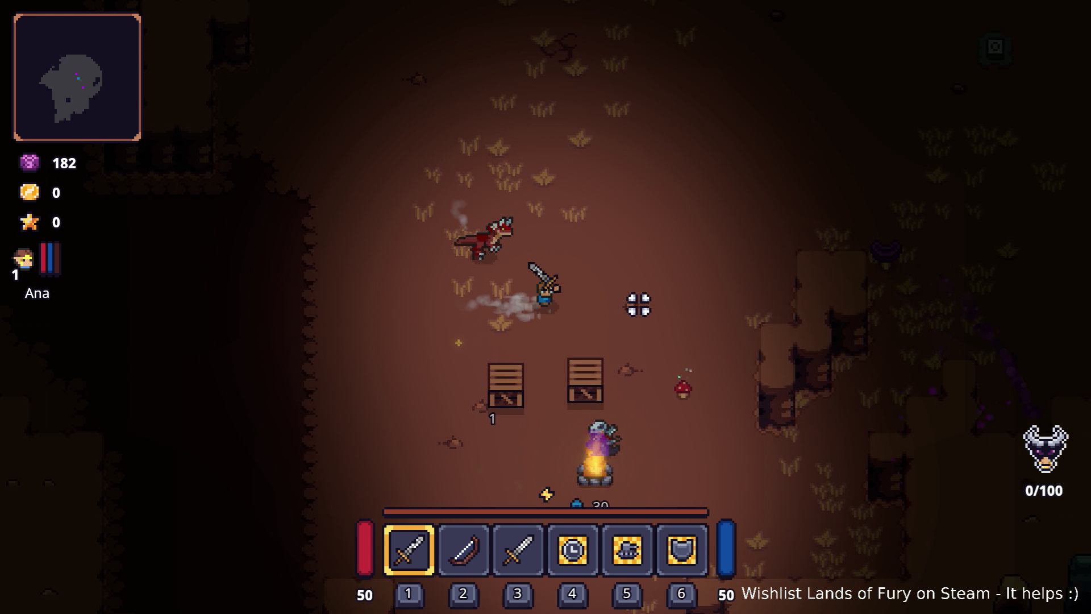
- Walk east, then north and north-east through the cave tunnels
key("w")
key("d")
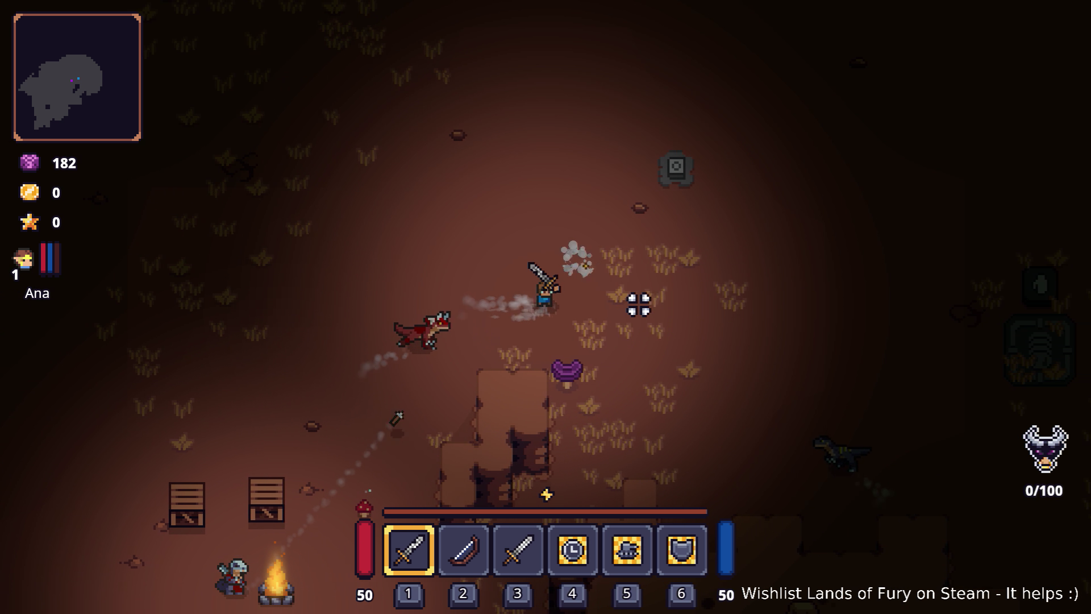
key("d")
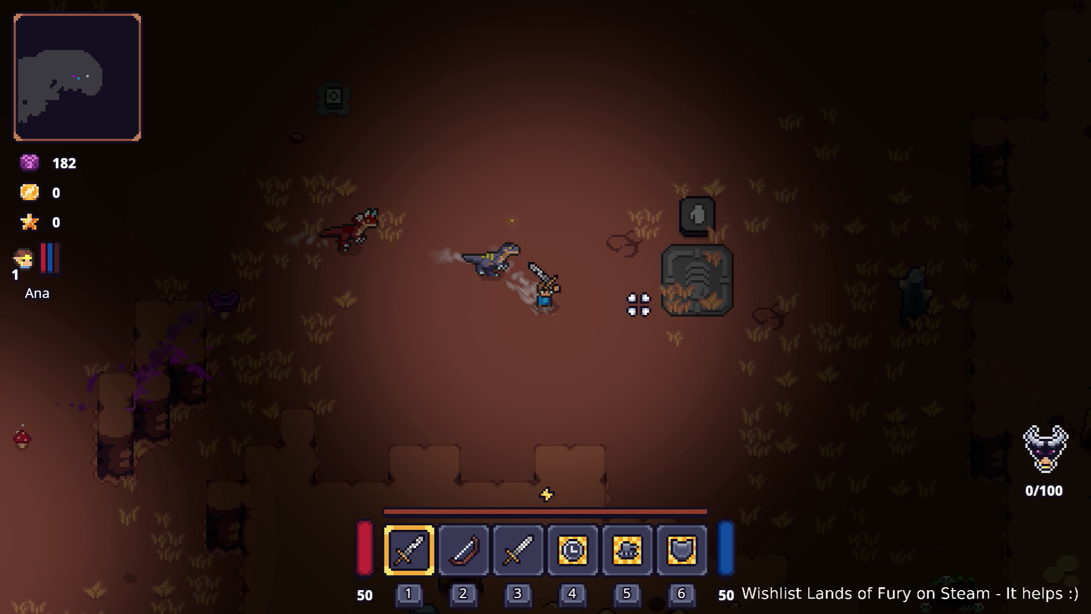
key("w")
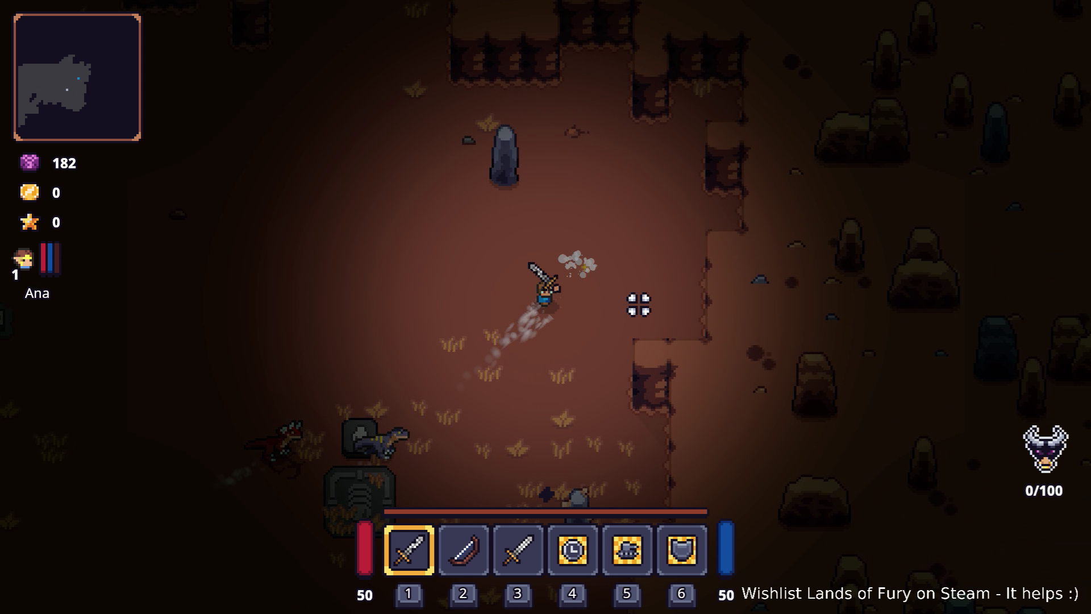
key("w")
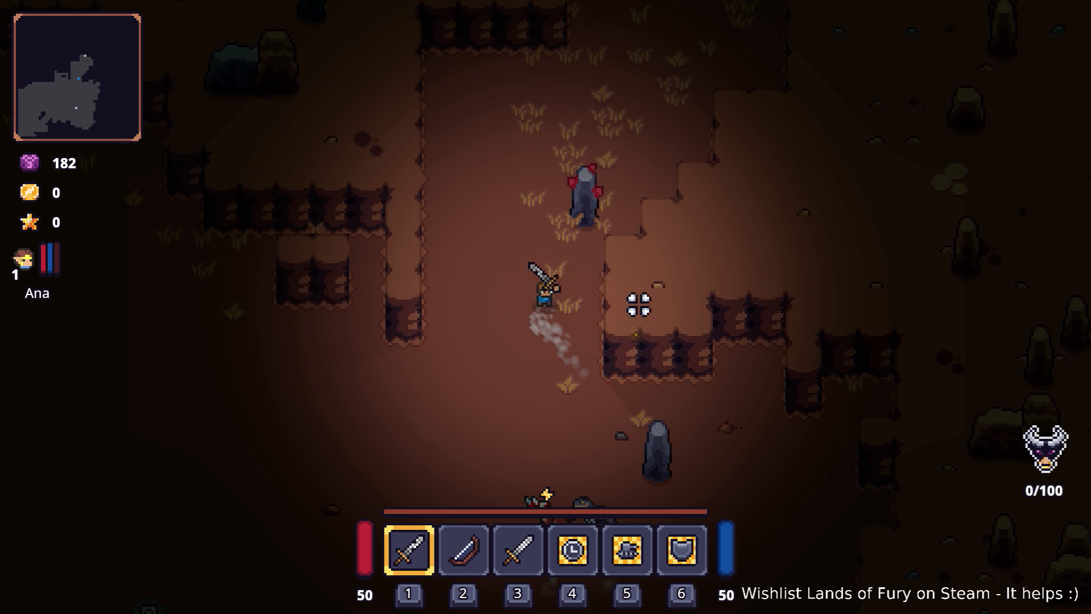
key("w+d")
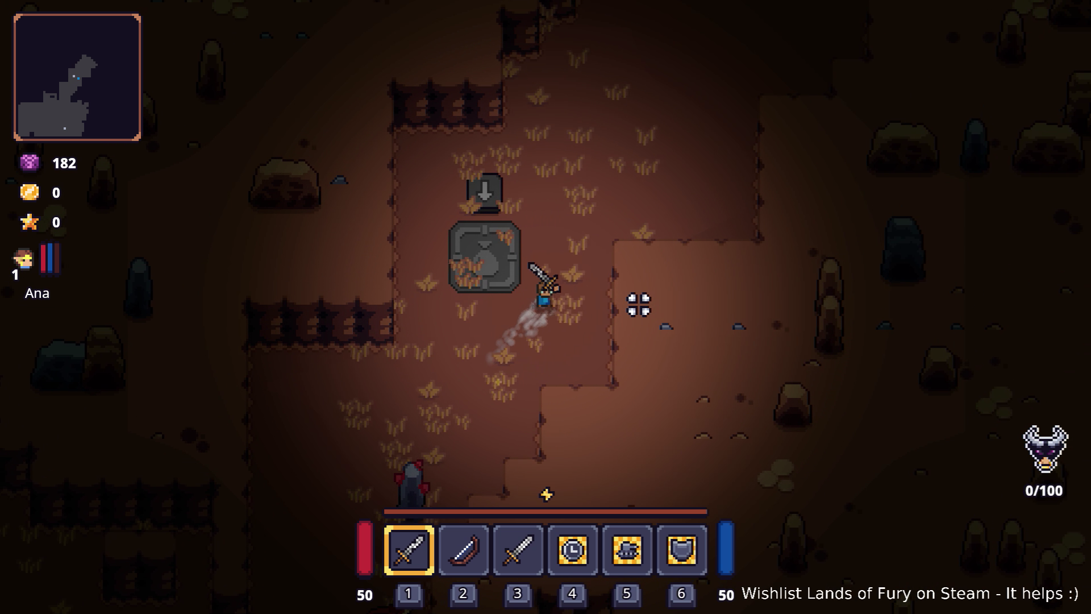
key("w+d")
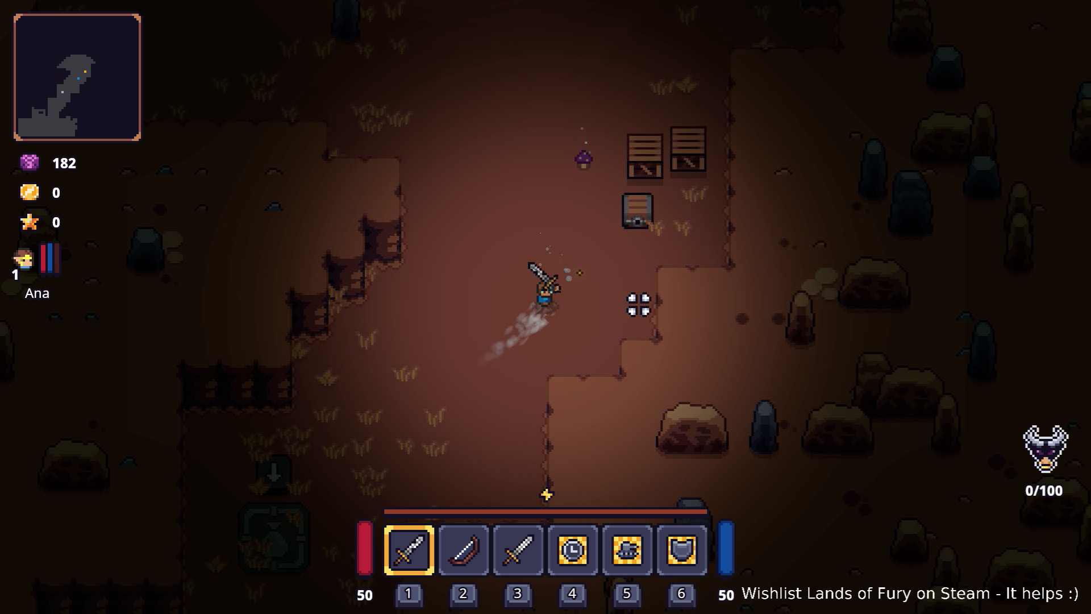
- Walk north past the crates and campfire to the purple enemies
key("w")
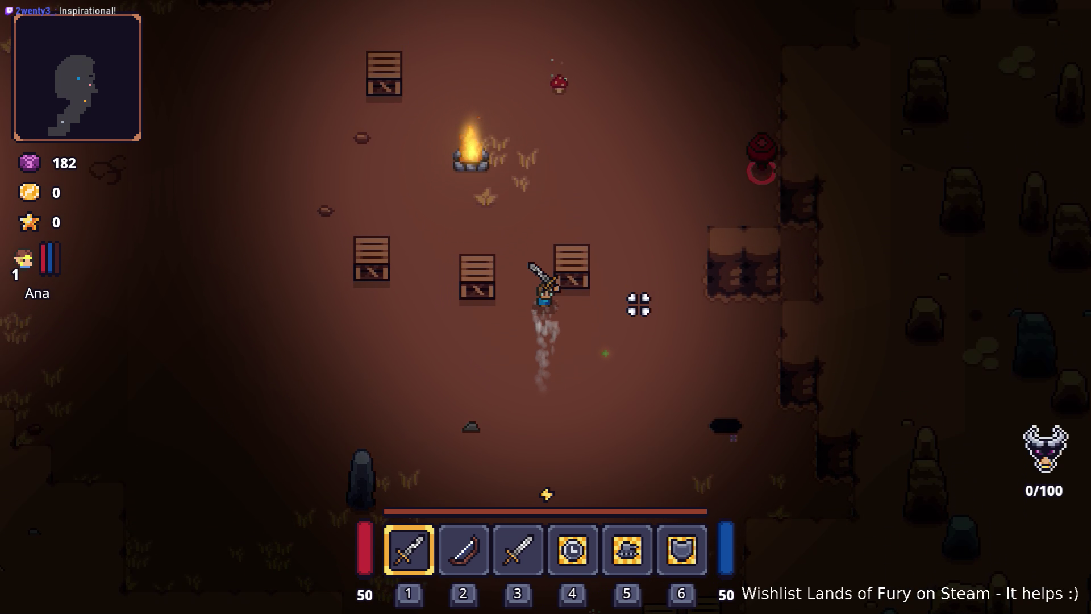
key("w+d")
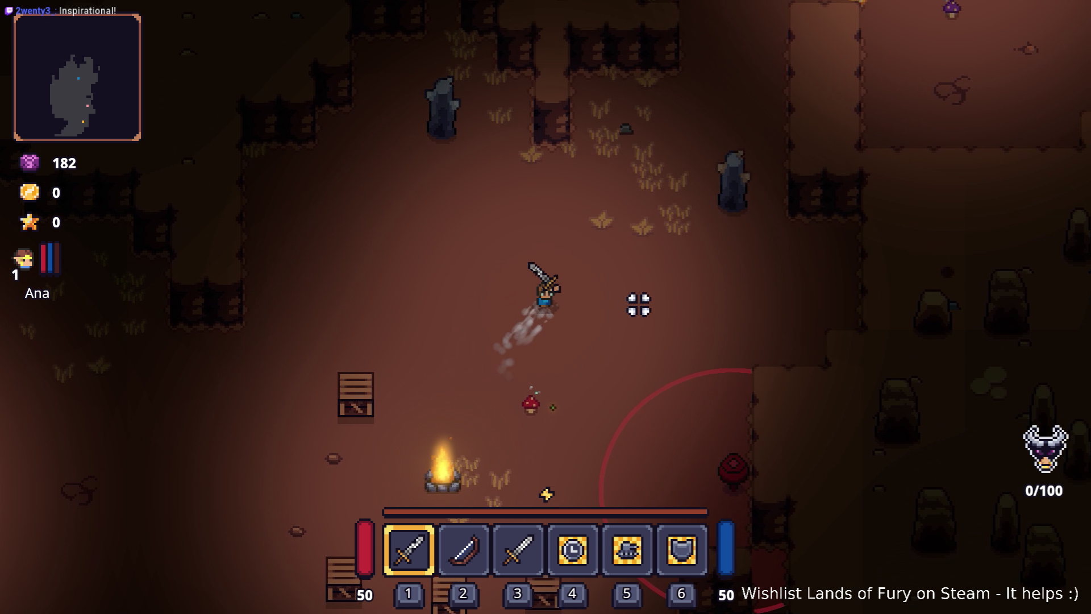
key("d")
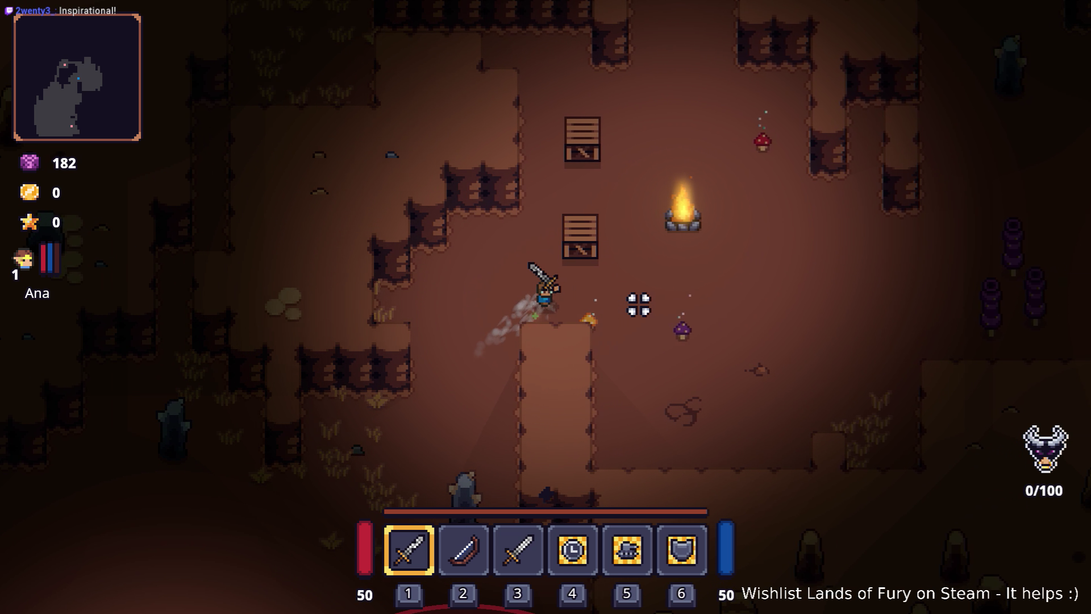
key("w+d")
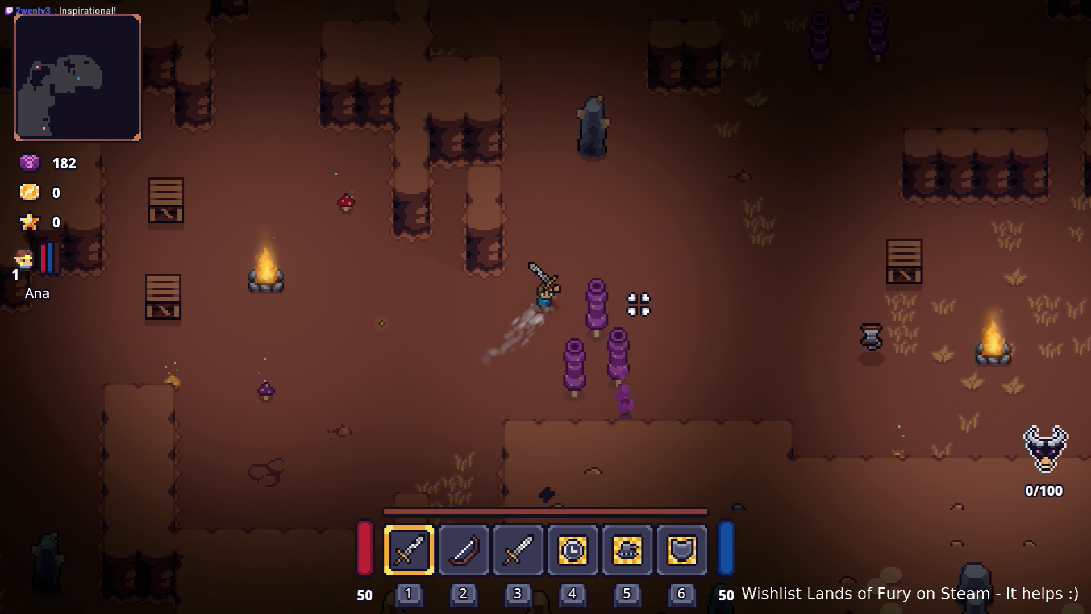
- Walk north to the enemy group and fight them with the sword
key("w")
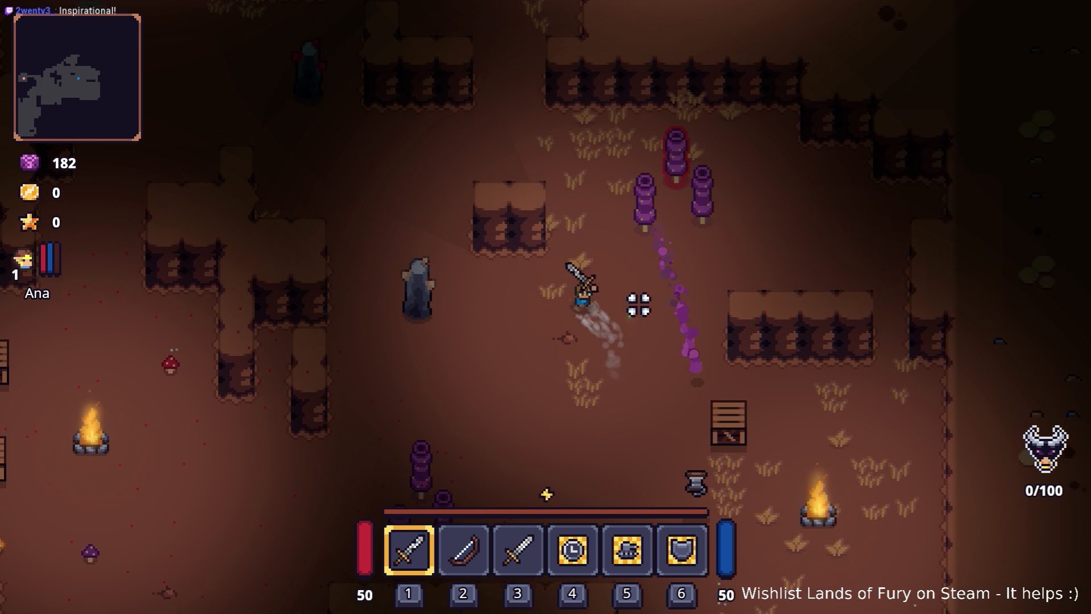
key("w")
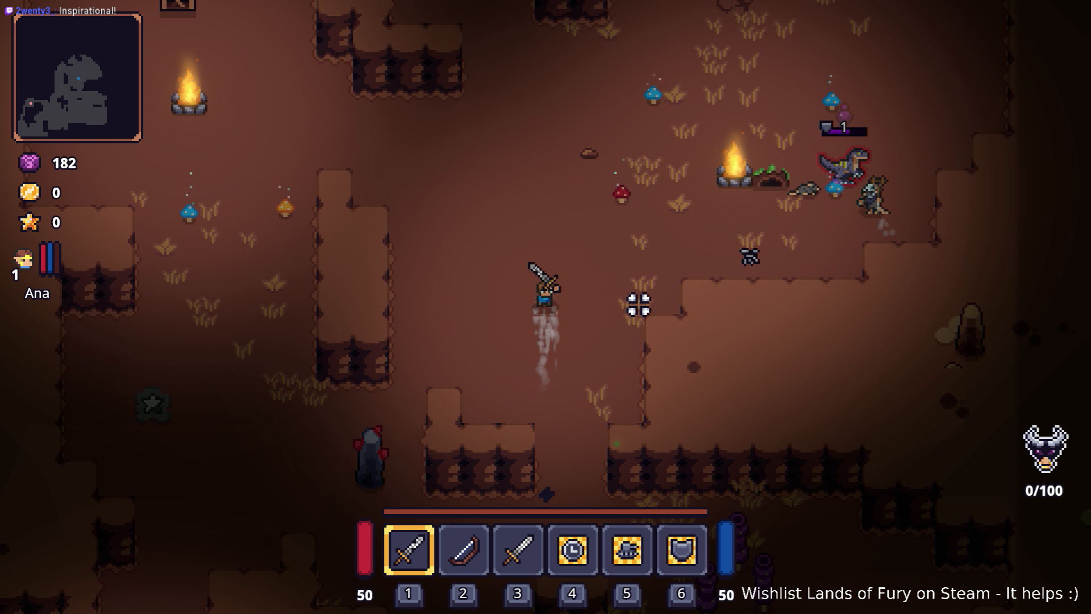
key("d")
left_click(777, 370)
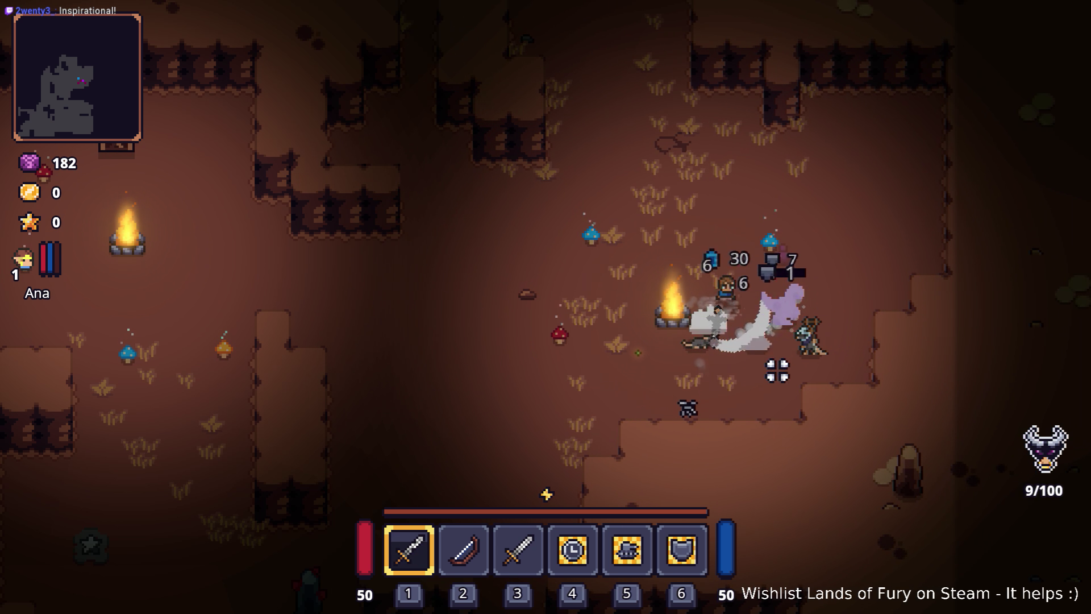
key("s")
left_click(752, 365)
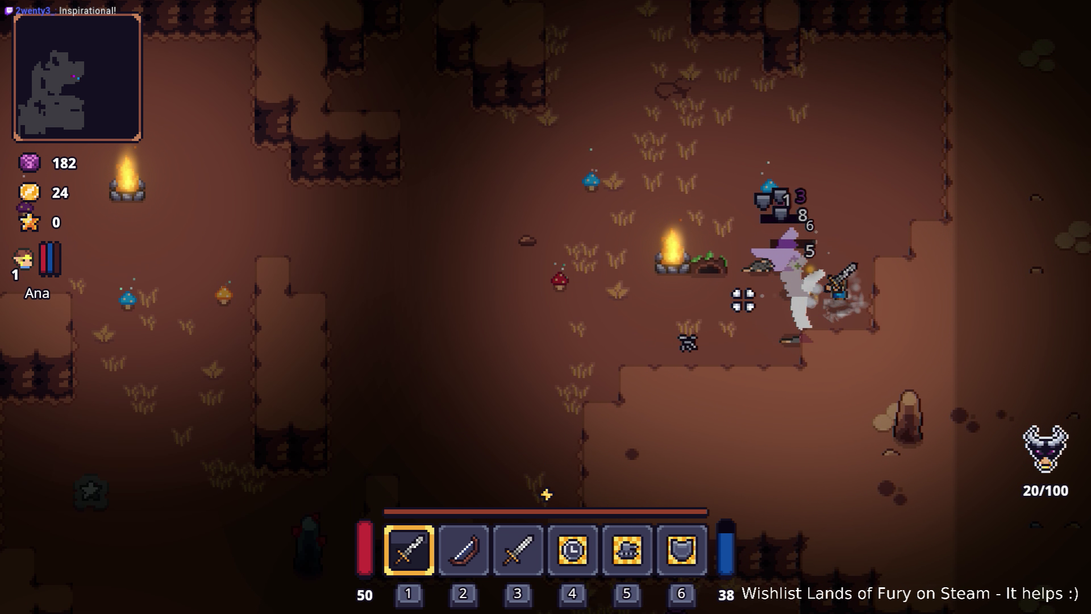
left_click(762, 254)
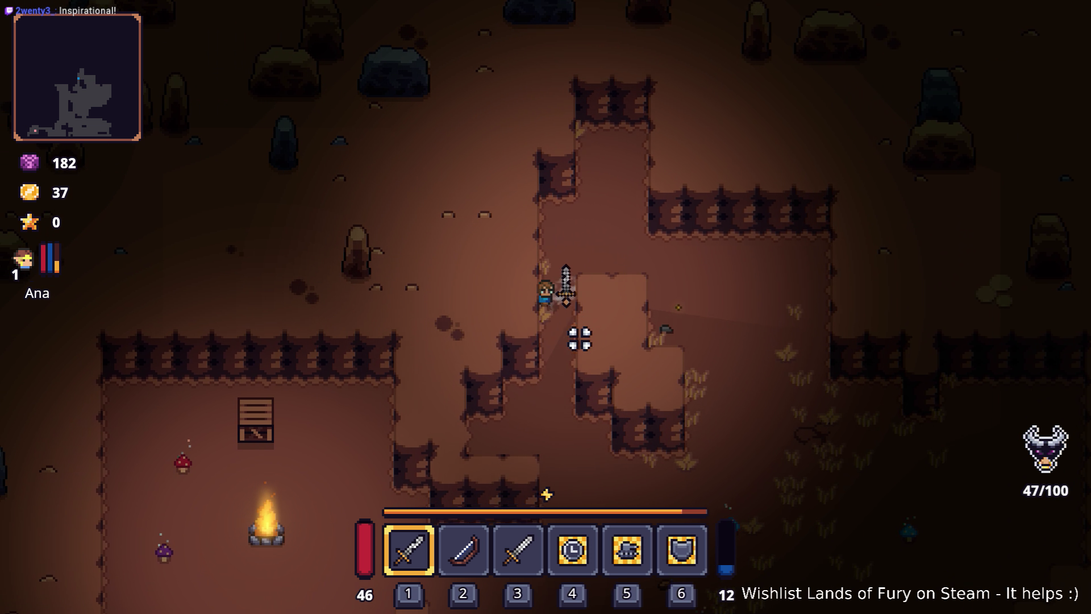
- Walk south-west toward the campfire and smash a crate with the sword
key("s")
key("a")
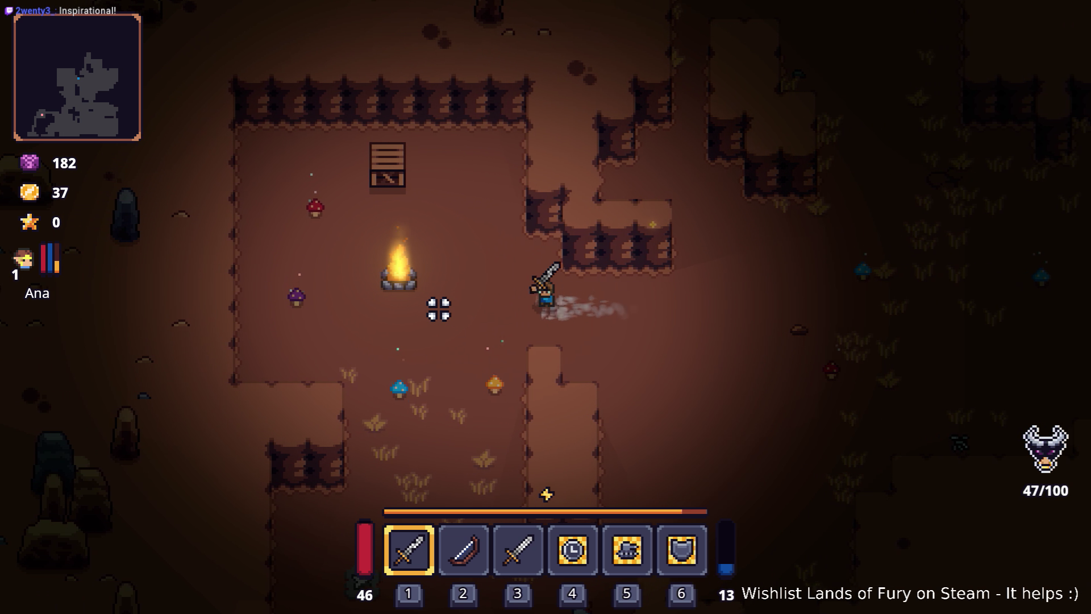
key("s")
key("a")
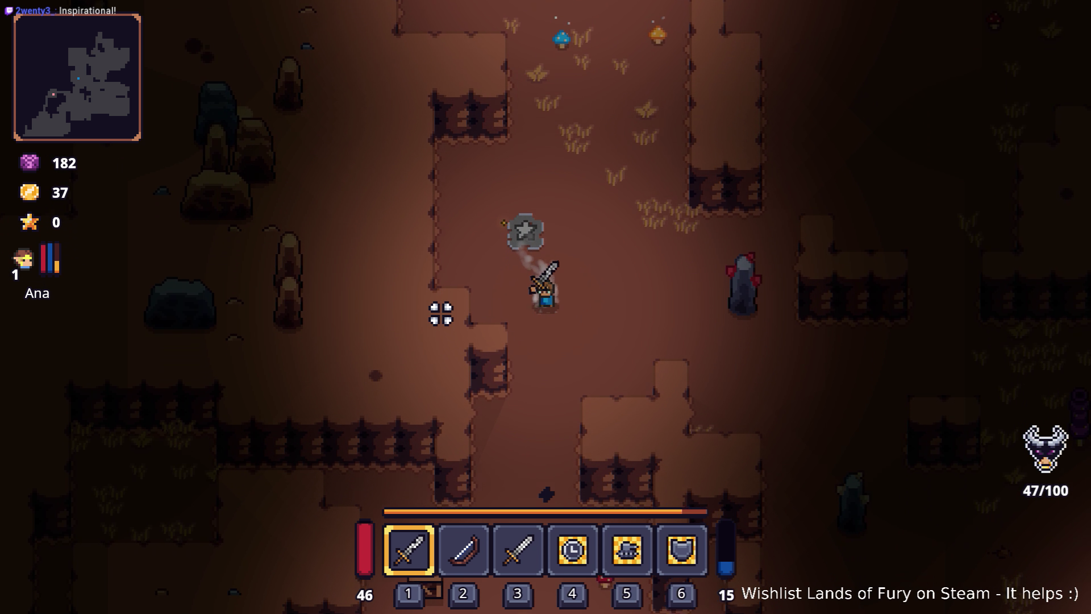
key("s")
key("a")
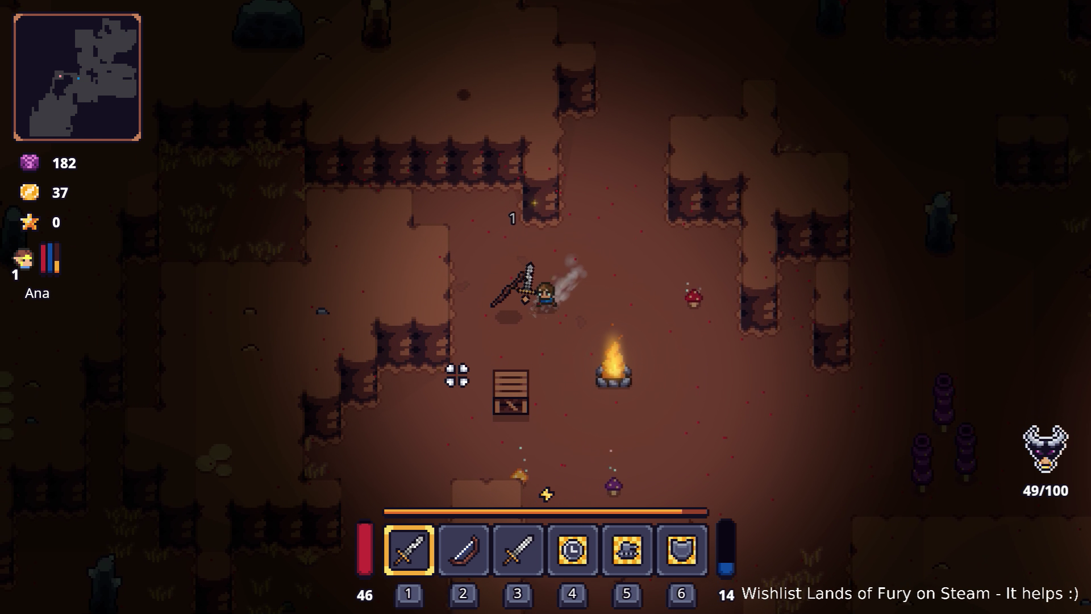
key("s")
left_click(449, 381)
- Walk south-west past the campfire, then north-west and back north-east
key("s")
key("a")
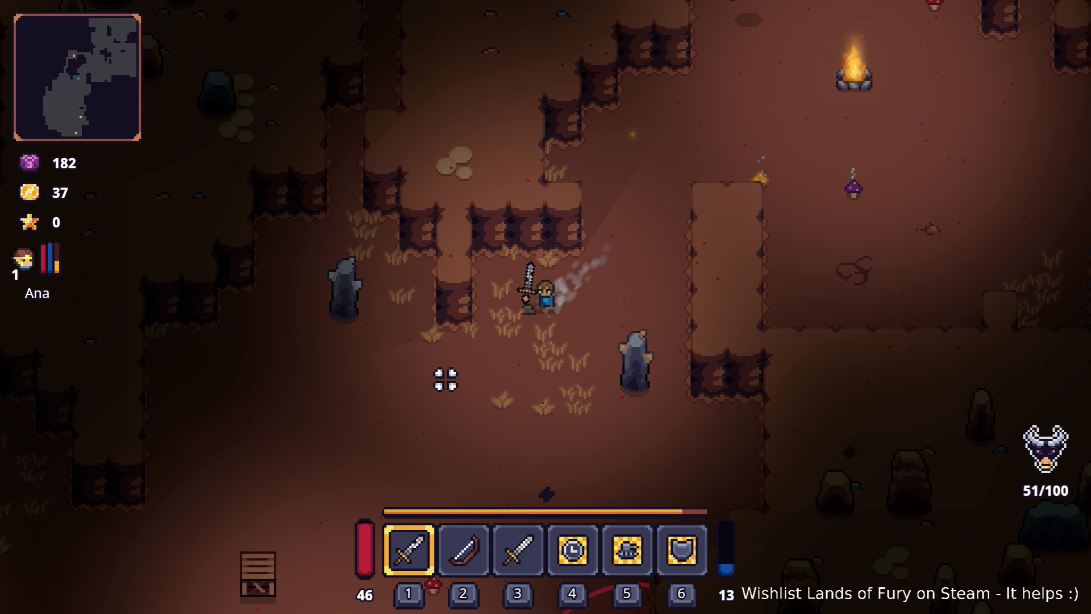
key("s")
key("a")
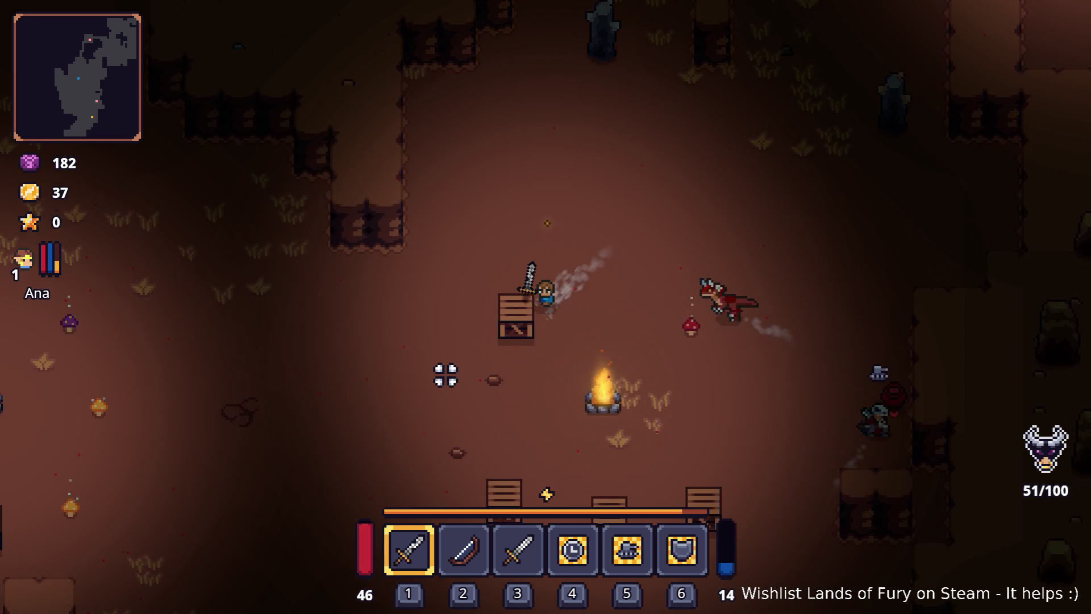
key("w")
key("a")
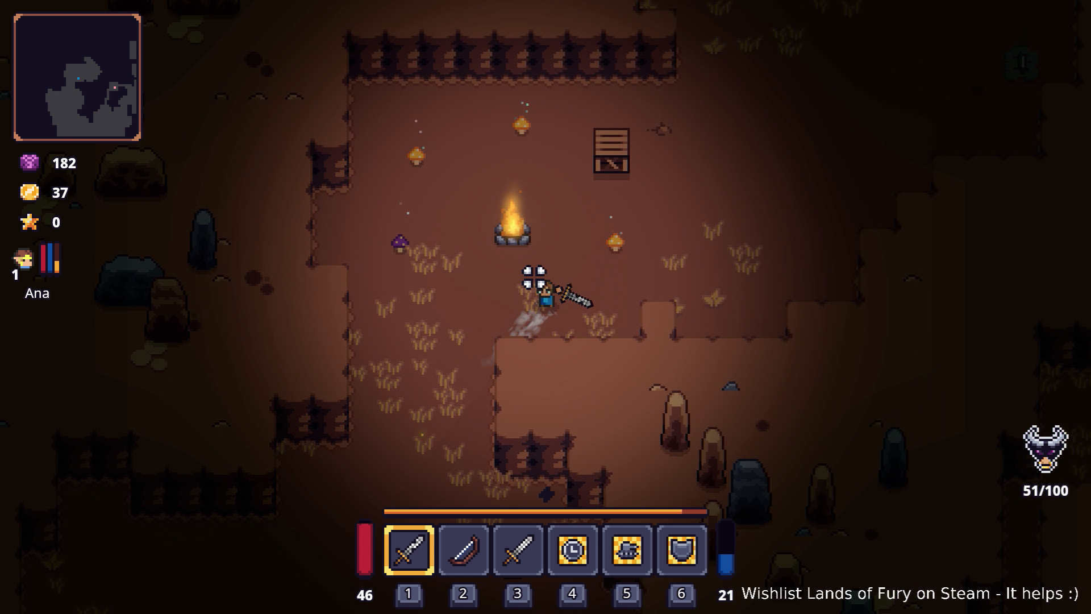
key("w")
key("d")
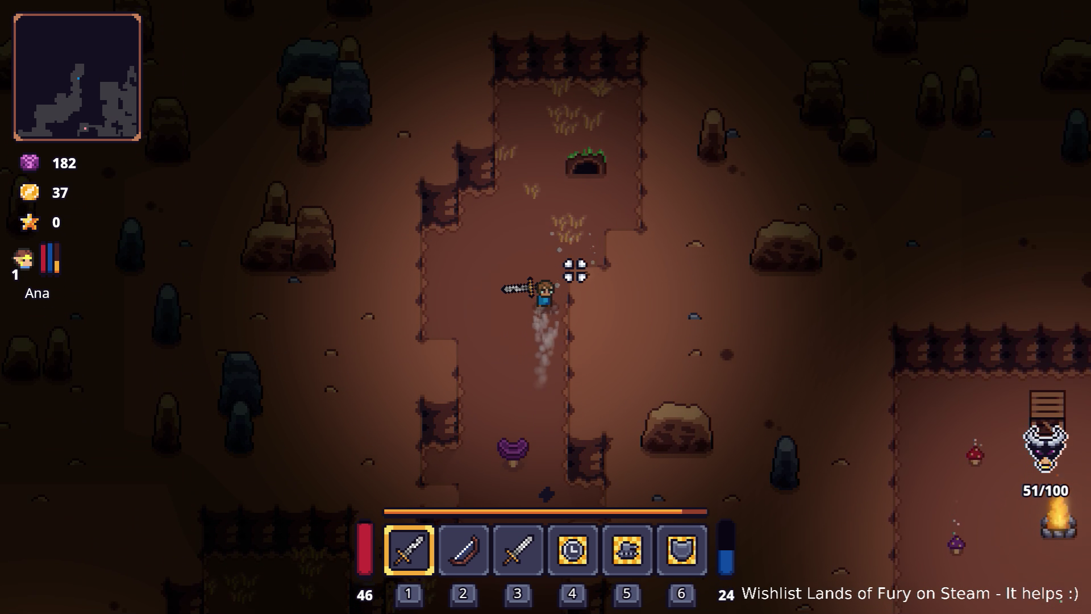
- Head south-west through the rocky passage and south down the long corridor
key("a")
key("s")
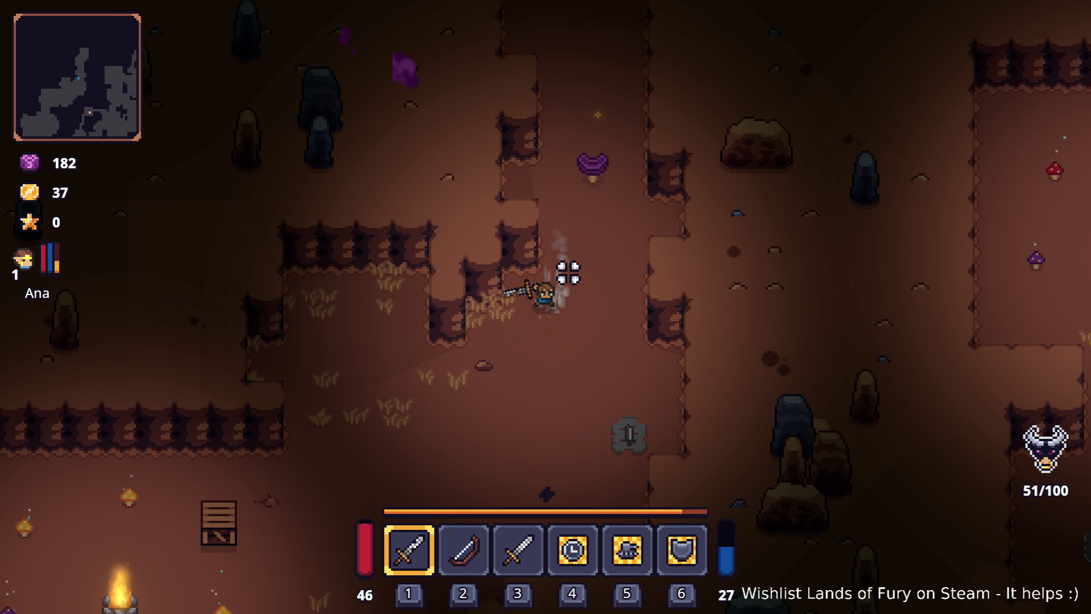
key("a")
key("s")
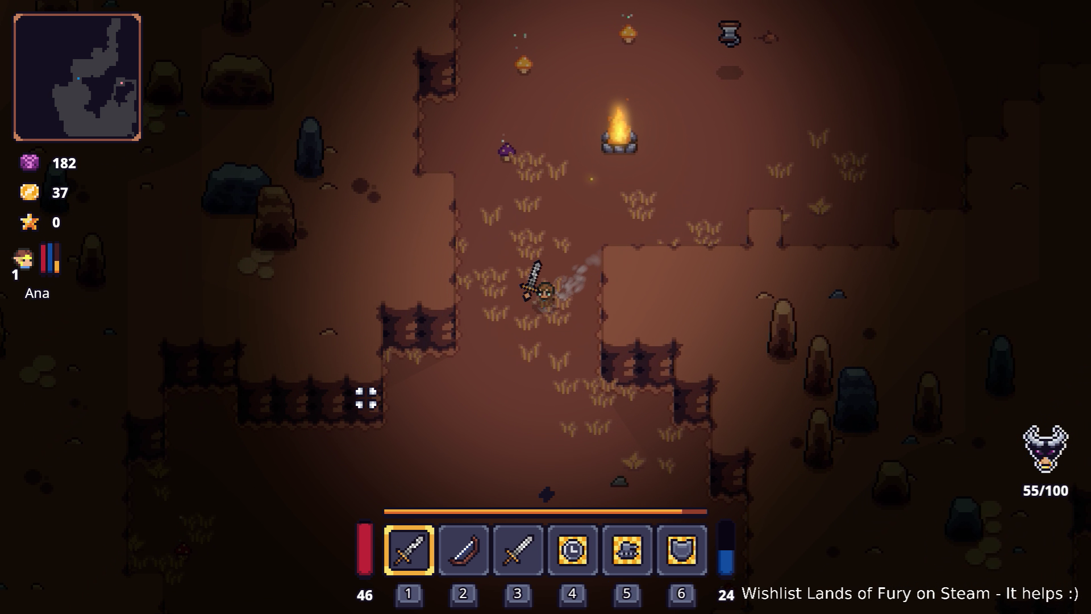
key("a")
key("s")
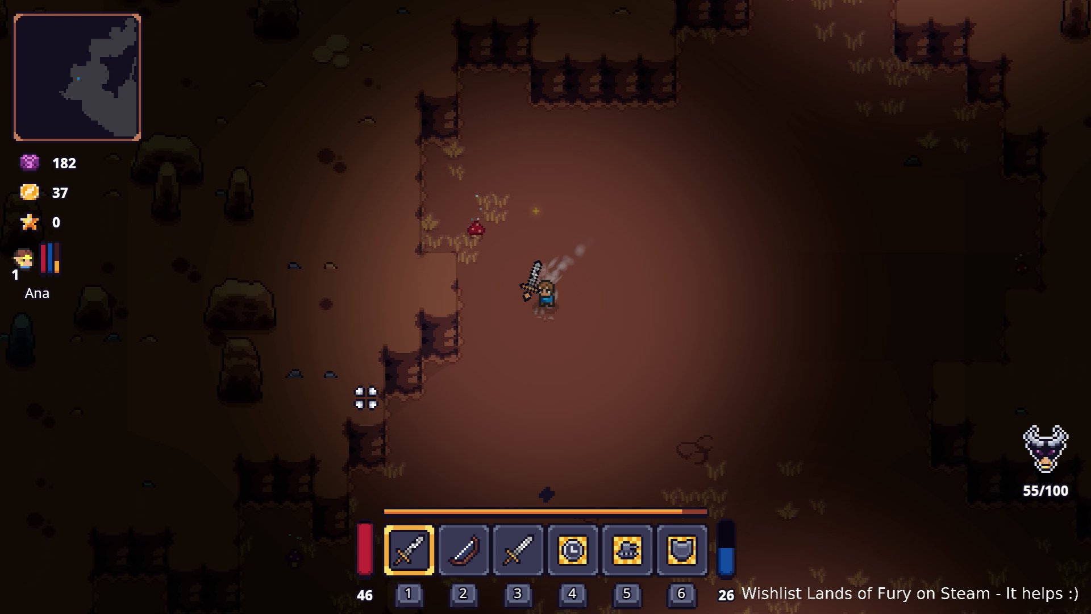
key("s")
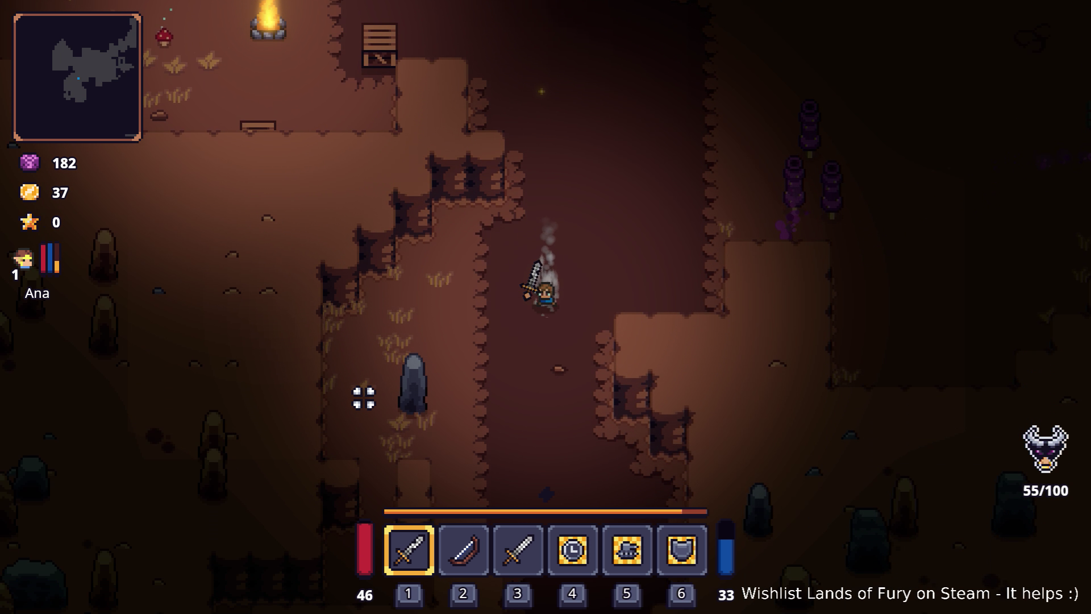
key("s")
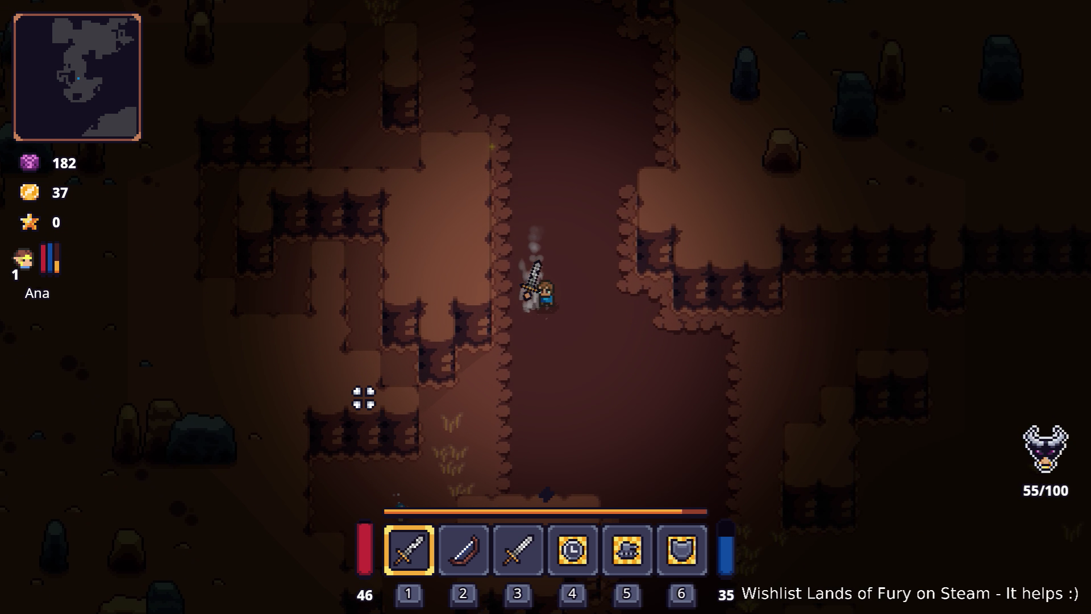
- Follow the corridor south-east toward the crates and past an enemy
key("s")
key("d")
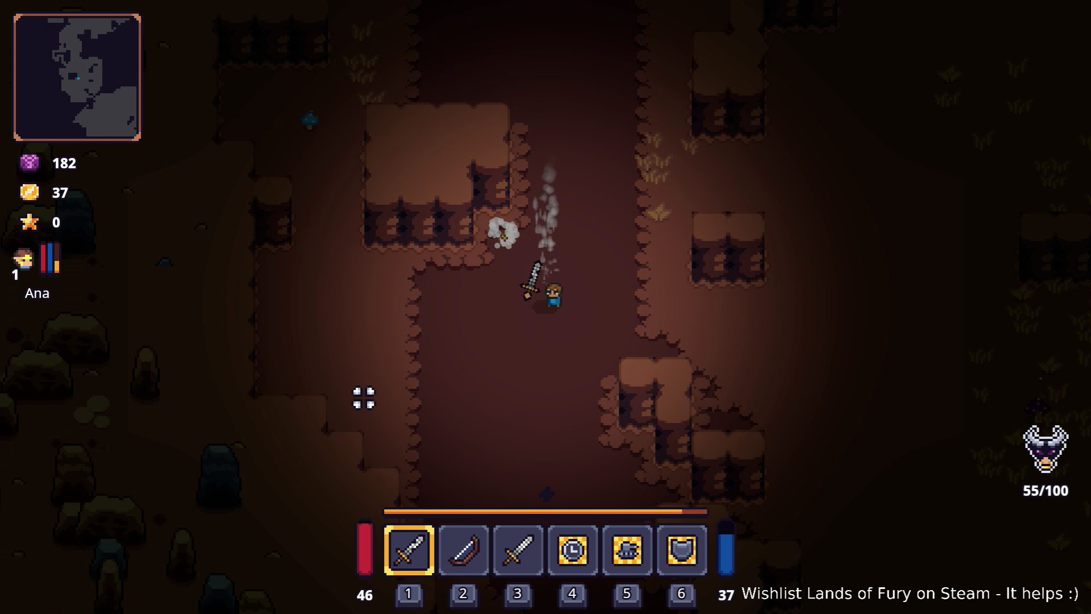
key("s")
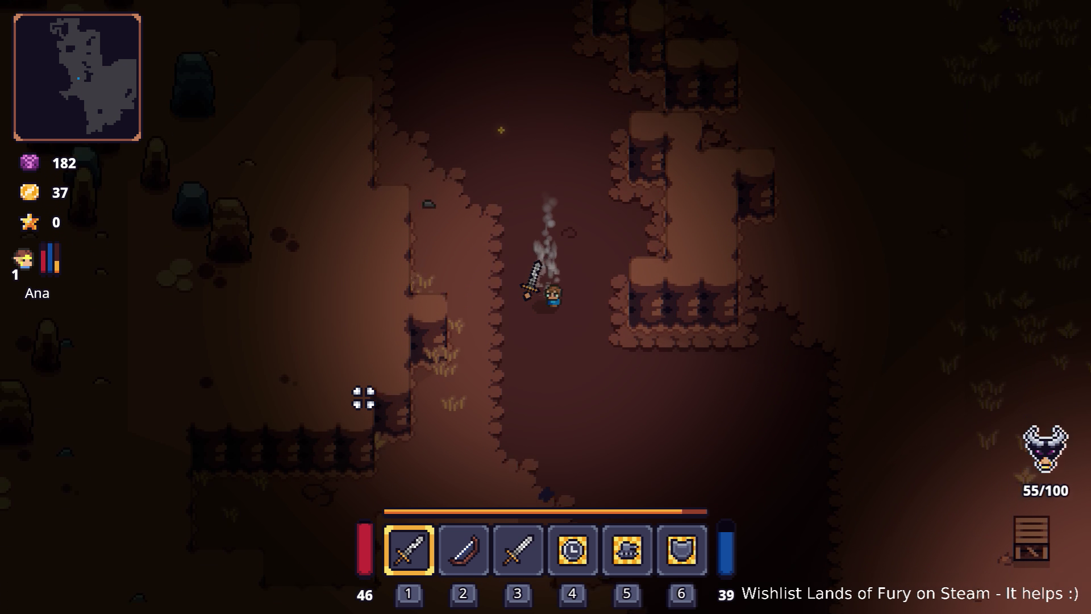
key("s")
key("d")
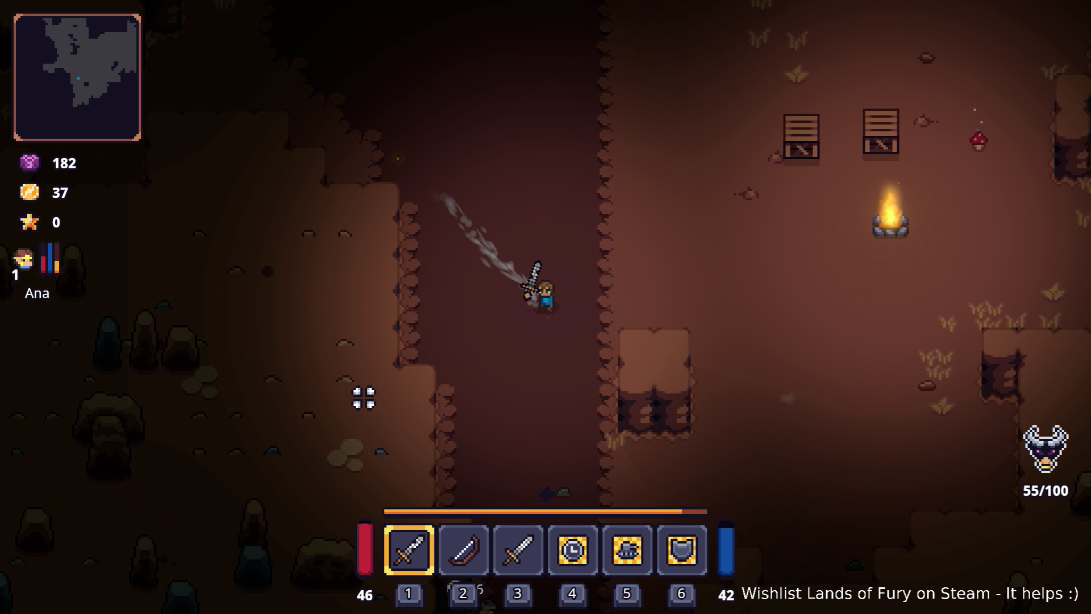
key("s")
key("a")
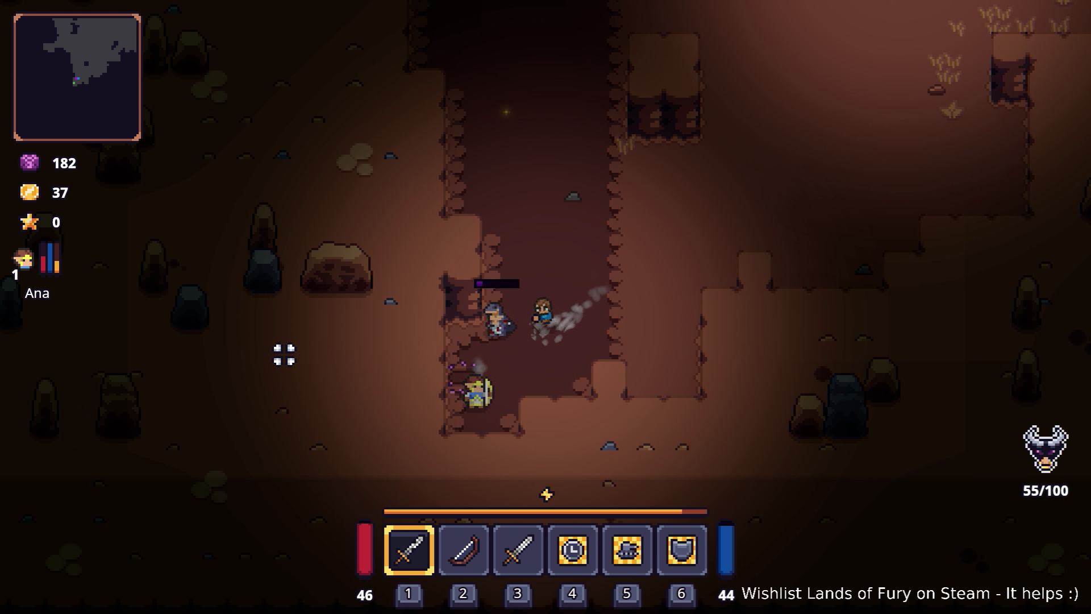
- Walk back north and north-west between the rock blocks toward the campfire
key("w")
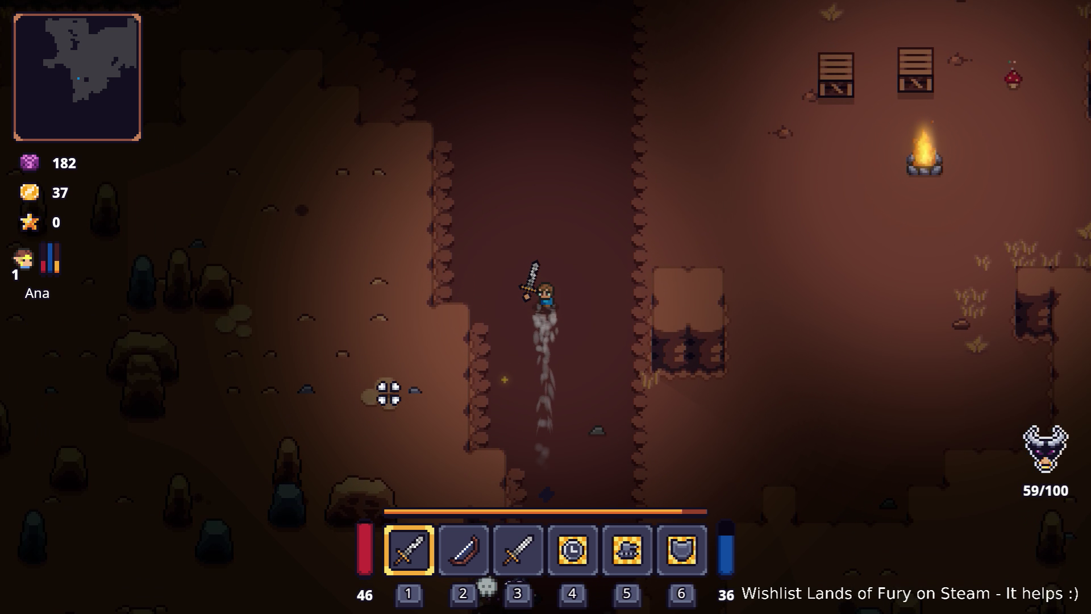
key("a")
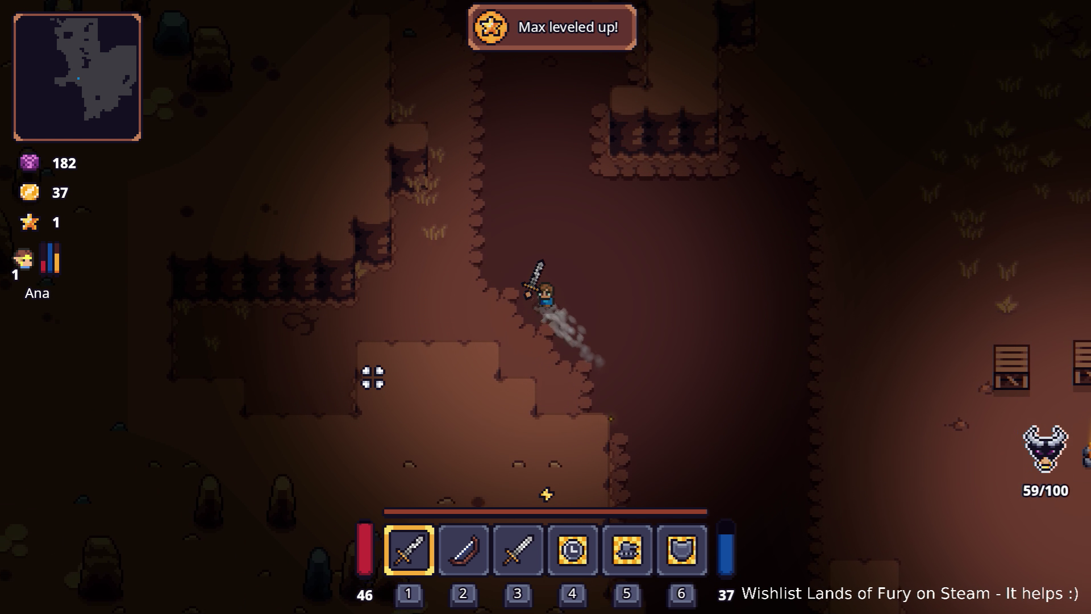
key("w")
key("a")
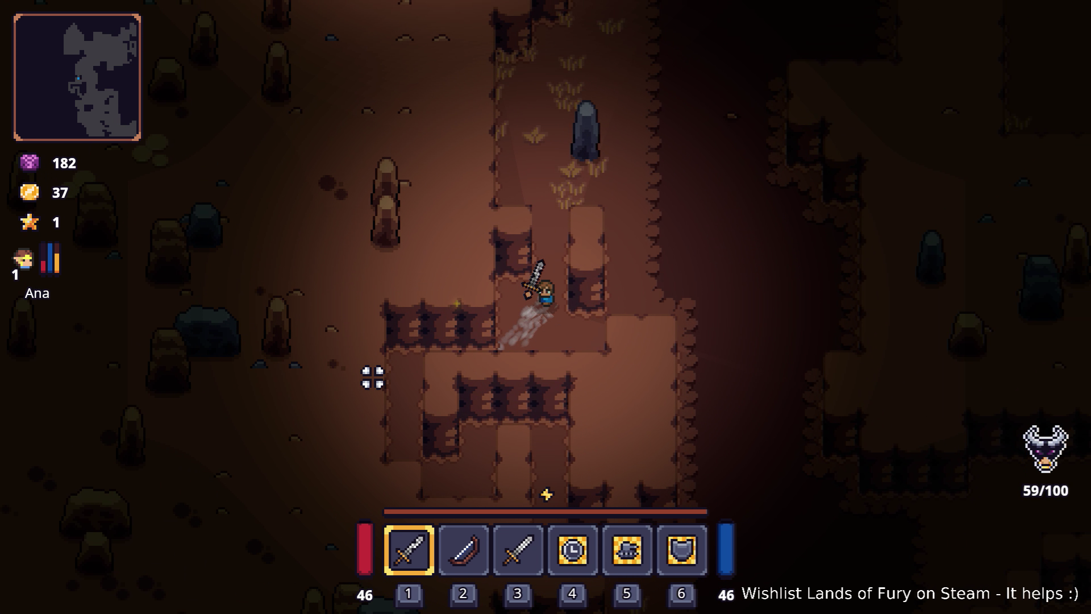
key("w")
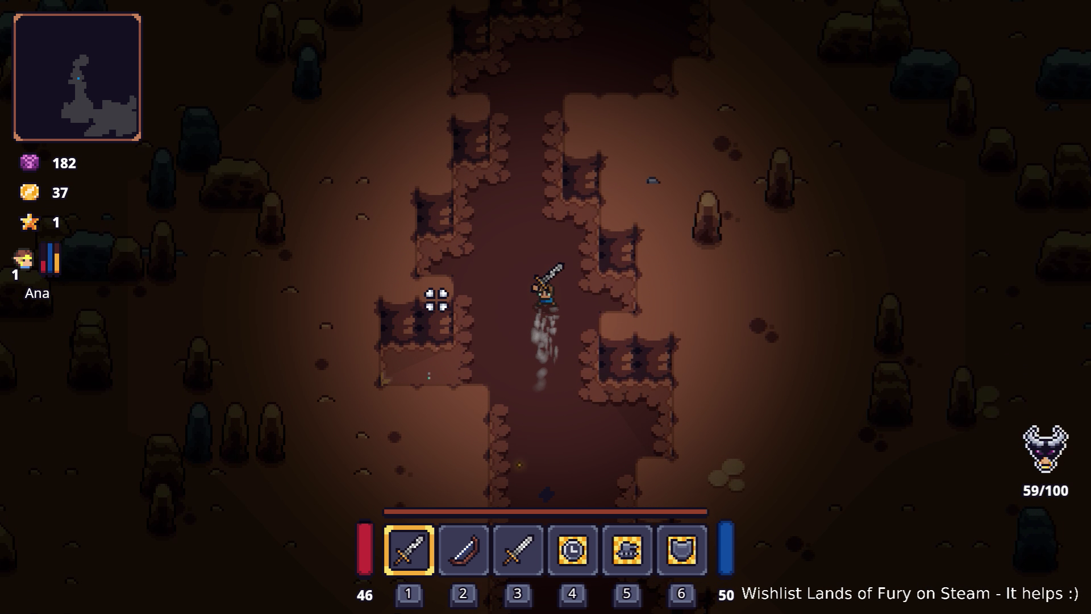
- Walk north and north-east up the canyon toward the campfire
key("w")
key("d")
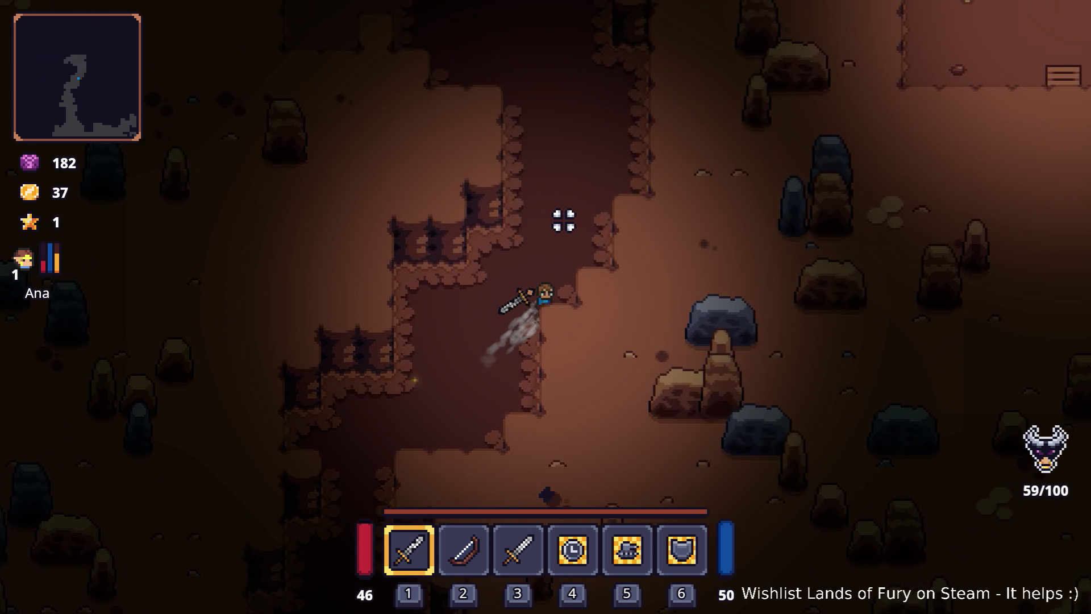
key("w")
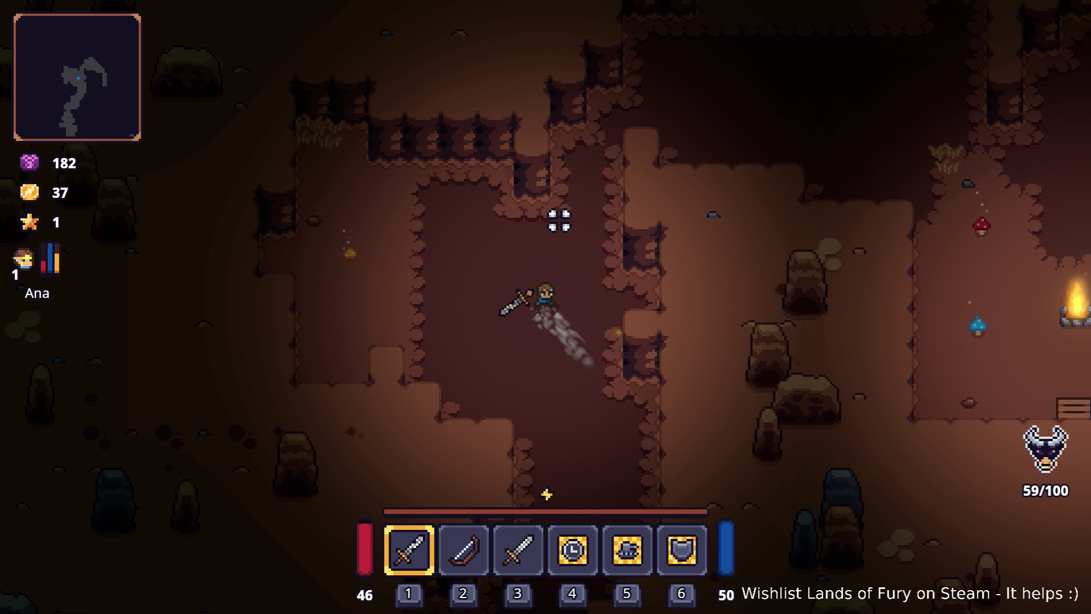
key("w")
key("d")
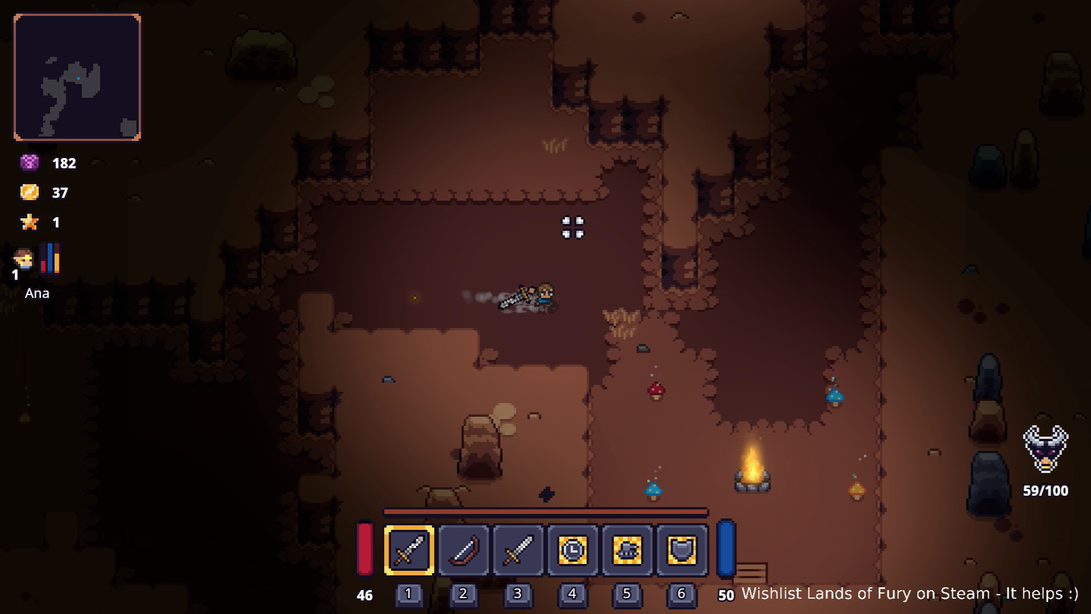
key("w")
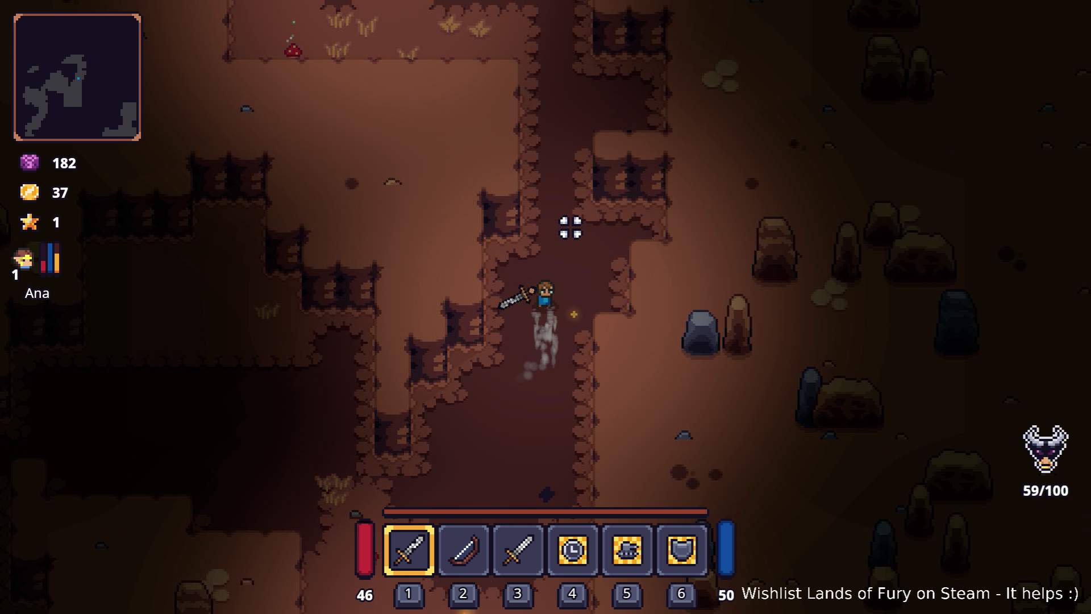
- Turn west through the cave, then north-west up another canyon toward the crates
key("w")
key("a")
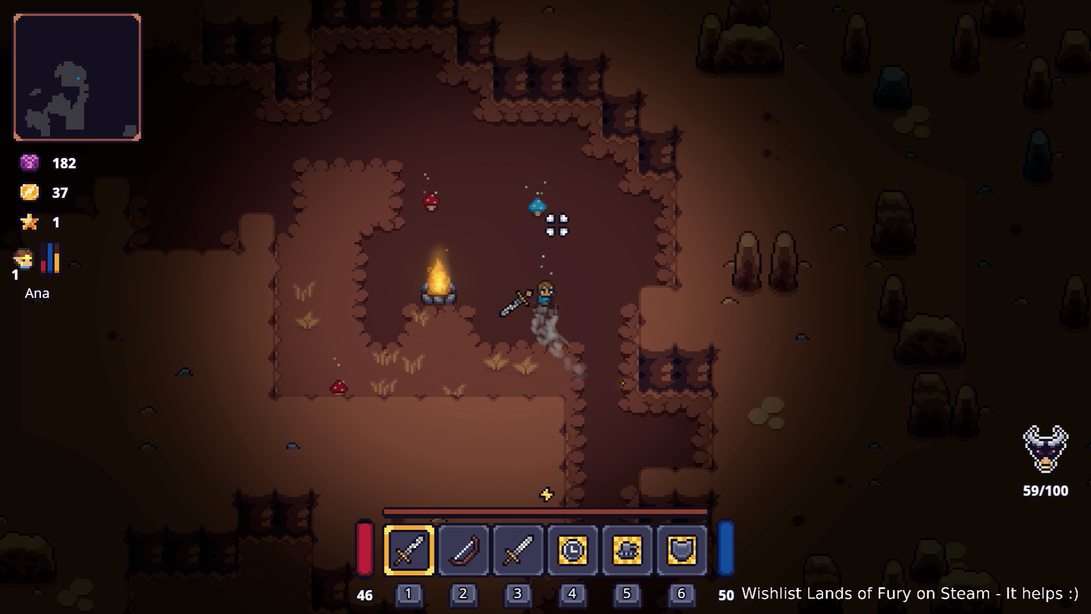
key("a")
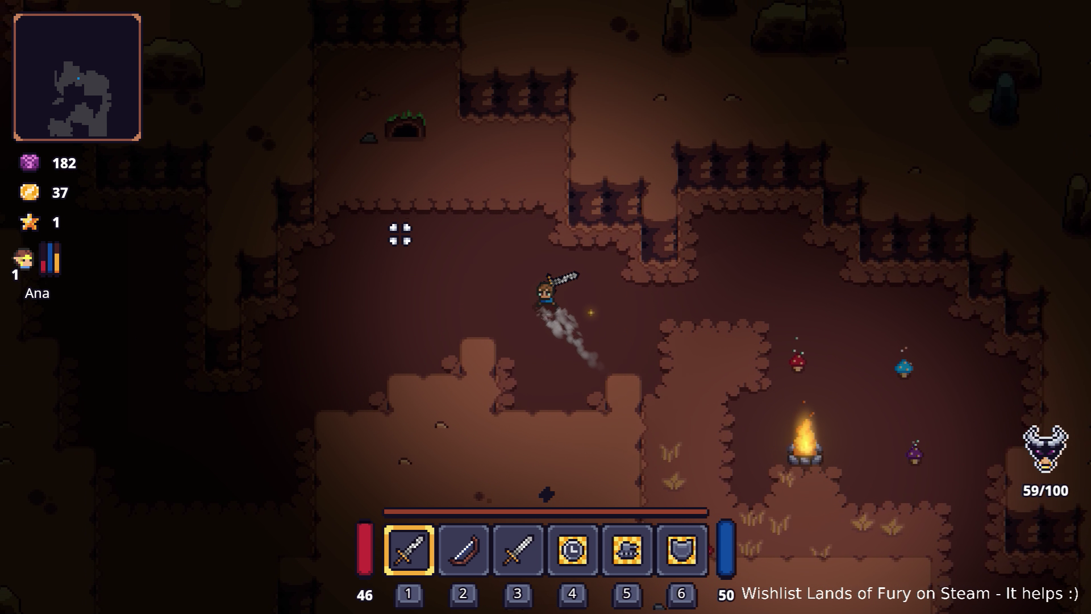
key("s")
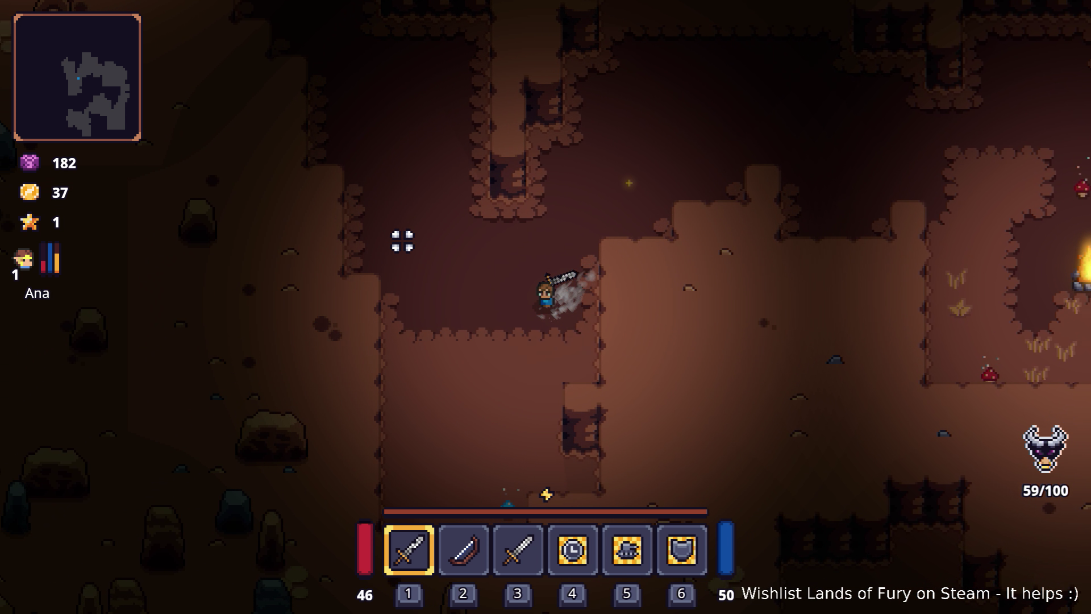
key("w")
key("w")
key("a")
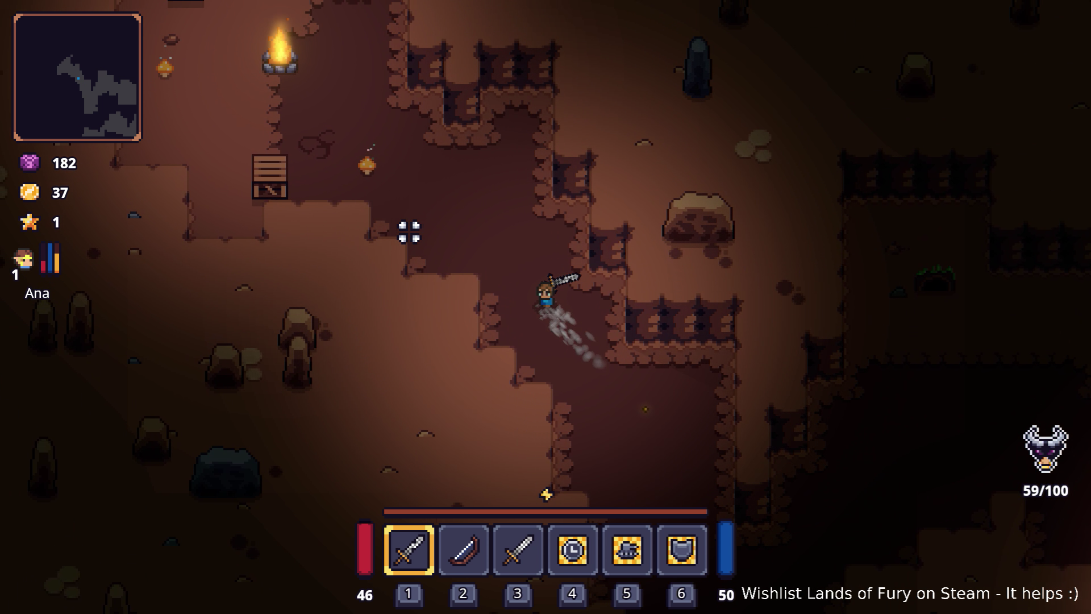
- Fight the helmeted enemy with repeated sword strikes
key("w")
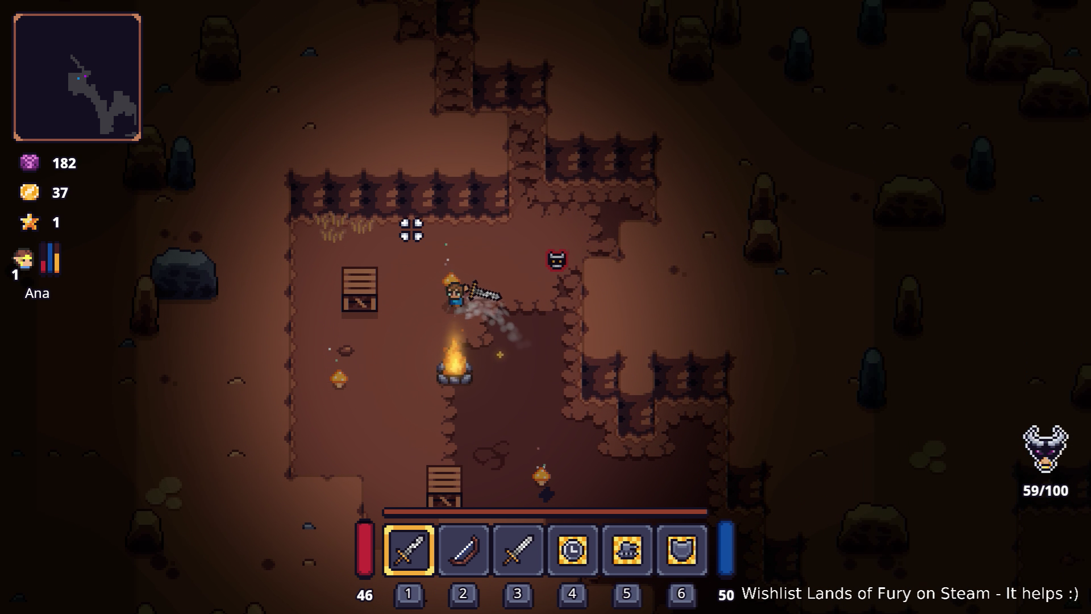
left_click(636, 318)
key("w")
left_click(627, 347)
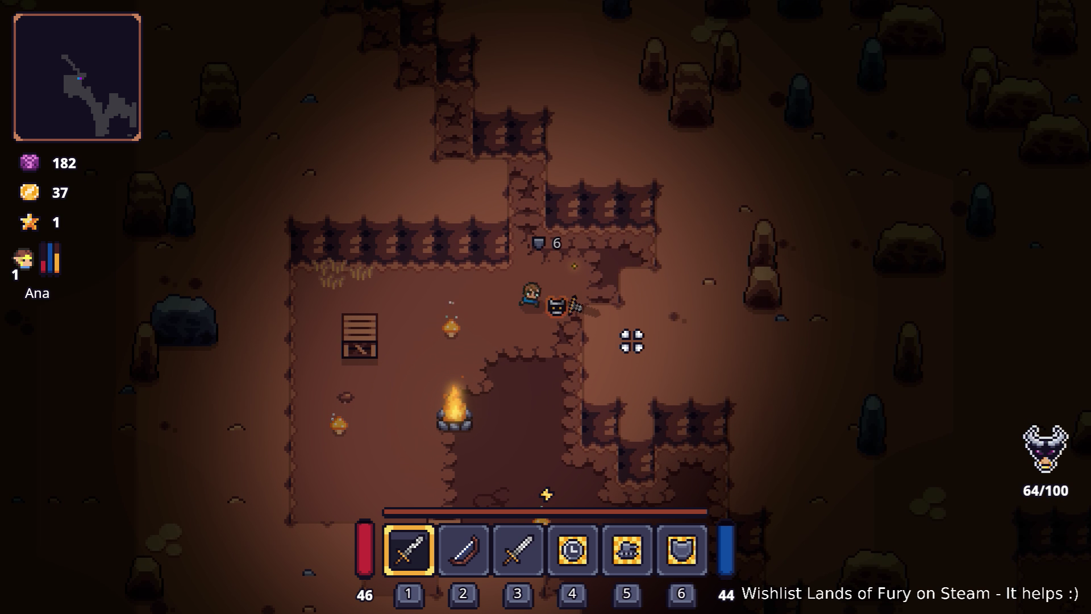
left_click(628, 341)
key("a")
key("w")
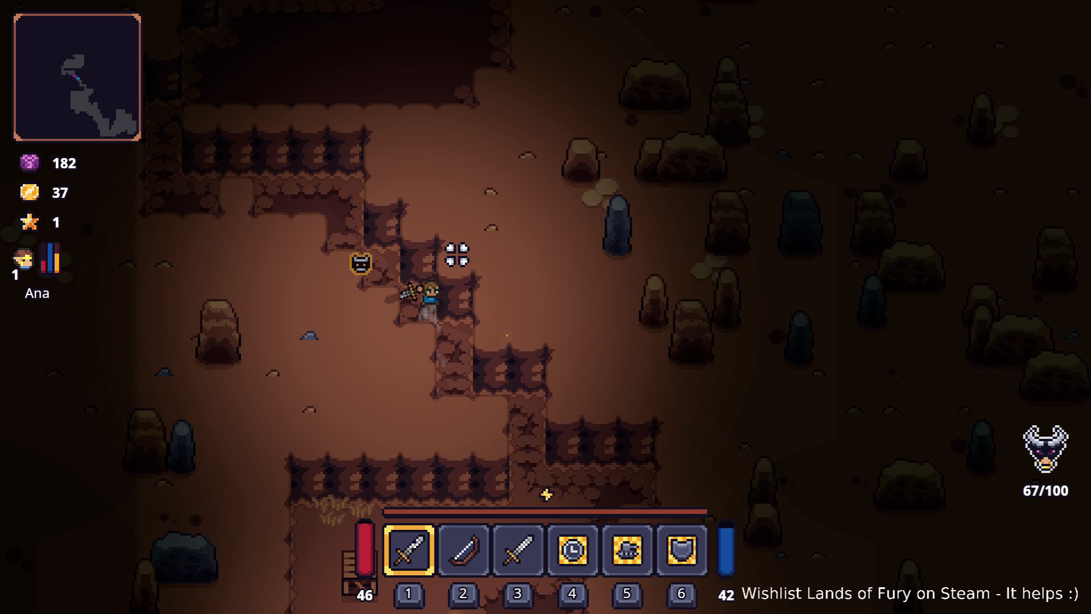
- Walk back south-east toward the campfire and bring up the developer console
key("s")
key("d")
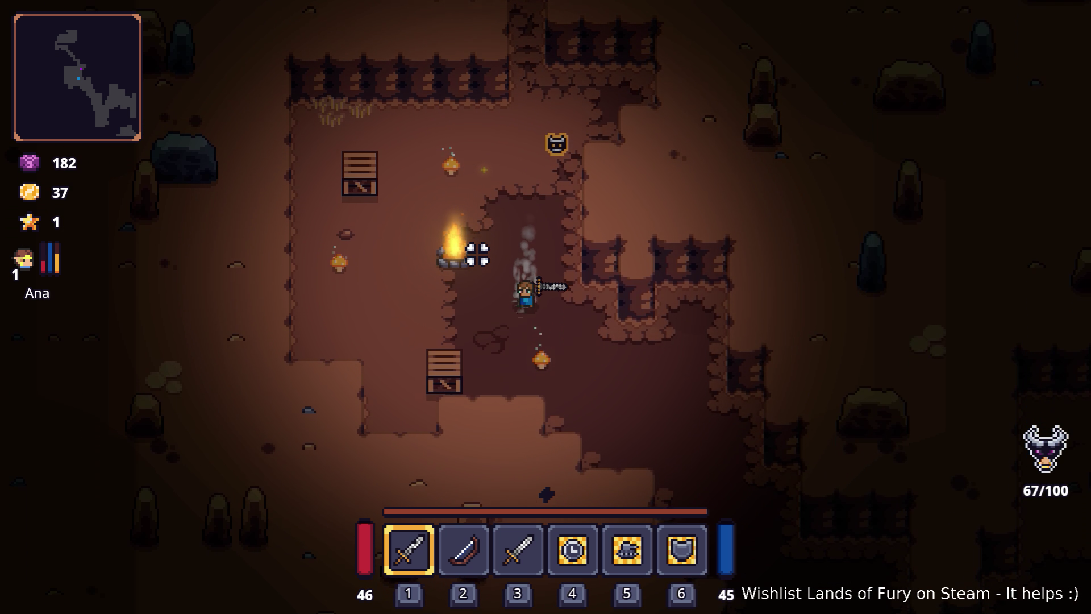
key("grave")
- Type Player.To in the console and run the ToggleGodMode command
type("Player.To")
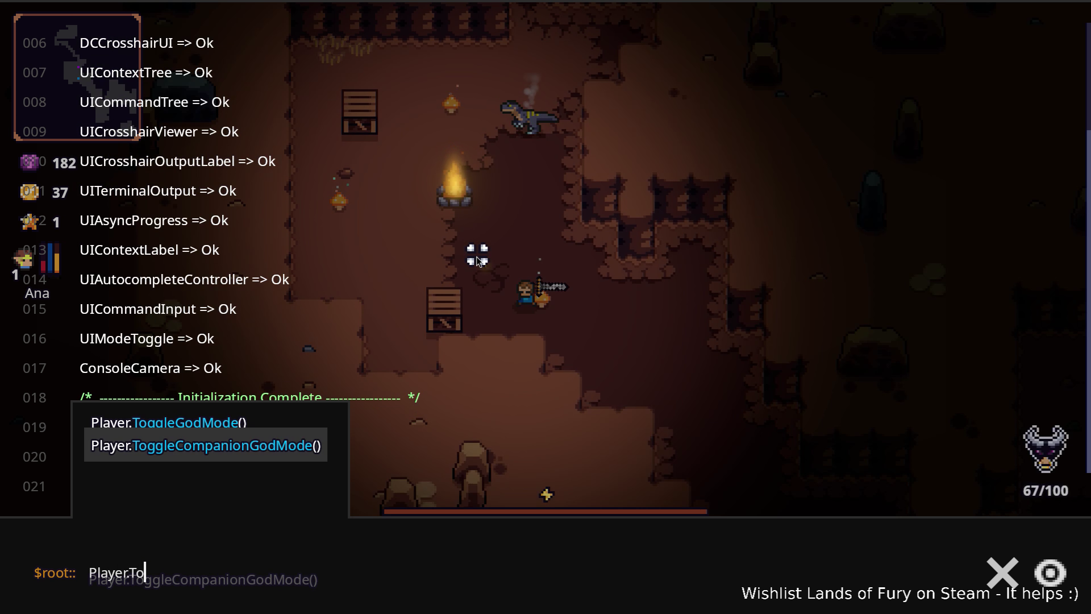
key("grave")
- Walk north-west up the canyon and charge up the corridor toward the raptors
key("w")
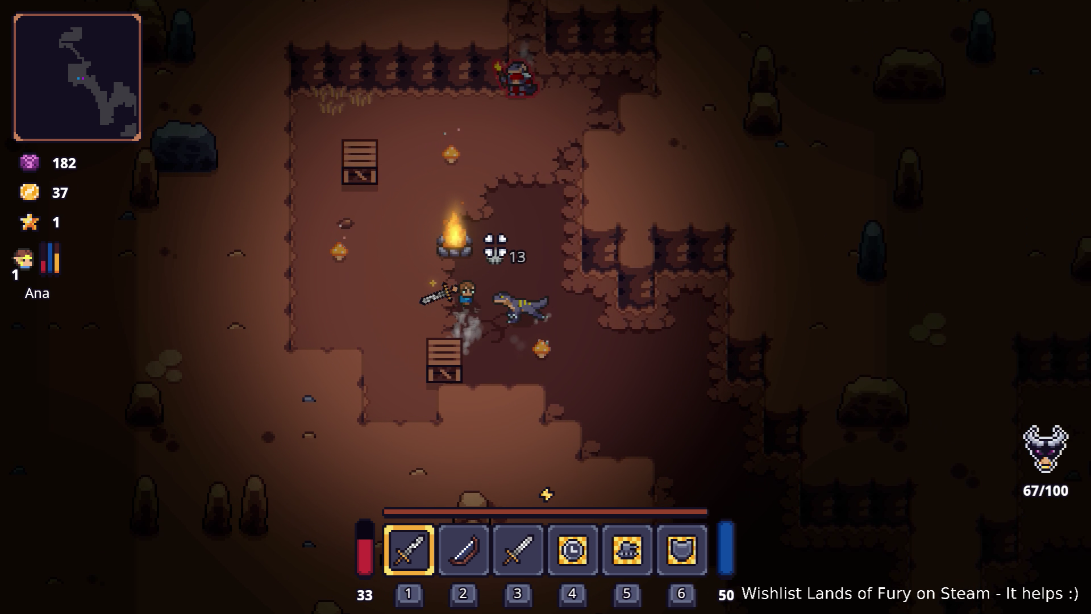
key("a")
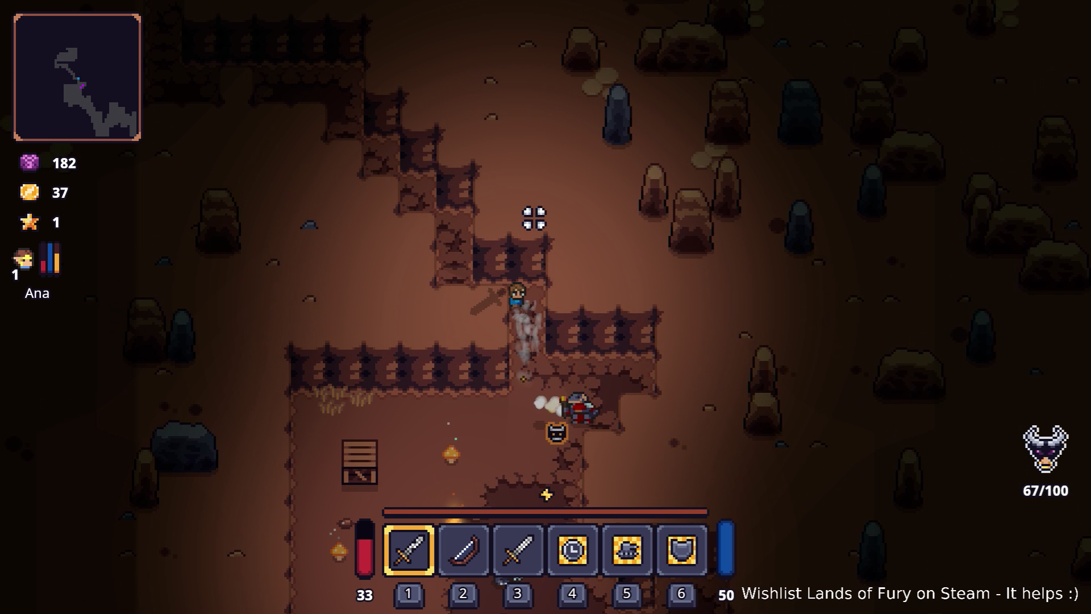
key("w")
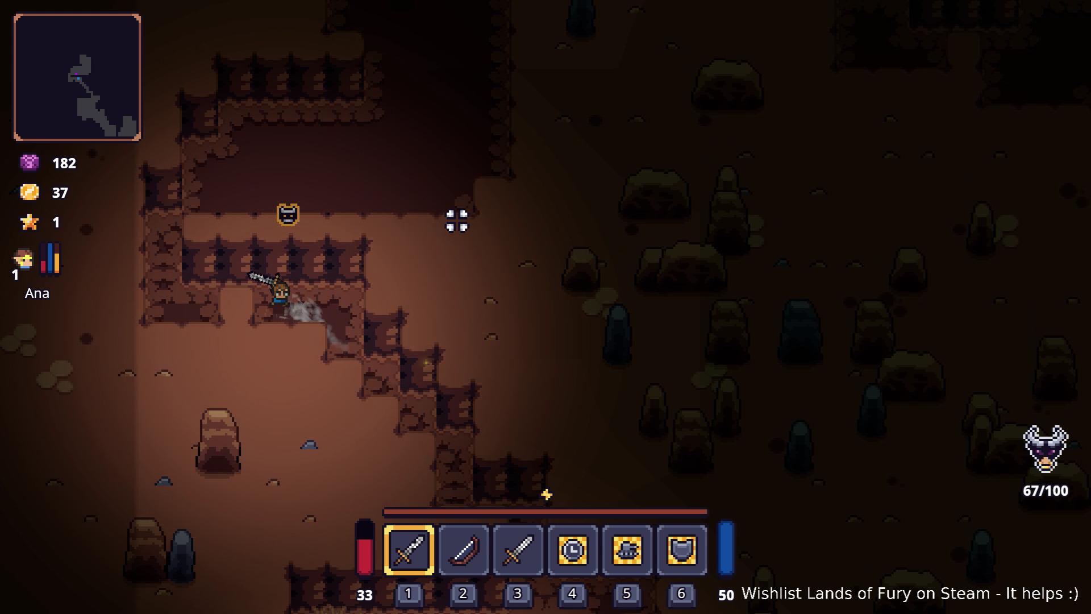
key("d")
key("w")
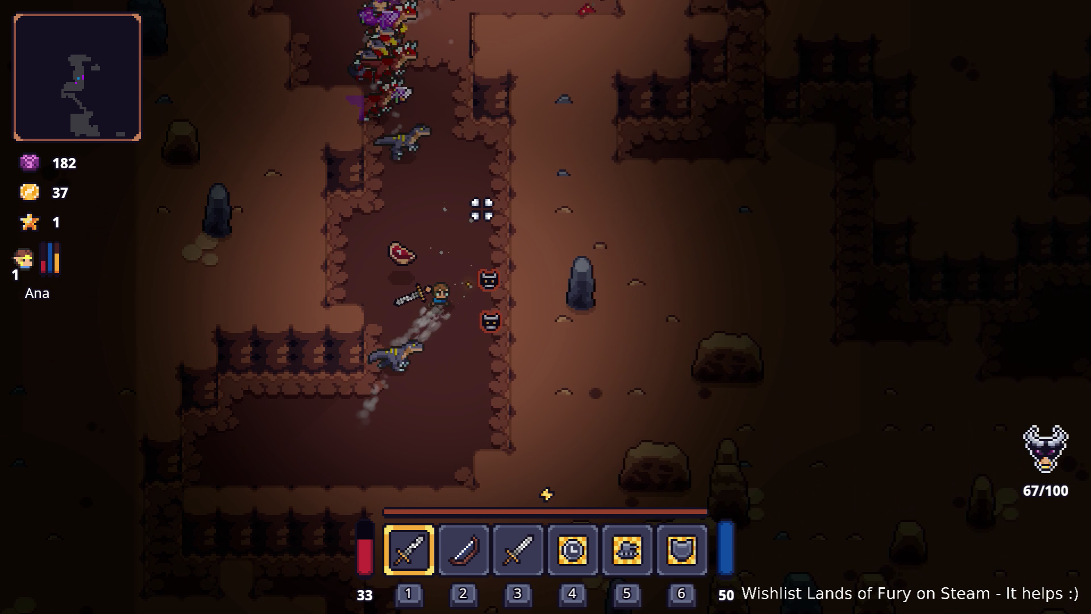
key("w")
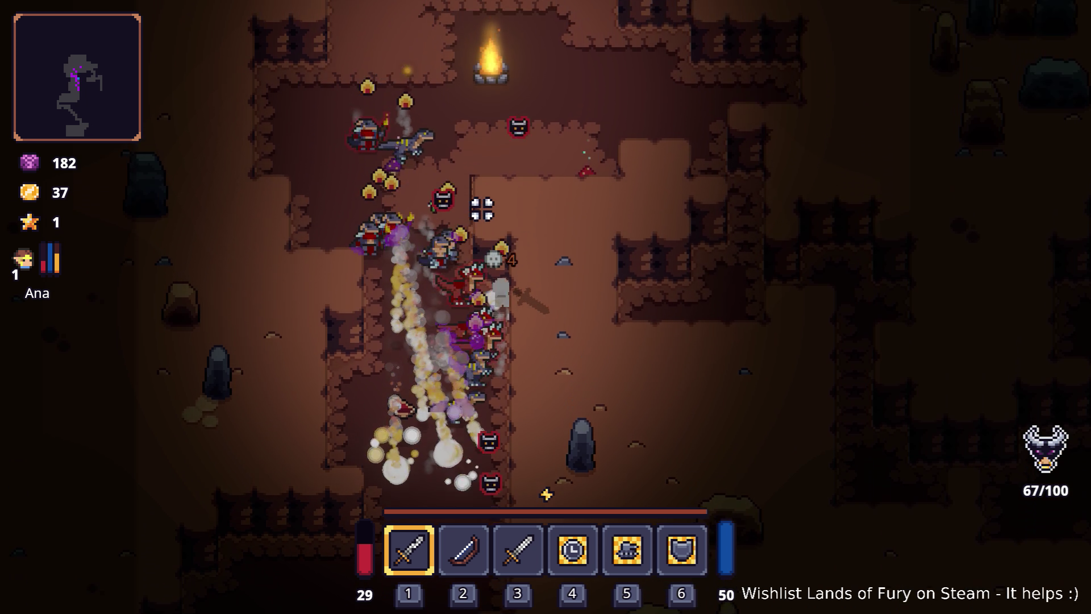
- Fight through the enemy horde in the campfire room
key("w")
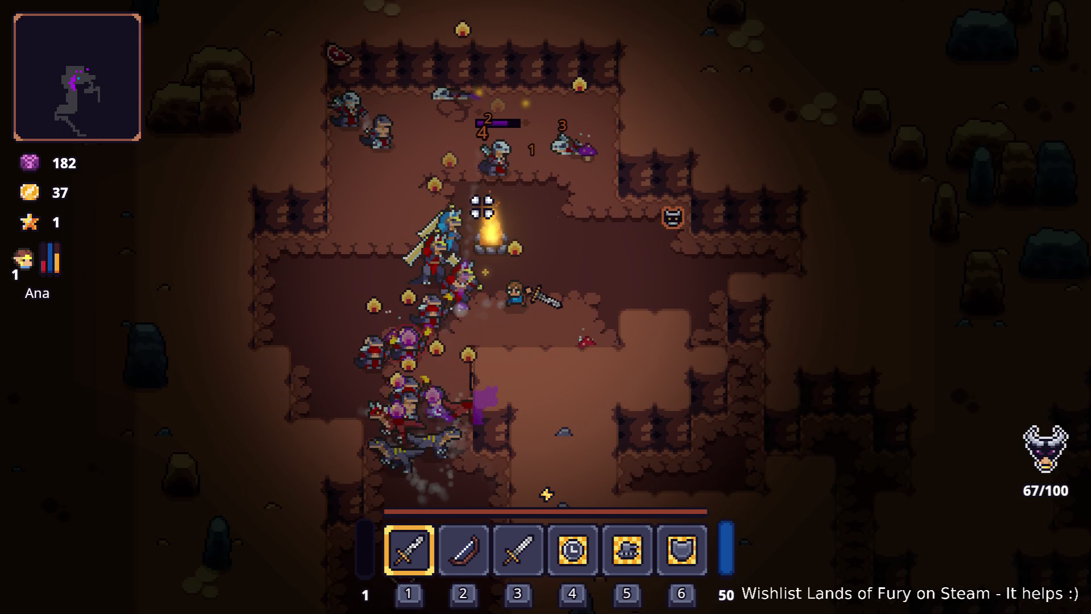
key("w")
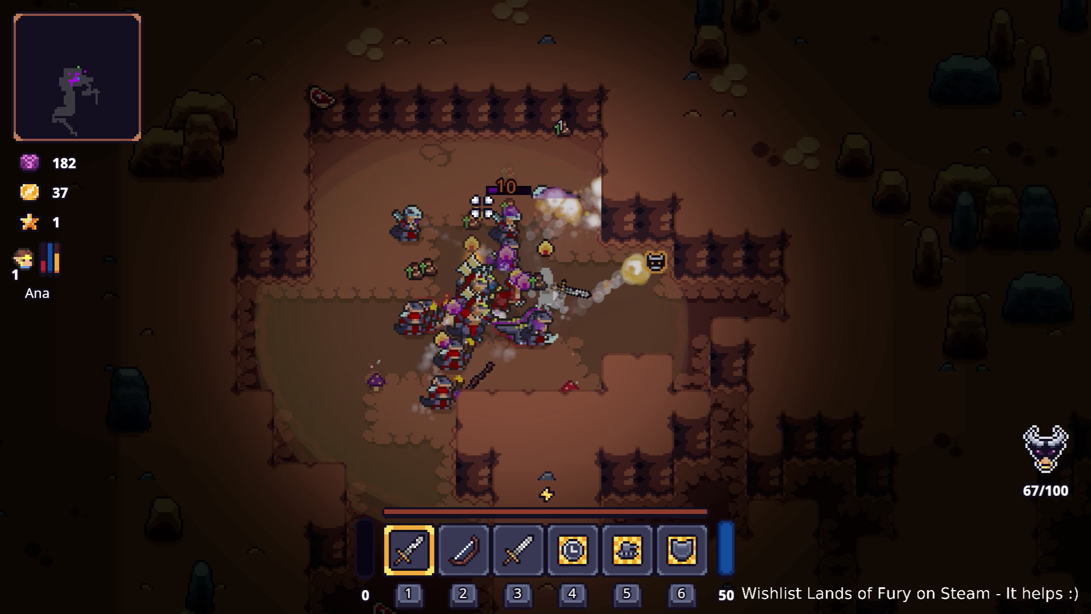
key("w")
key("d")
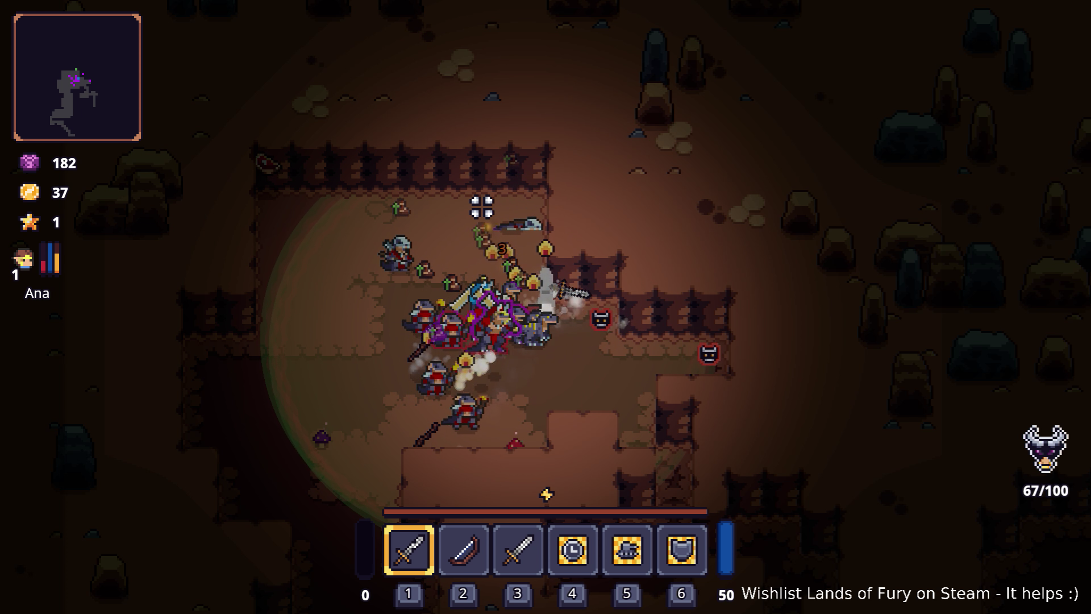
key("s")
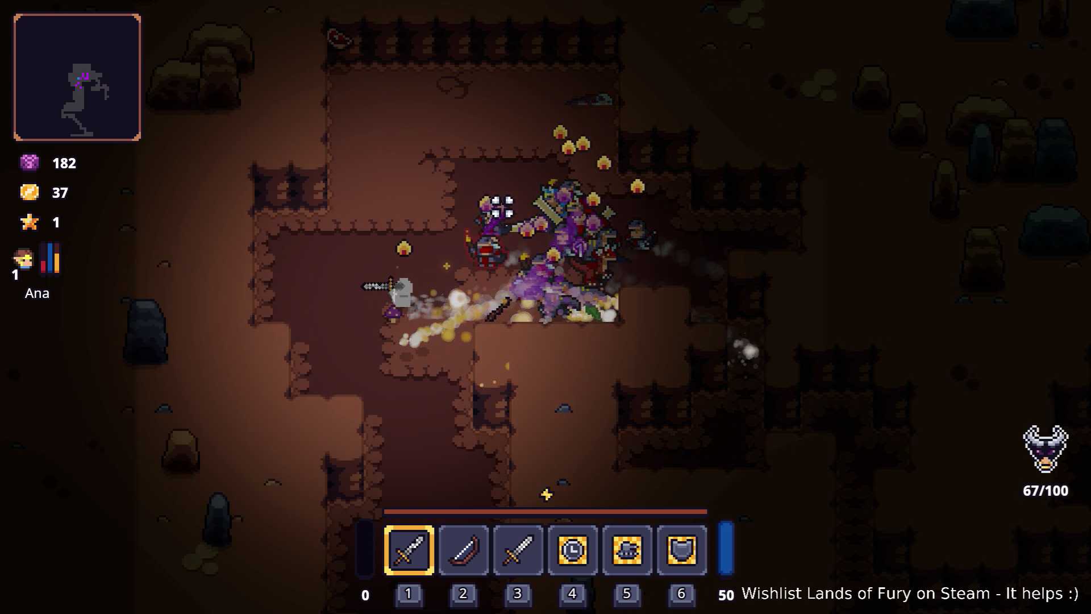
key("w")
key("a")
key("w")
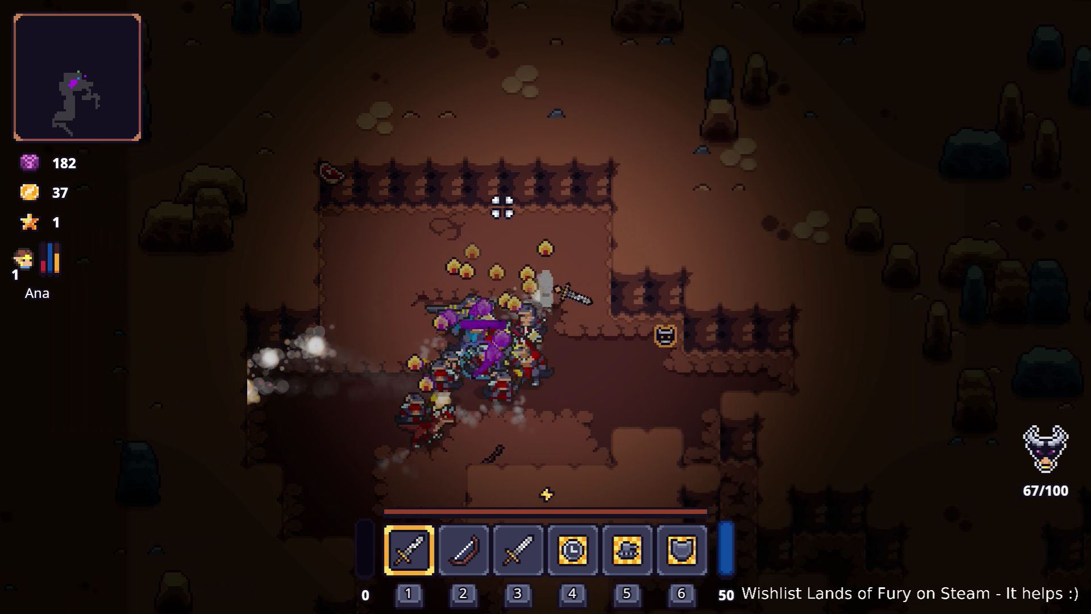
key("d")
key("s")
- Head south down the corridor, south-east into a new cave area, then north-east
key("s")
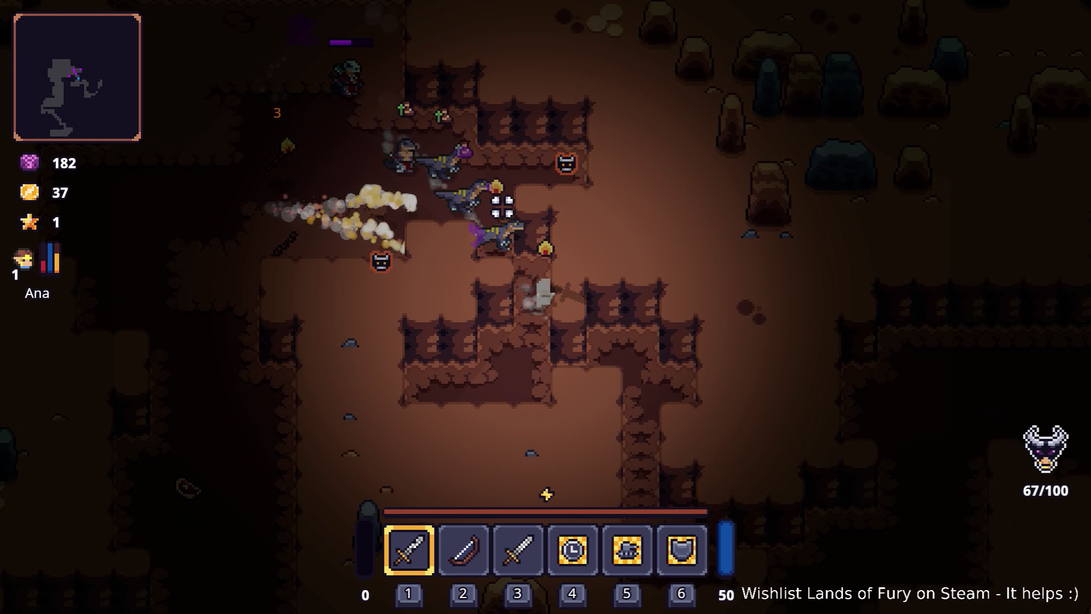
key("s")
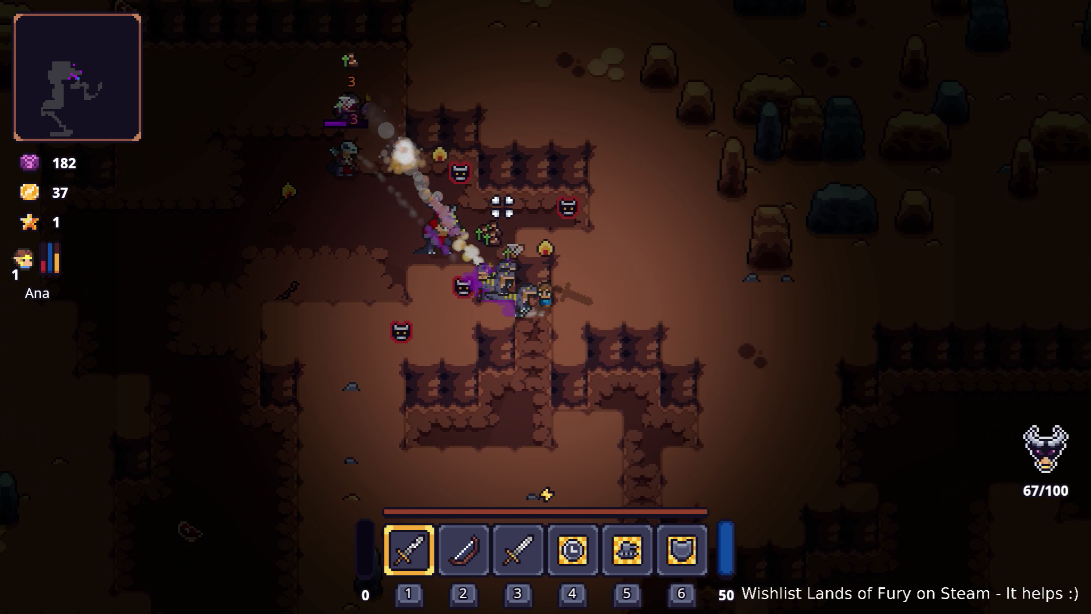
key("d")
key("s")
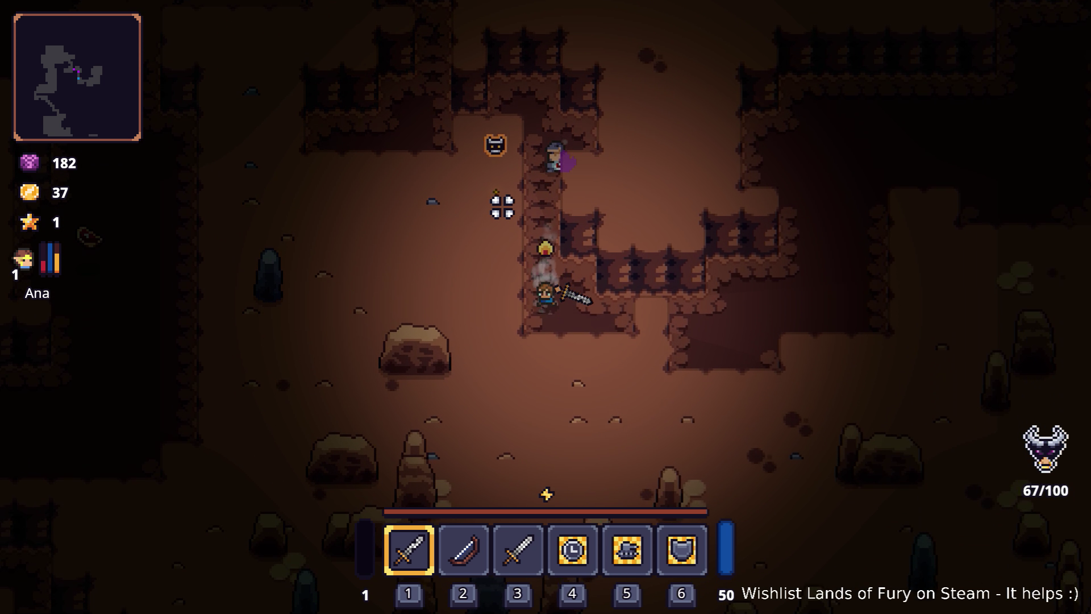
key("d")
key("d")
key("w")
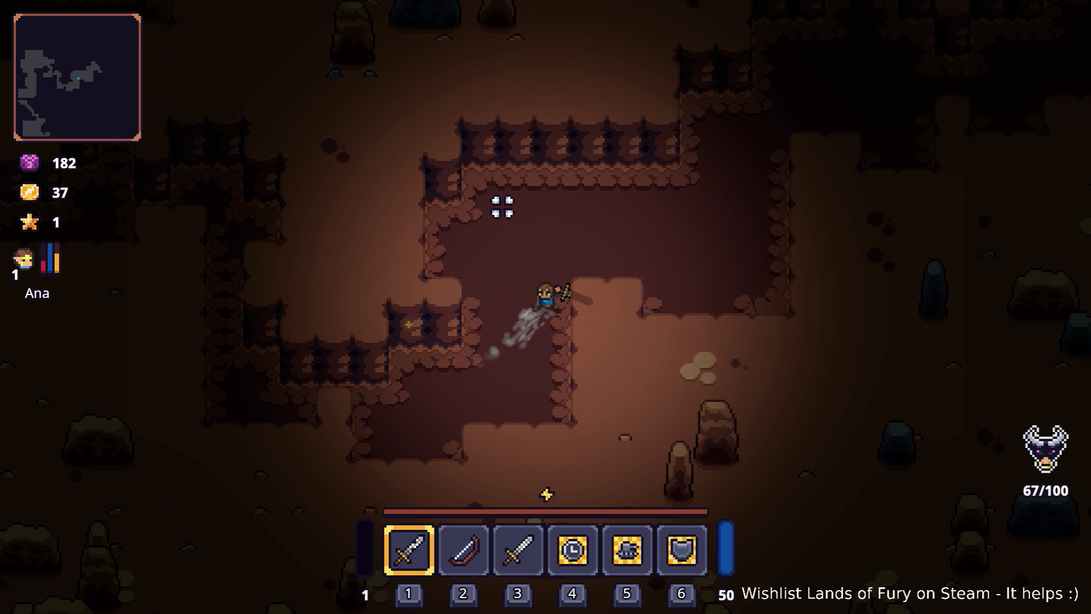
key("d")
key("w")
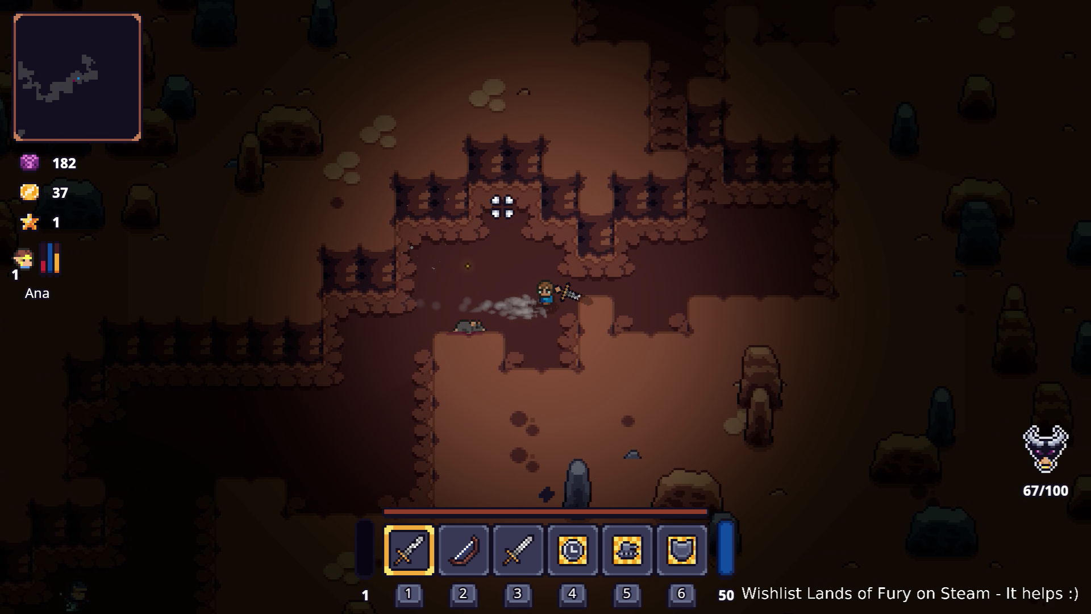
- Visit the anvil crafting area, then go south-west into the lower passage
key("w")
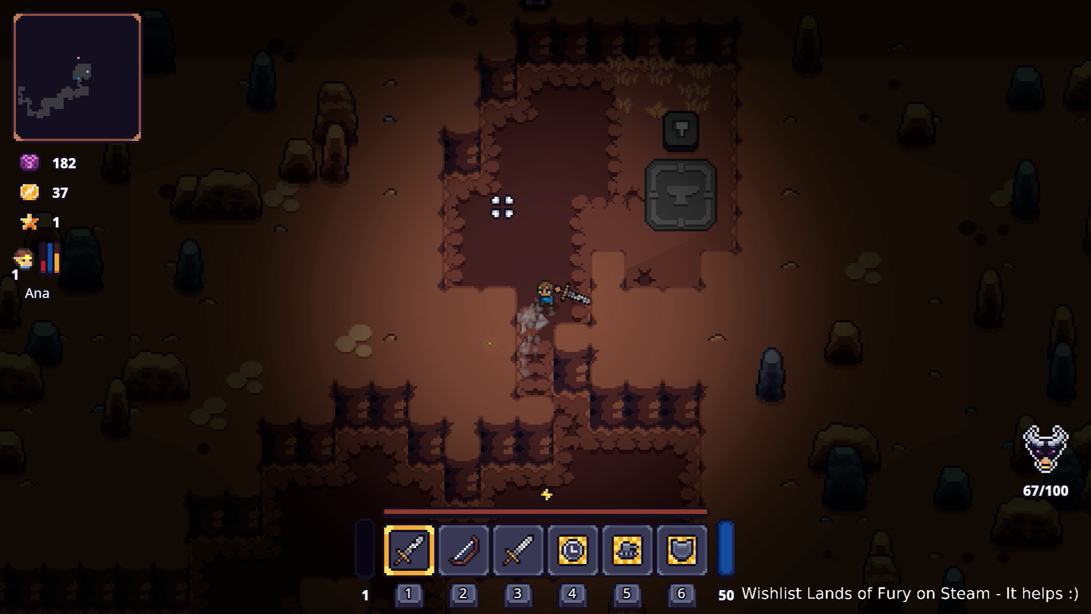
key("d")
key("a")
key("s")
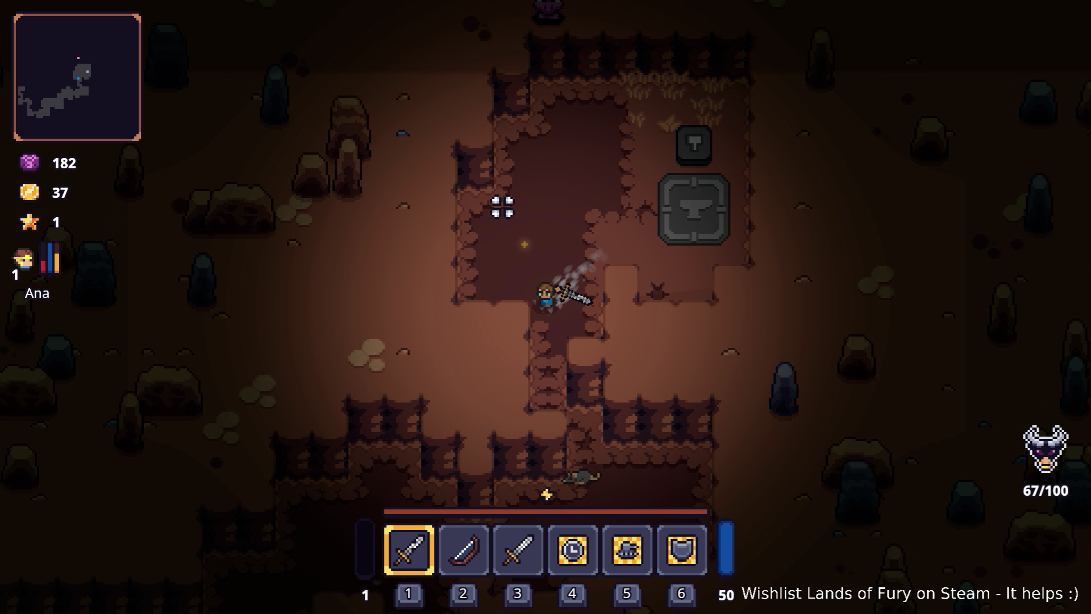
key("s")
key("a")
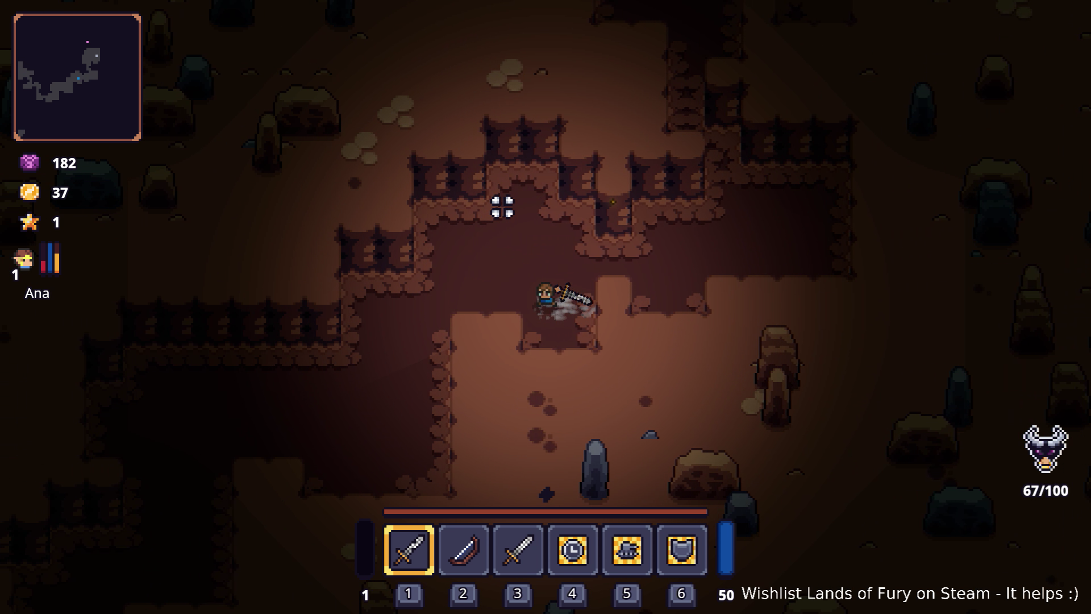
- Go west and north through the passages into the chamber full of enemies
key("a")
key("w")
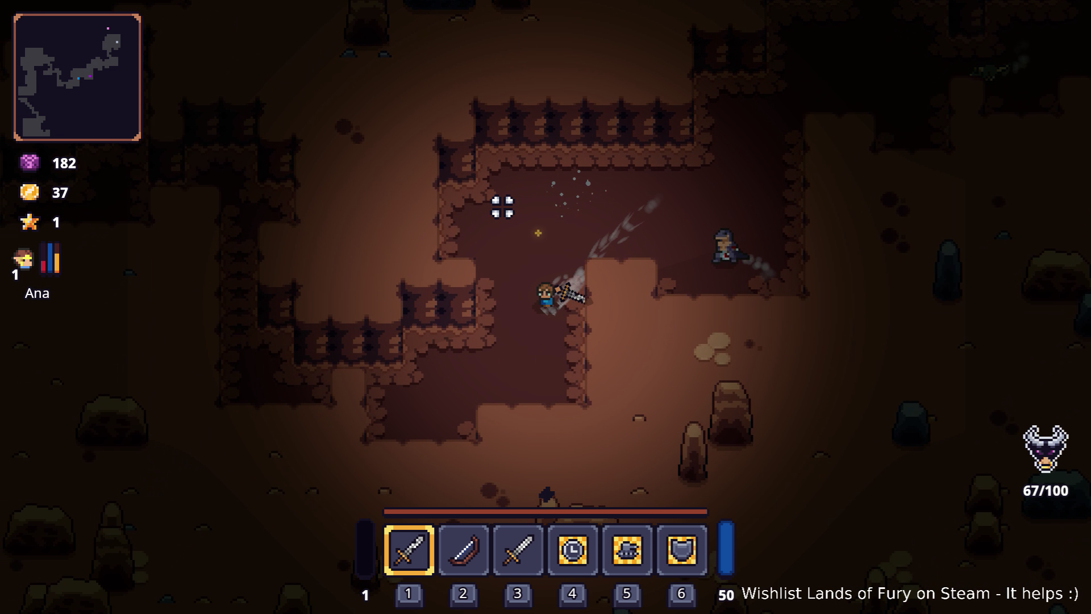
key("a")
key("w")
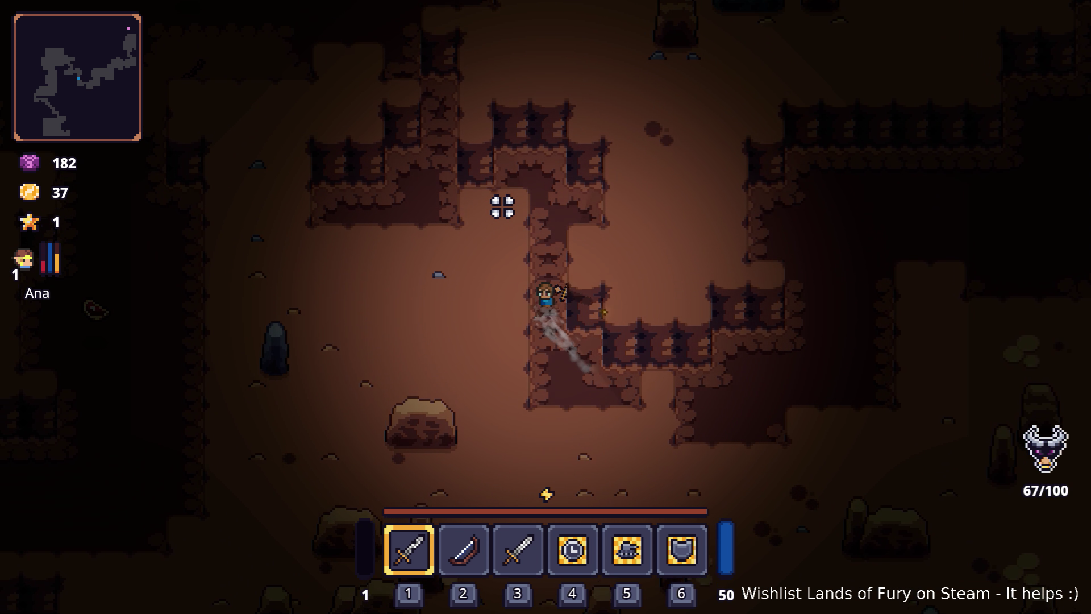
key("w")
key("a")
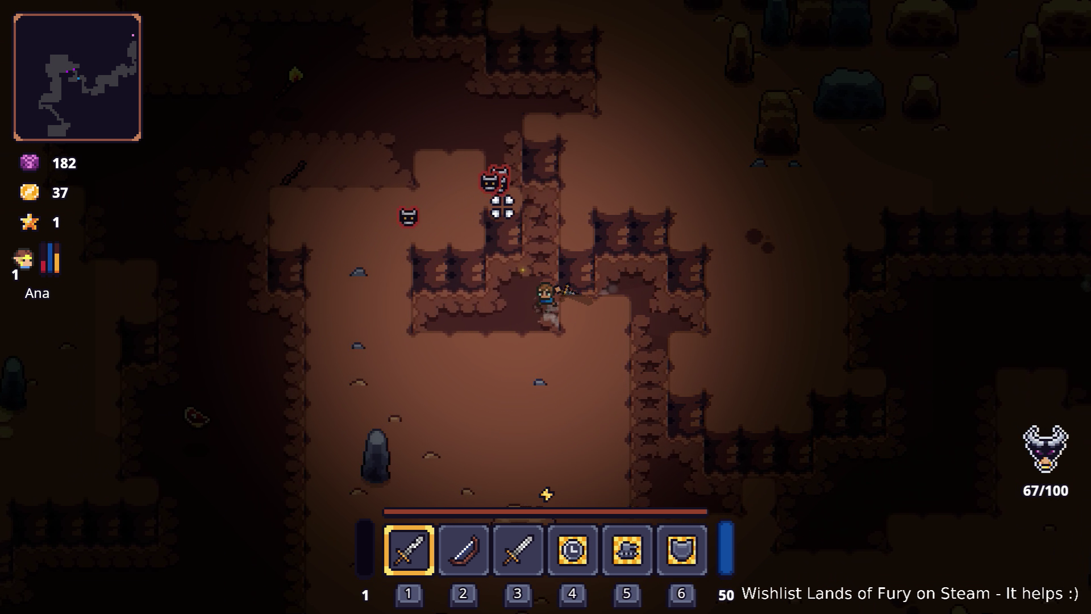
key("w")
key("a")
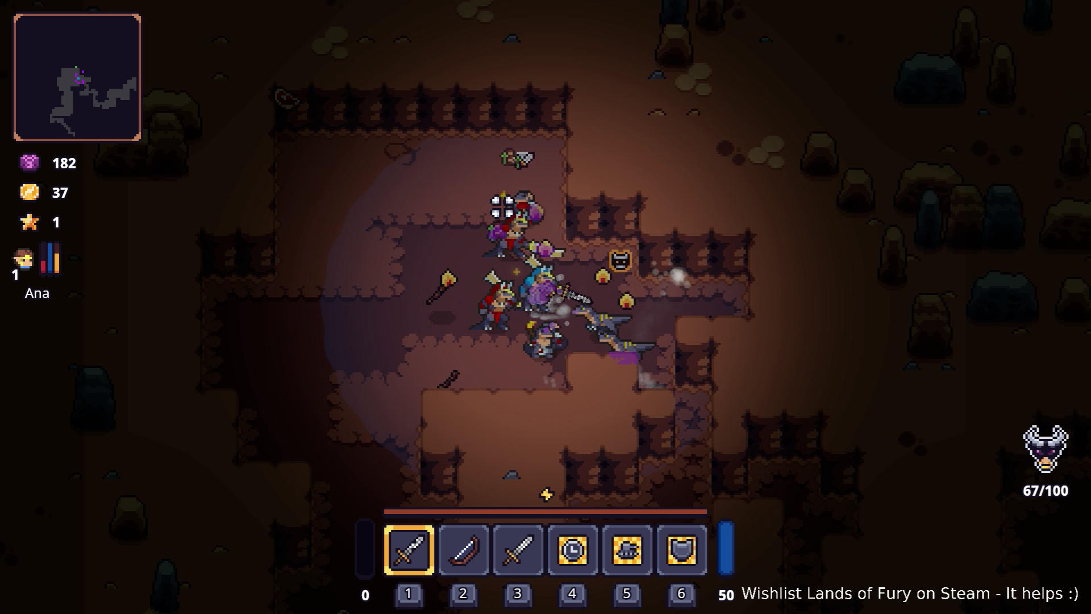
- Retreat south-west using a burst attack and dodge-leap, then open the developer console
key("s")
key("a")
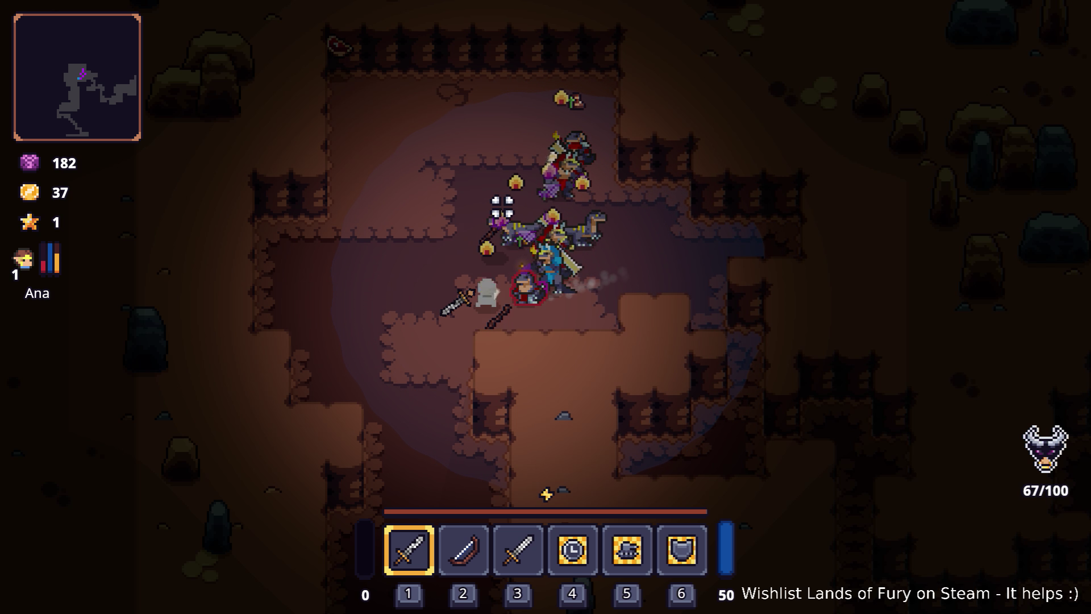
right_click(501, 207)
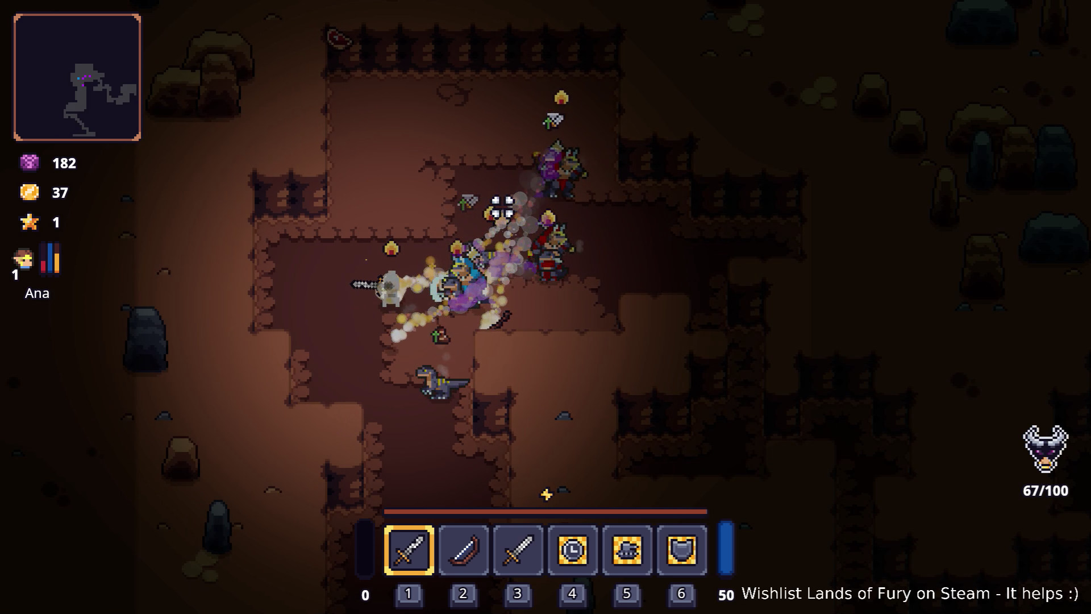
right_click(502, 207)
key("w")
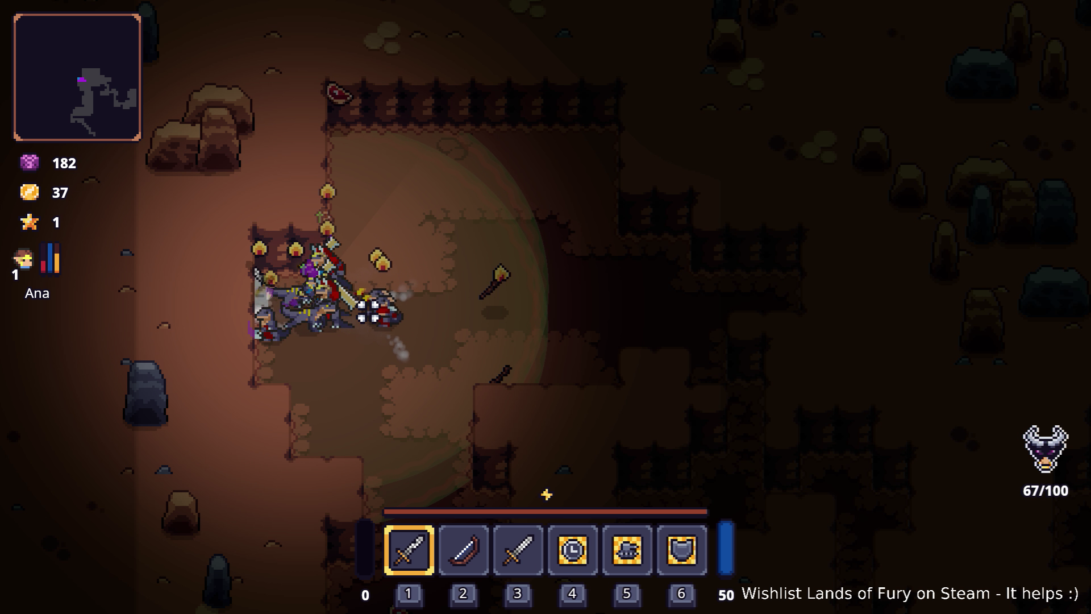
key("grave")
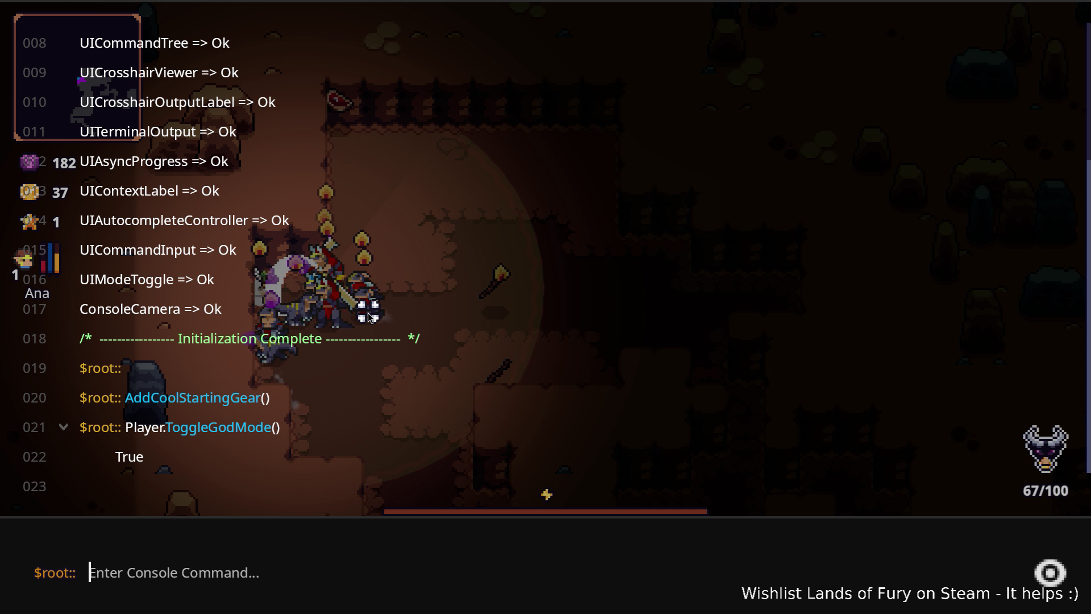
- Close the console and equip the Iron Sword from inventory slot 3
key("grave")
key("Tab")
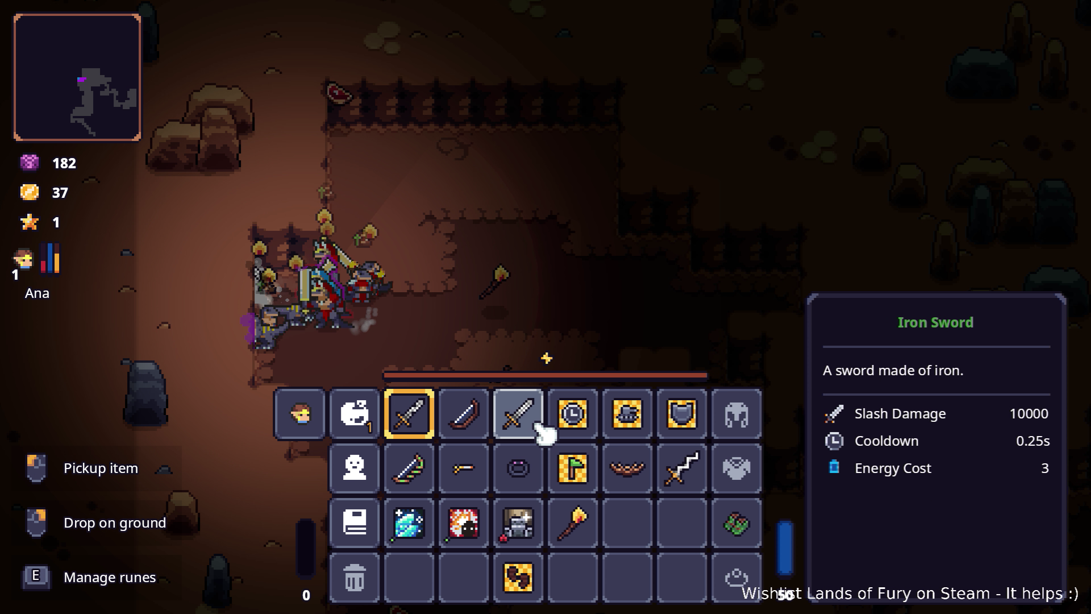
left_click(540, 427)
key("Tab")
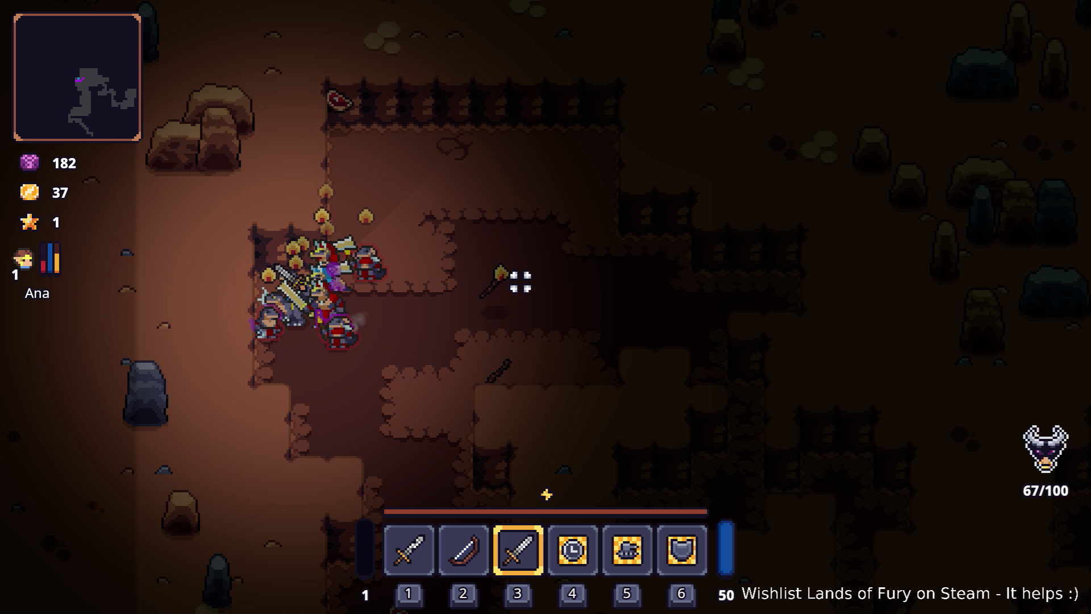
- Slay the cave enemies with the sword, bringing the counter to 100/100 and gold to 364
left_click(539, 263)
left_click(486, 248)
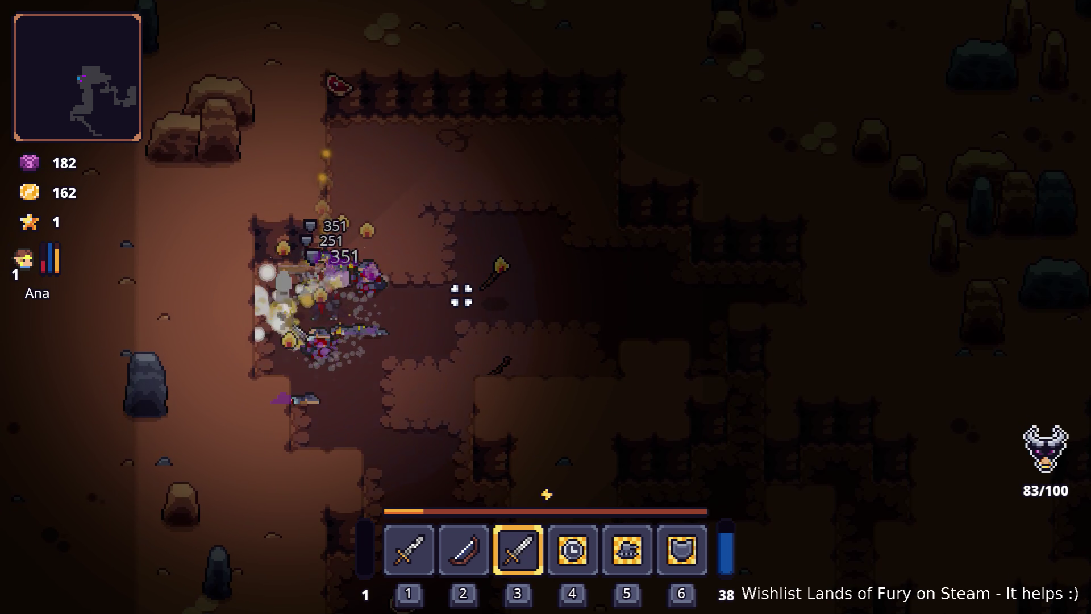
left_click(493, 248)
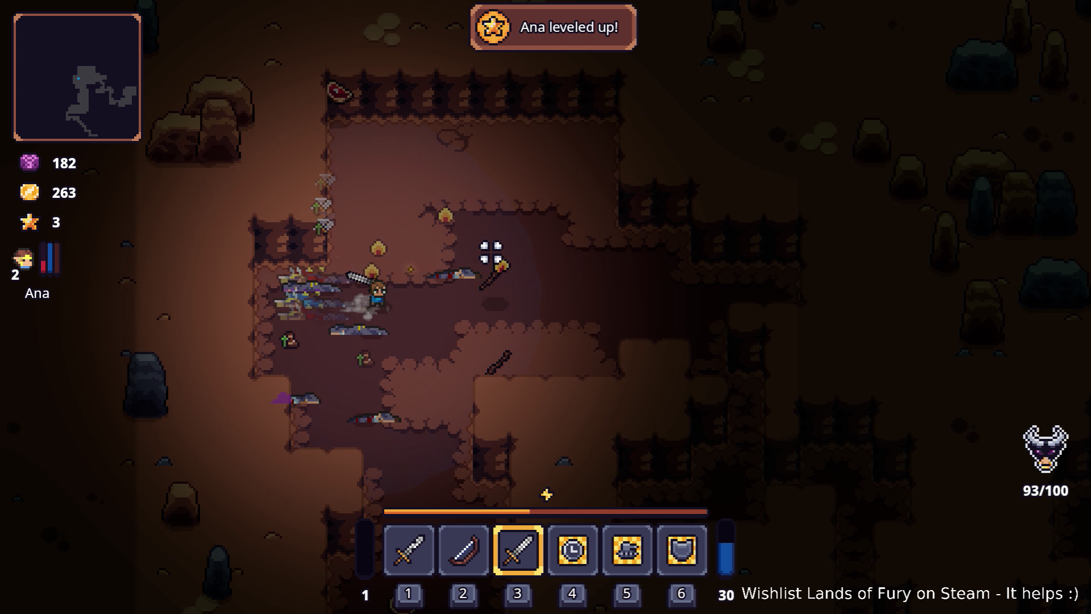
key("d")
key("d")
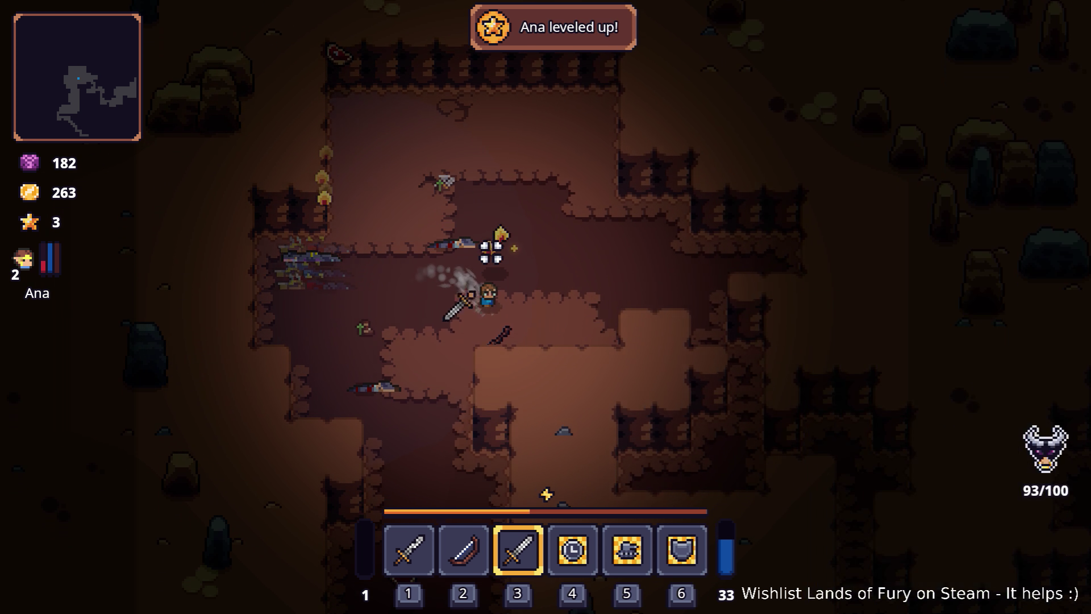
left_click(572, 236)
key("d")
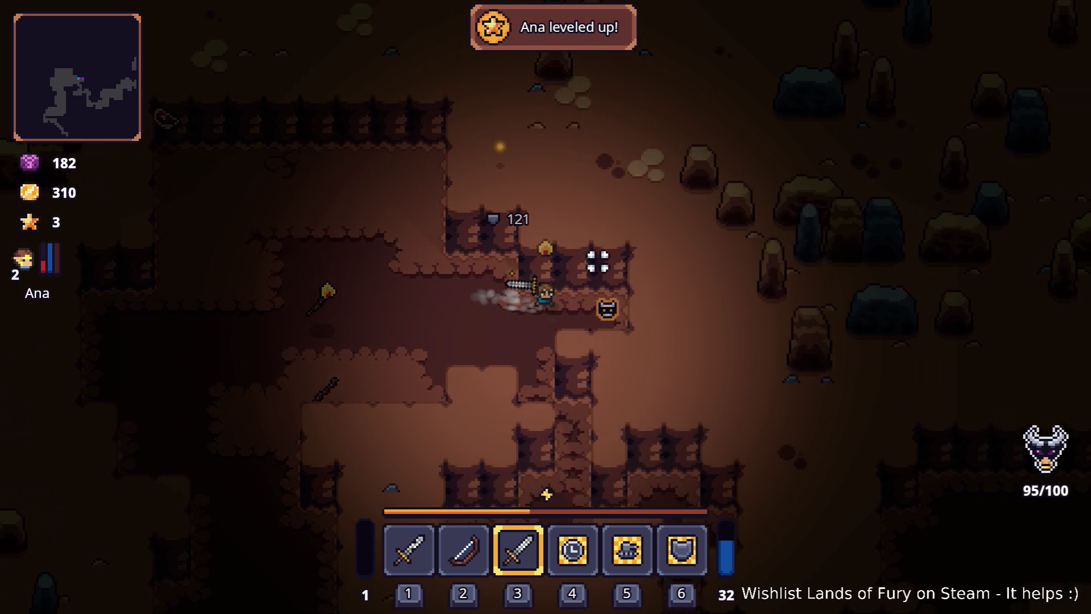
left_click(599, 258)
key("a")
key("s")
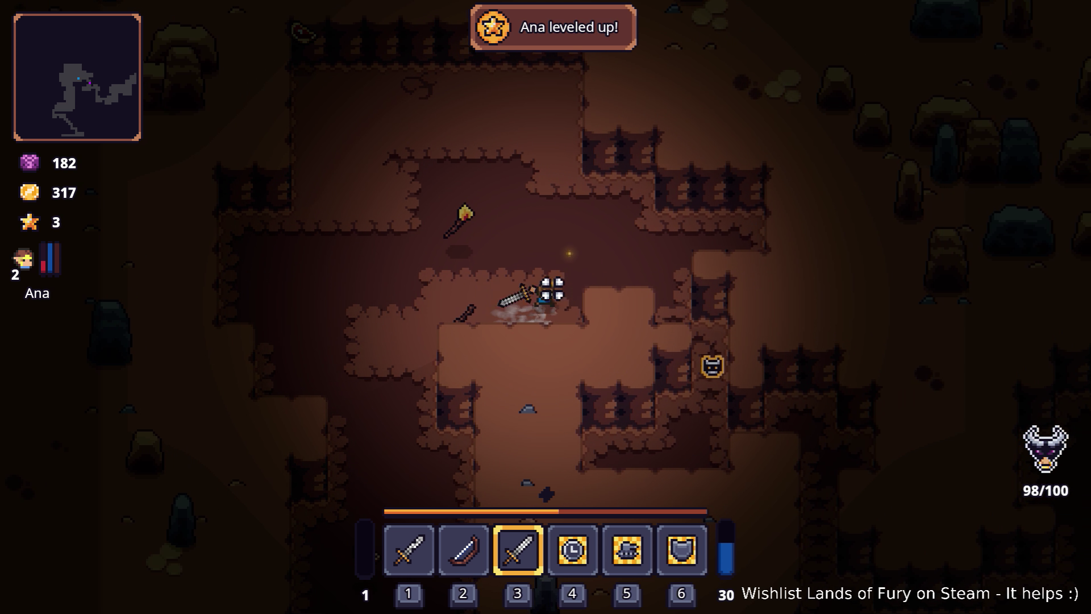
key("d")
left_click(657, 335)
- Run down, then up-right through the cave corridor into the anvil crafting area
key("s")
key("s")
key("d")
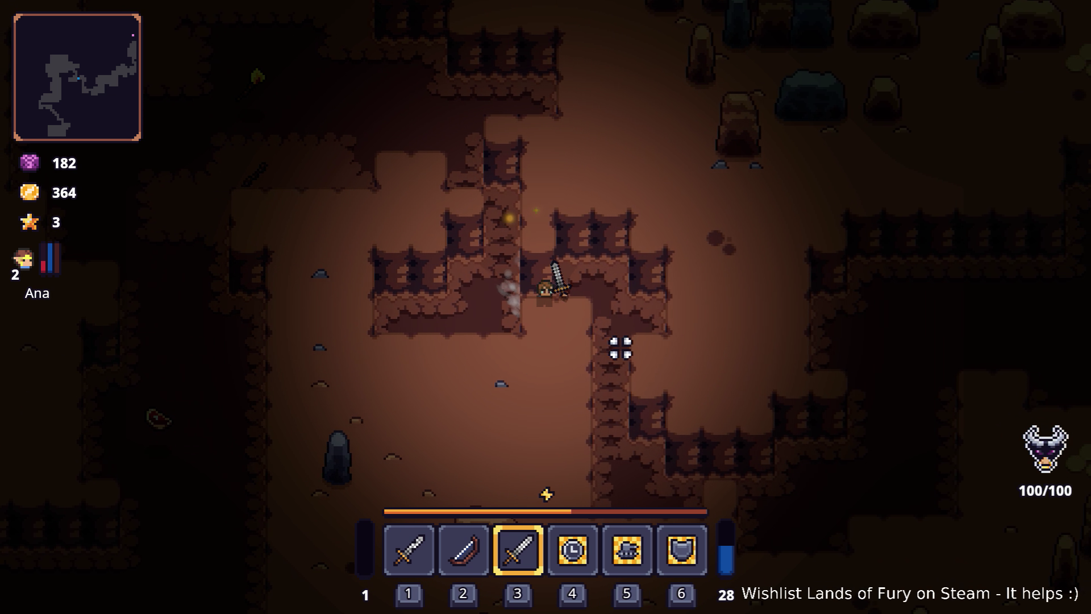
key("w")
key("d")
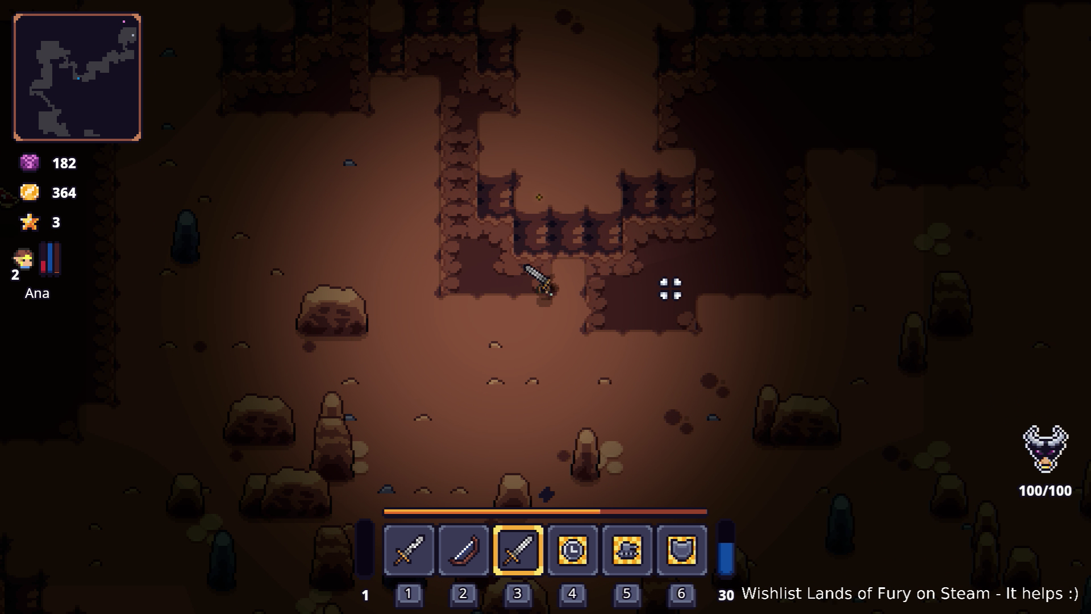
key("w")
key("d")
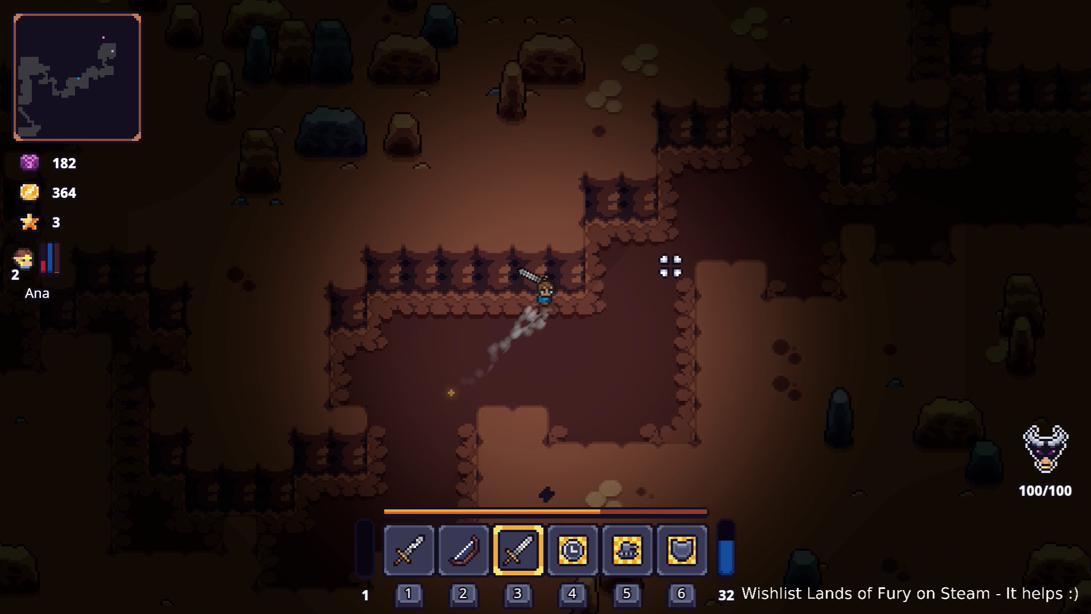
key("d")
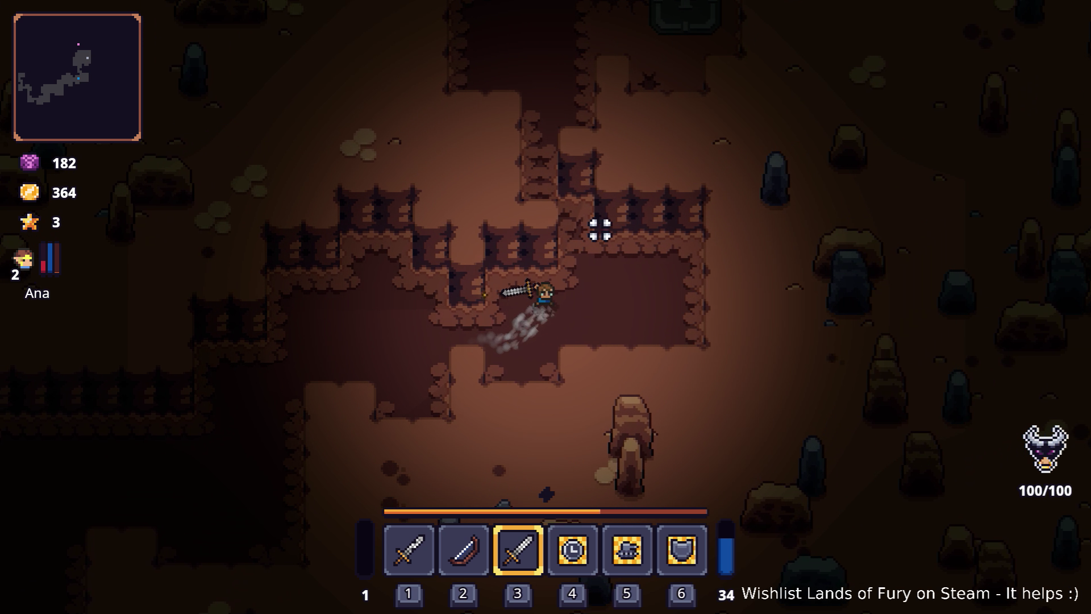
key("w")
key("w")
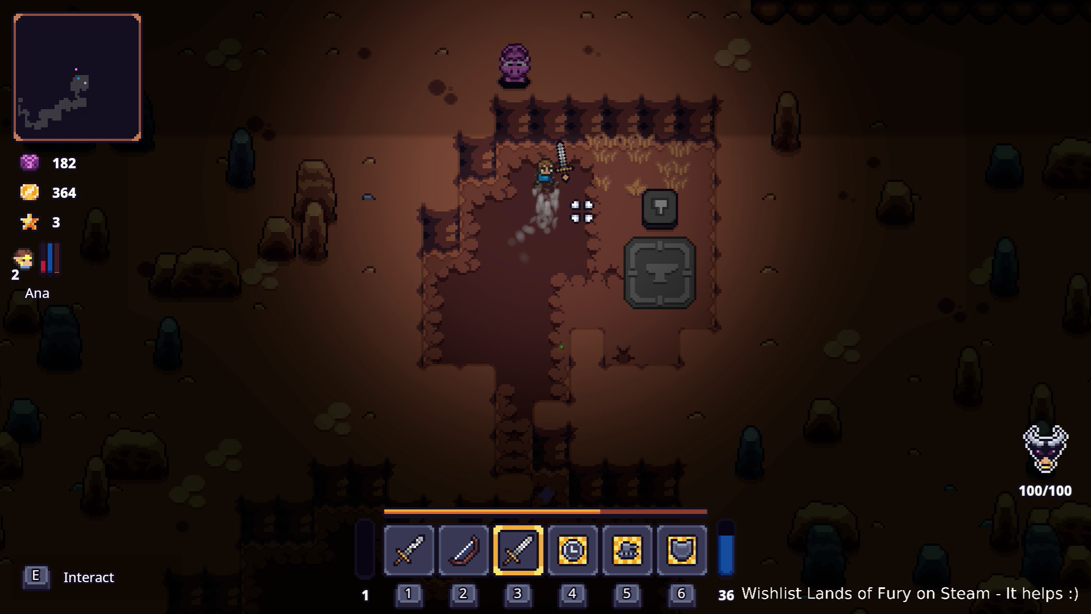
key("grave")
- Run Level.EnableAllLevelChangers() in the console, chosen from the Level. autocomplete list
type("to")
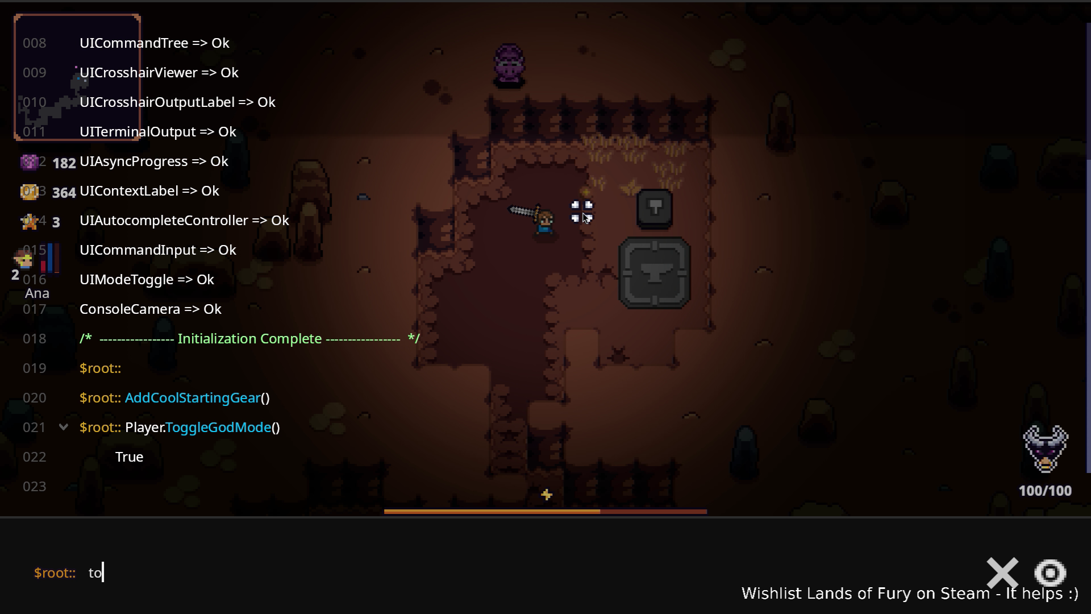
type("gn")
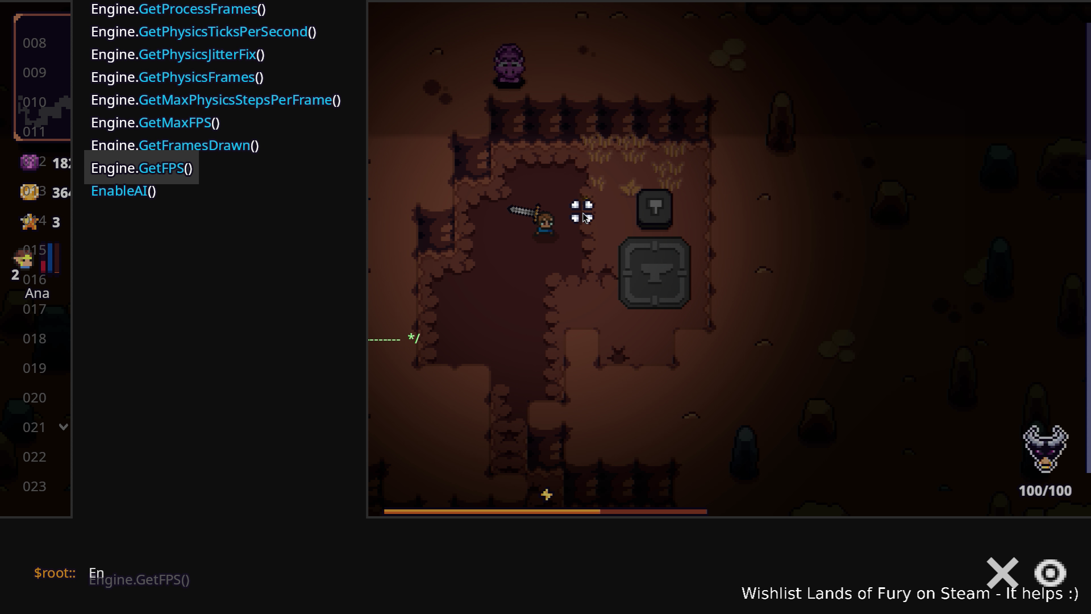
key("BackSpace")
key("BackSpace")
type("Leve")
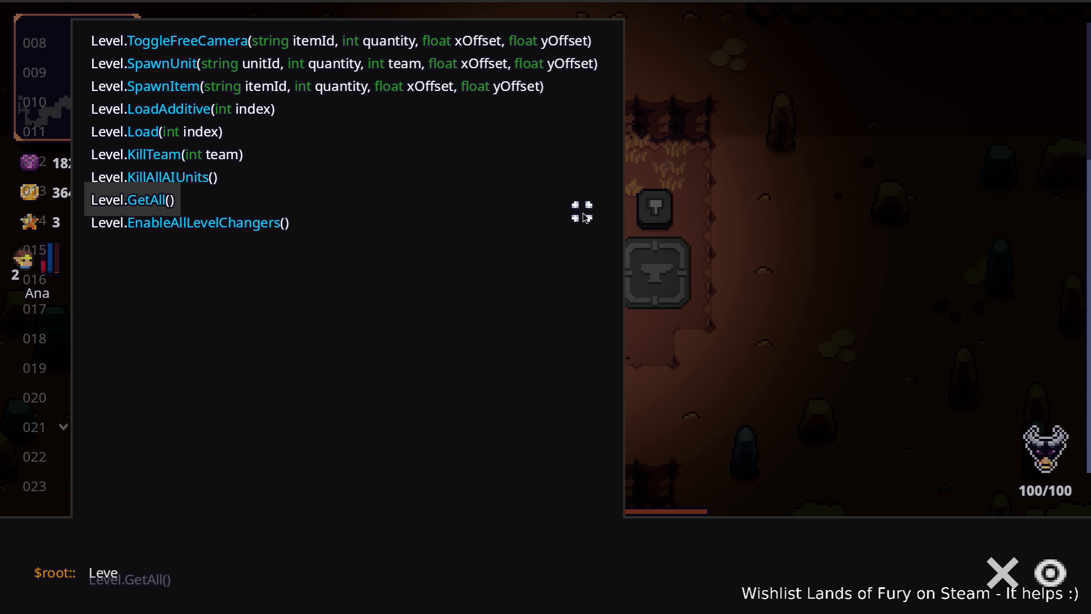
type("l.To")
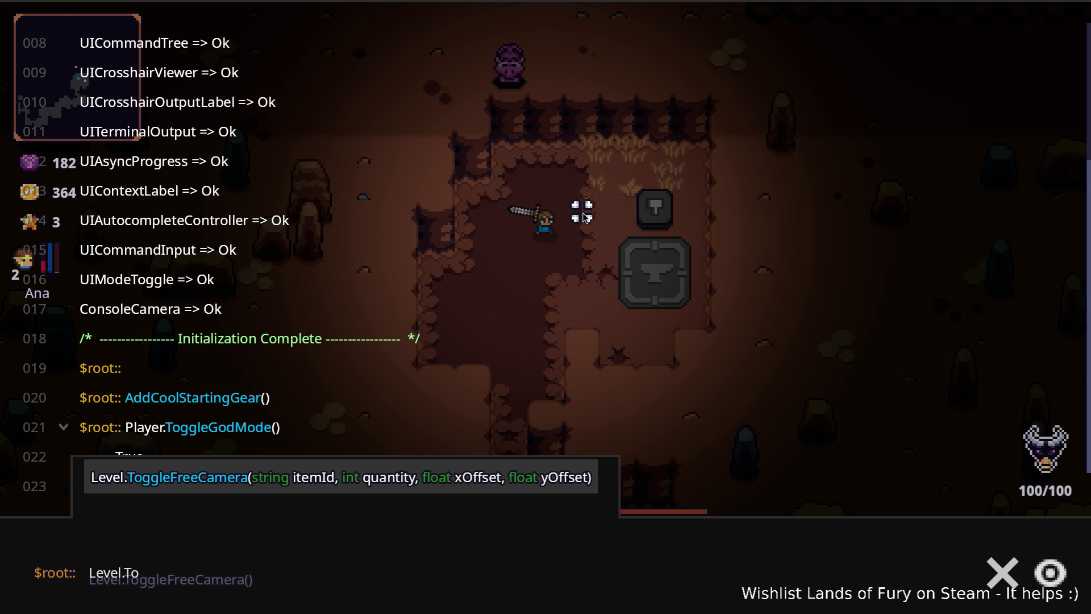
key("BackSpace")
key("BackSpace")
key("Down")
key("Return")
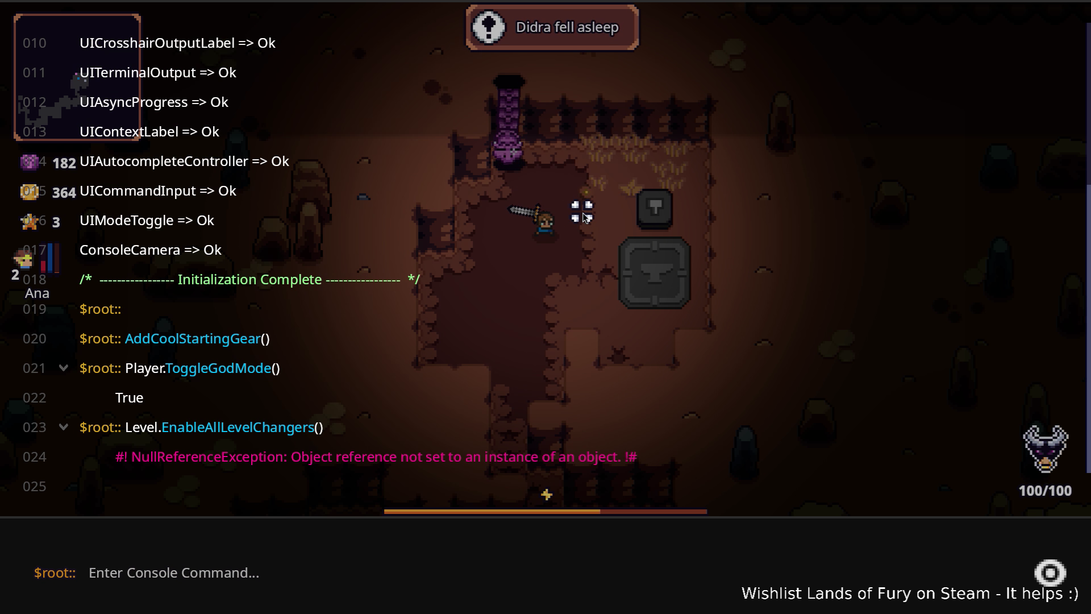
- Close the console and enter the activated portal to load the icy level
key("Escape")
key("w")
key("e")
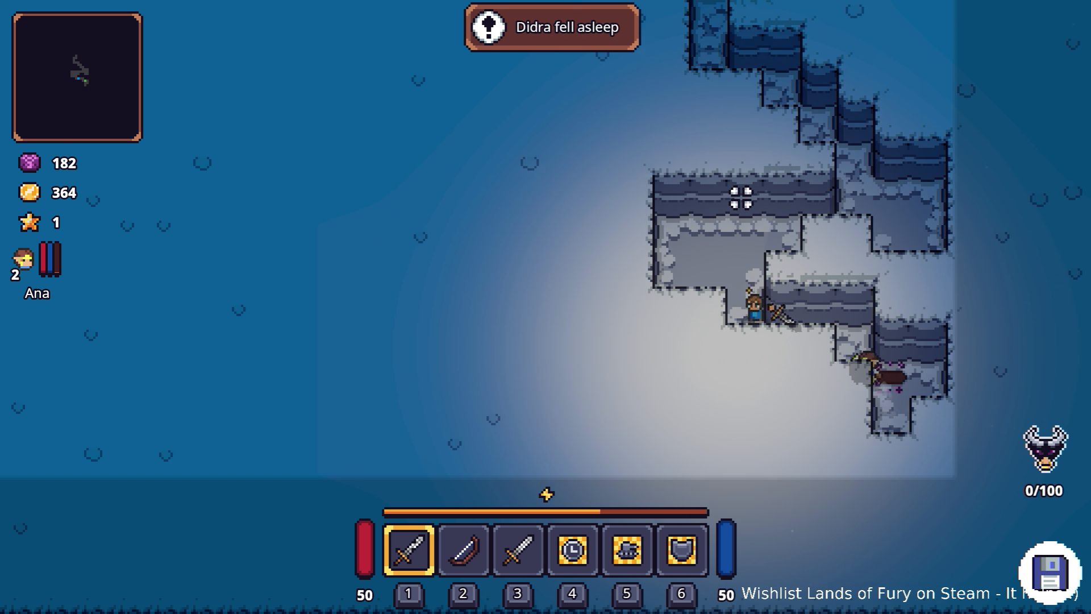
- Walk north, then north-west through the ice caves, striking the first enemies encountered
key("w")
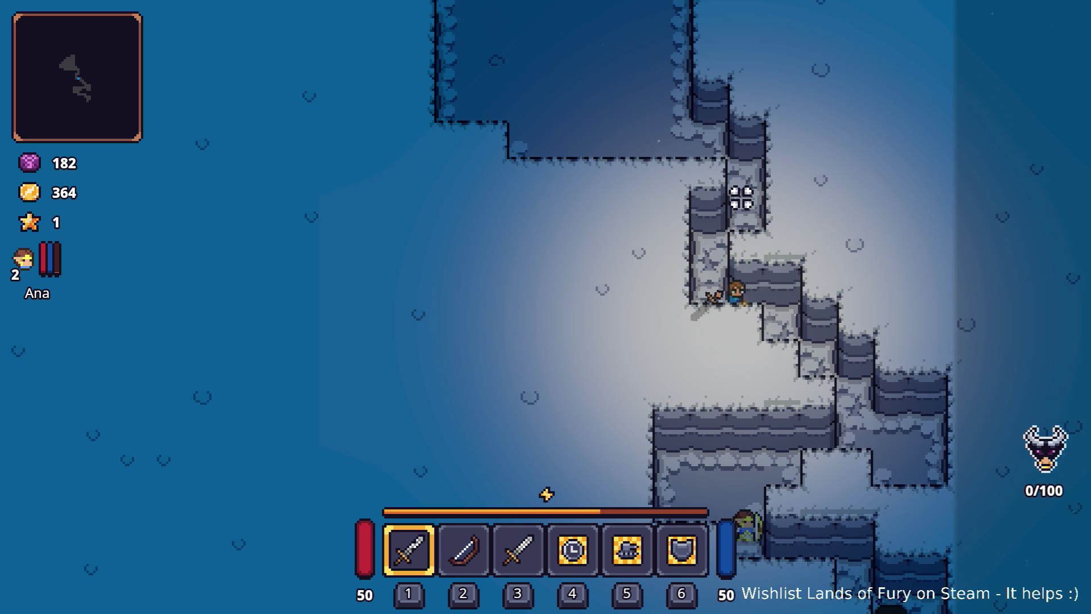
key("w")
key("a")
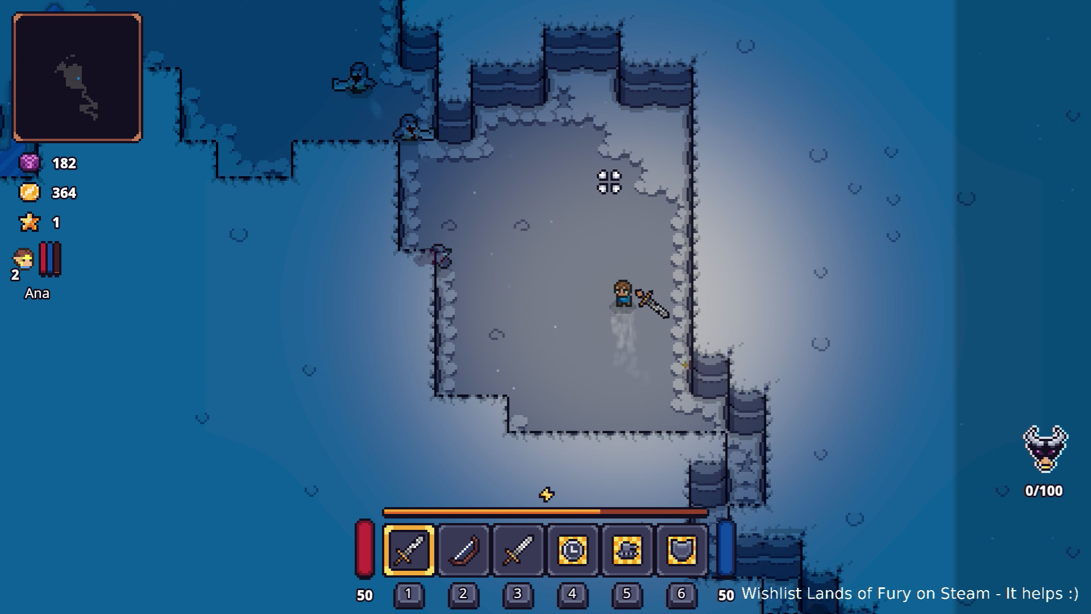
key("w")
key("a")
left_click(607, 180)
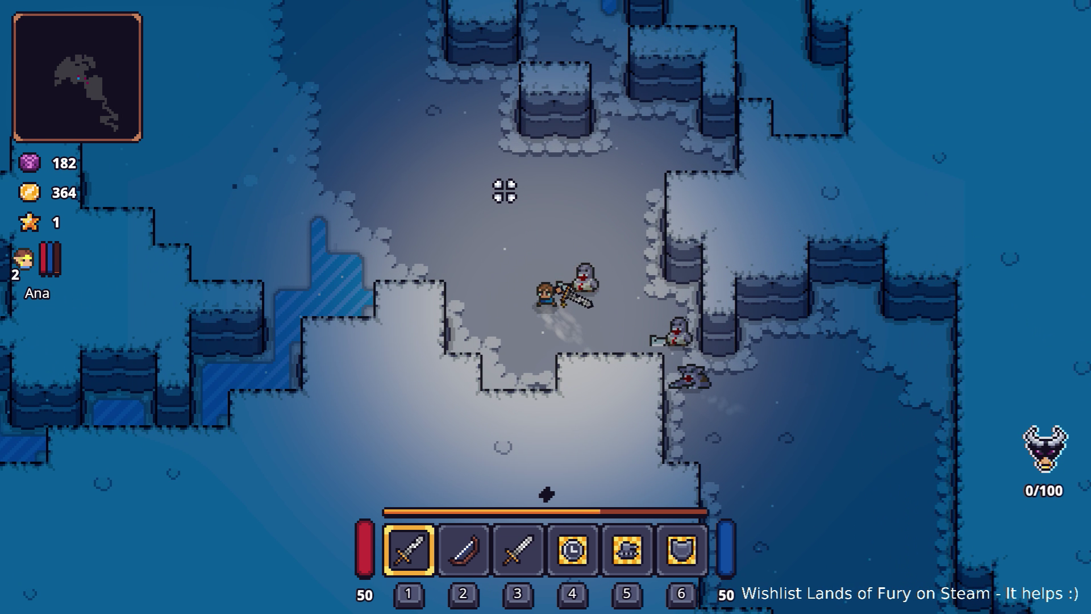
key("w")
key("a")
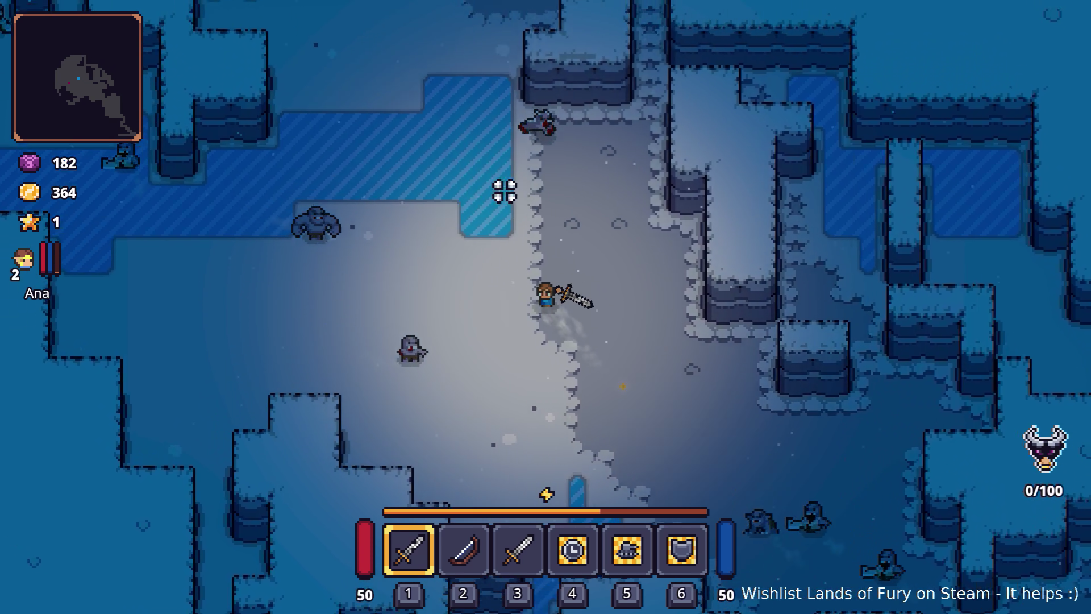